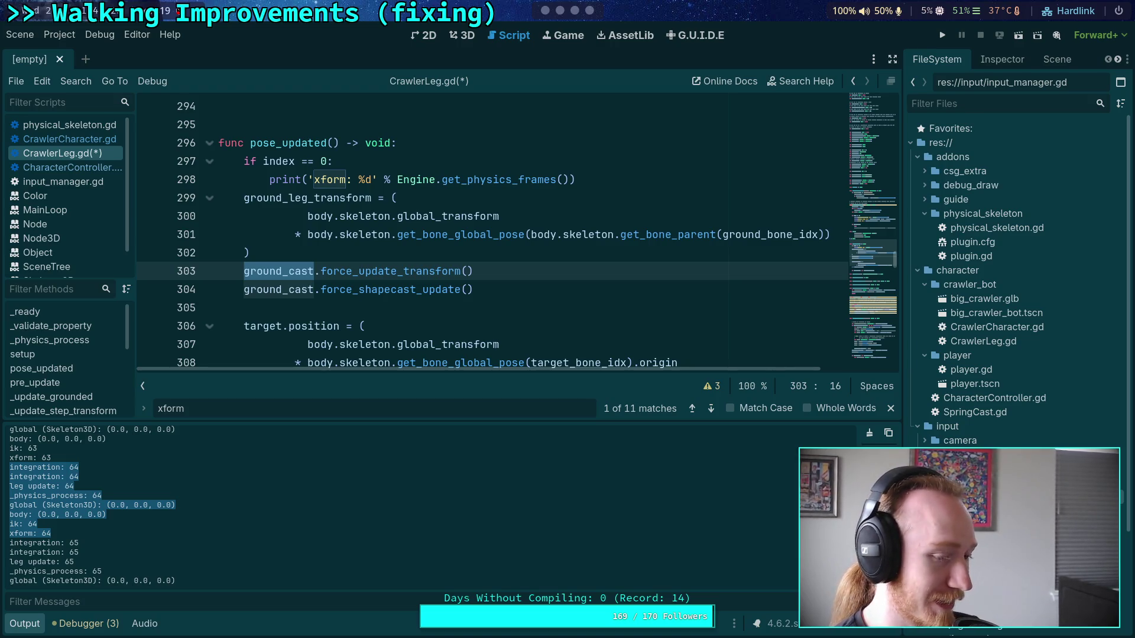
Check the ECMA-404 PDF workspace, briefly opening and closing a blank browser tab
{"action": "left_click", "coordinate": [388, 306]}
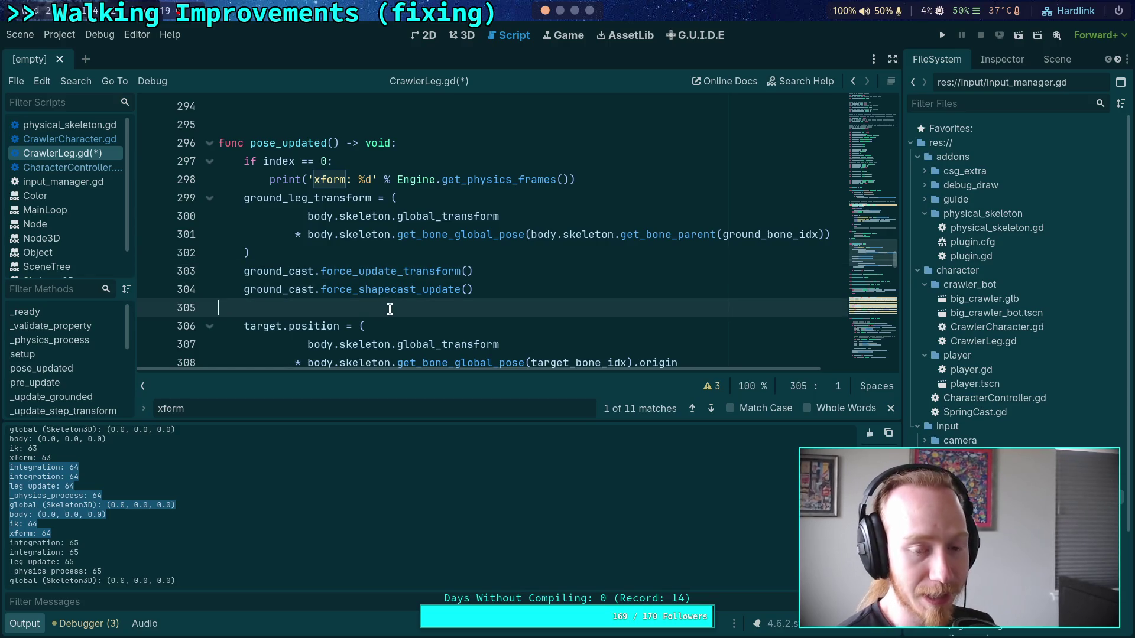
{"action": "left_click", "coordinate": [590, 12]}
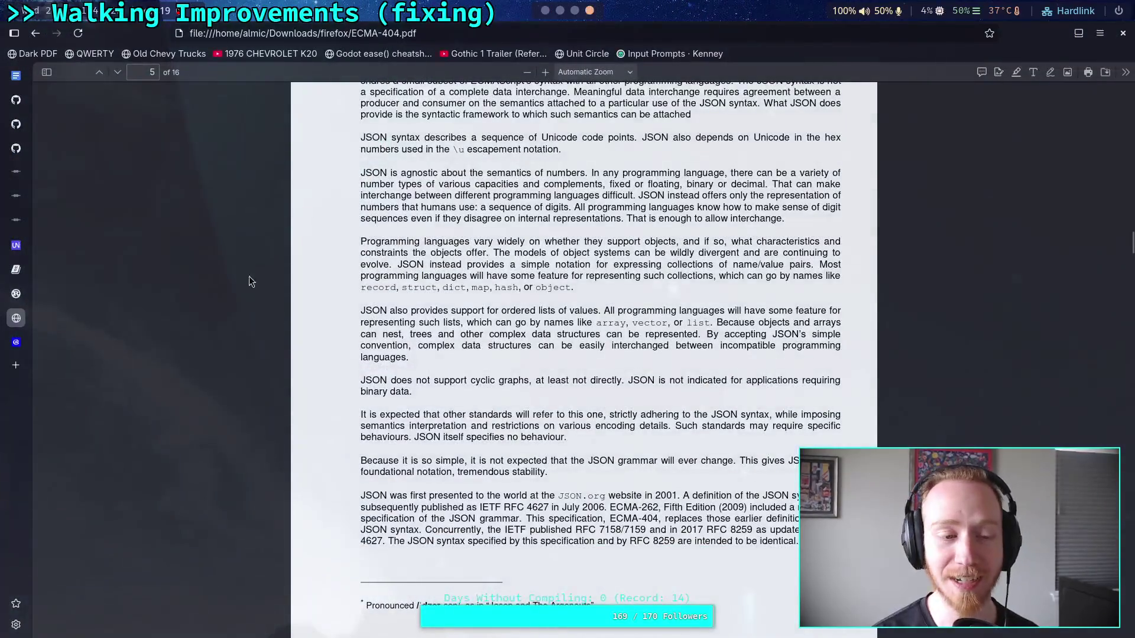
{"action": "left_click", "coordinate": [16, 366]}
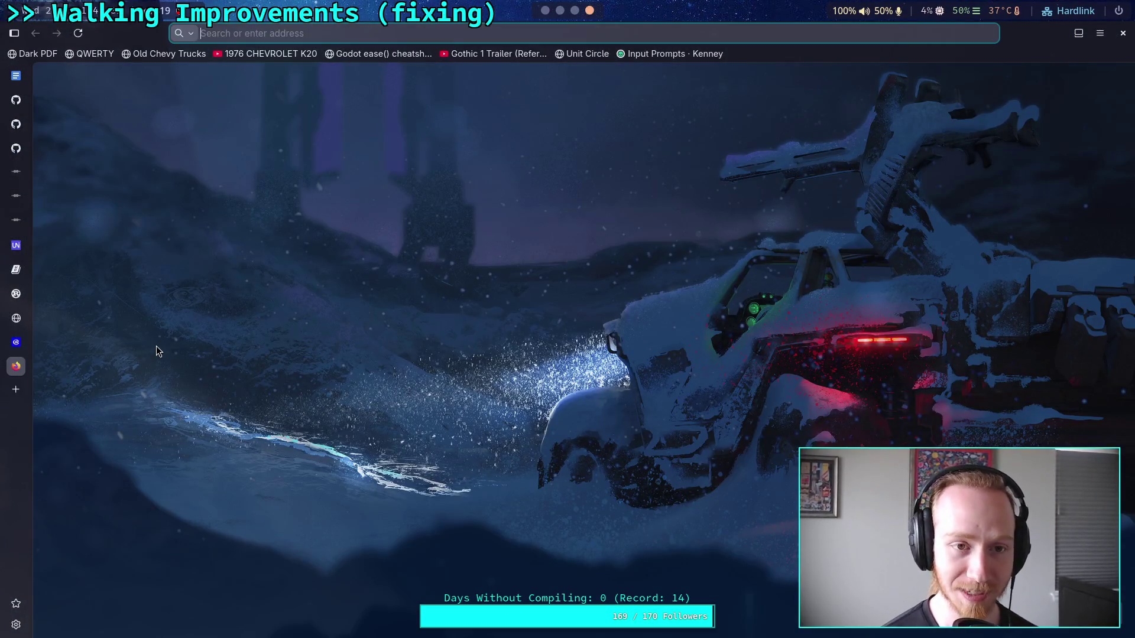
{"action": "middle_click", "coordinate": [22, 367]}
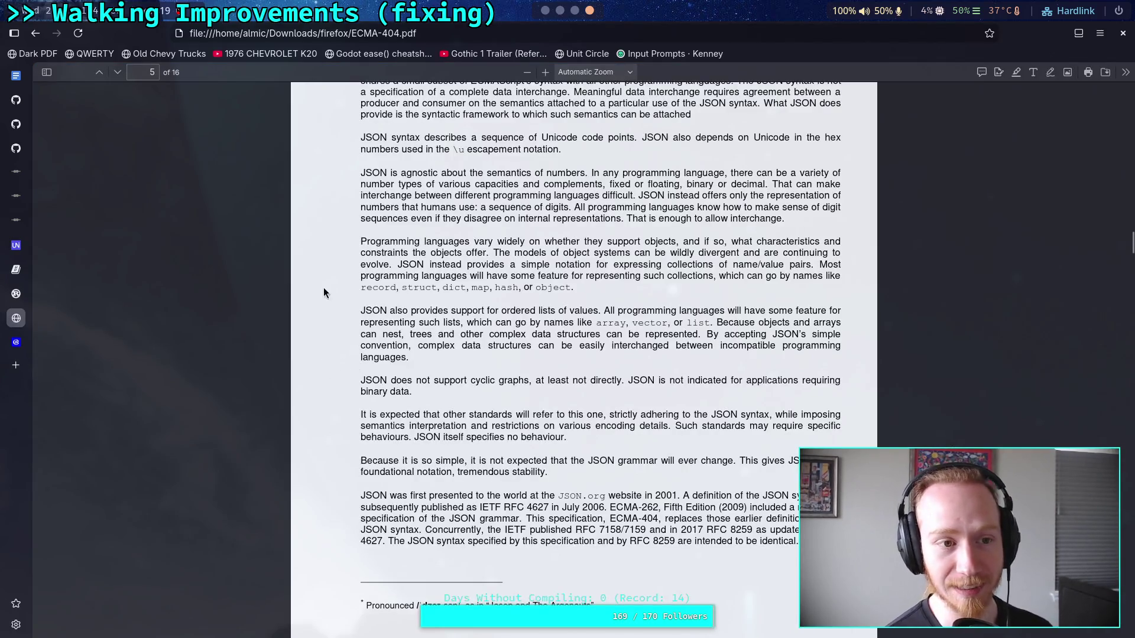
Back in Godot, save the CrawlerLeg script, run the crawler, and stop it with F8
{"action": "left_click", "coordinate": [546, 11]}
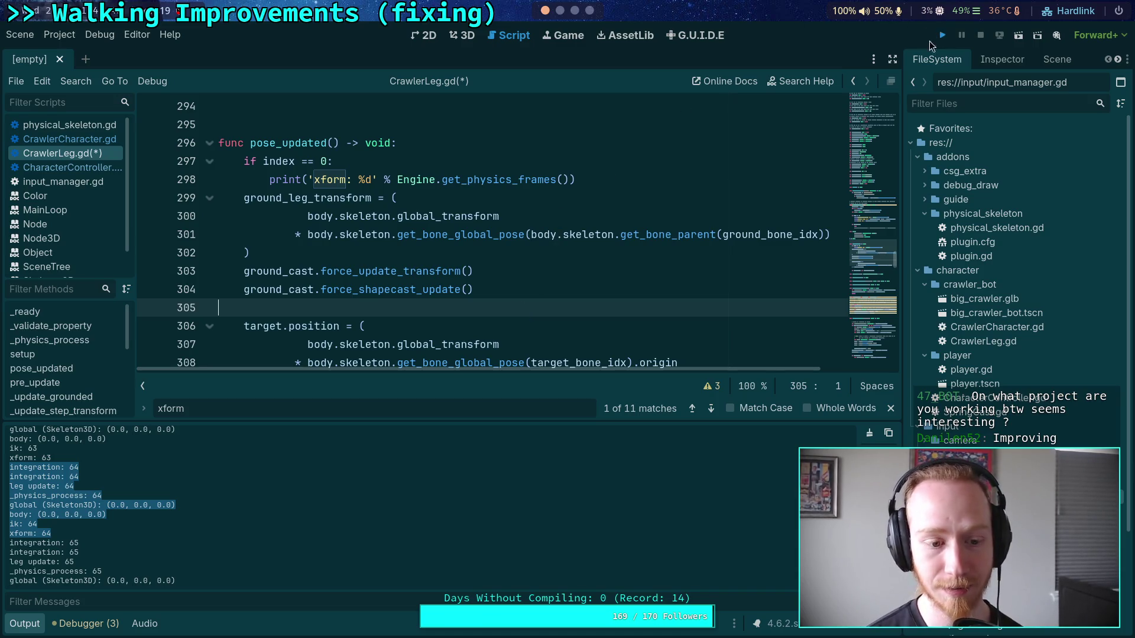
{"action": "left_click", "coordinate": [931, 43]}
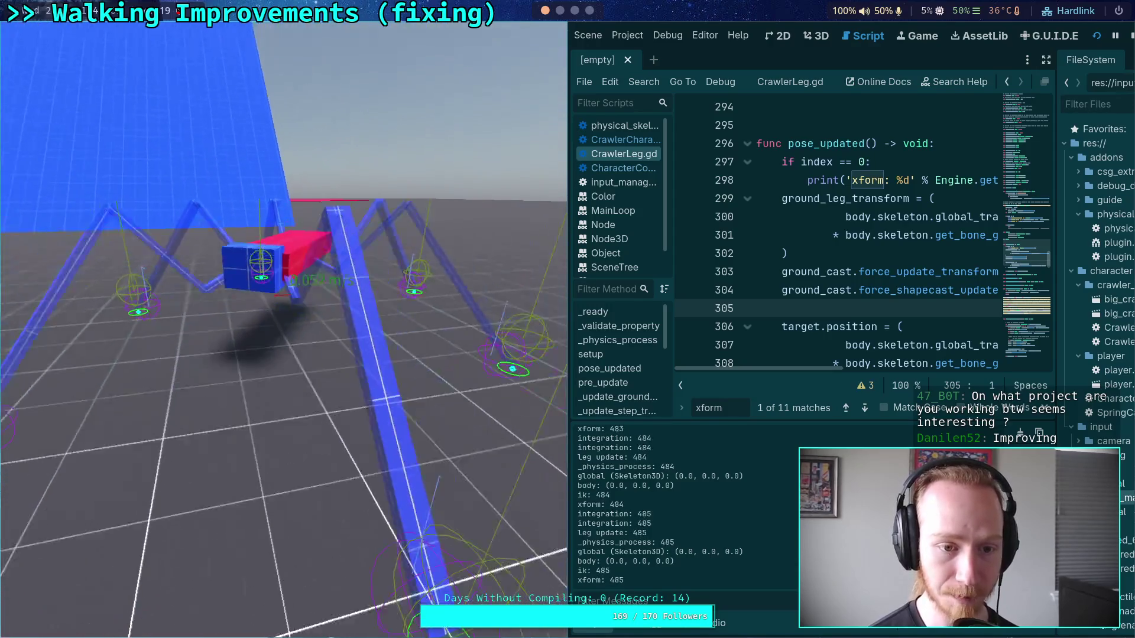
{"action": "key", "text": "F8"}
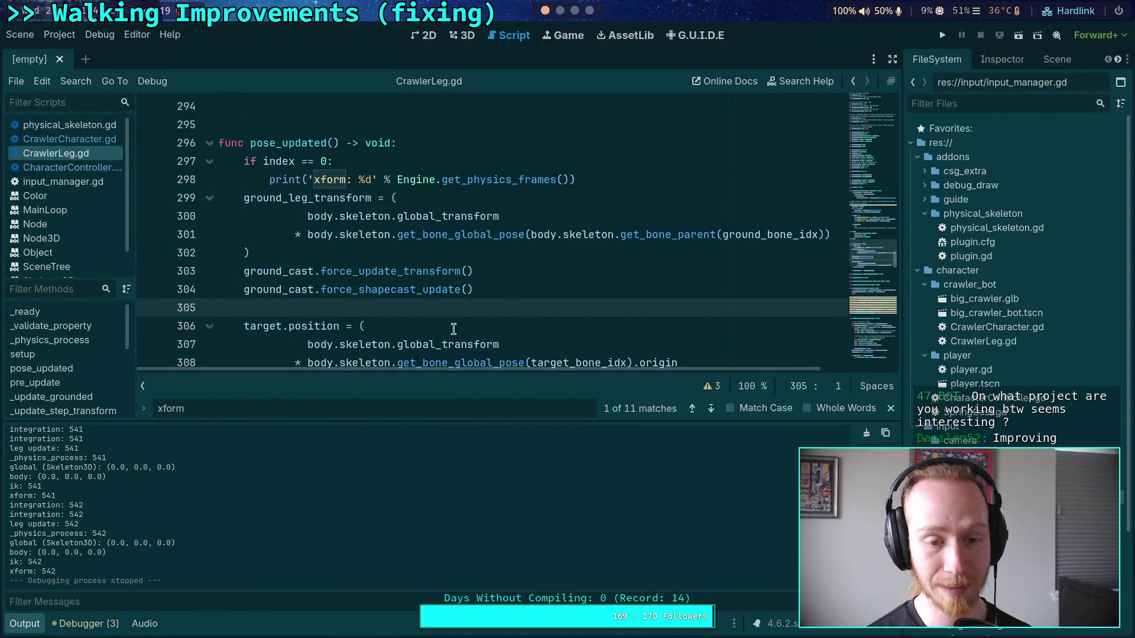
Search CrawlerLeg.gd for ground_leg_transform and step through matches to its use in _update_grounded
{"action": "mouse_move", "coordinate": [507, 291]}
{"action": "left_mouse_down"}
{"action": "mouse_move", "coordinate": [329, 289]}
{"action": "mouse_move", "coordinate": [217, 271]}
{"action": "left_mouse_up"}
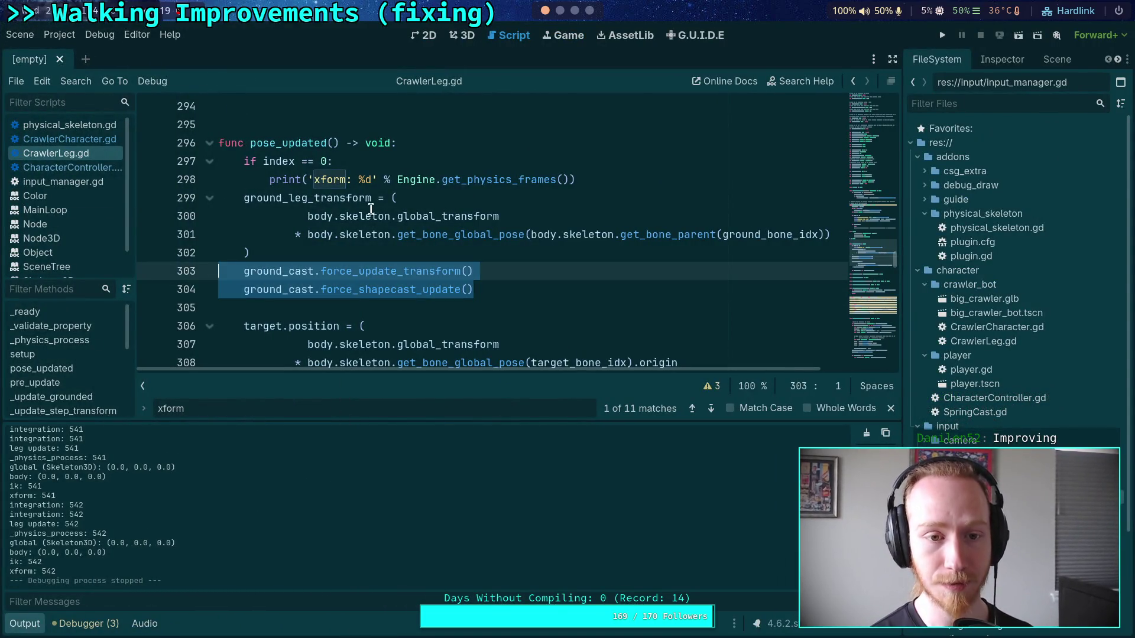
{"action": "double_click", "coordinate": [368, 201]}
{"action": "key", "text": "ctrl+f"}
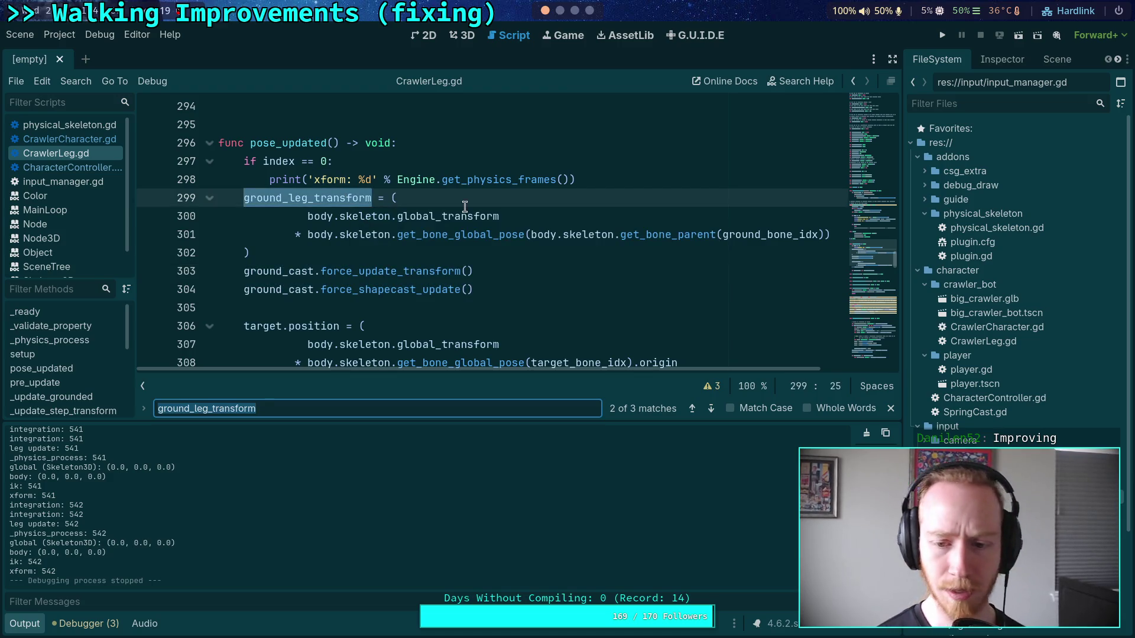
{"action": "left_click", "coordinate": [713, 407]}
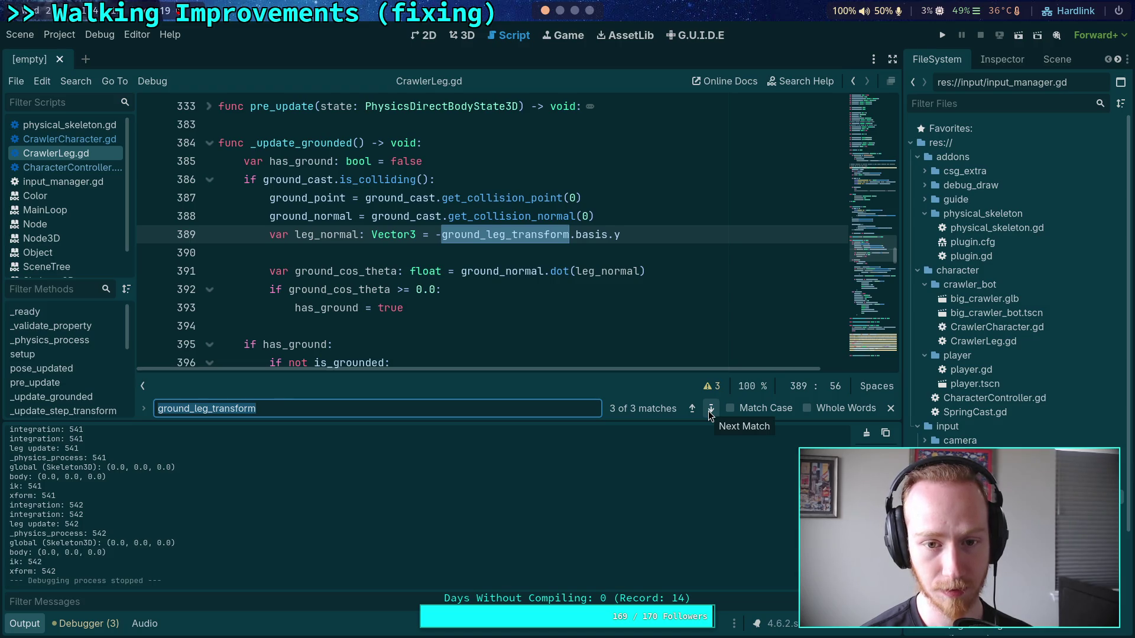
{"action": "left_click", "coordinate": [710, 411]}
{"action": "left_click", "coordinate": [710, 411]}
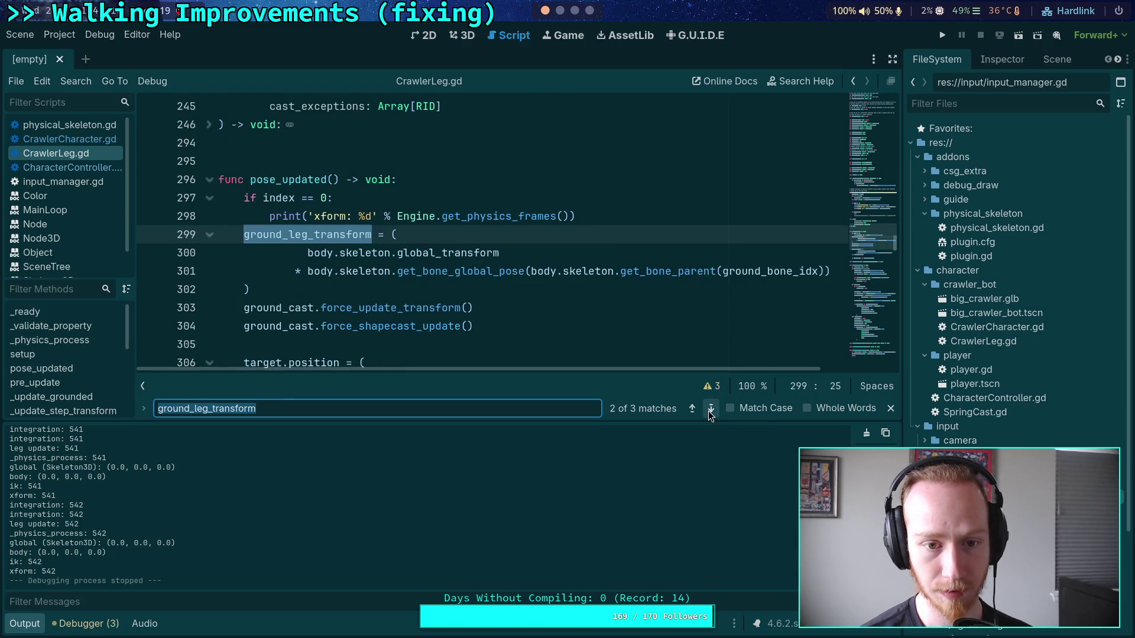
{"action": "left_click", "coordinate": [710, 410]}
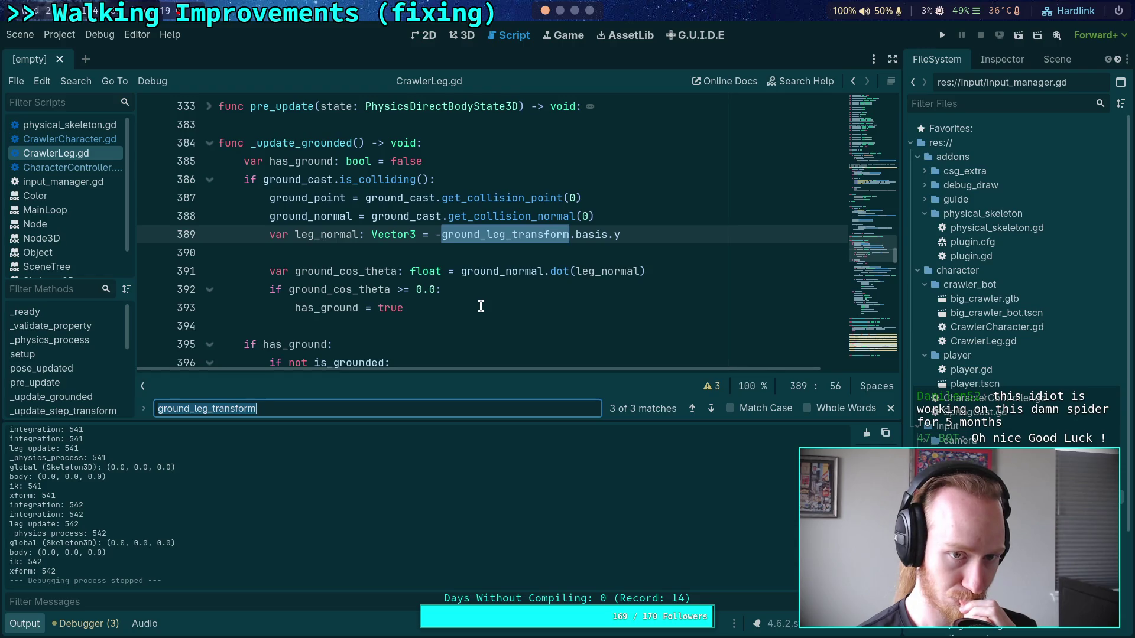
{"action": "scroll", "coordinate": [480, 306], "scroll_direction": "down", "scroll_amount": 3}
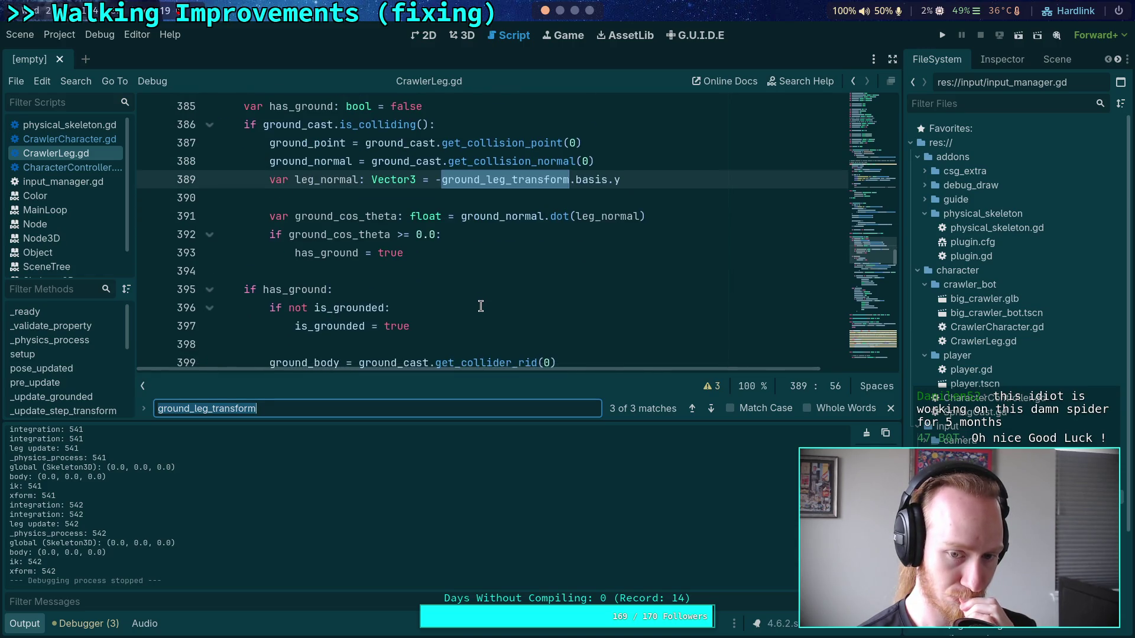
{"action": "scroll", "coordinate": [481, 305], "scroll_direction": "up", "scroll_amount": 3}
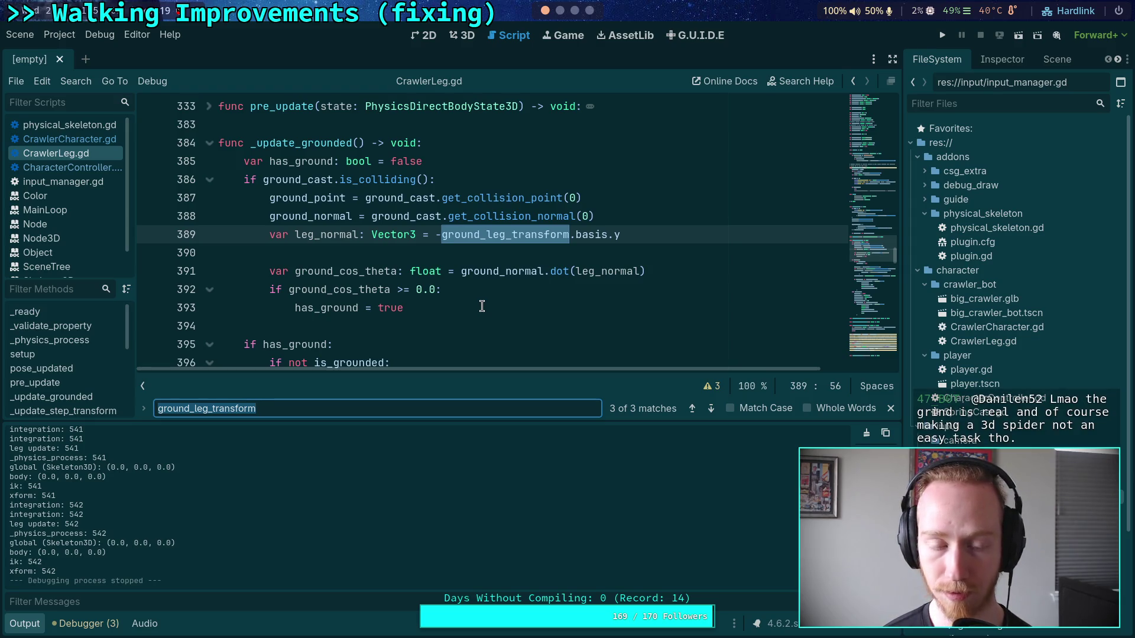
Add ground_cast.force_shapecast_update() as the first line of _update_grounded
{"action": "left_click", "coordinate": [497, 157]}
{"action": "key", "text": "Return"}
{"action": "type", "text": "ground_cast."}
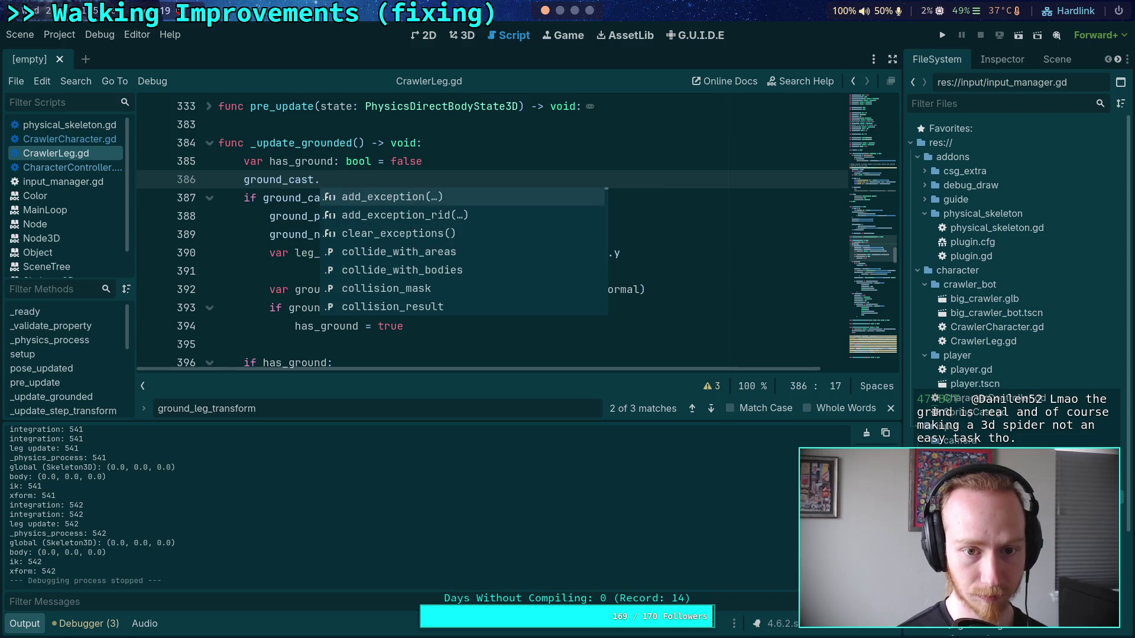
{"action": "type", "text": "for"}
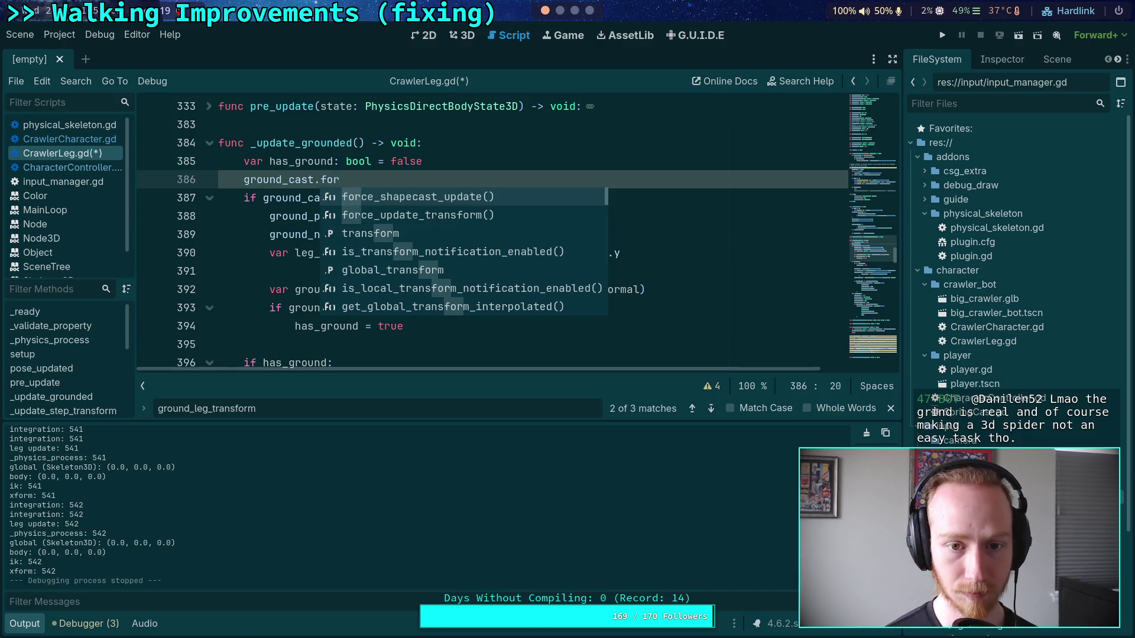
{"action": "key", "text": "Return"}
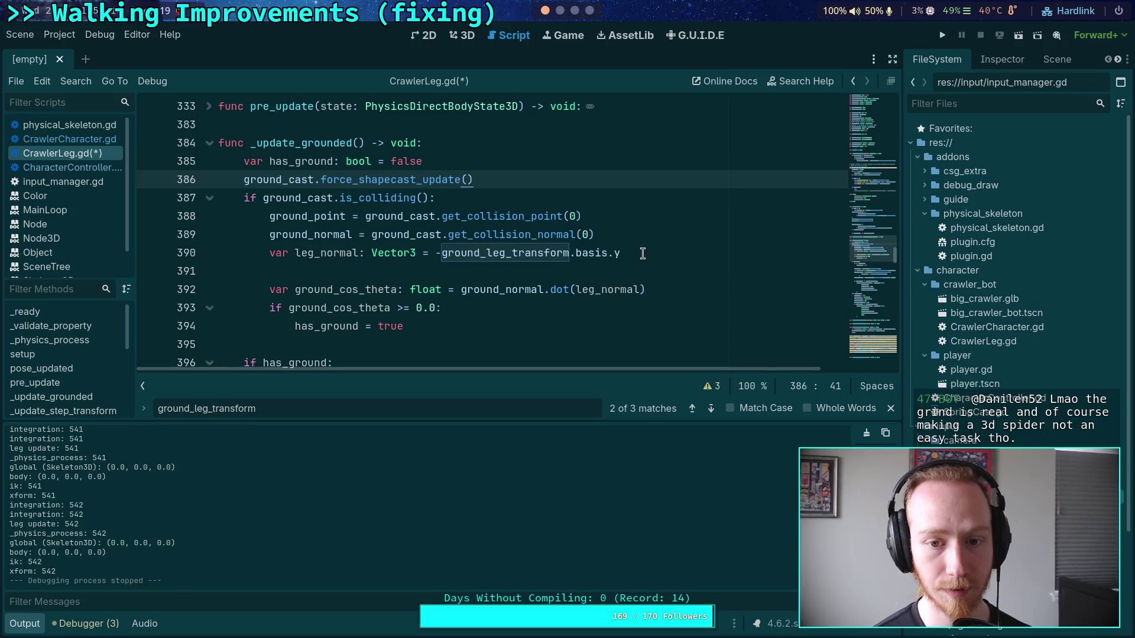
Step through ground_leg_transform matches back to its assignment in pose_updated on line 299
{"action": "left_click", "coordinate": [712, 410]}
{"action": "left_click", "coordinate": [714, 410]}
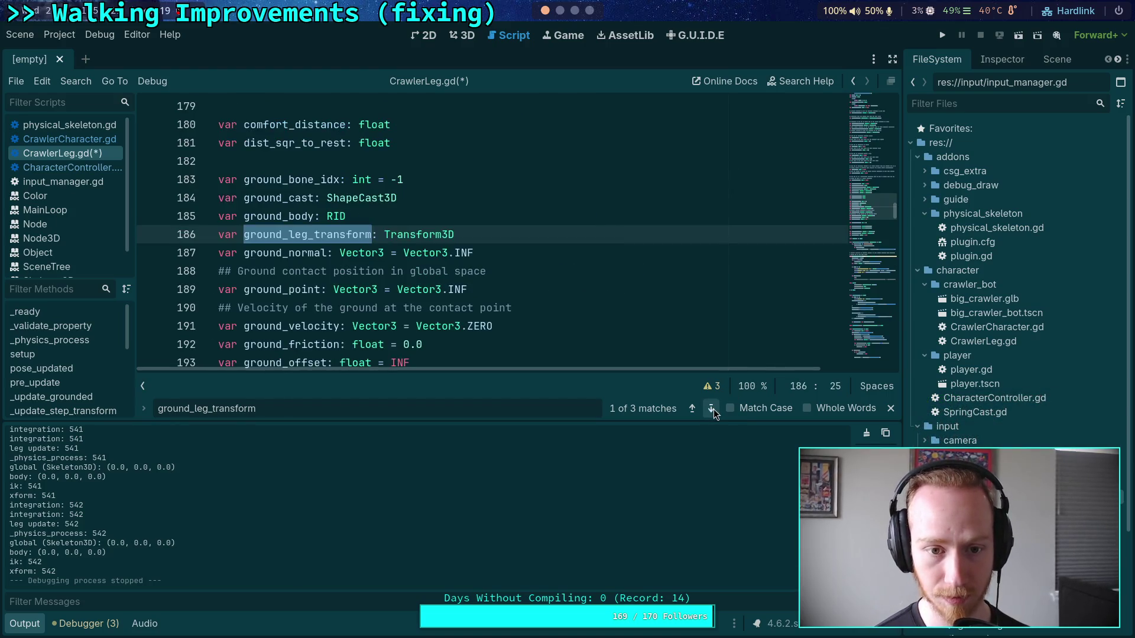
{"action": "left_click", "coordinate": [714, 409]}
{"action": "scroll", "coordinate": [608, 319], "scroll_direction": "down", "scroll_amount": 1}
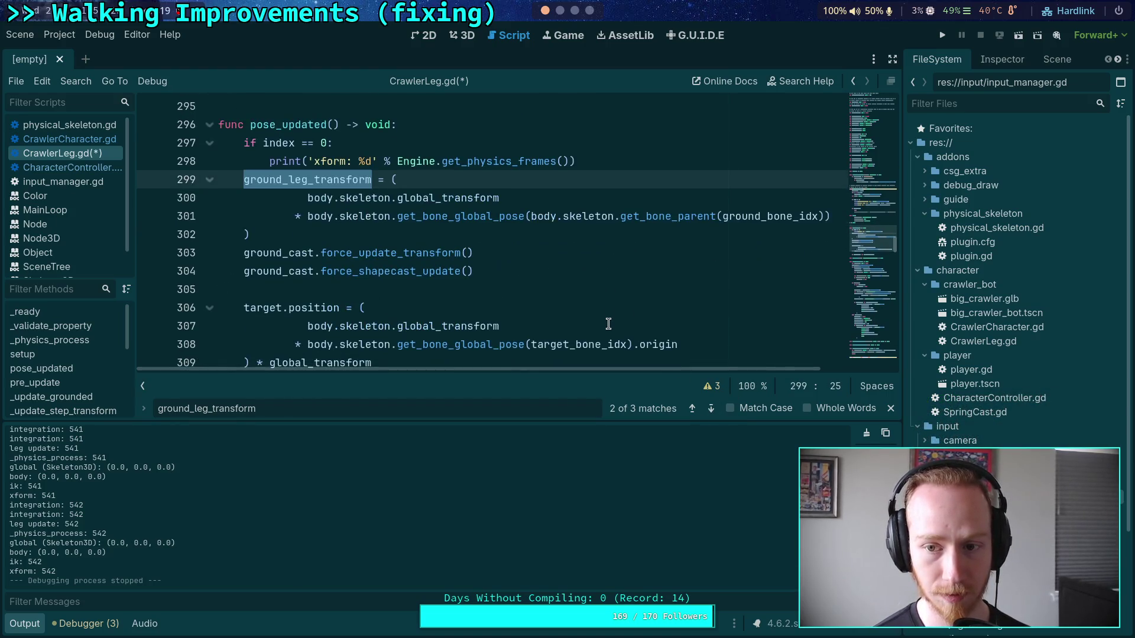
{"action": "scroll", "coordinate": [635, 354], "scroll_direction": "down", "scroll_amount": 1}
{"action": "scroll", "coordinate": [643, 344], "scroll_direction": "up", "scroll_amount": 1}
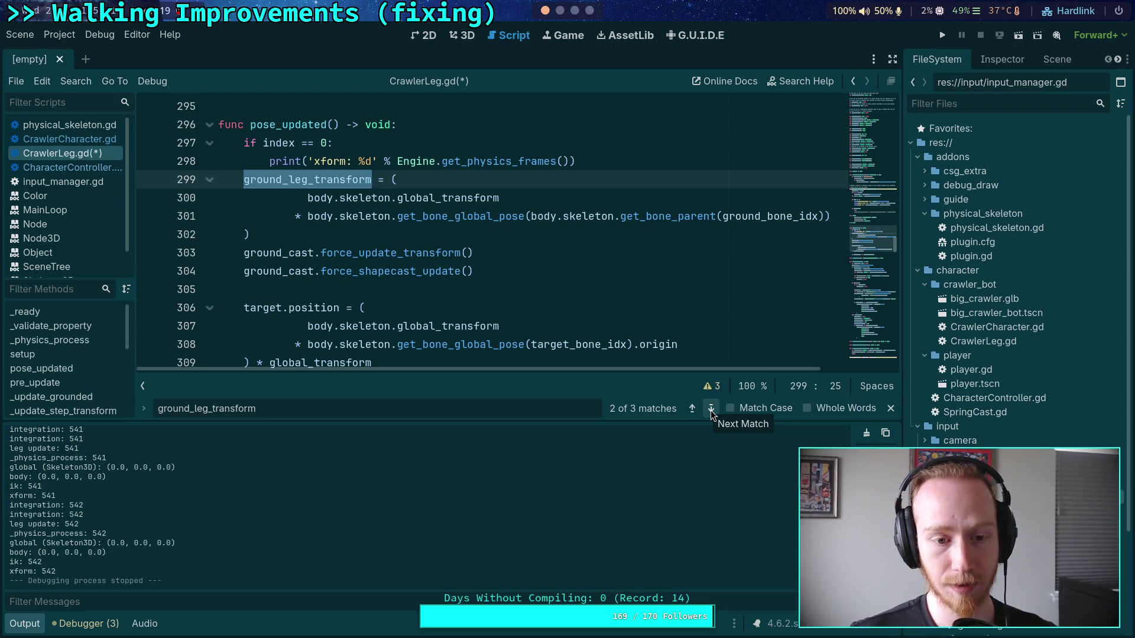
Delete the ground_leg_transform member declaration on line 186
{"action": "left_click", "coordinate": [711, 409]}
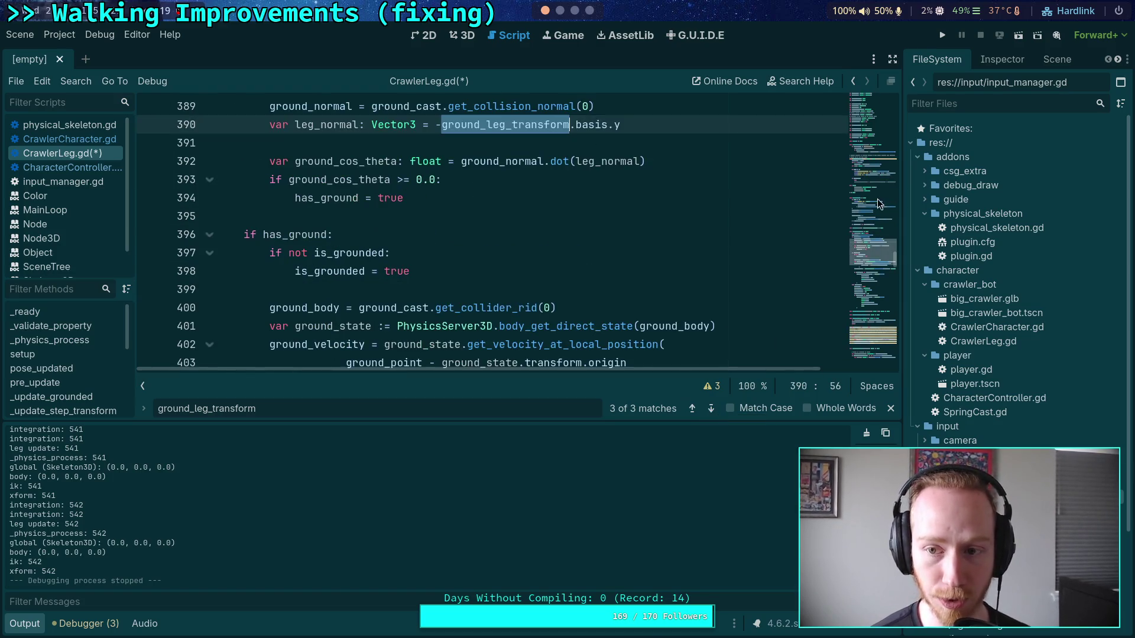
{"action": "mouse_move", "coordinate": [880, 204]}
{"action": "left_mouse_down"}
{"action": "mouse_move", "coordinate": [882, 181]}
{"action": "mouse_move", "coordinate": [881, 216]}
{"action": "left_mouse_up"}
{"action": "scroll", "coordinate": [429, 270], "scroll_direction": "up", "scroll_amount": 1}
{"action": "left_click_drag", "start_coordinate": [266, 199], "coordinate": [490, 198]}
{"action": "key", "text": "shift+Up"}
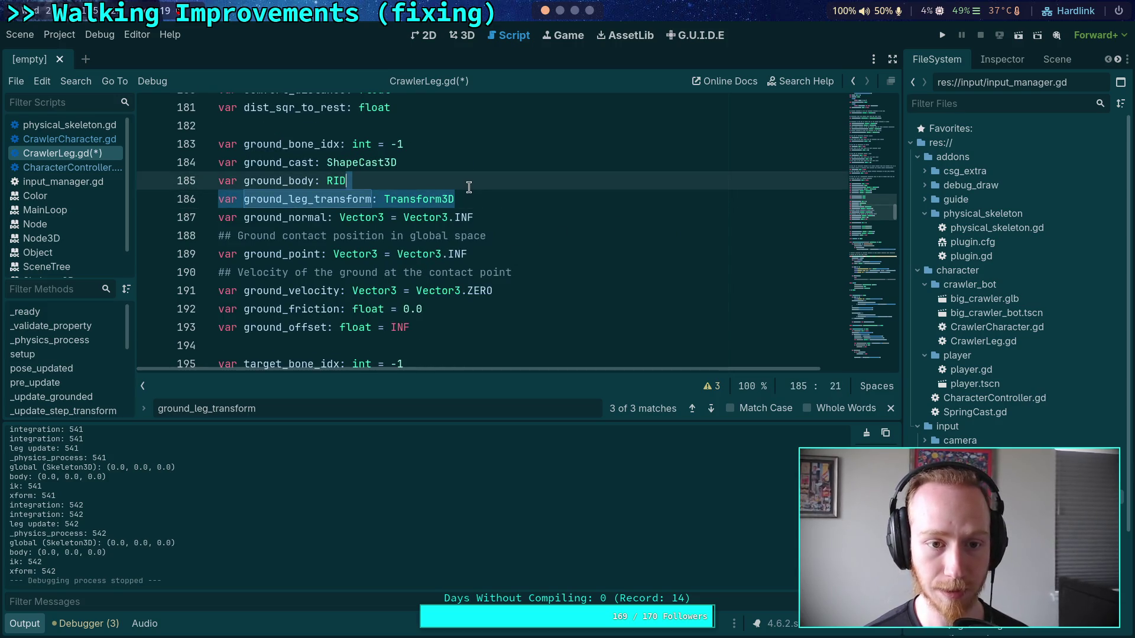
{"action": "key", "text": "BackSpace"}
Scroll back to the member declarations ending with dist_sqr_to_rest
{"action": "scroll", "coordinate": [514, 242], "scroll_direction": "up", "scroll_amount": 2}
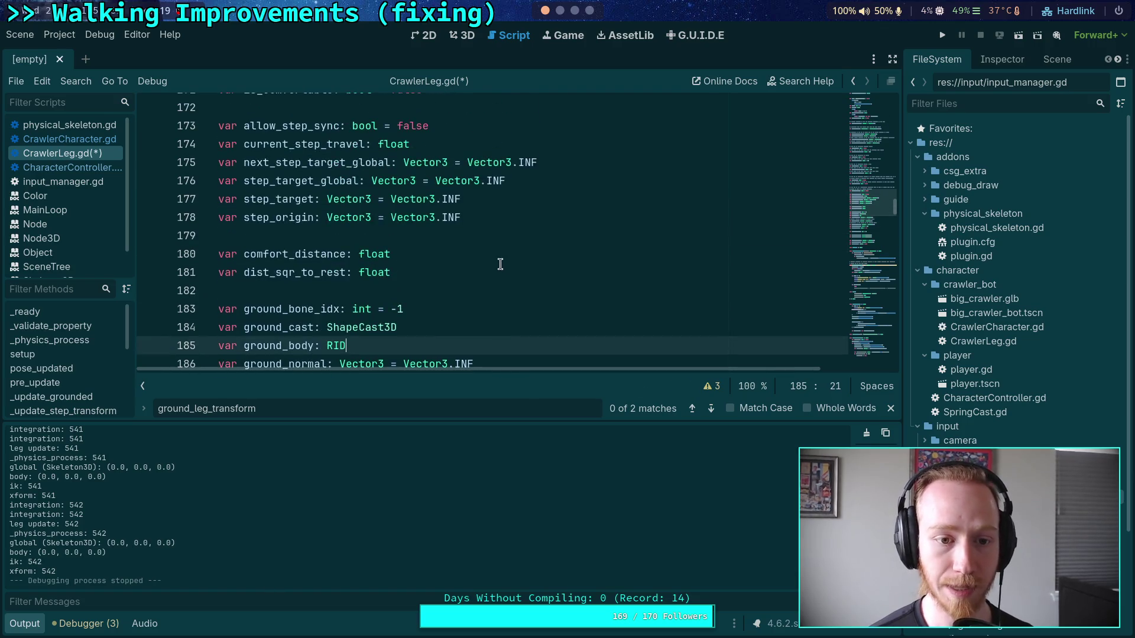
{"action": "scroll", "coordinate": [500, 263], "scroll_direction": "down", "scroll_amount": 5}
{"action": "scroll", "coordinate": [499, 263], "scroll_direction": "down", "scroll_amount": 2}
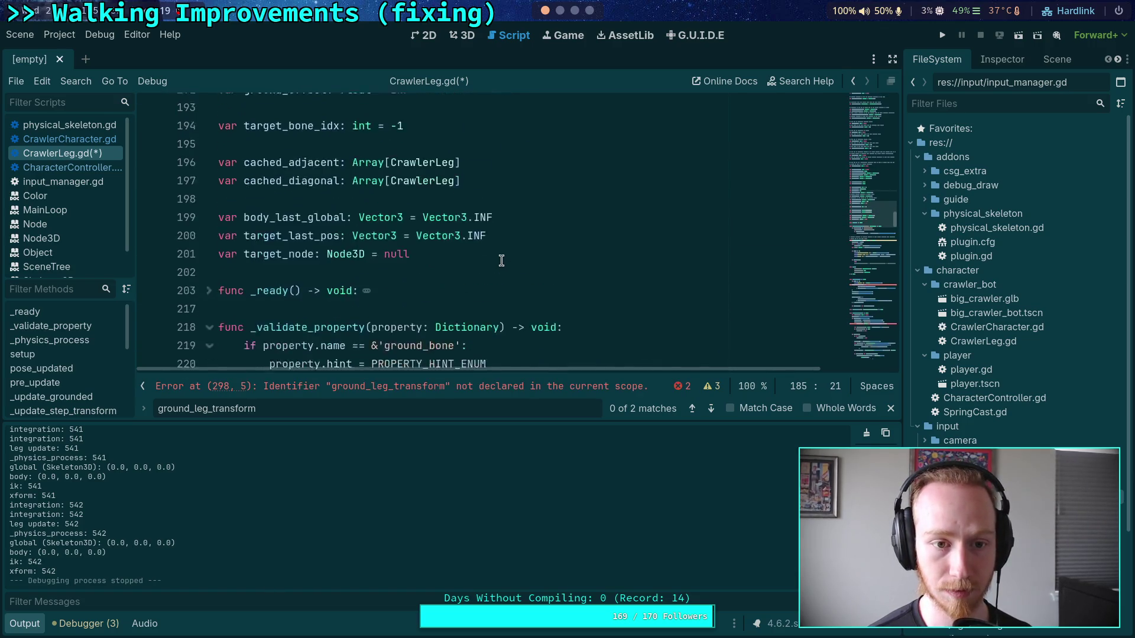
{"action": "scroll", "coordinate": [500, 262], "scroll_direction": "up", "scroll_amount": 5}
{"action": "scroll", "coordinate": [501, 261], "scroll_direction": "up", "scroll_amount": 10}
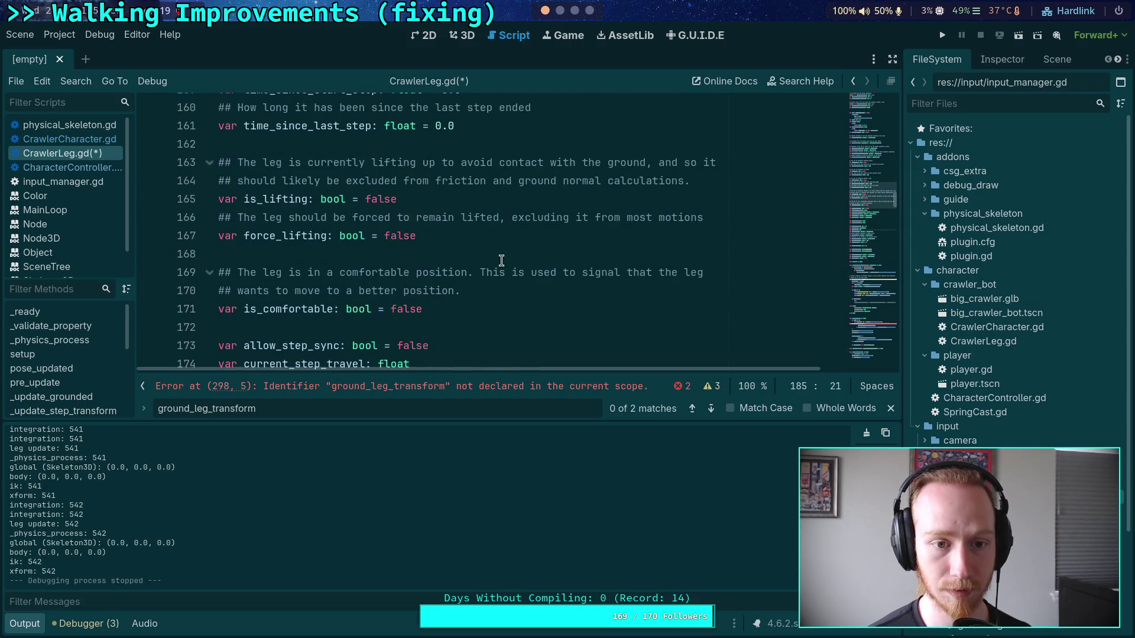
{"action": "scroll", "coordinate": [501, 261], "scroll_direction": "up", "scroll_amount": 10}
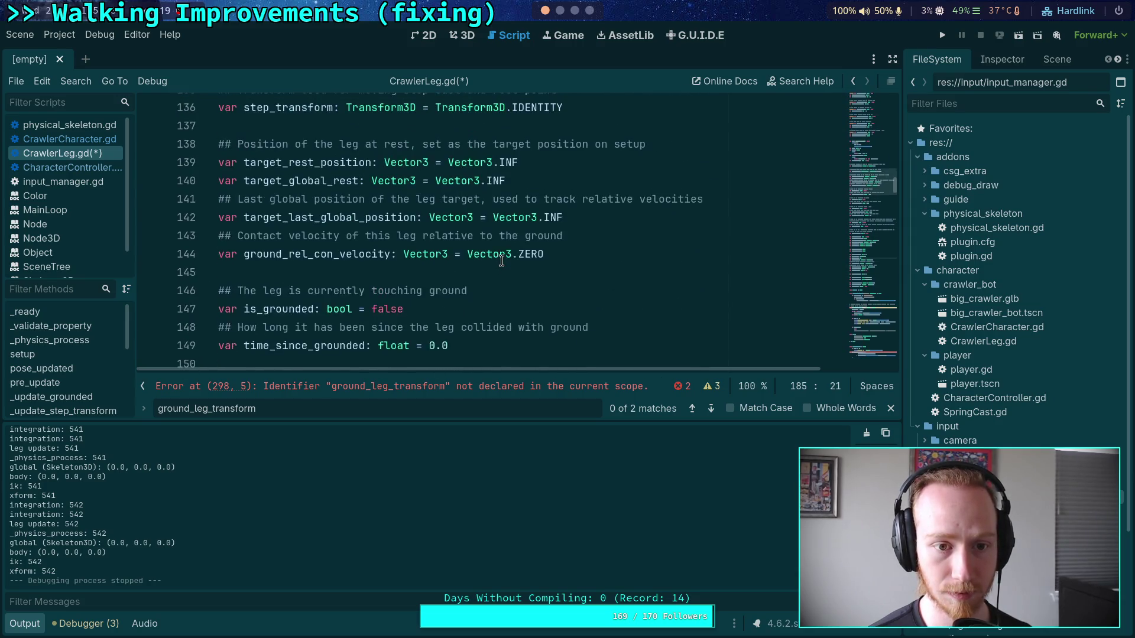
{"action": "scroll", "coordinate": [501, 260], "scroll_direction": "up", "scroll_amount": 1}
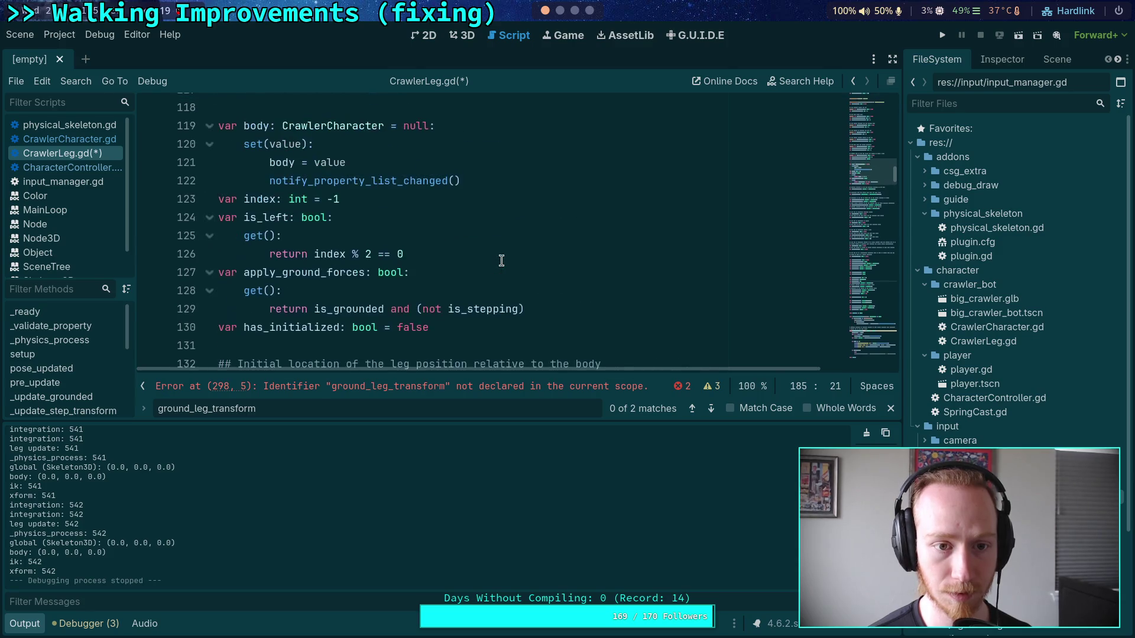
{"action": "scroll", "coordinate": [501, 261], "scroll_direction": "down", "scroll_amount": 8}
{"action": "scroll", "coordinate": [502, 261], "scroll_direction": "down", "scroll_amount": 5}
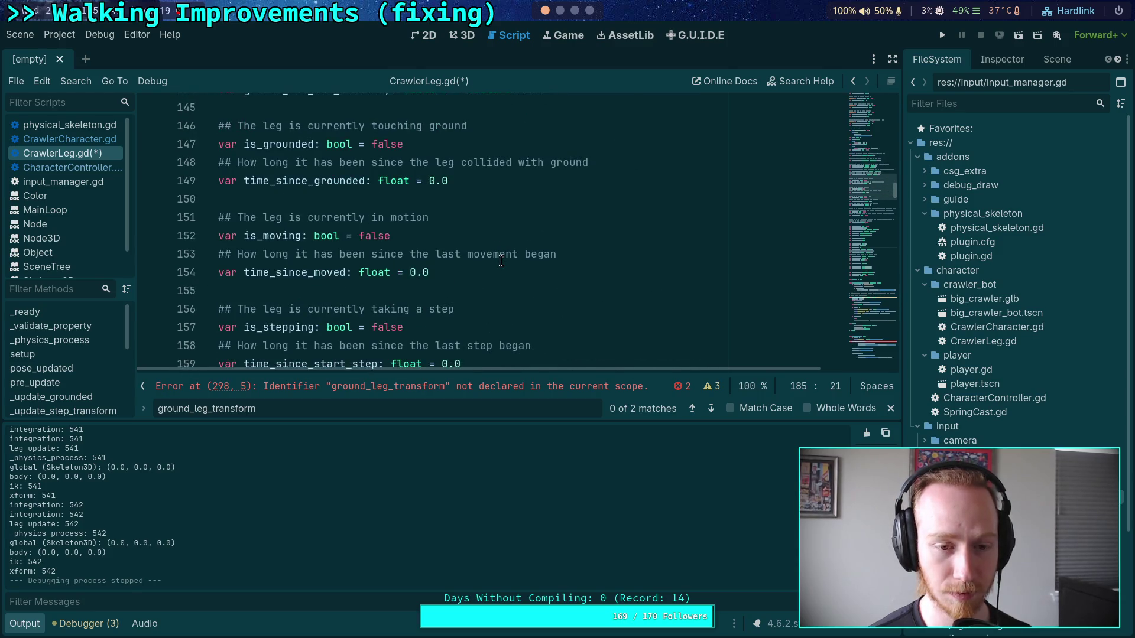
{"action": "scroll", "coordinate": [501, 260], "scroll_direction": "down", "scroll_amount": 4}
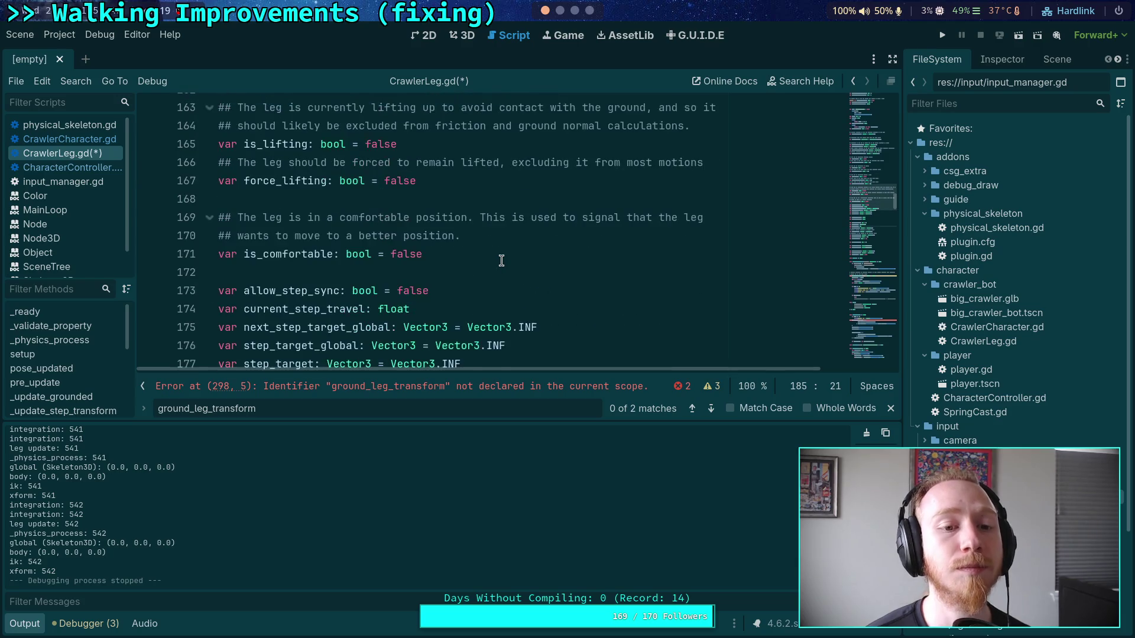
{"action": "scroll", "coordinate": [454, 223], "scroll_direction": "down", "scroll_amount": 2}
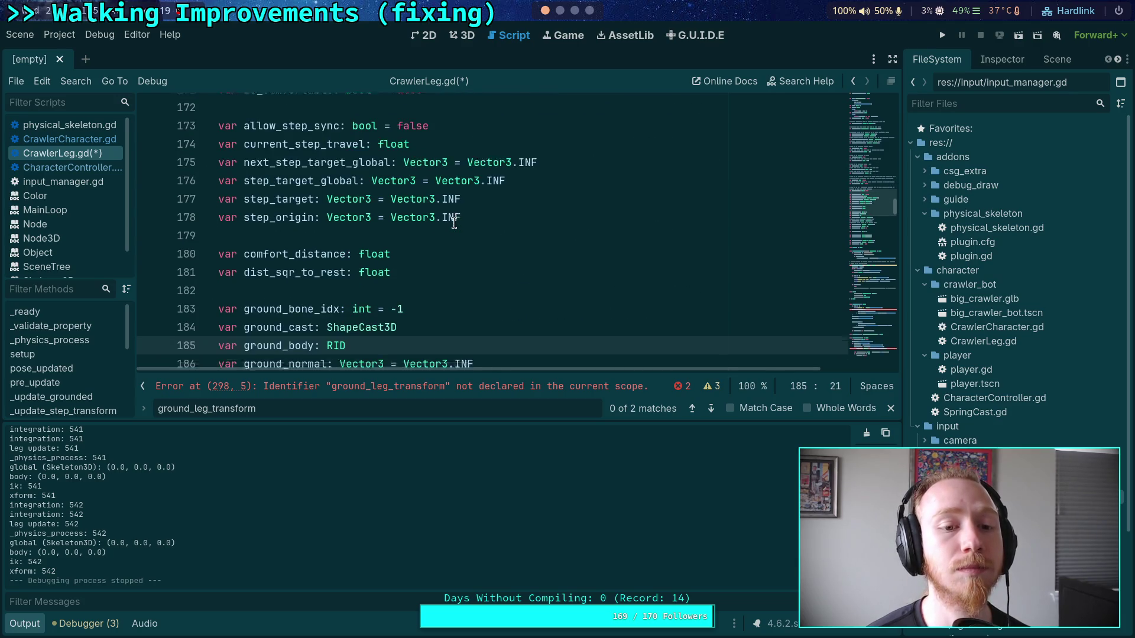
{"action": "scroll", "coordinate": [452, 225], "scroll_direction": "down", "scroll_amount": 3}
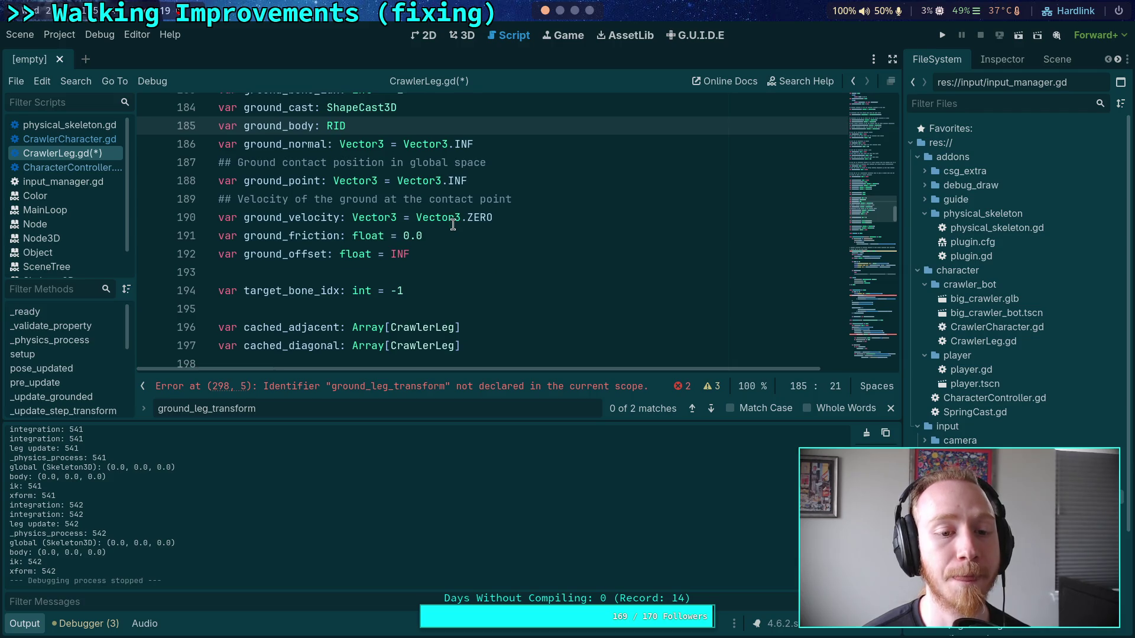
{"action": "scroll", "coordinate": [452, 224], "scroll_direction": "down", "scroll_amount": 2}
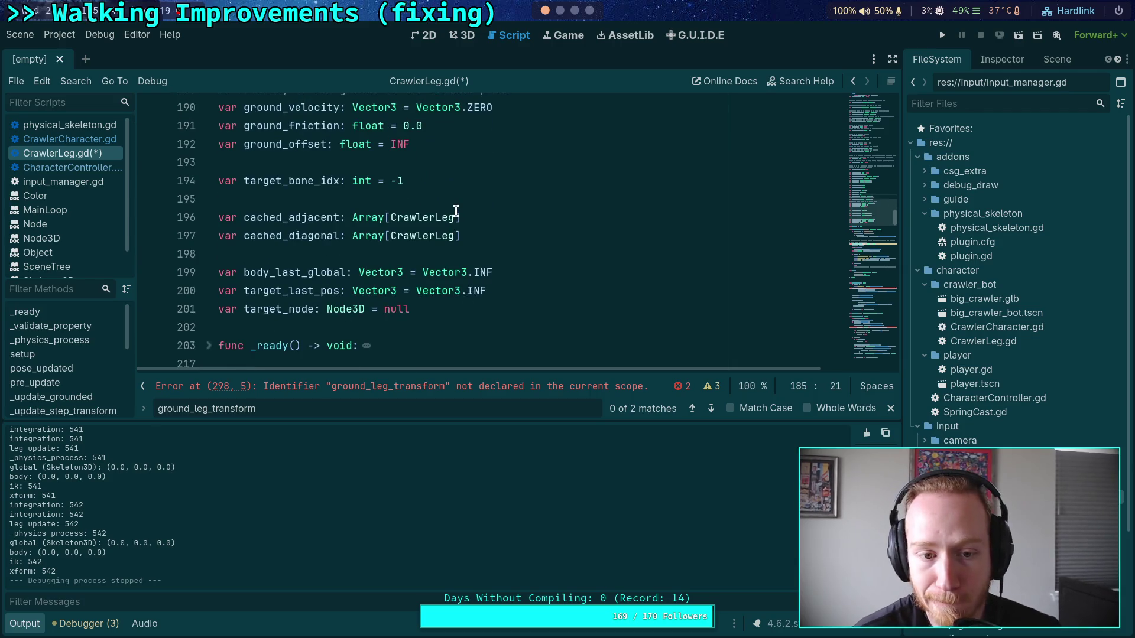
{"action": "scroll", "coordinate": [456, 211], "scroll_direction": "up", "scroll_amount": 4}
Declare var leg_normal: Vector3 = Vector3.ZERO below dist_sqr_to_rest and save
{"action": "left_click", "coordinate": [440, 164]}
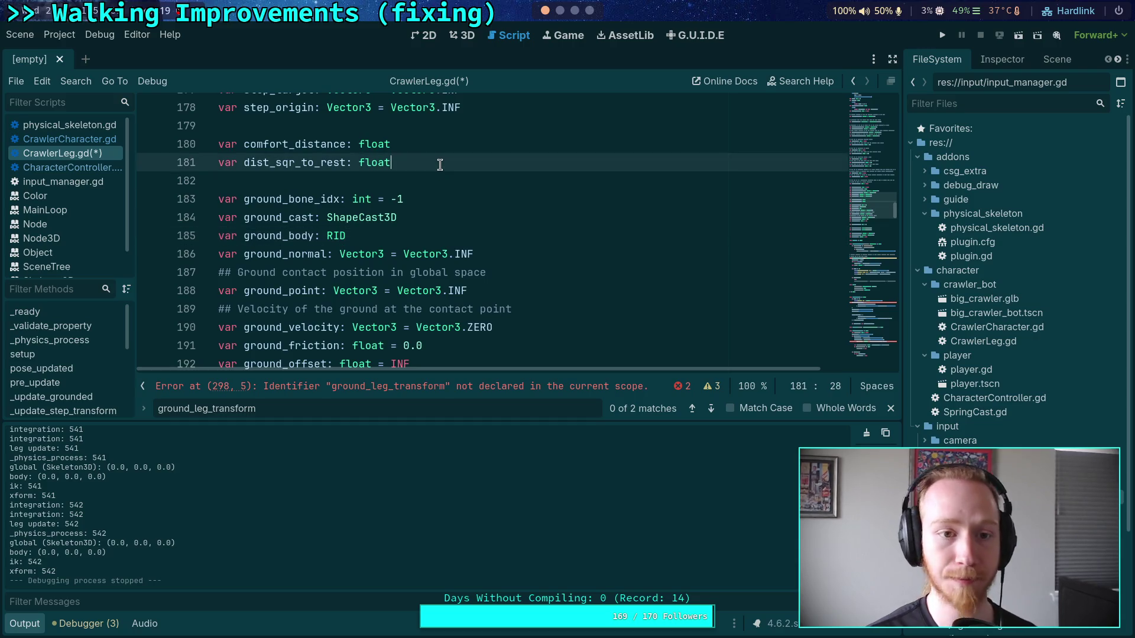
{"action": "key", "text": "Return"}
{"action": "type", "text": "var leg_"}
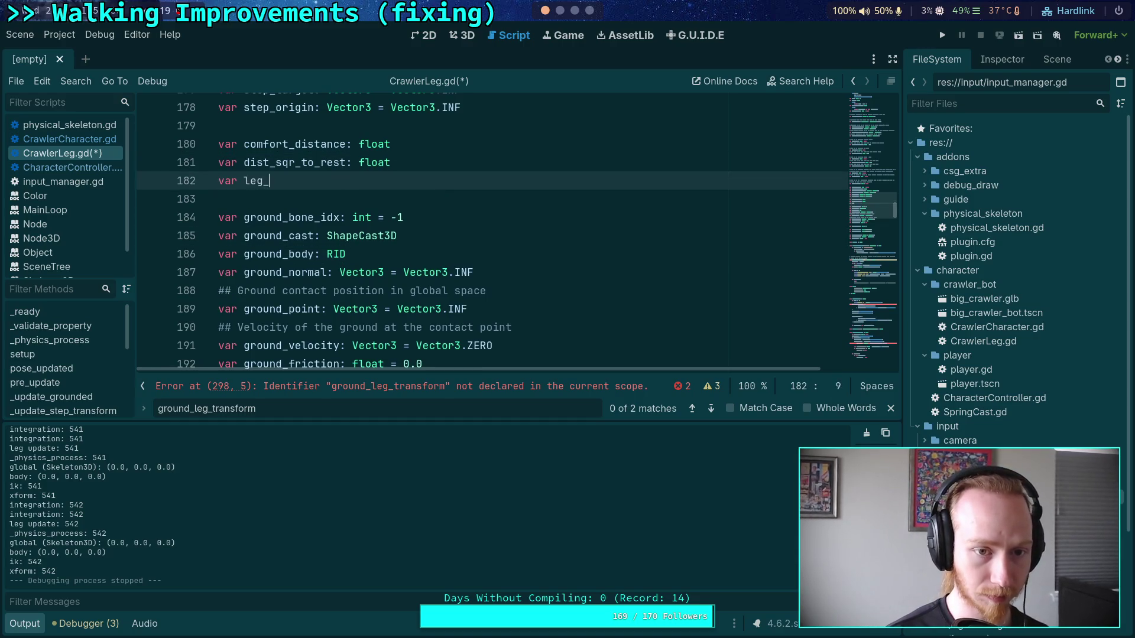
{"action": "type", "text": "normal: vec"}
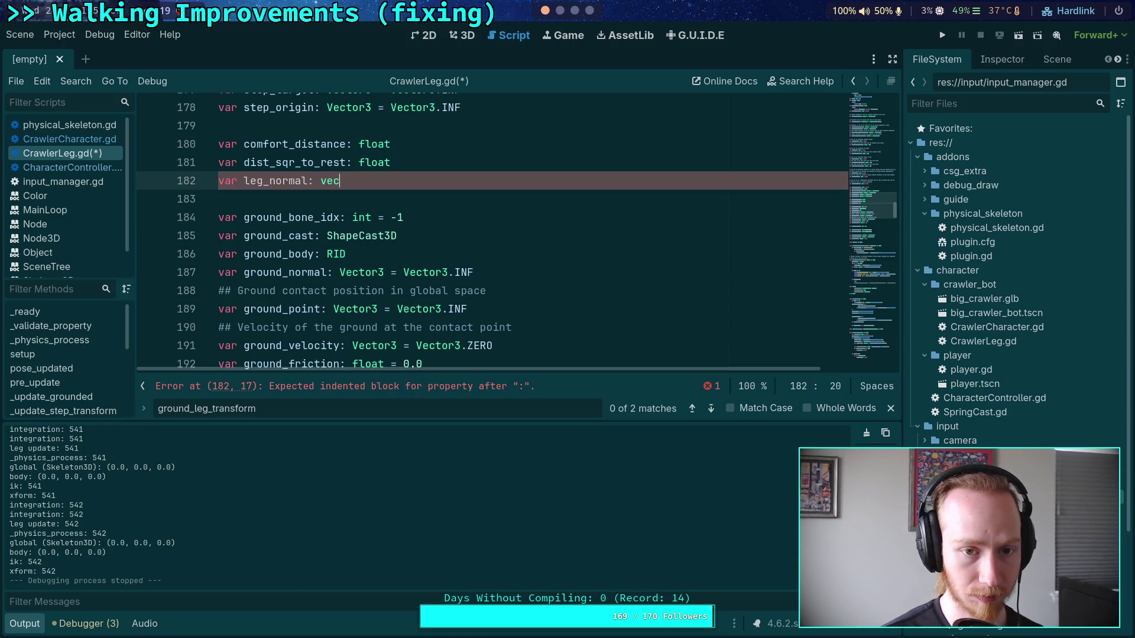
{"action": "key", "text": "BackSpace"}
{"action": "type", "text": "Vector"}
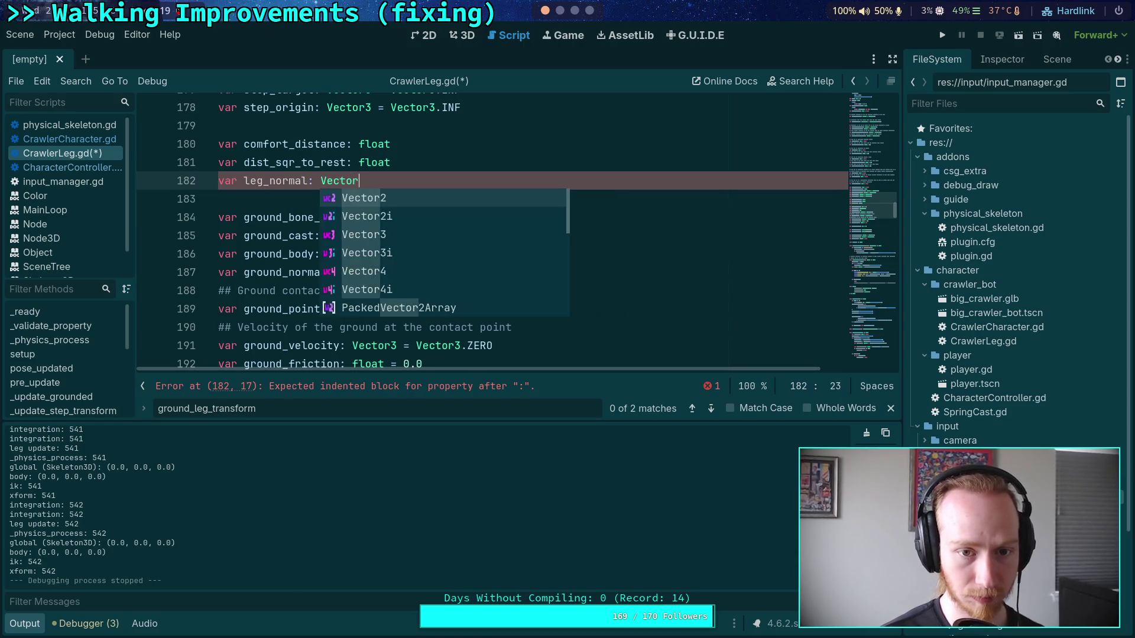
{"action": "type", "text": "3 = V"}
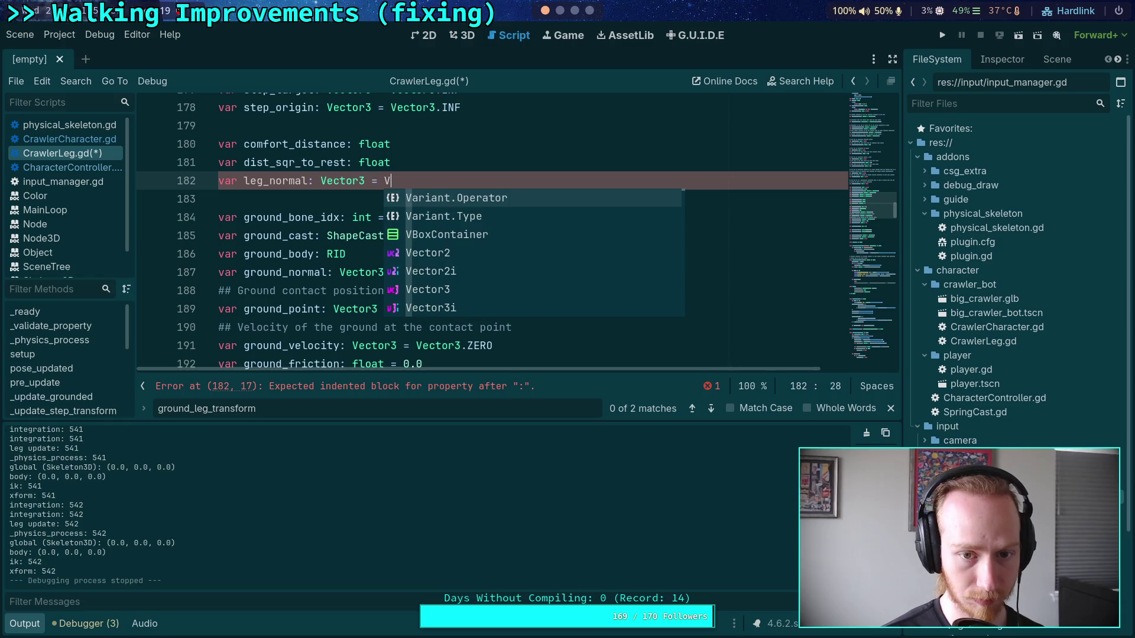
{"action": "type", "text": "ect"}
{"action": "key", "text": "Return"}
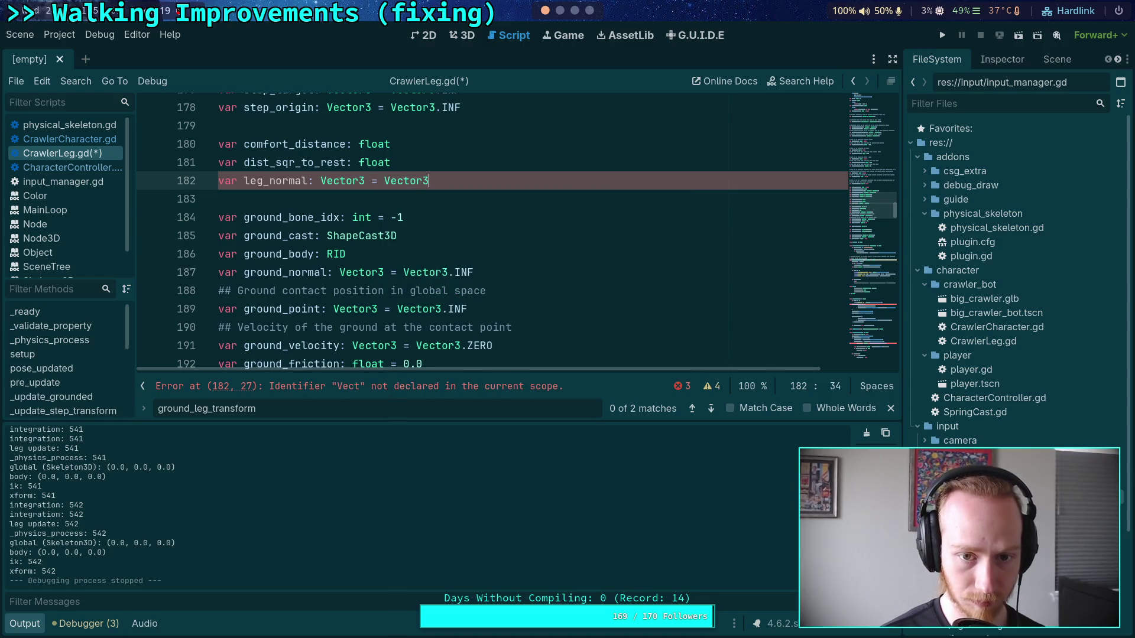
{"action": "type", "text": ".Z"}
{"action": "key", "text": "Return"}
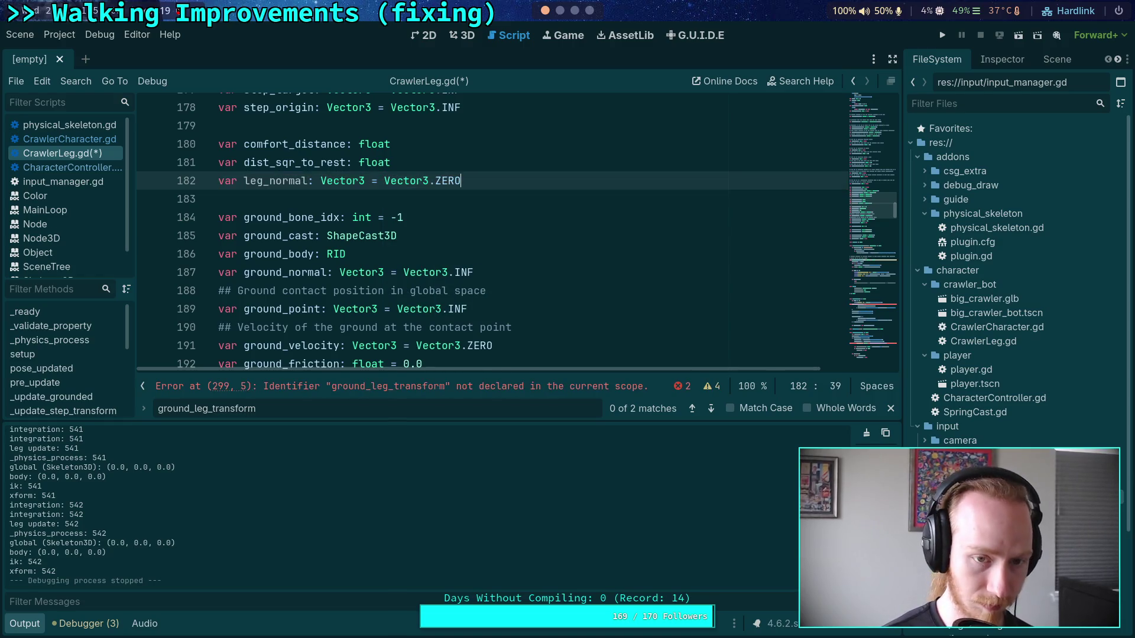
{"action": "key", "text": "ctrl+s"}
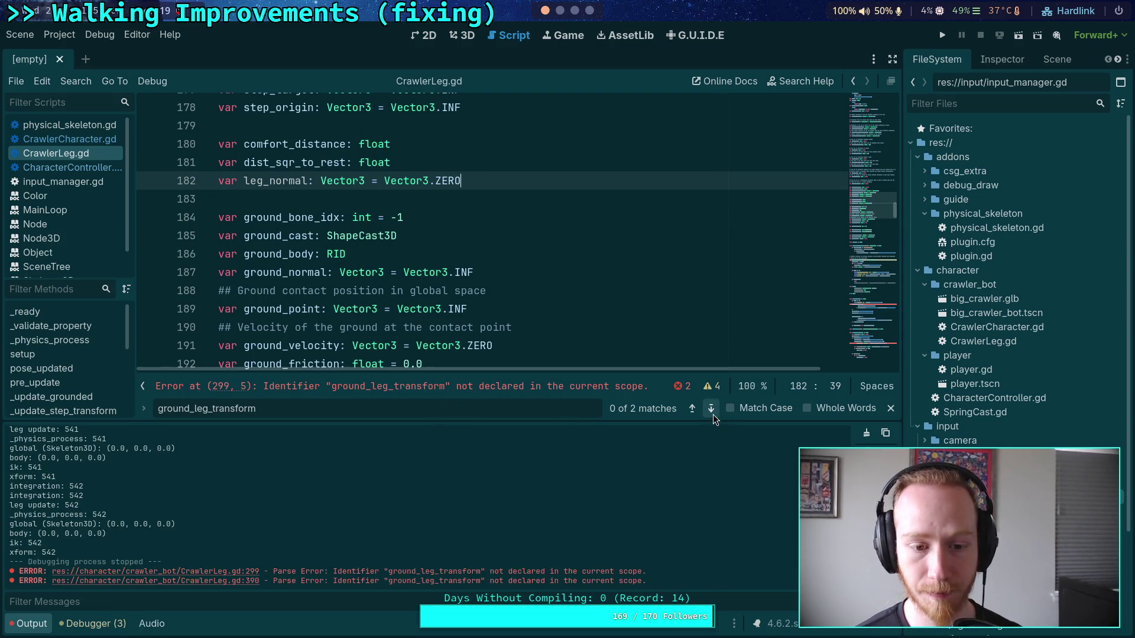
Change the line 299 assignment to set leg_normal from the bone pose's .basis.y
{"action": "left_click", "coordinate": [713, 413]}
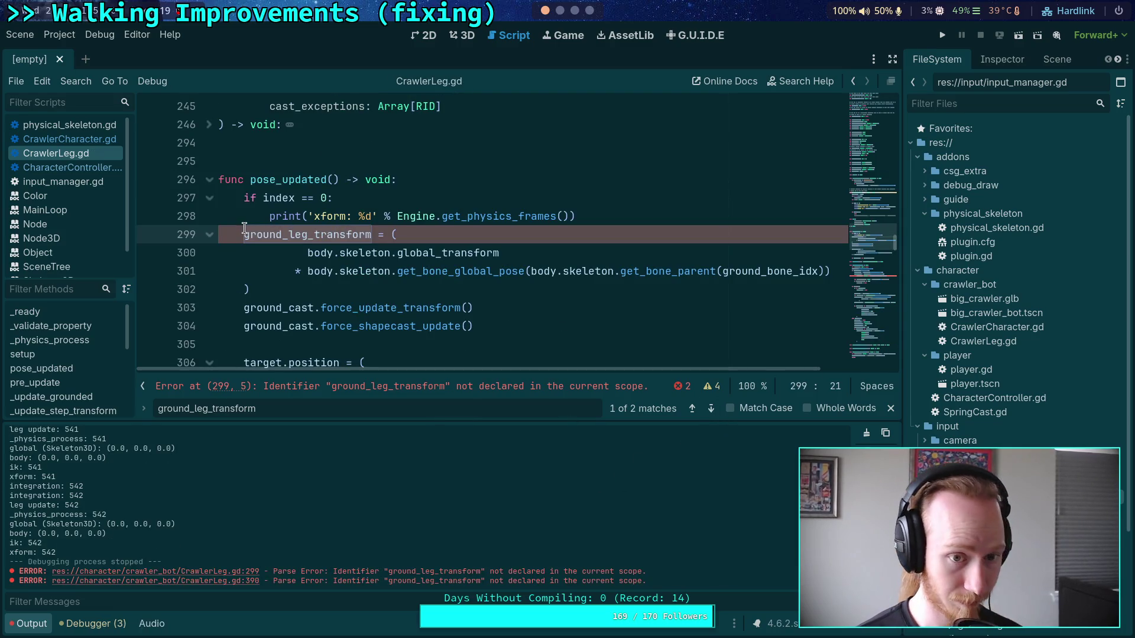
{"action": "left_click", "coordinate": [322, 290]}
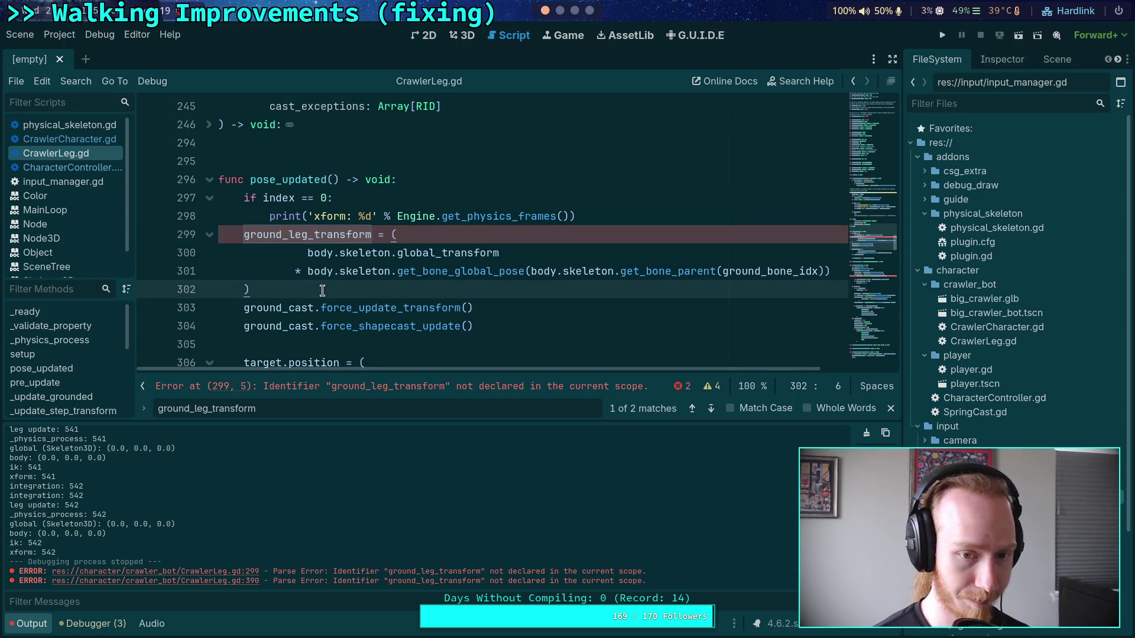
{"action": "type", "text": ".basis.y"}
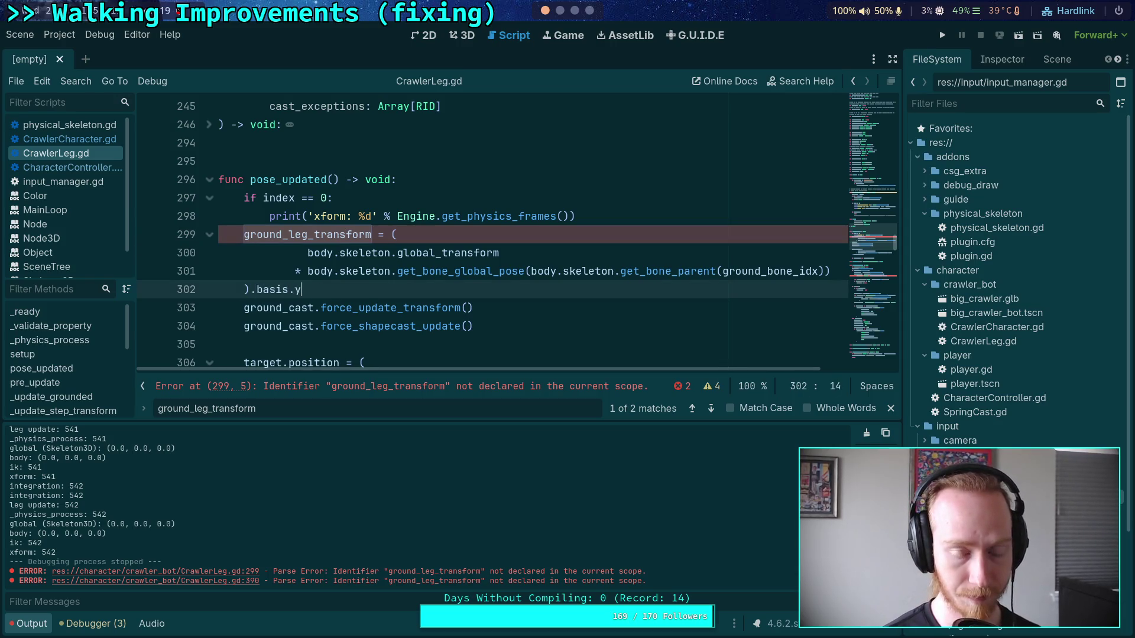
{"action": "left_click_drag", "start_coordinate": [244, 235], "coordinate": [369, 237]}
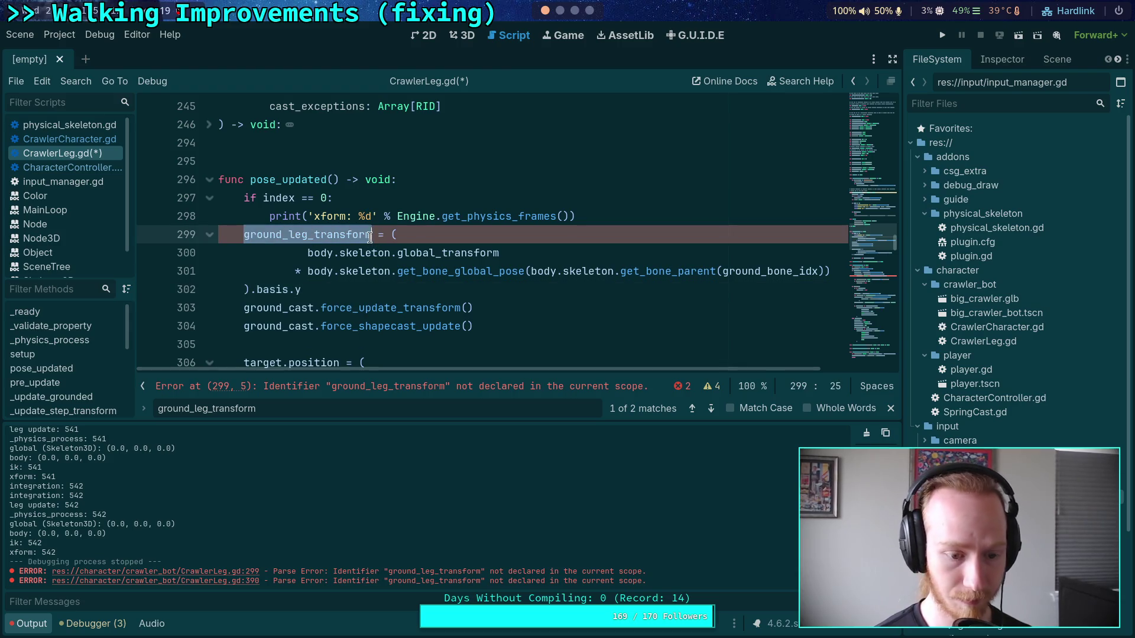
{"action": "type", "text": "leg_n"}
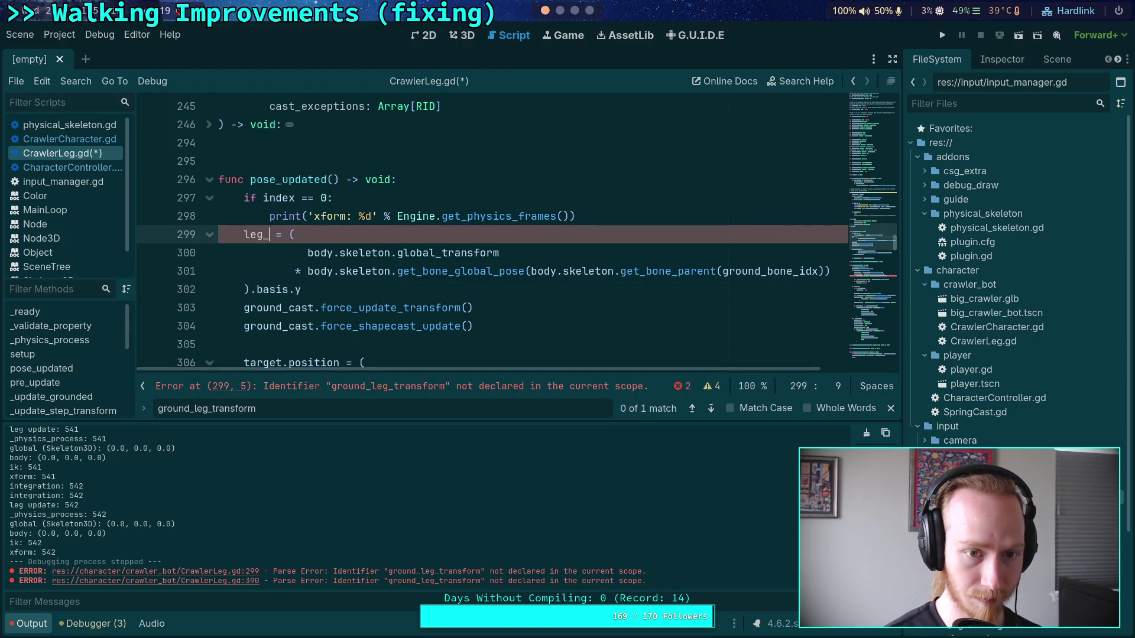
{"action": "key", "text": "Return"}
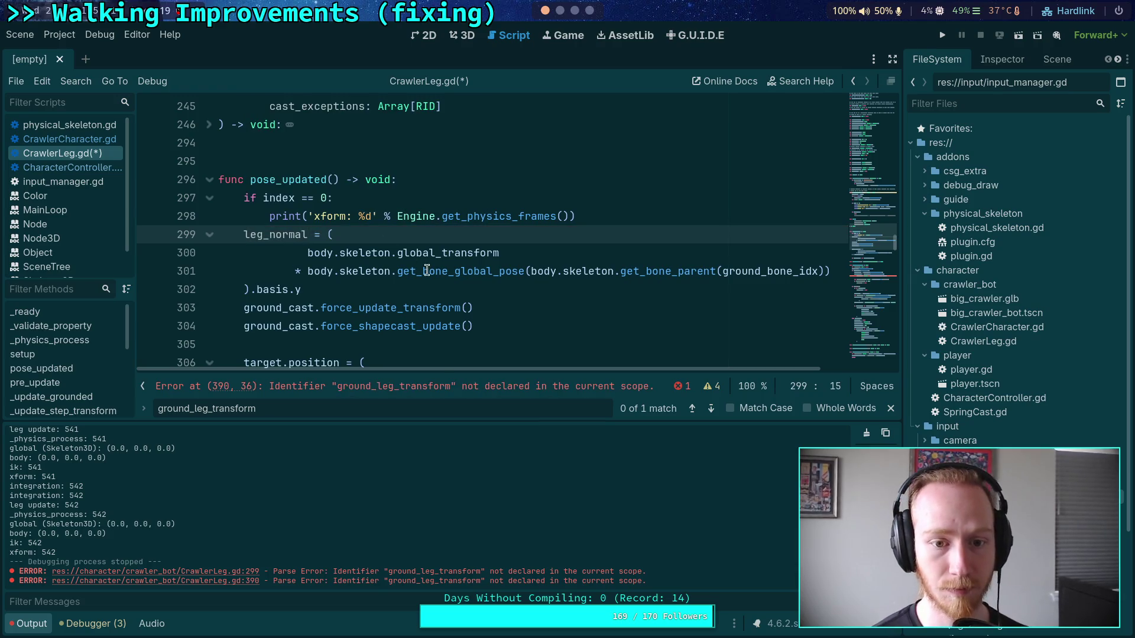
Delete the two ground_cast update calls in pose_updated and save the script
{"action": "left_click_drag", "start_coordinate": [502, 327], "coordinate": [301, 290]}
{"action": "key", "text": "BackSpace"}
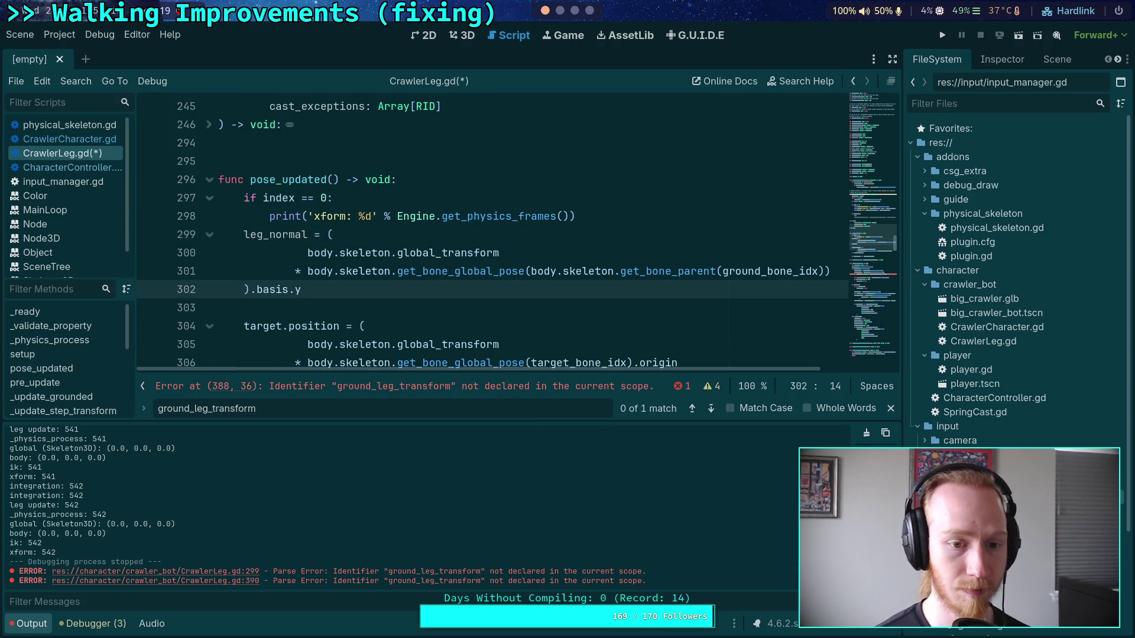
{"action": "scroll", "coordinate": [301, 290], "scroll_direction": "down", "scroll_amount": 3}
{"action": "scroll", "coordinate": [491, 236], "scroll_direction": "up", "scroll_amount": 2}
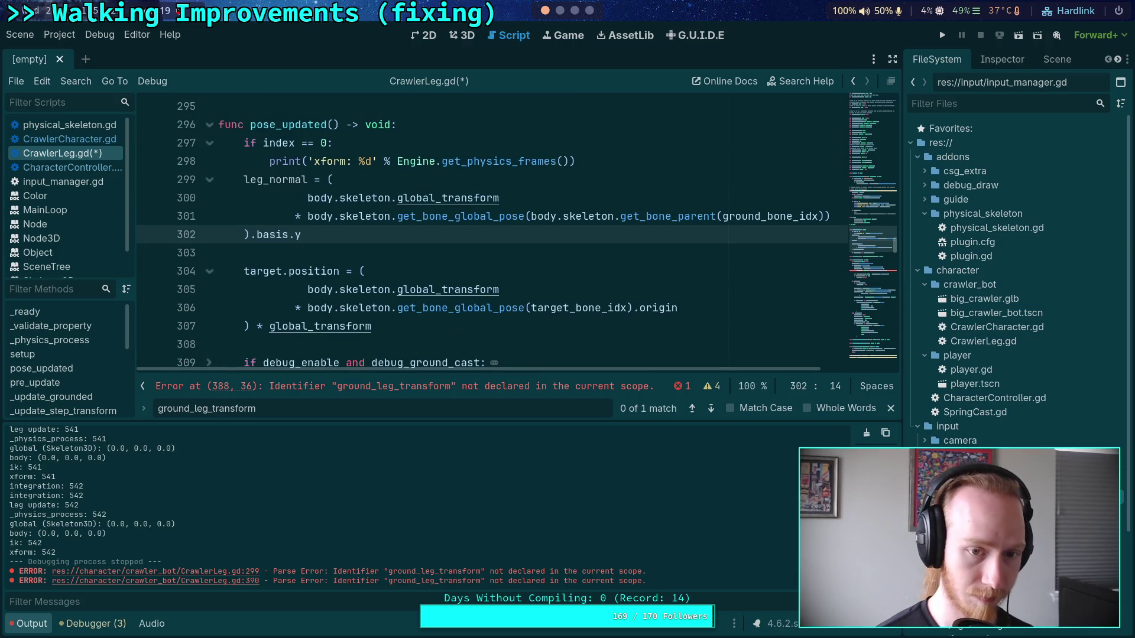
{"action": "key", "text": "ctrl+s"}
{"action": "left_click", "coordinate": [700, 408]}
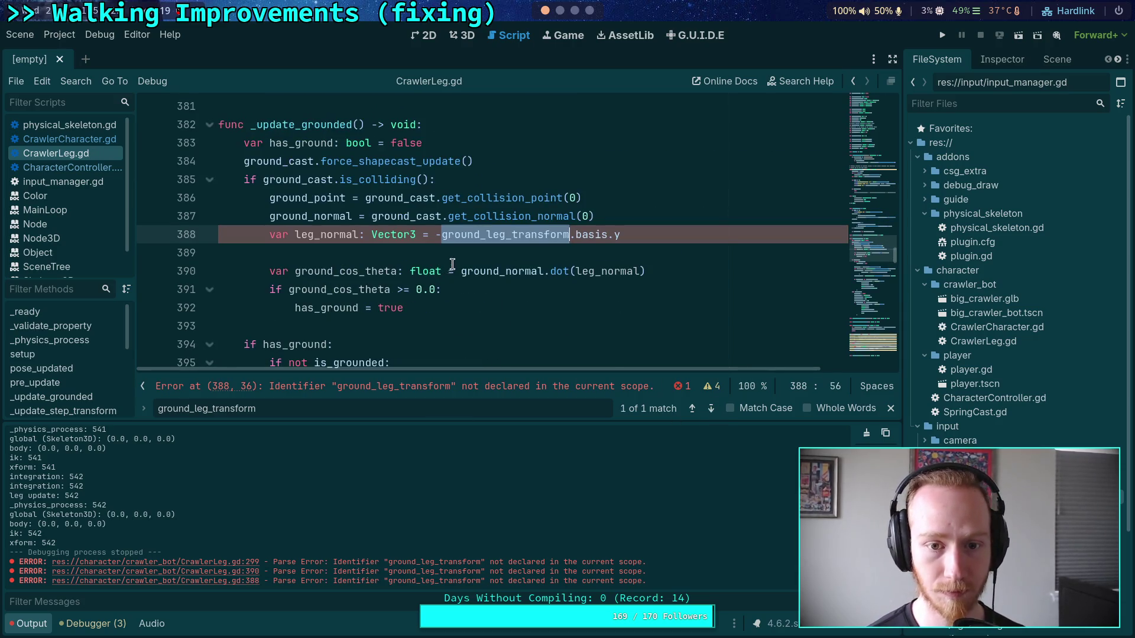
Delete the local leg_normal declaration in _update_grounded and search the script for leg_normal
{"action": "left_click_drag", "start_coordinate": [623, 236], "coordinate": [633, 222]}
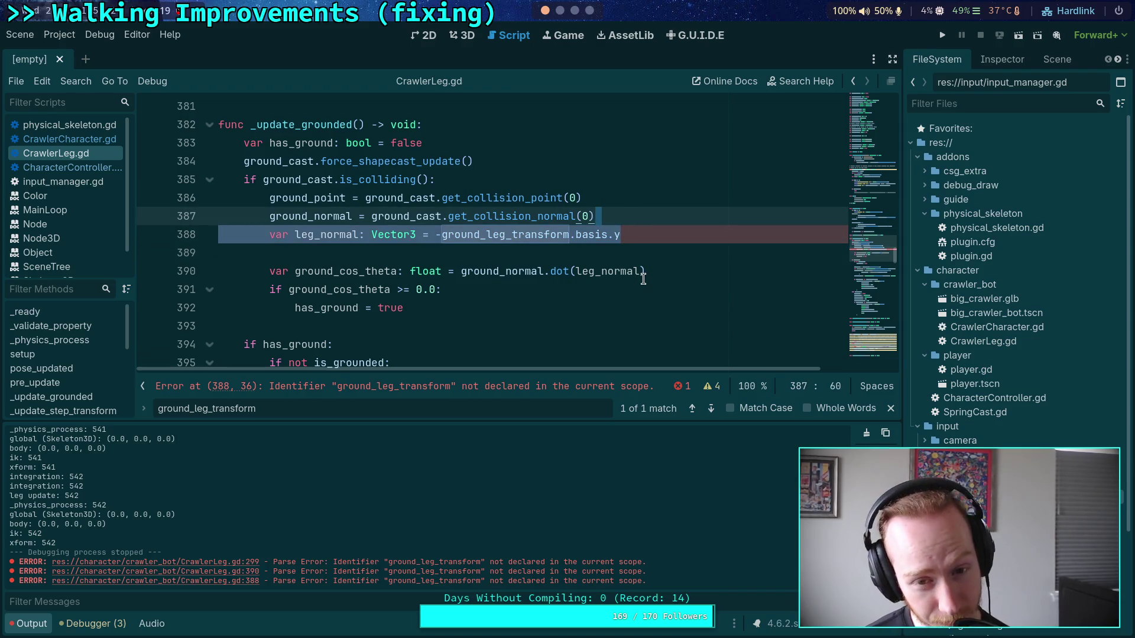
{"action": "key", "text": "BackSpace"}
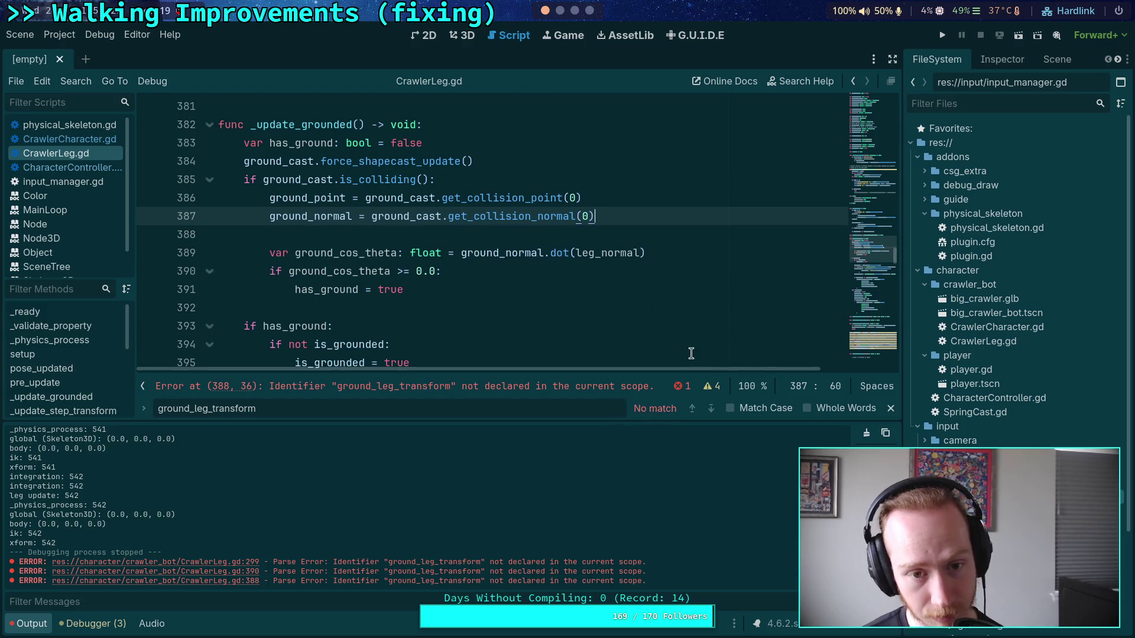
{"action": "double_click", "coordinate": [283, 409]}
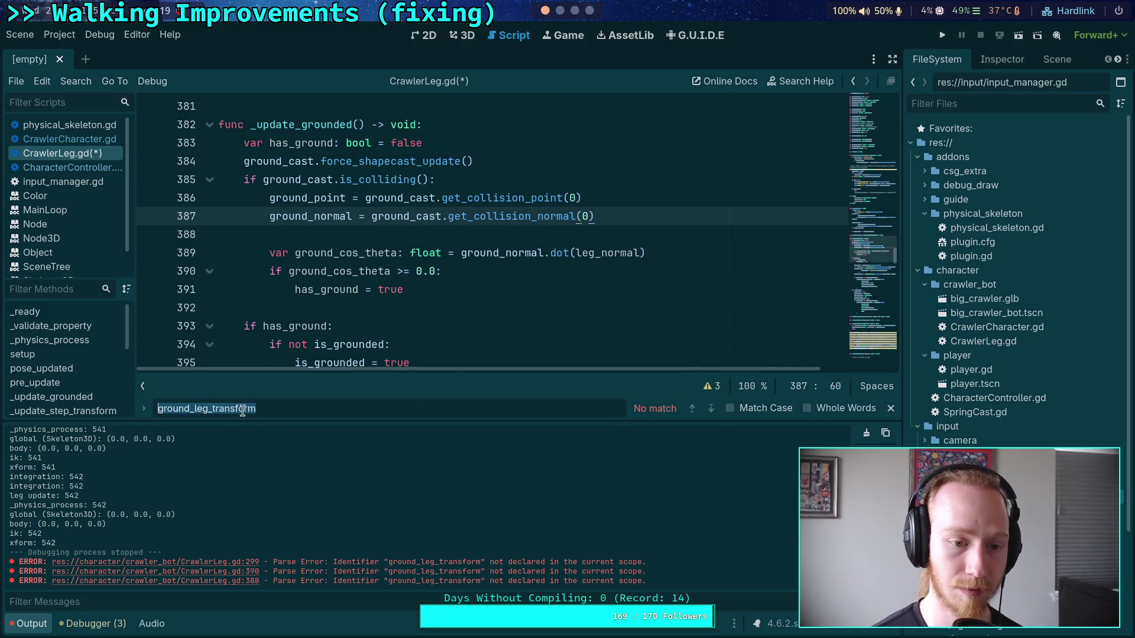
{"action": "type", "text": "leg_normal"}
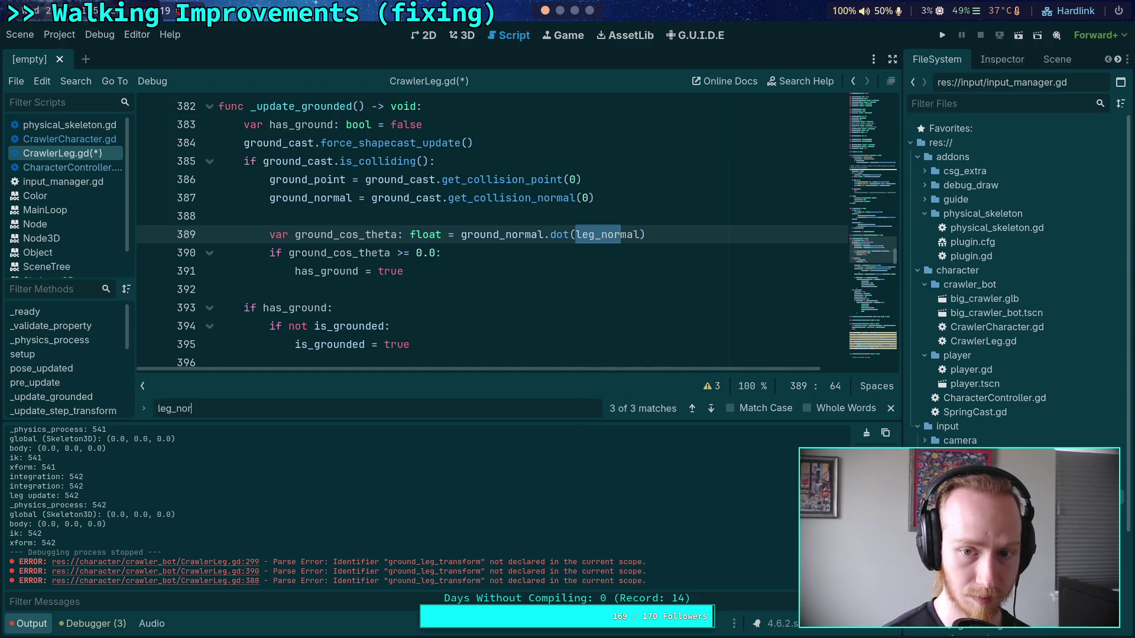
{"action": "left_click", "coordinate": [711, 408]}
{"action": "left_click", "coordinate": [711, 408]}
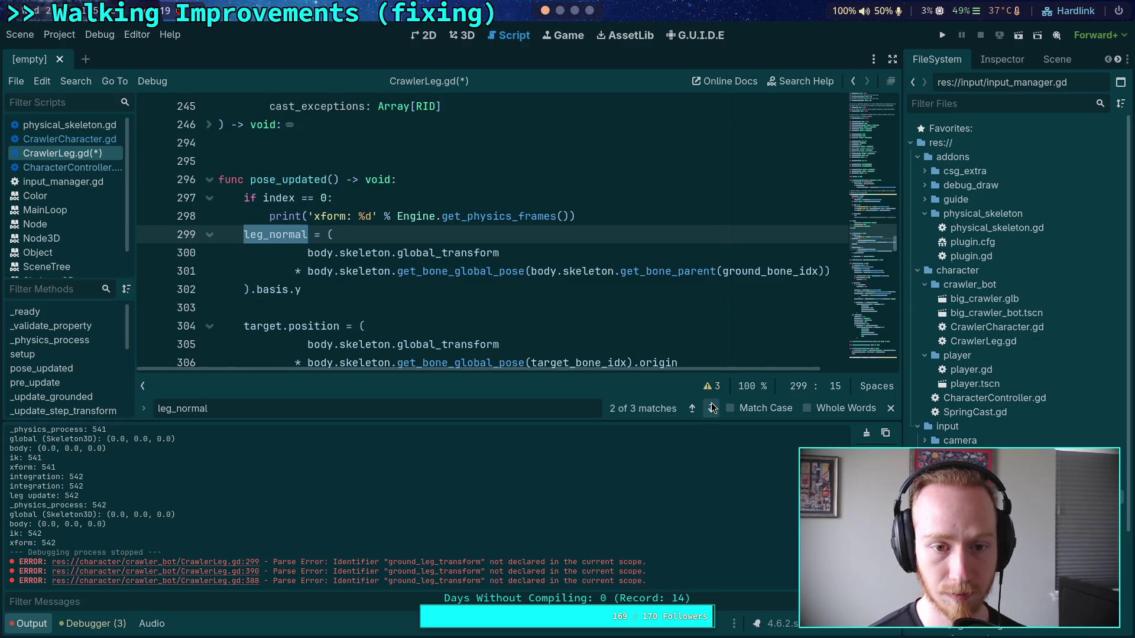
Try negating the leg_normal assignment on line 299, save, then remove the minus again
{"action": "left_click", "coordinate": [327, 234]}
{"action": "type", "text": "-"}
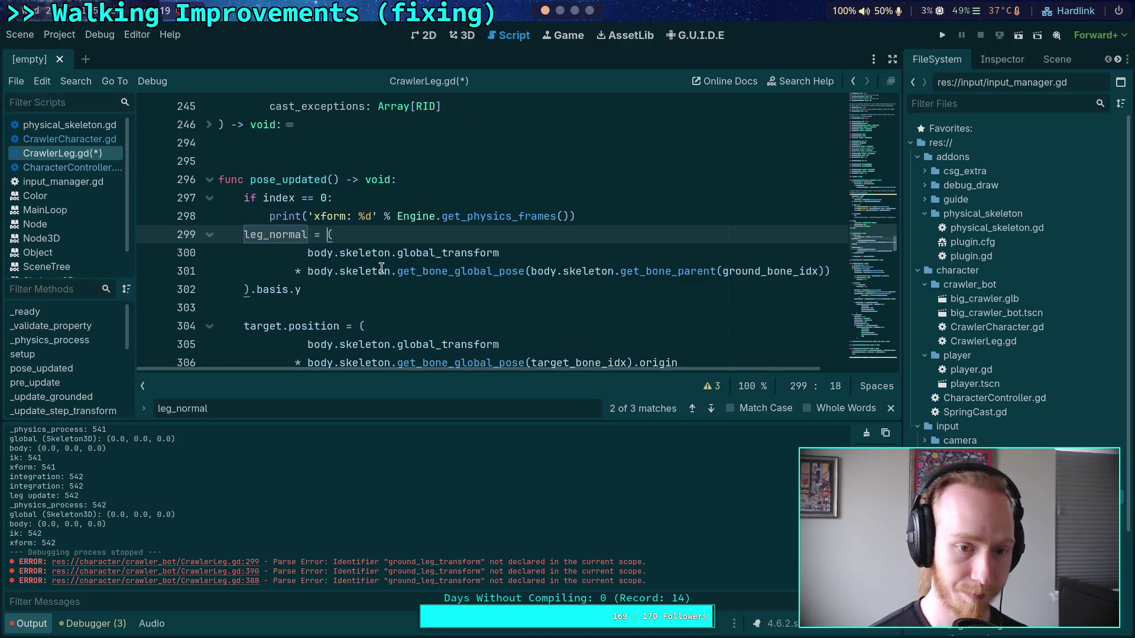
{"action": "key", "text": "ctrl+s"}
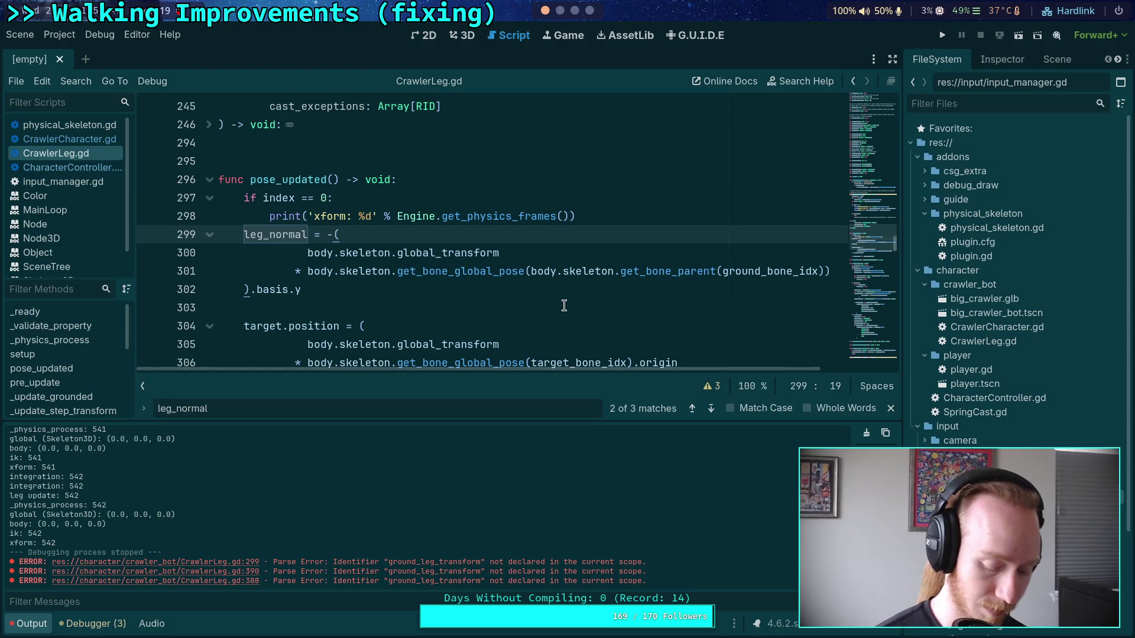
{"action": "key", "text": "BackSpace"}
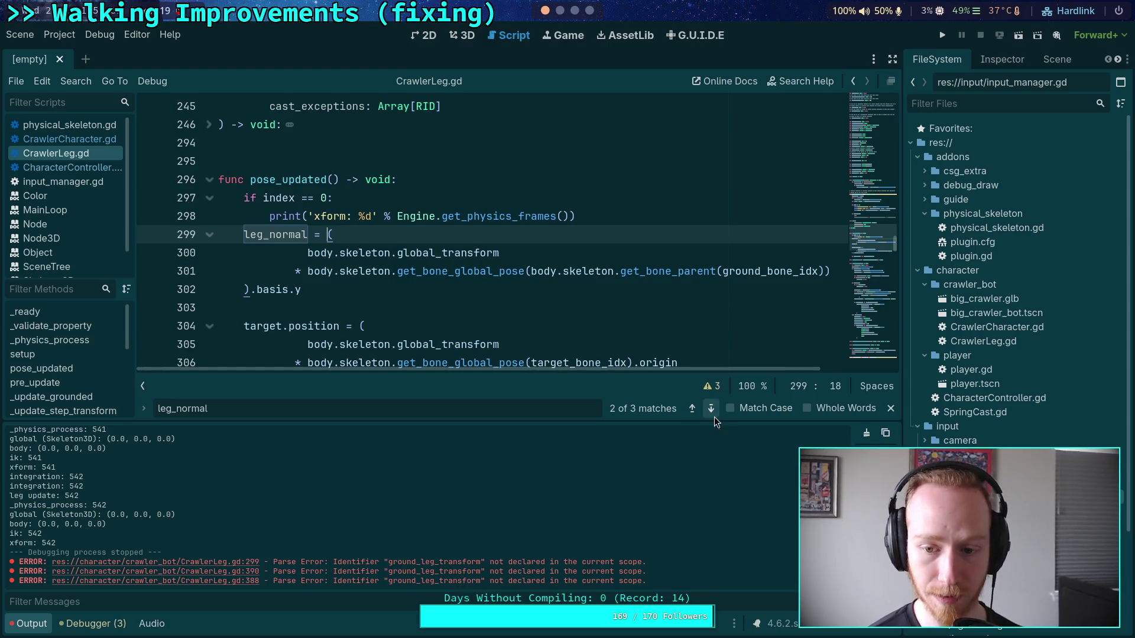
Negate leg_normal in the dot() call on line 389, save, and review the remaining matches
{"action": "left_click", "coordinate": [713, 408]}
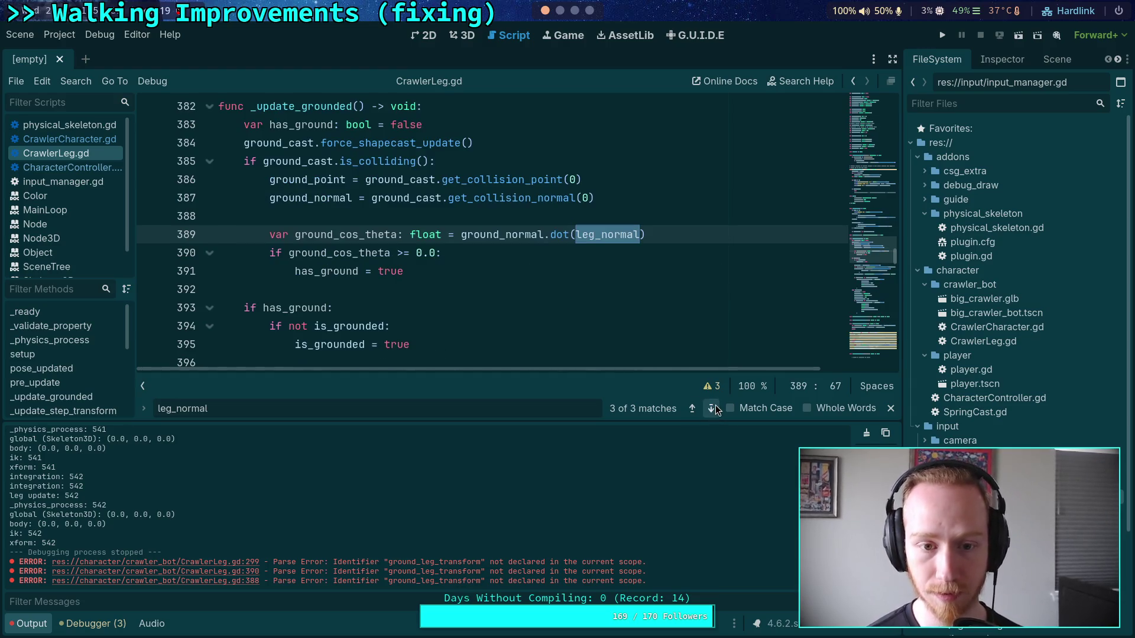
{"action": "left_click", "coordinate": [578, 234]}
{"action": "type", "text": "-"}
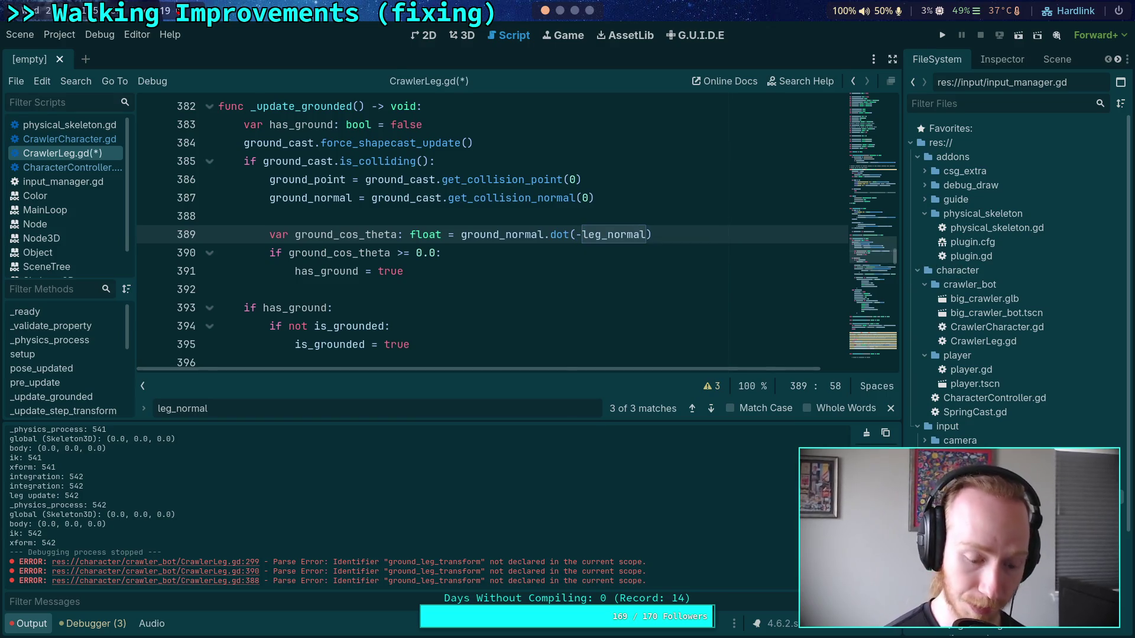
{"action": "key", "text": "ctrl+s"}
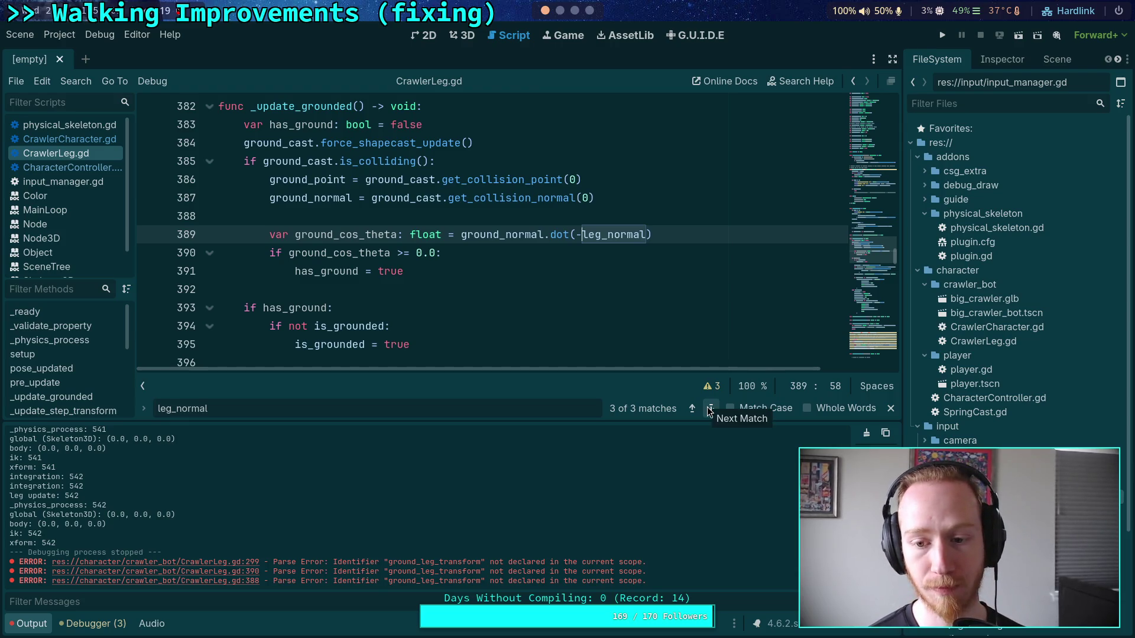
{"action": "left_click", "coordinate": [710, 412]}
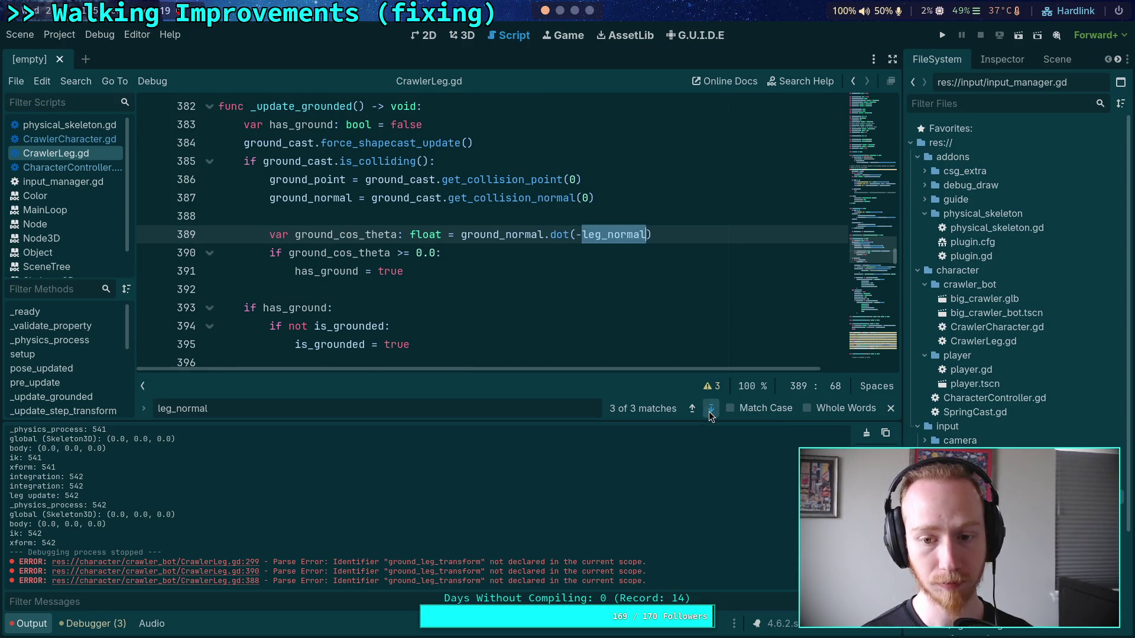
{"action": "left_click", "coordinate": [710, 412]}
{"action": "left_click", "coordinate": [710, 412]}
{"action": "scroll", "coordinate": [677, 314], "scroll_direction": "down", "scroll_amount": 1}
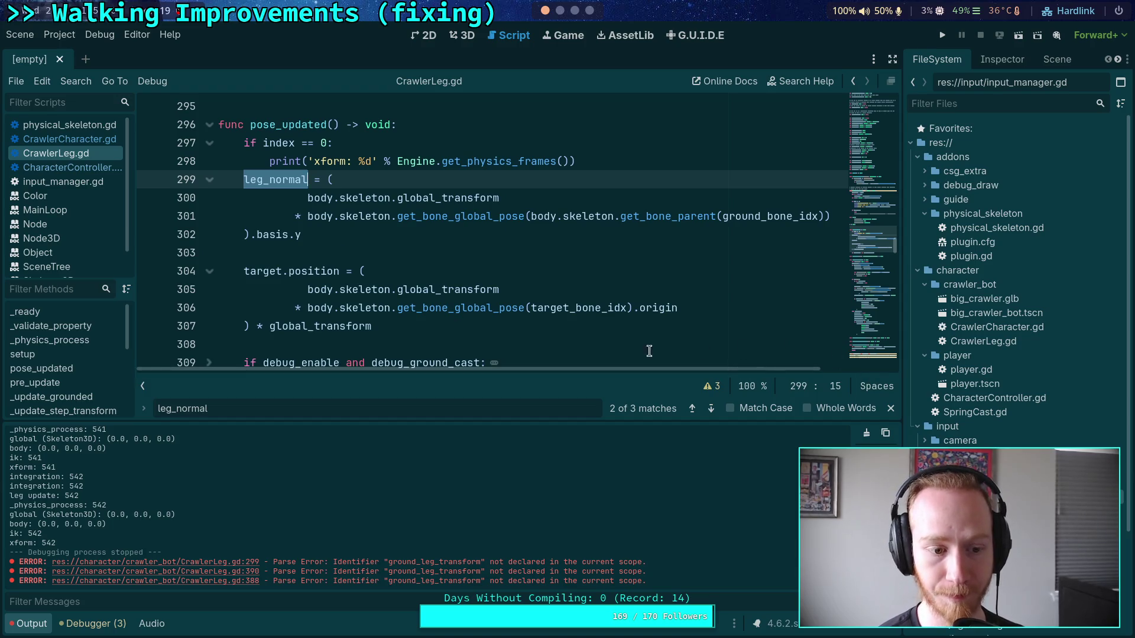
{"action": "scroll", "coordinate": [521, 349], "scroll_direction": "down", "scroll_amount": 2}
{"action": "scroll", "coordinate": [508, 342], "scroll_direction": "up", "scroll_amount": 20}
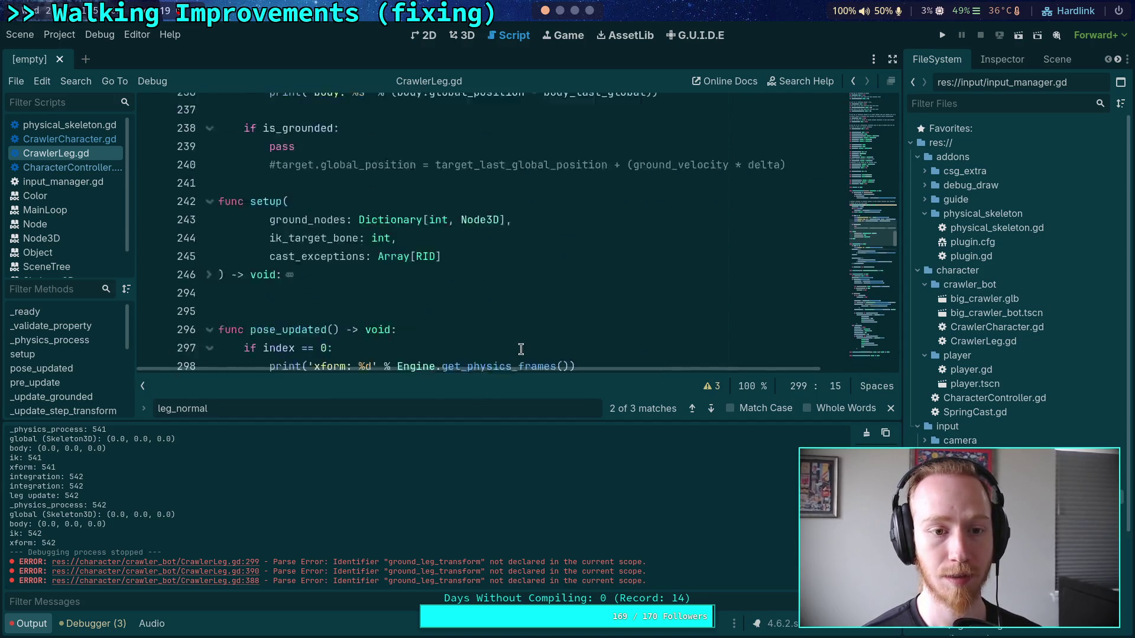
{"action": "scroll", "coordinate": [494, 335], "scroll_direction": "up", "scroll_amount": 8}
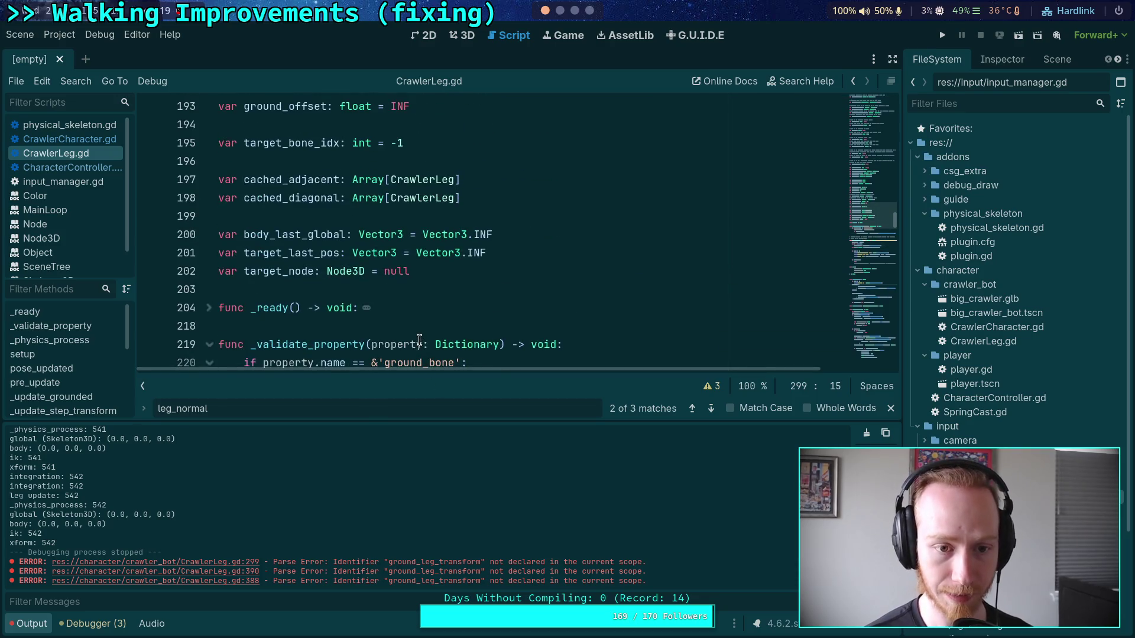
{"action": "scroll", "coordinate": [420, 341], "scroll_direction": "up", "scroll_amount": 4}
{"action": "scroll", "coordinate": [369, 286], "scroll_direction": "down", "scroll_amount": 15}
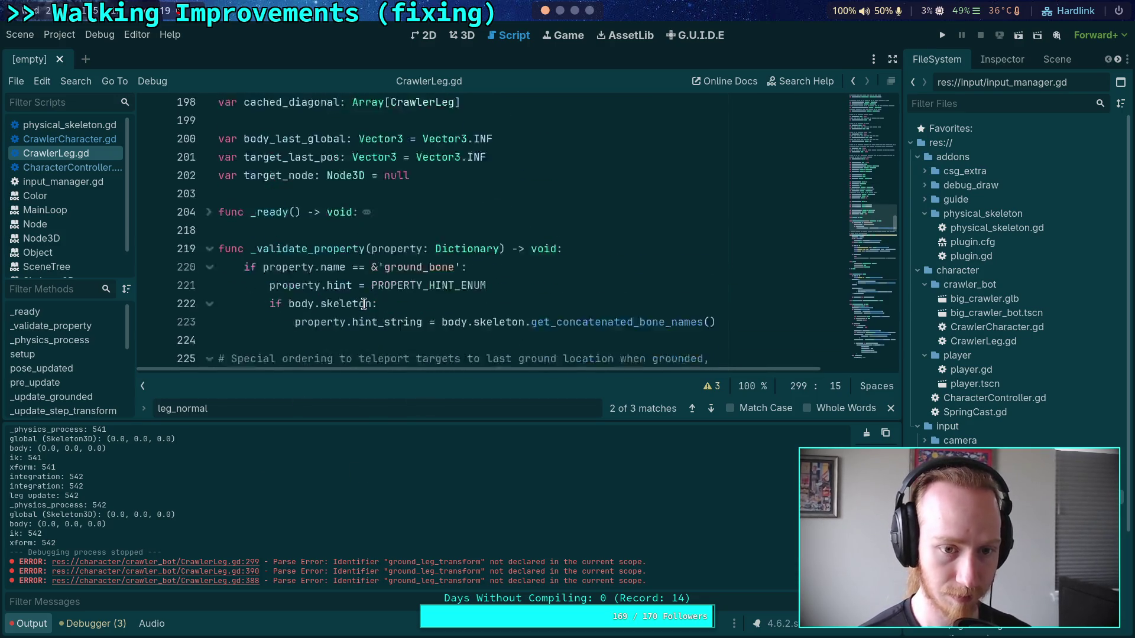
{"action": "scroll", "coordinate": [369, 286], "scroll_direction": "up", "scroll_amount": 3}
{"action": "scroll", "coordinate": [266, 272], "scroll_direction": "down", "scroll_amount": 3}
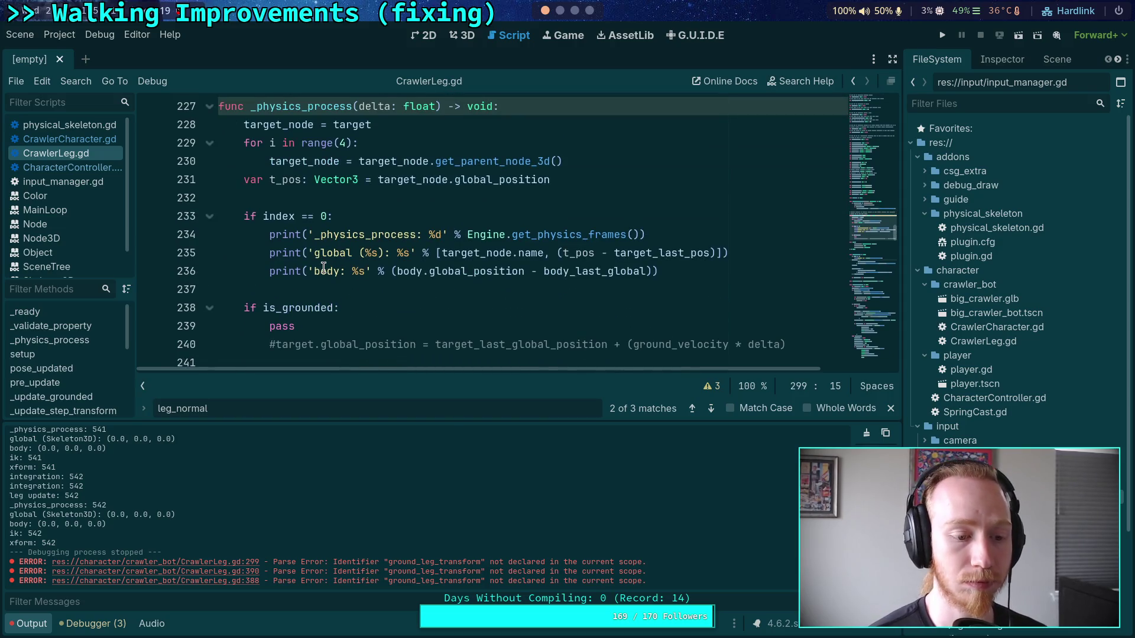
{"action": "scroll", "coordinate": [323, 268], "scroll_direction": "up", "scroll_amount": 1}
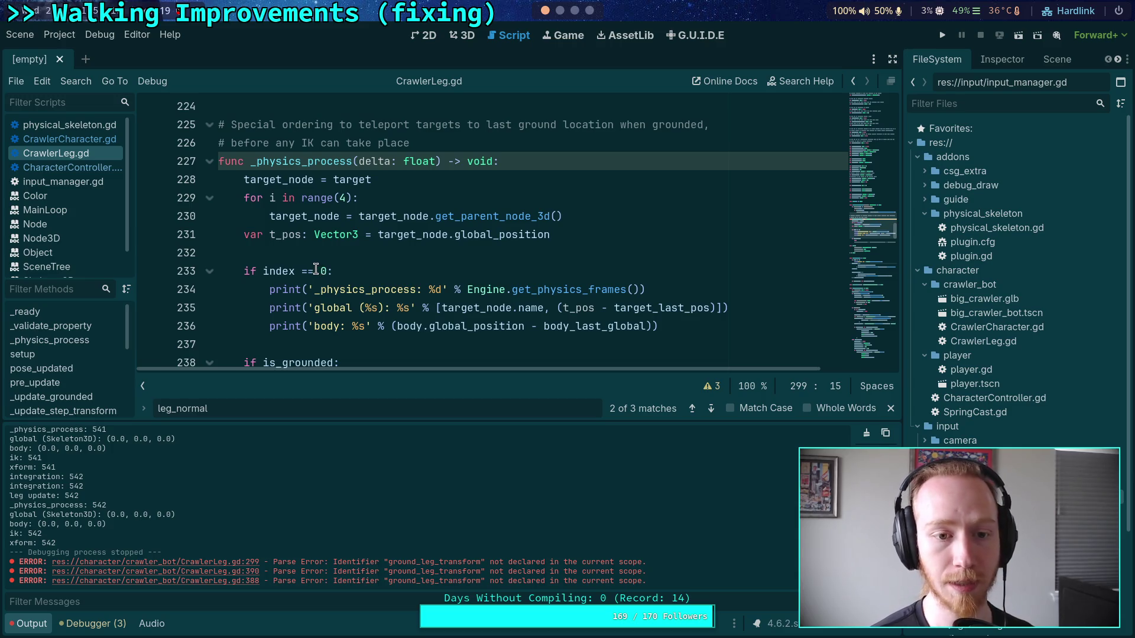
{"action": "scroll", "coordinate": [316, 269], "scroll_direction": "down", "scroll_amount": 2}
{"action": "scroll", "coordinate": [316, 269], "scroll_direction": "up", "scroll_amount": 1}
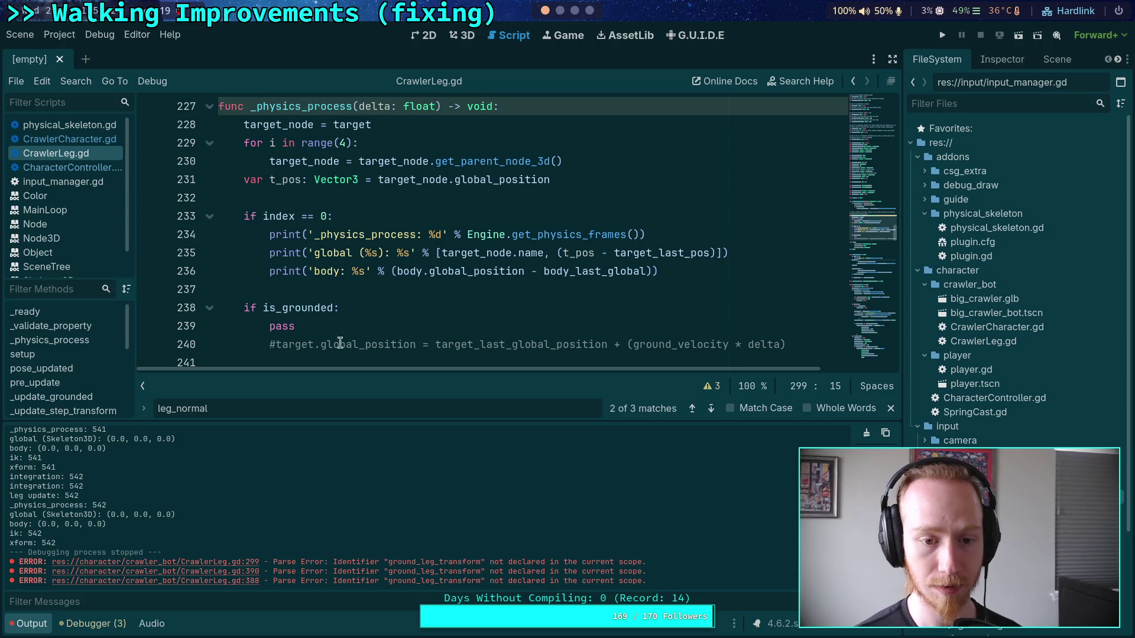
Uncomment the target position update on line 240 and remove the redundant pass line
{"action": "left_click", "coordinate": [270, 344]}
{"action": "key", "text": "Delete"}
{"action": "key", "text": "shift+Up"}
{"action": "key", "text": "Delete"}
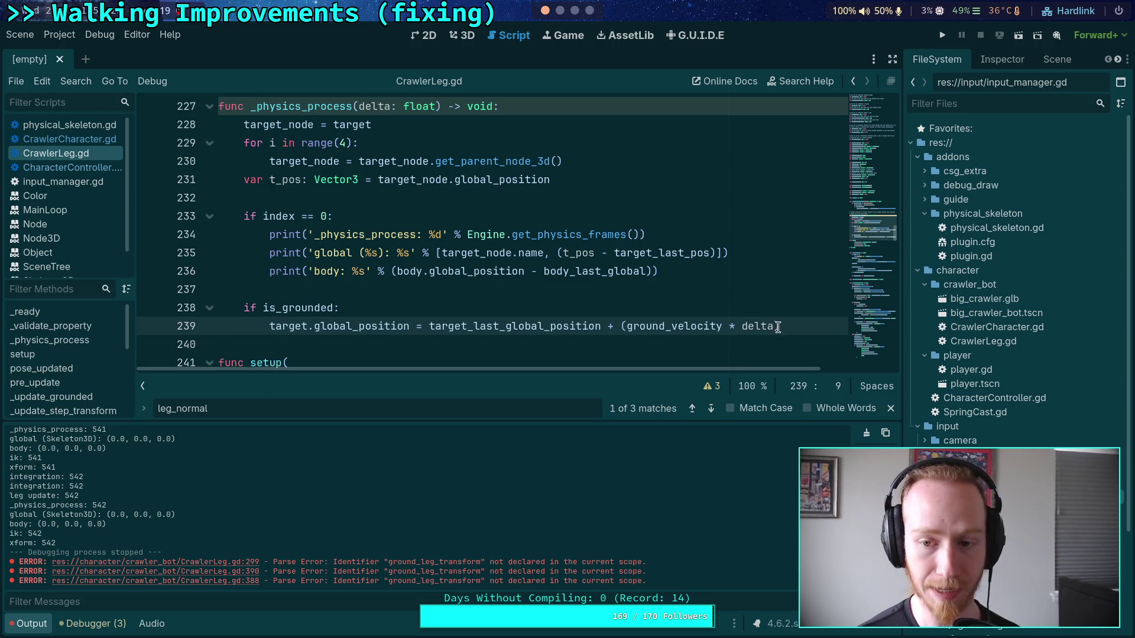
Cut the if is_grounded block, then delete the whole _physics_process function with its comment
{"action": "left_click_drag", "start_coordinate": [778, 327], "coordinate": [407, 283]}
{"action": "key", "text": "BackSpace"}
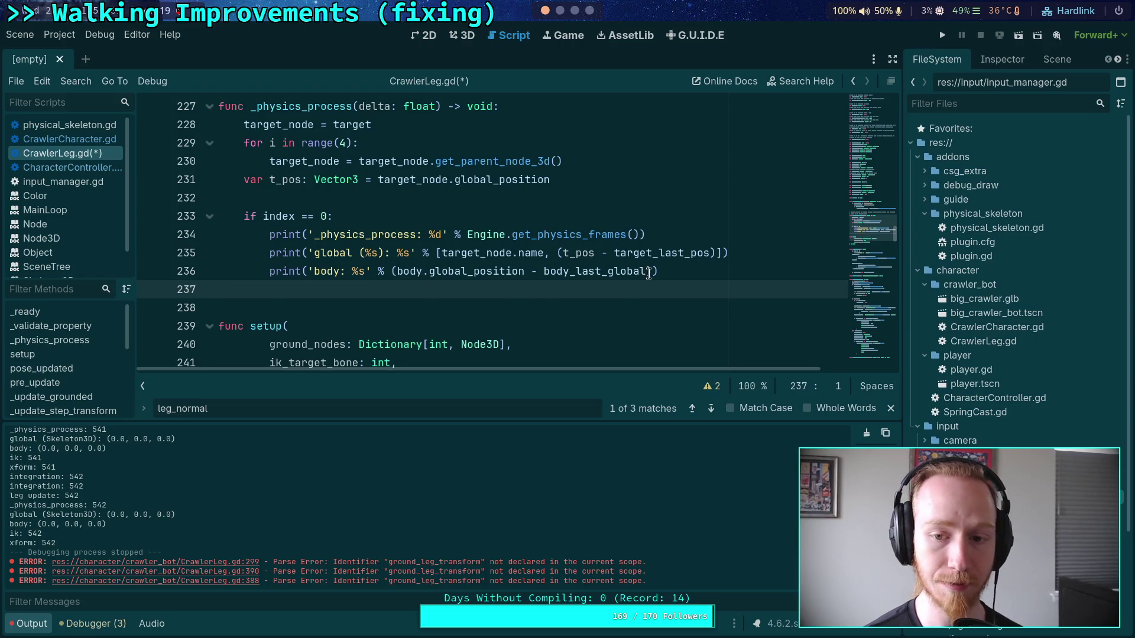
{"action": "mouse_move", "coordinate": [648, 274]}
{"action": "left_mouse_down"}
{"action": "mouse_move", "coordinate": [266, 195]}
{"action": "mouse_move", "coordinate": [250, 165]}
{"action": "left_mouse_up"}
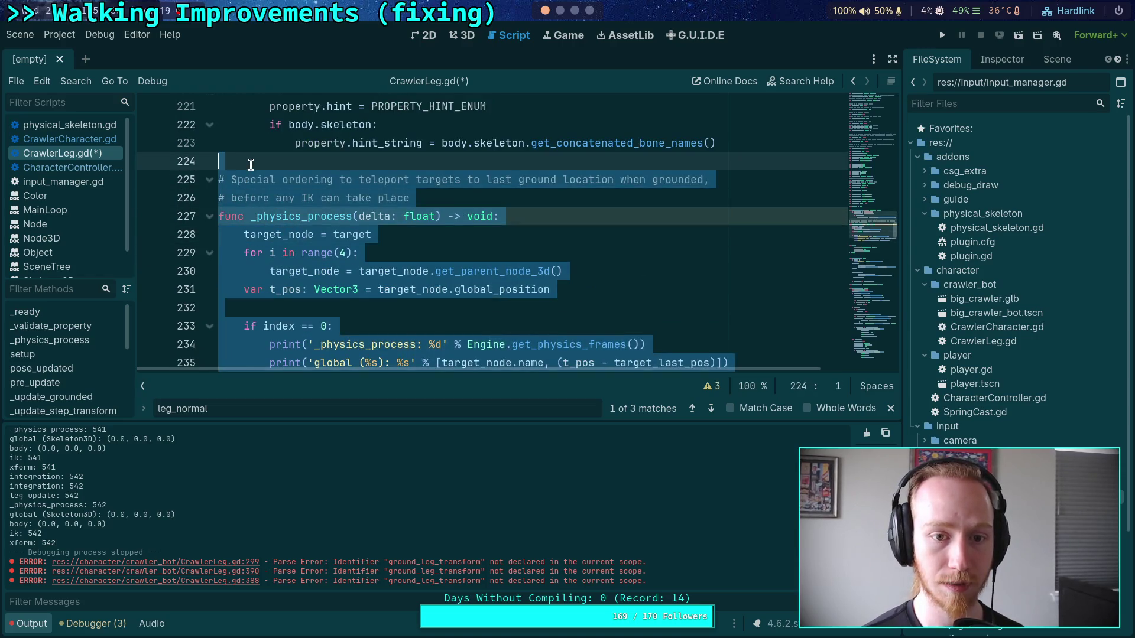
{"action": "key", "text": "BackSpace"}
{"action": "key", "text": "BackSpace"}
{"action": "key", "text": "BackSpace"}
{"action": "key", "text": "BackSpace"}
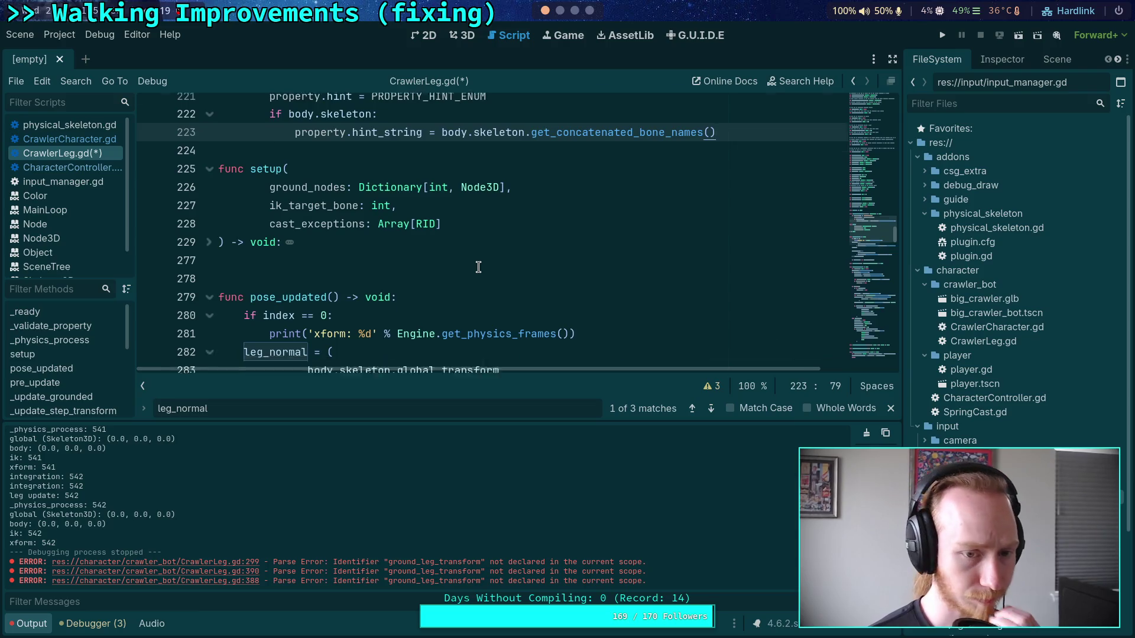
{"action": "scroll", "coordinate": [478, 267], "scroll_direction": "down", "scroll_amount": 2}
{"action": "scroll", "coordinate": [273, 262], "scroll_direction": "up", "scroll_amount": 2}
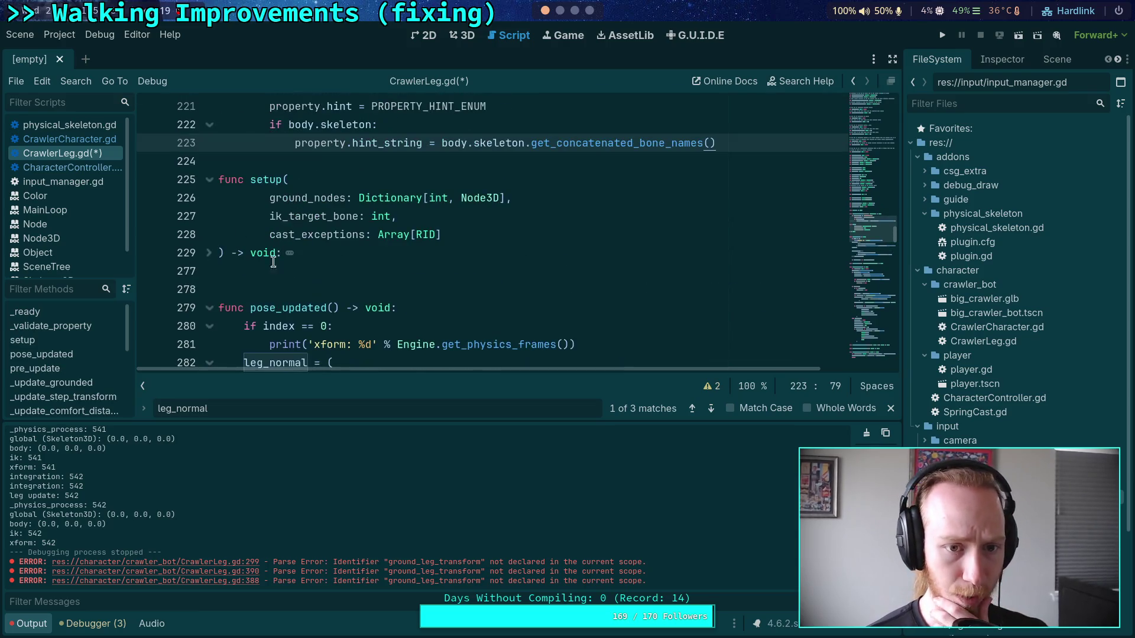
Collapse the pose_updated and pre_update functions
{"action": "left_click", "coordinate": [210, 308]}
{"action": "scroll", "coordinate": [229, 274], "scroll_direction": "down", "scroll_amount": 3}
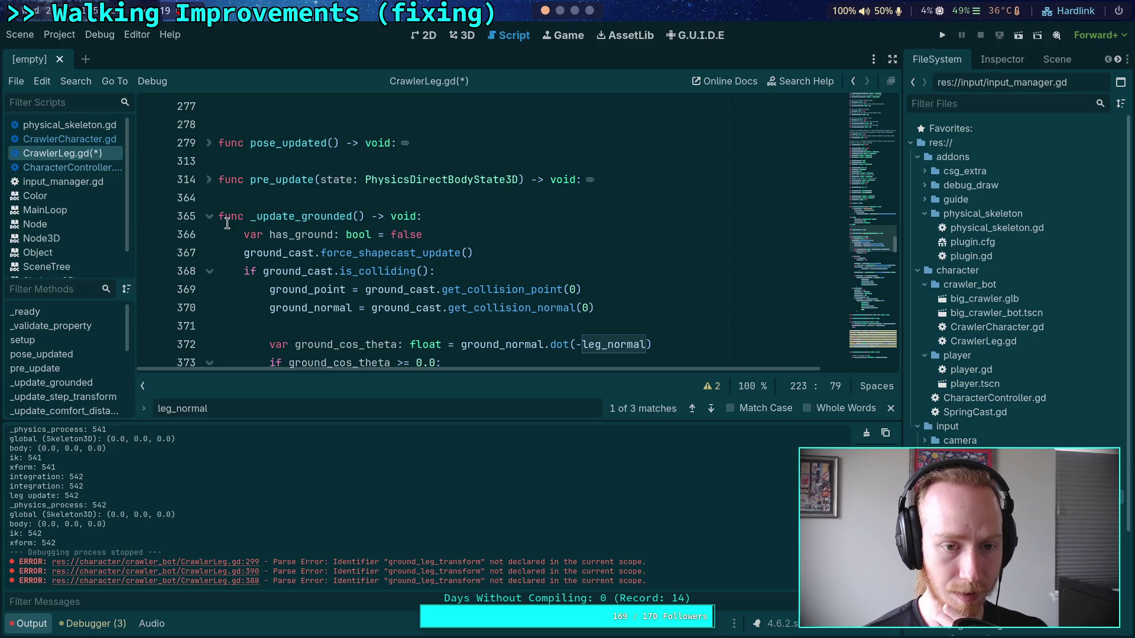
{"action": "left_click", "coordinate": [211, 180]}
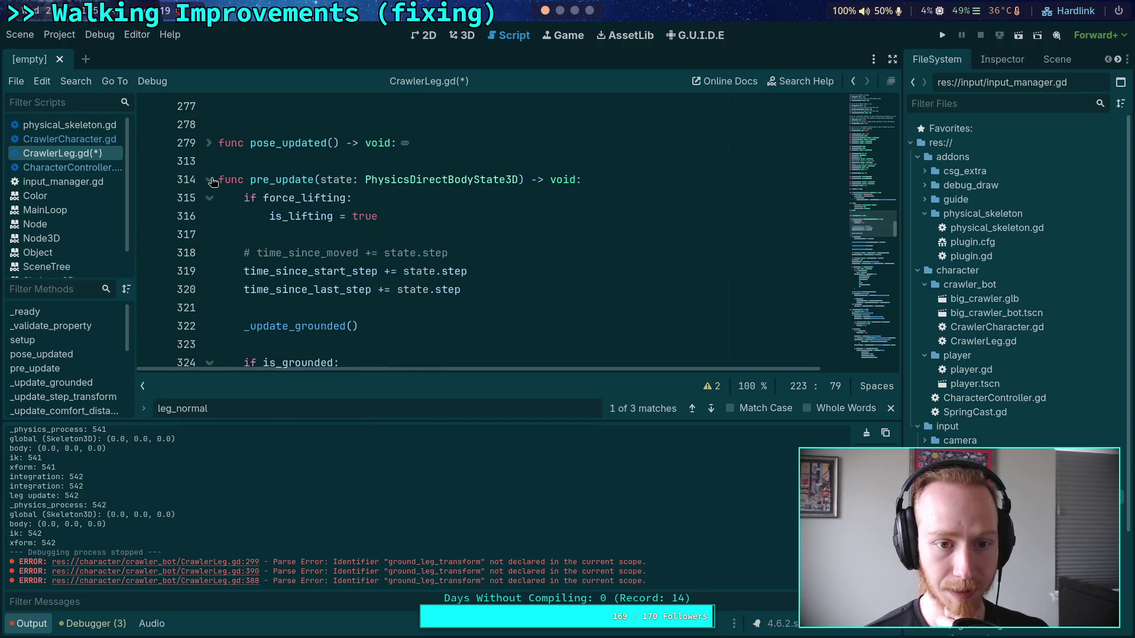
{"action": "left_click", "coordinate": [211, 181]}
{"action": "scroll", "coordinate": [285, 242], "scroll_direction": "down", "scroll_amount": 6}
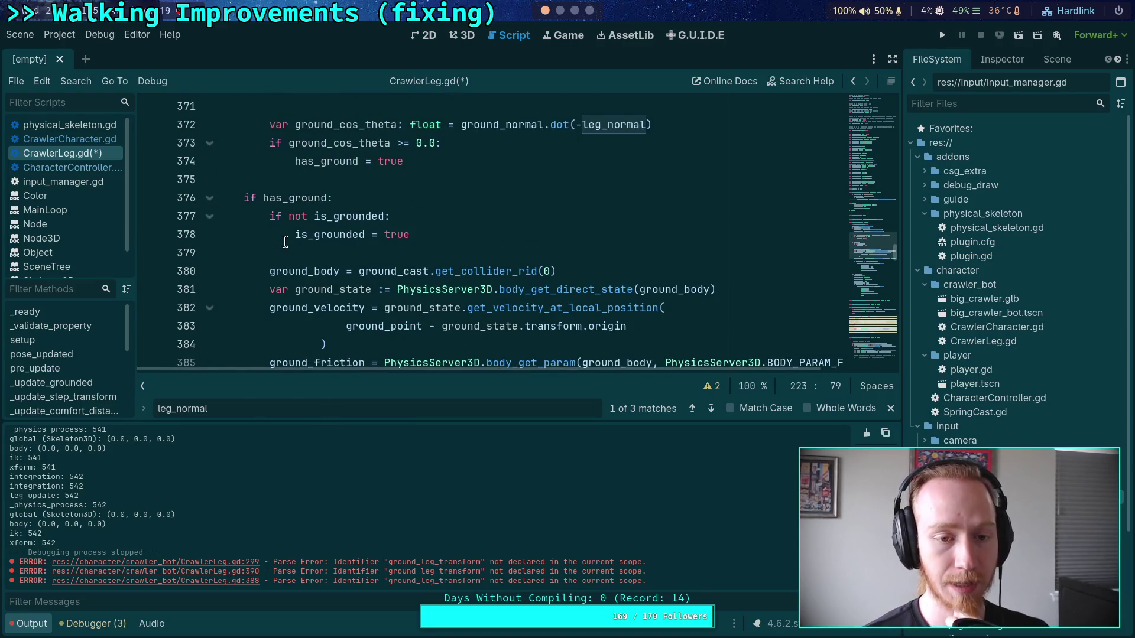
{"action": "scroll", "coordinate": [285, 242], "scroll_direction": "down", "scroll_amount": 5}
{"action": "scroll", "coordinate": [323, 246], "scroll_direction": "down", "scroll_amount": 4}
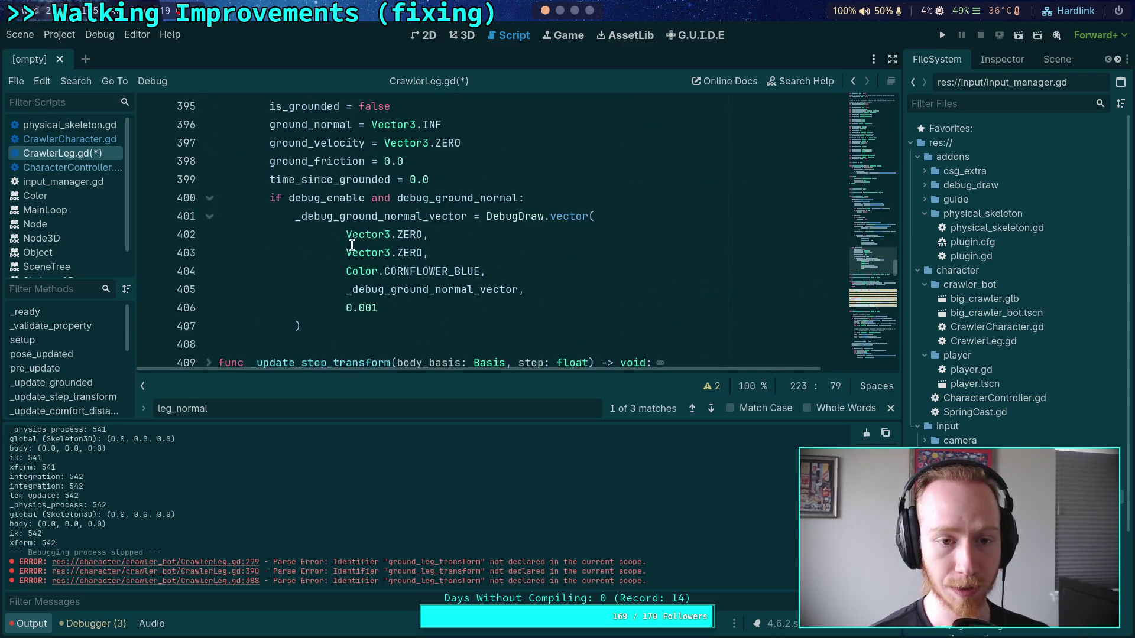
{"action": "scroll", "coordinate": [331, 260], "scroll_direction": "up", "scroll_amount": 6}
{"action": "scroll", "coordinate": [341, 282], "scroll_direction": "down", "scroll_amount": 1}
{"action": "scroll", "coordinate": [337, 275], "scroll_direction": "down", "scroll_amount": 2}
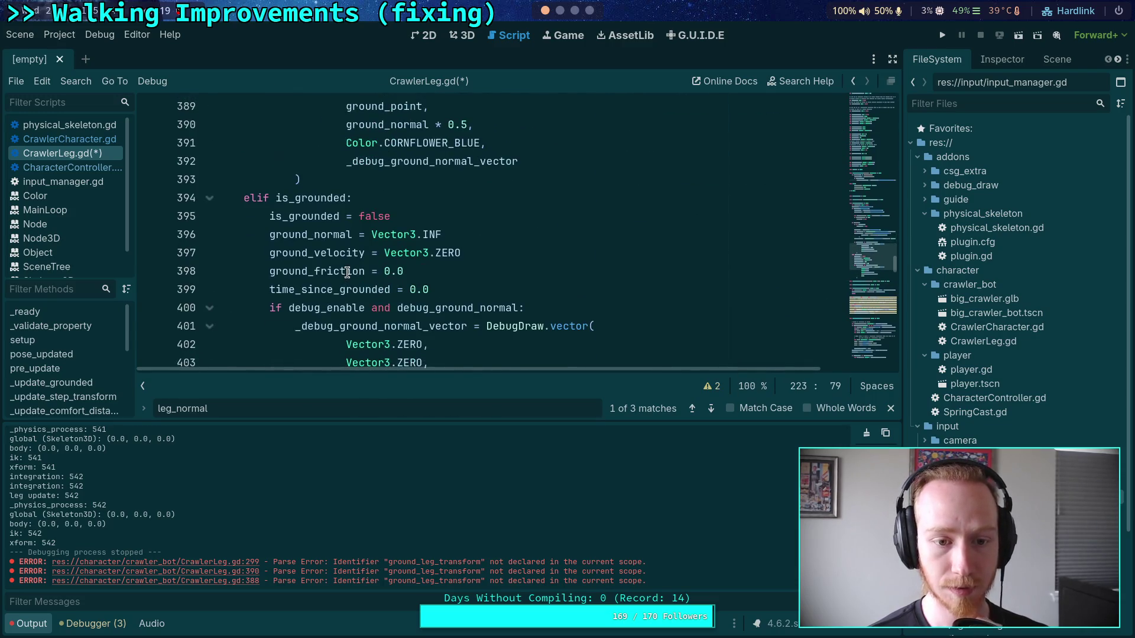
{"action": "scroll", "coordinate": [331, 269], "scroll_direction": "up", "scroll_amount": 5}
{"action": "scroll", "coordinate": [331, 266], "scroll_direction": "down", "scroll_amount": 6}
{"action": "scroll", "coordinate": [213, 254], "scroll_direction": "up", "scroll_amount": 4}
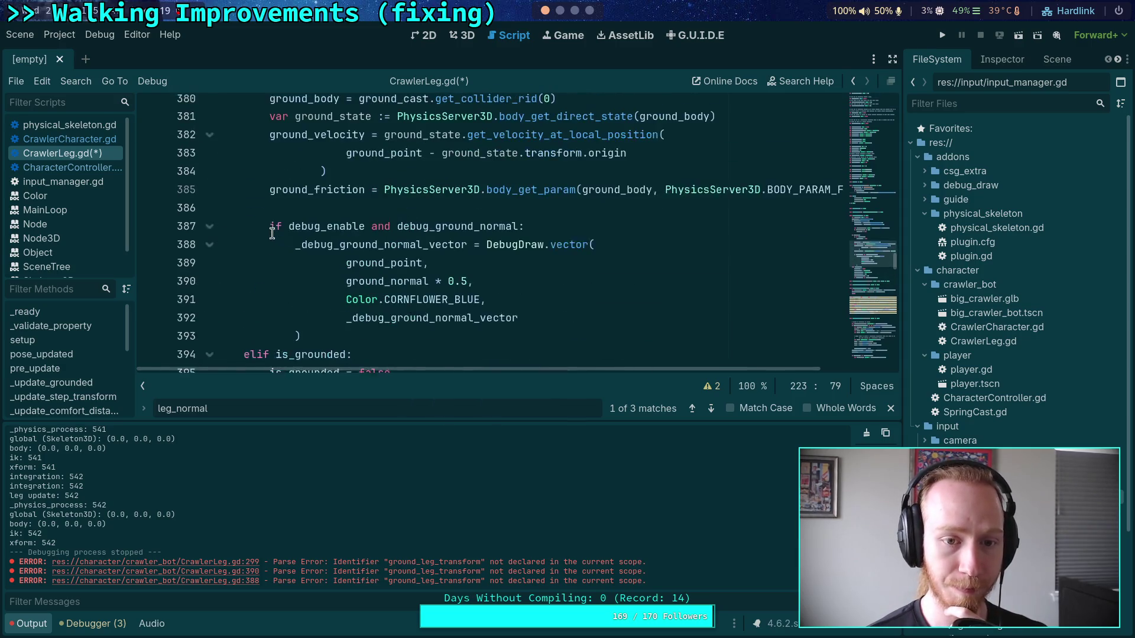
Fold and unfold the debug drawing, elif is_grounded and if has_ground blocks while reading _update_grounded
{"action": "left_click", "coordinate": [210, 236]}
{"action": "scroll", "coordinate": [284, 232], "scroll_direction": "up", "scroll_amount": 3}
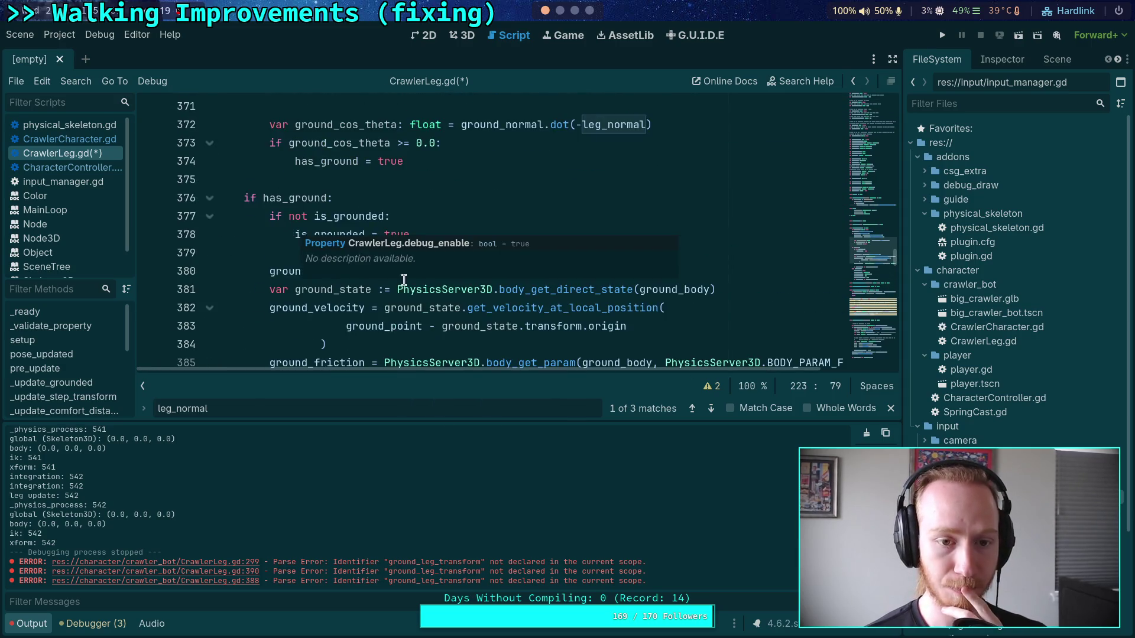
{"action": "scroll", "coordinate": [207, 277], "scroll_direction": "down", "scroll_amount": 3}
{"action": "scroll", "coordinate": [355, 248], "scroll_direction": "up", "scroll_amount": 4}
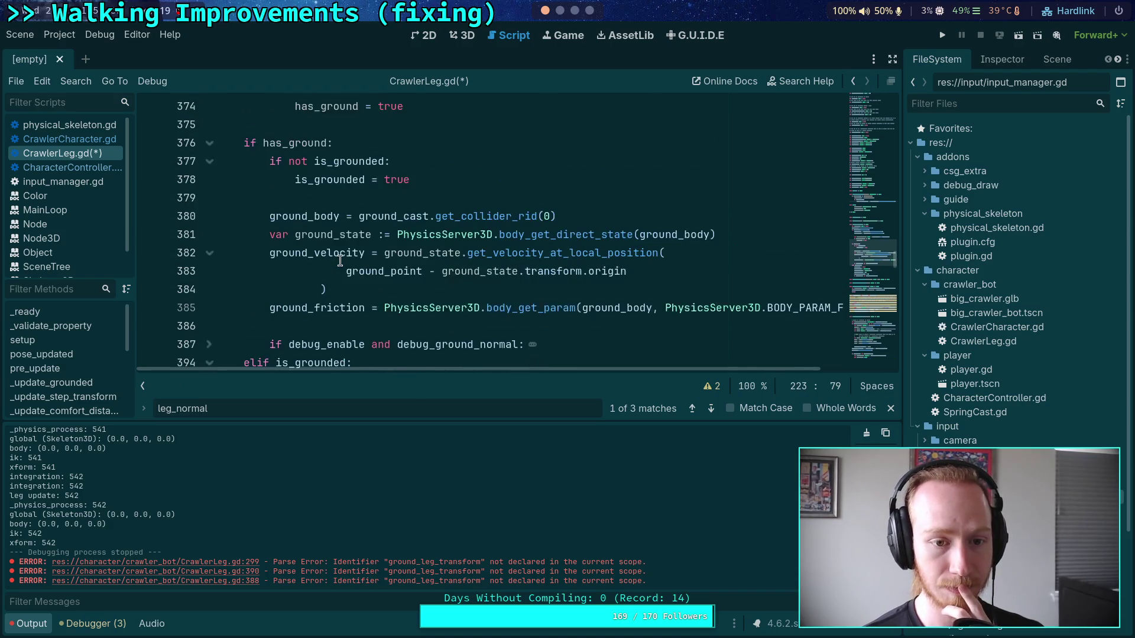
{"action": "scroll", "coordinate": [393, 237], "scroll_direction": "down", "scroll_amount": 4}
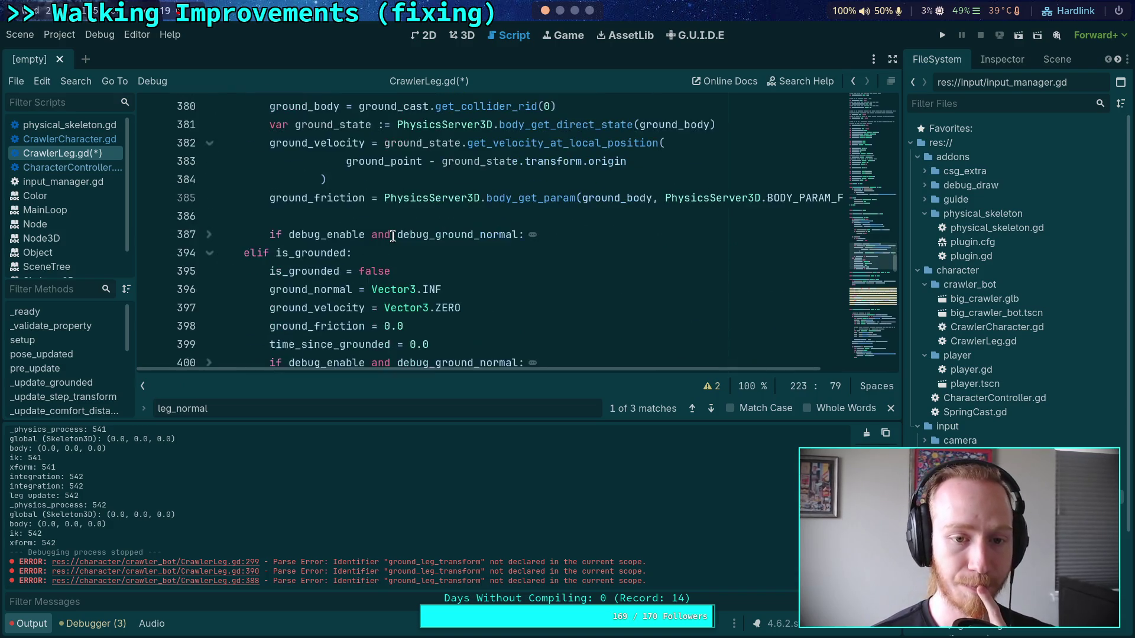
{"action": "scroll", "coordinate": [392, 236], "scroll_direction": "up", "scroll_amount": 3}
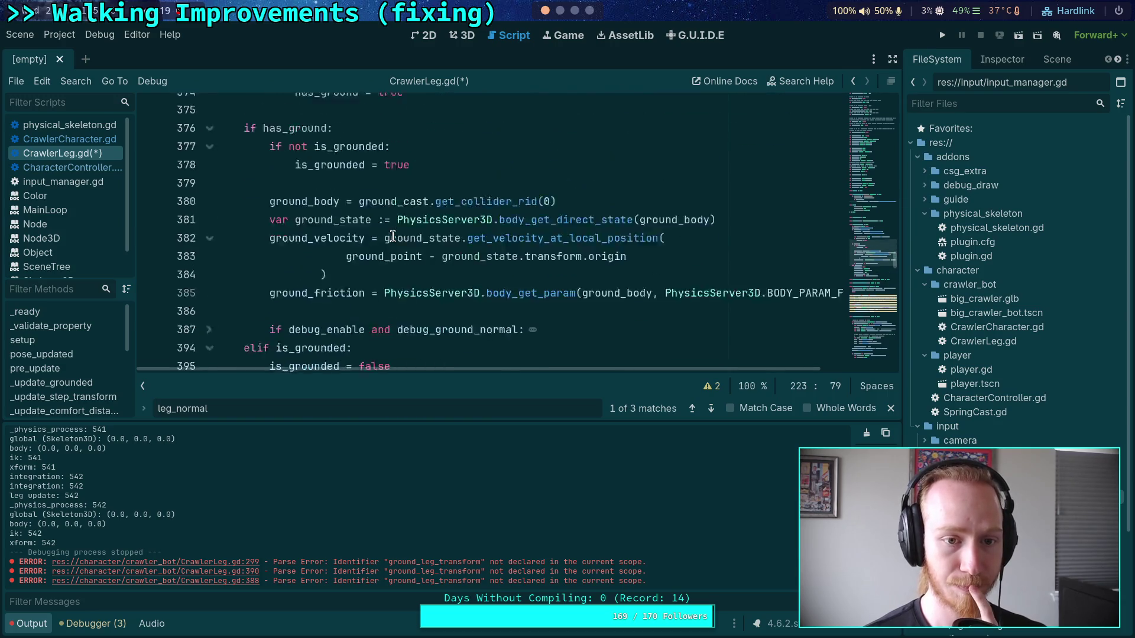
{"action": "scroll", "coordinate": [392, 236], "scroll_direction": "down", "scroll_amount": 1}
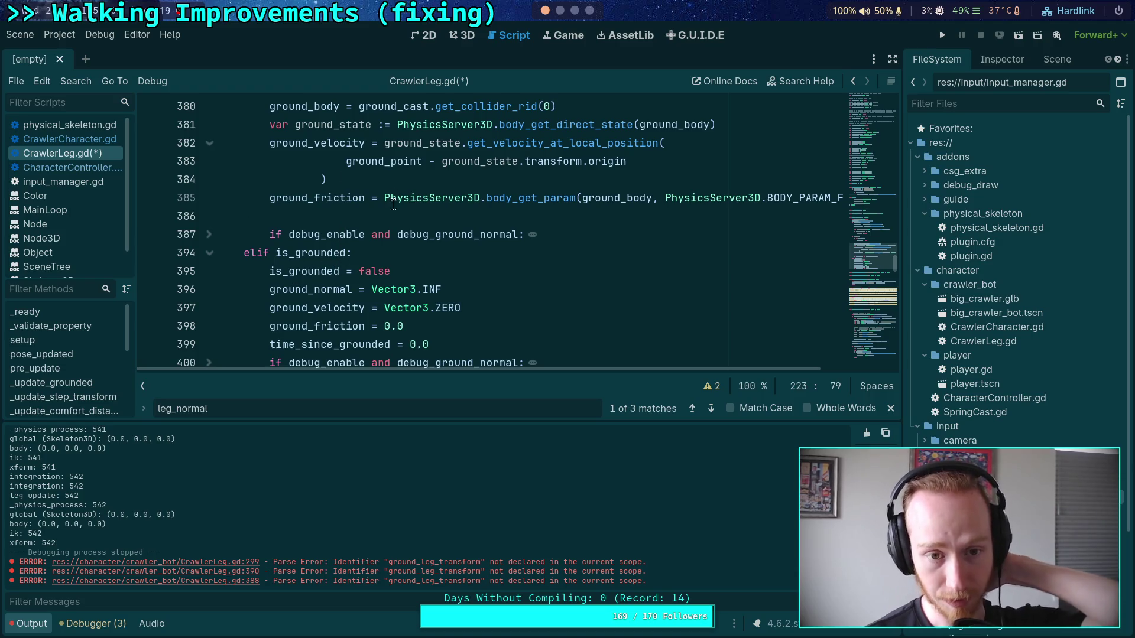
{"action": "scroll", "coordinate": [393, 204], "scroll_direction": "up", "scroll_amount": 3}
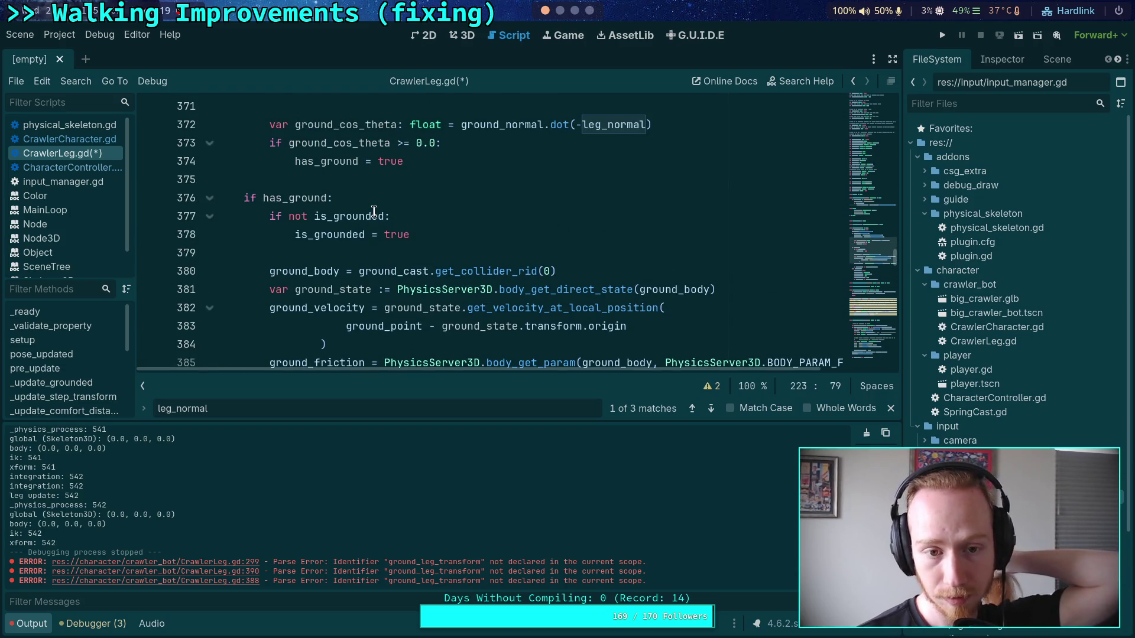
{"action": "scroll", "coordinate": [213, 204], "scroll_direction": "down", "scroll_amount": 4}
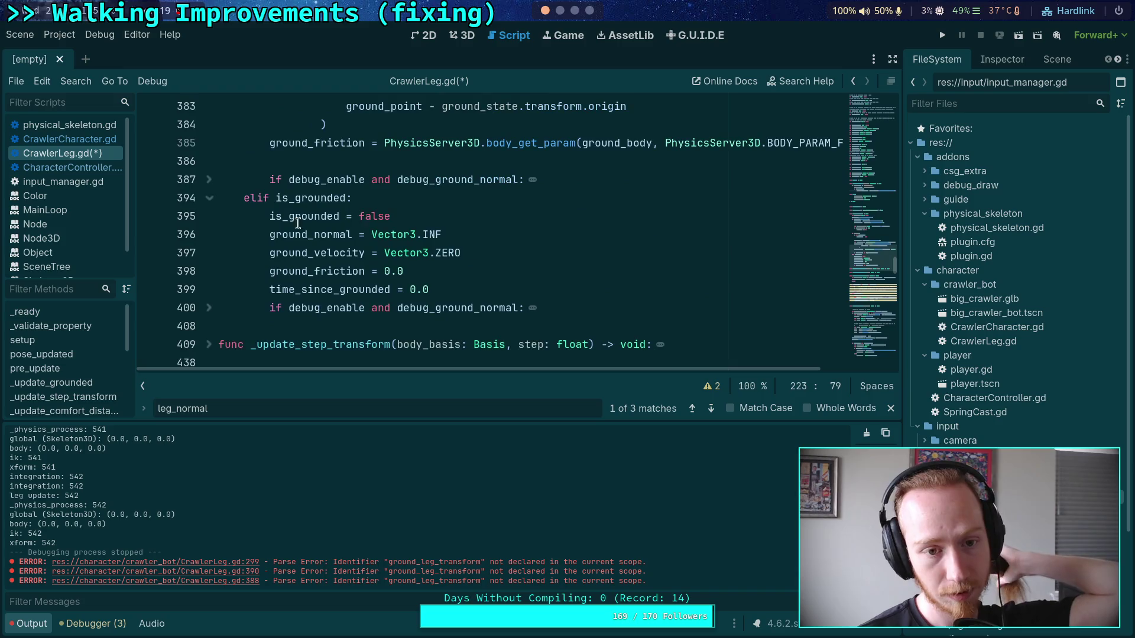
{"action": "left_click", "coordinate": [213, 204]}
{"action": "scroll", "coordinate": [266, 203], "scroll_direction": "up", "scroll_amount": 1}
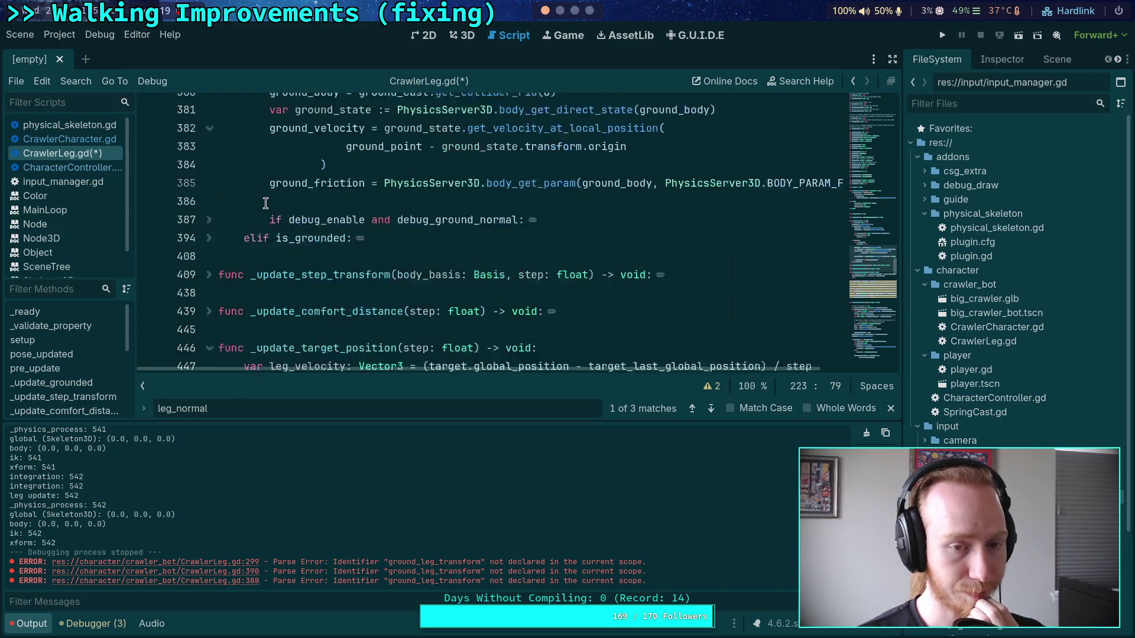
{"action": "scroll", "coordinate": [266, 203], "scroll_direction": "up", "scroll_amount": 5}
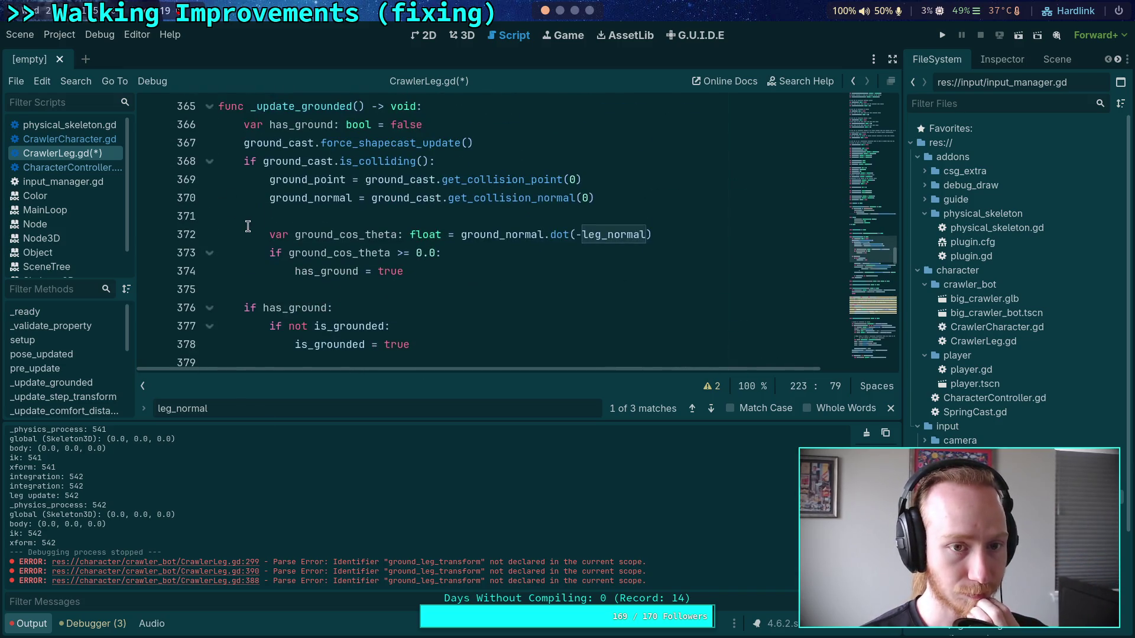
{"action": "left_click", "coordinate": [209, 308]}
{"action": "scroll", "coordinate": [266, 288], "scroll_direction": "down", "scroll_amount": 1}
{"action": "left_click", "coordinate": [207, 270]}
{"action": "scroll", "coordinate": [230, 275], "scroll_direction": "down", "scroll_amount": 5}
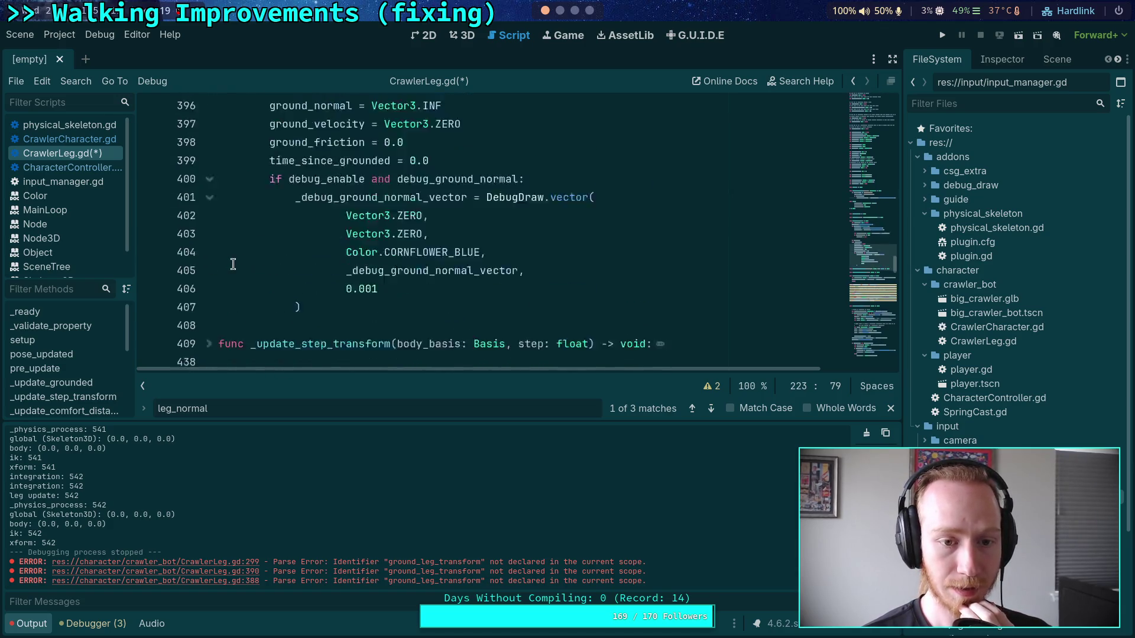
{"action": "scroll", "coordinate": [222, 236], "scroll_direction": "up", "scroll_amount": 3}
{"action": "scroll", "coordinate": [209, 219], "scroll_direction": "up", "scroll_amount": 2}
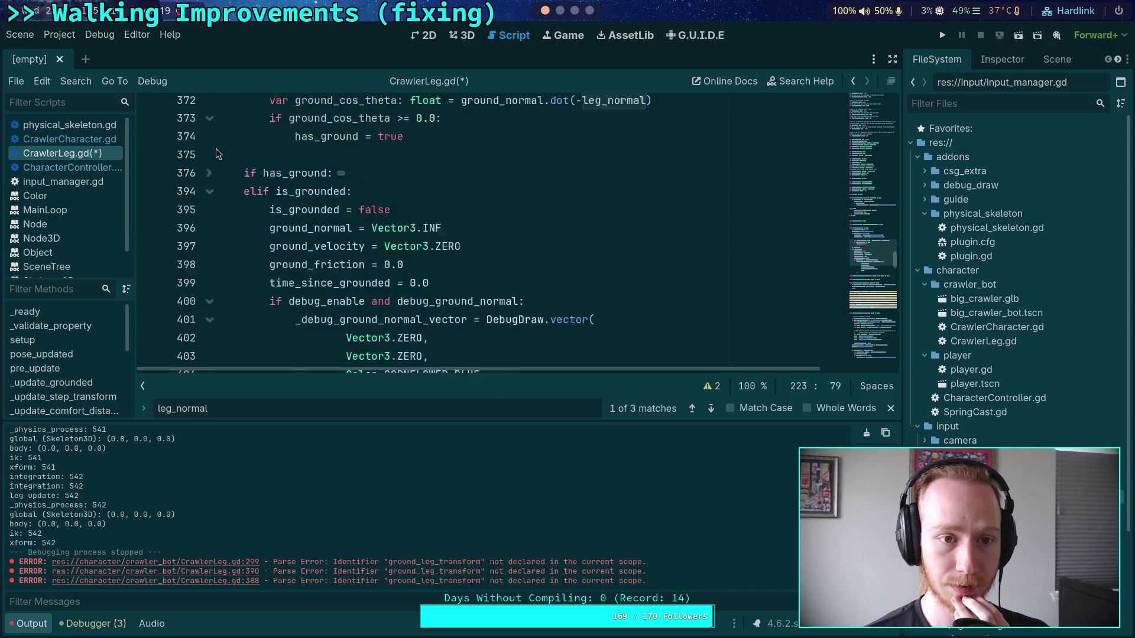
{"action": "left_click", "coordinate": [208, 197]}
{"action": "left_click", "coordinate": [209, 179]}
{"action": "scroll", "coordinate": [262, 203], "scroll_direction": "down", "scroll_amount": 4}
{"action": "scroll", "coordinate": [262, 203], "scroll_direction": "up", "scroll_amount": 4}
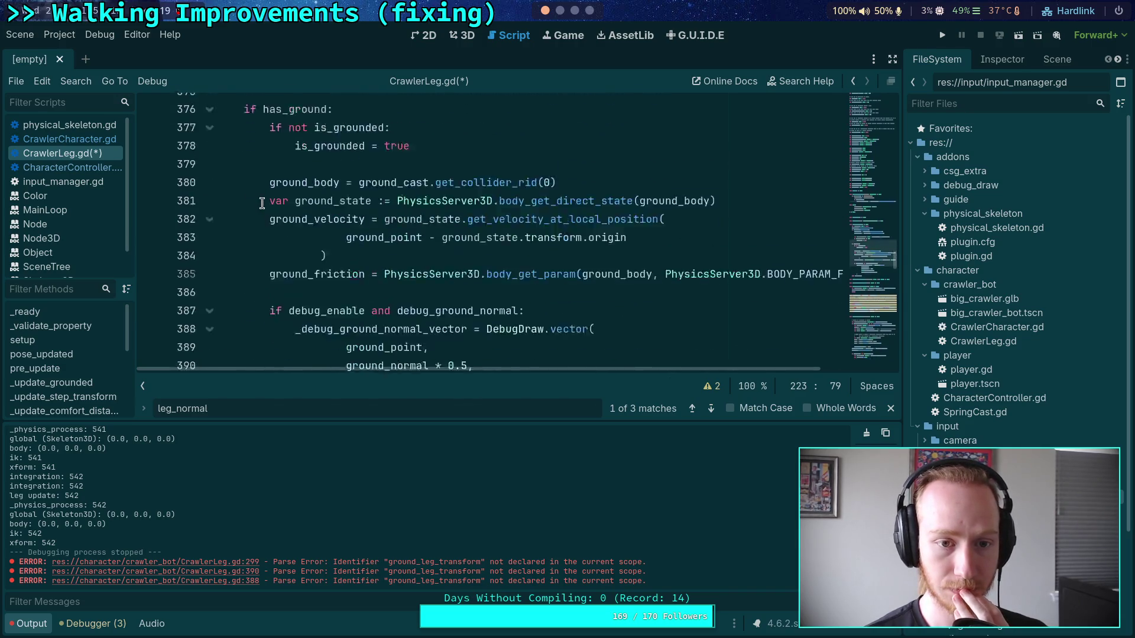
Paste the if is_grounded block into _update_grounded at line 408 and remove the extra blank line
{"action": "left_click", "coordinate": [208, 197]}
{"action": "left_click", "coordinate": [247, 234]}
{"action": "key", "text": "Return"}
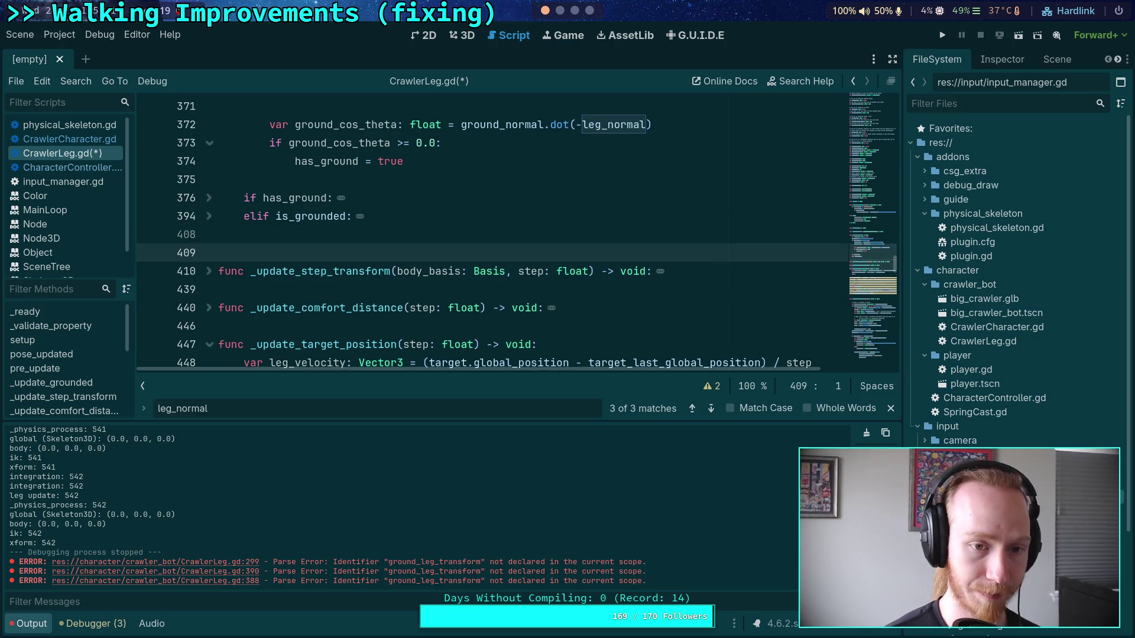
{"action": "type", "text": "if is_grounded:         target.global_position = target_last_global_position + (ground_velocity * delta)"}
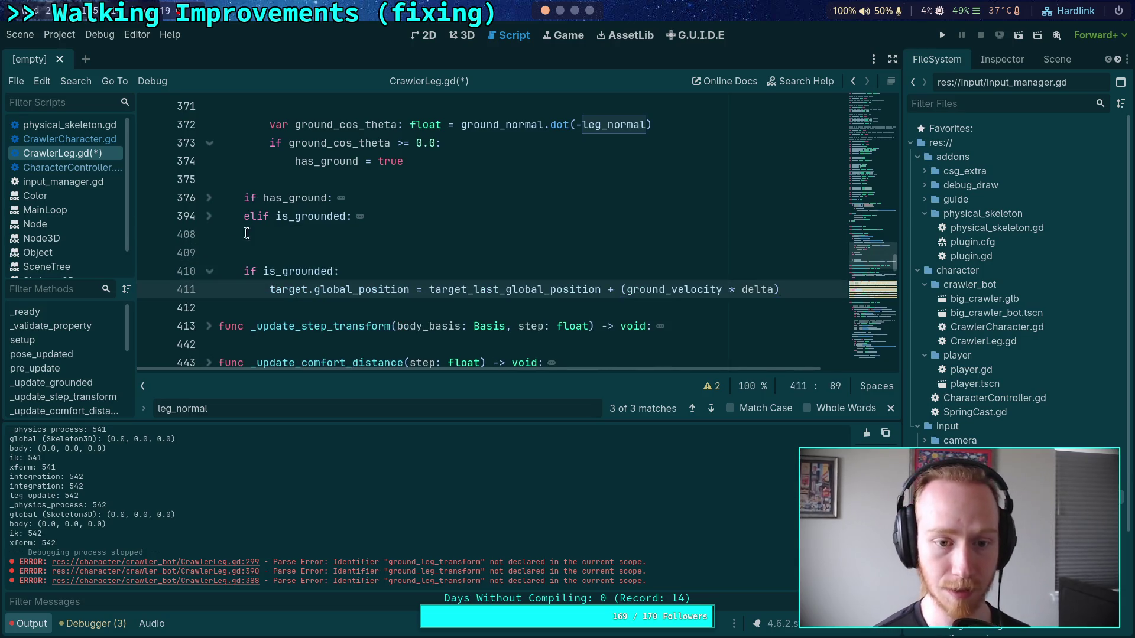
{"action": "left_click", "coordinate": [246, 234]}
{"action": "key", "text": "Delete"}
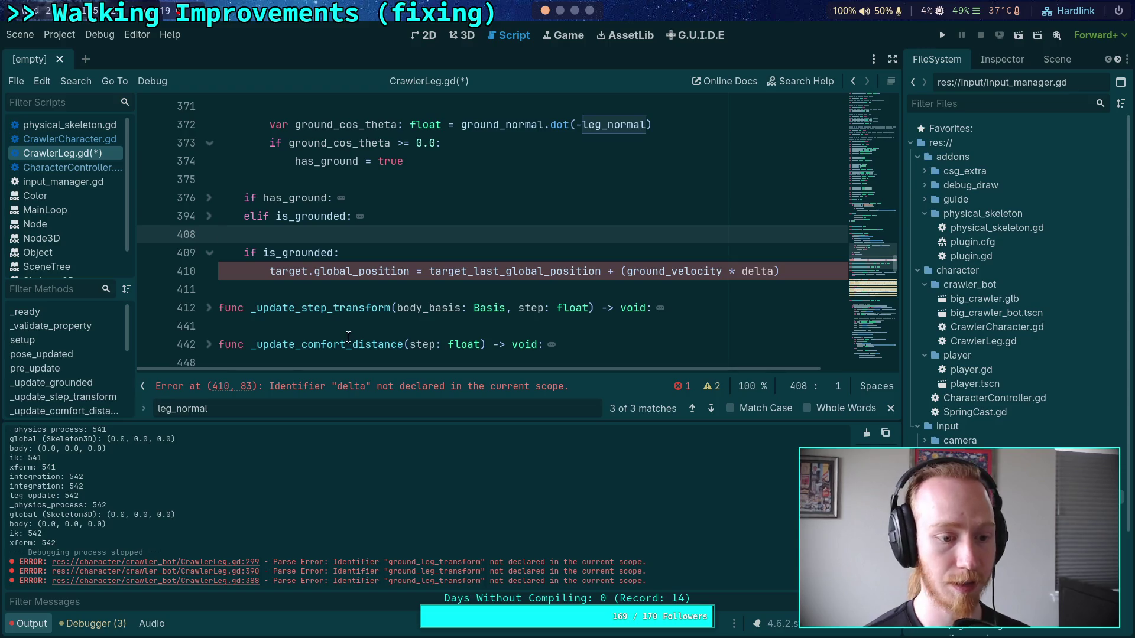
Delete the broken is_grounded block (lines 408–410) that used the undeclared delta
{"action": "scroll", "coordinate": [383, 305], "scroll_direction": "up", "scroll_amount": 20}
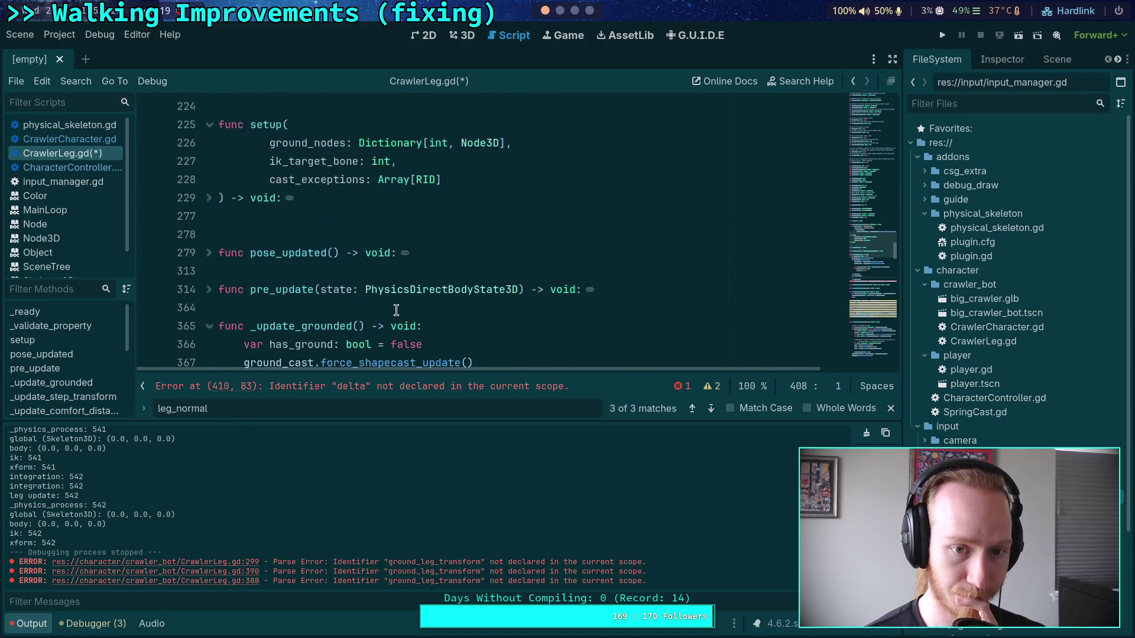
{"action": "scroll", "coordinate": [383, 305], "scroll_direction": "down", "scroll_amount": 4}
{"action": "scroll", "coordinate": [383, 296], "scroll_direction": "down", "scroll_amount": 3}
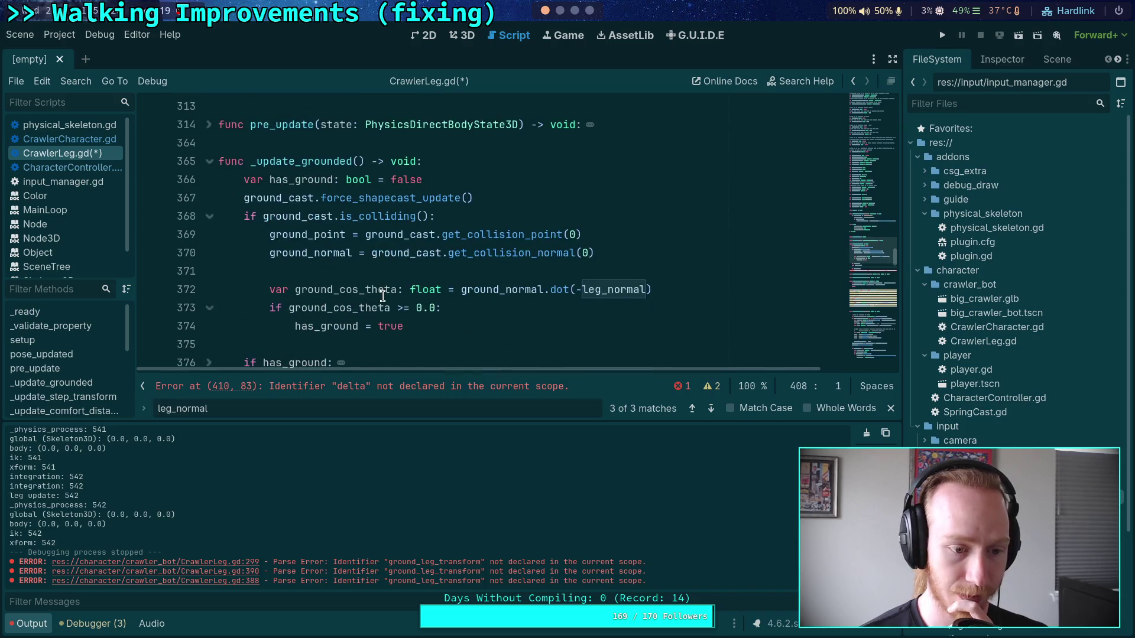
{"action": "scroll", "coordinate": [383, 296], "scroll_direction": "up", "scroll_amount": 1}
{"action": "scroll", "coordinate": [383, 295], "scroll_direction": "down", "scroll_amount": 2}
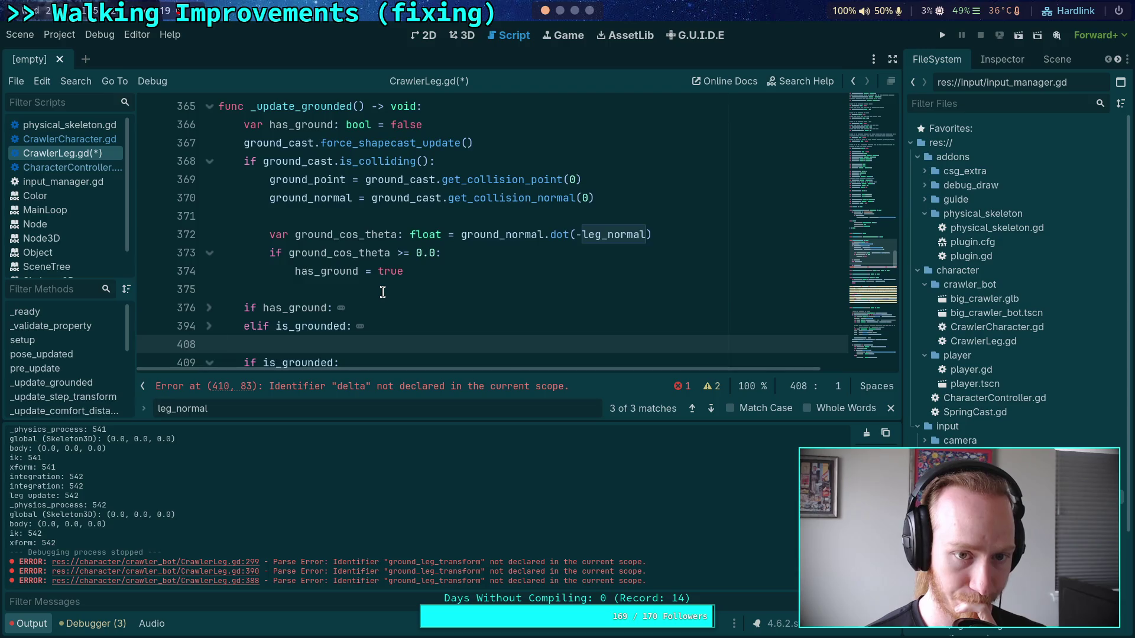
{"action": "scroll", "coordinate": [383, 292], "scroll_direction": "down", "scroll_amount": 1}
{"action": "scroll", "coordinate": [383, 292], "scroll_direction": "down", "scroll_amount": 2}
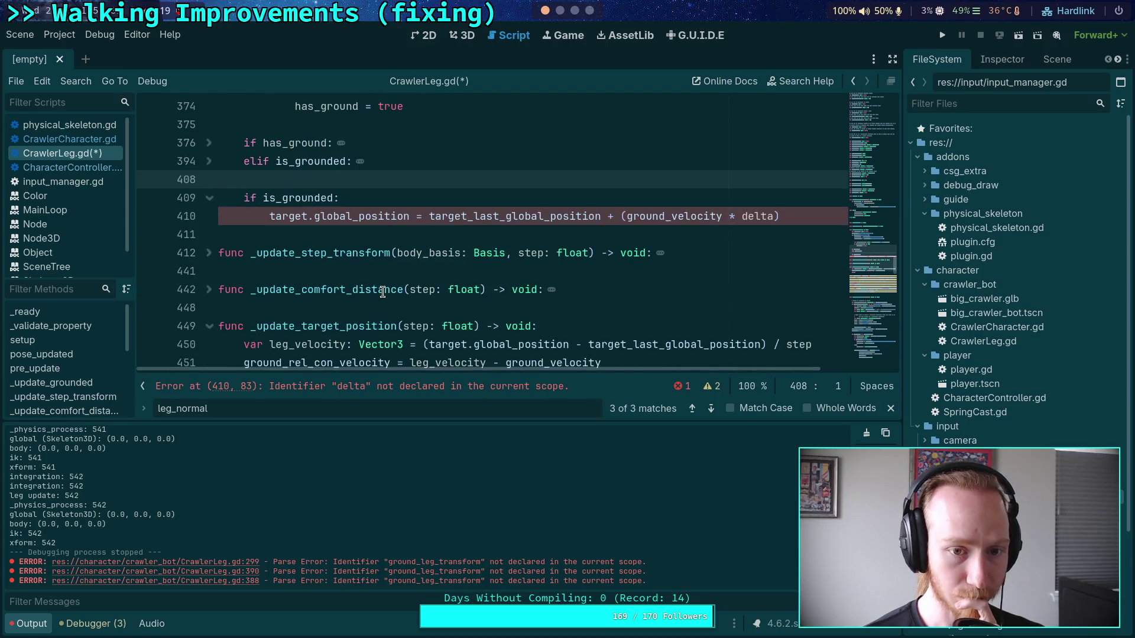
{"action": "scroll", "coordinate": [383, 292], "scroll_direction": "up", "scroll_amount": 2}
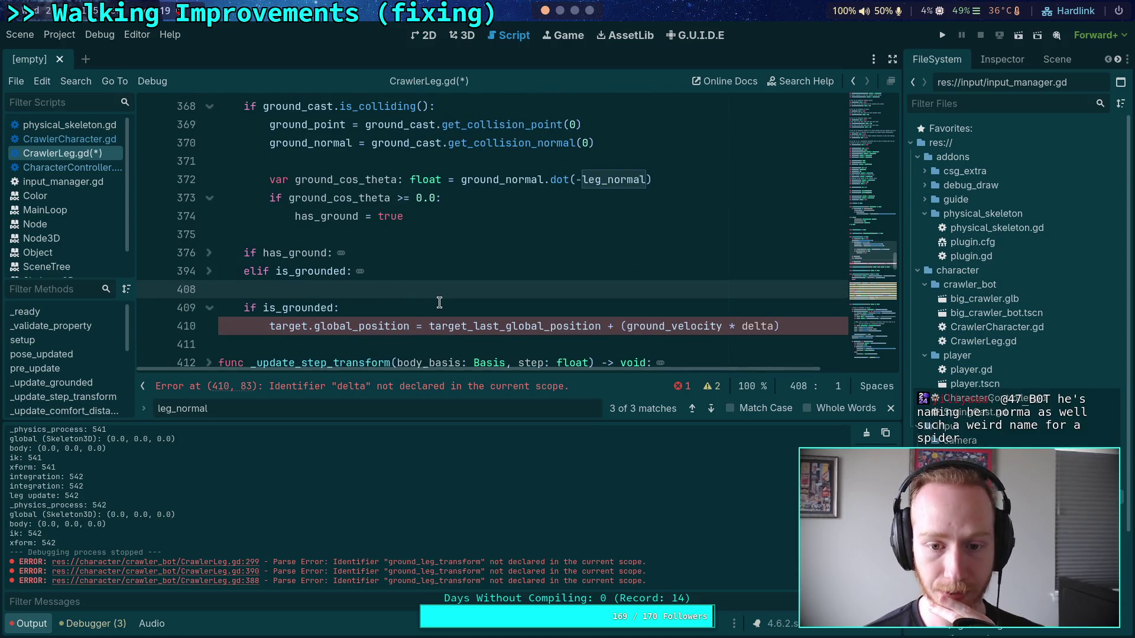
{"action": "left_click", "coordinate": [409, 320]}
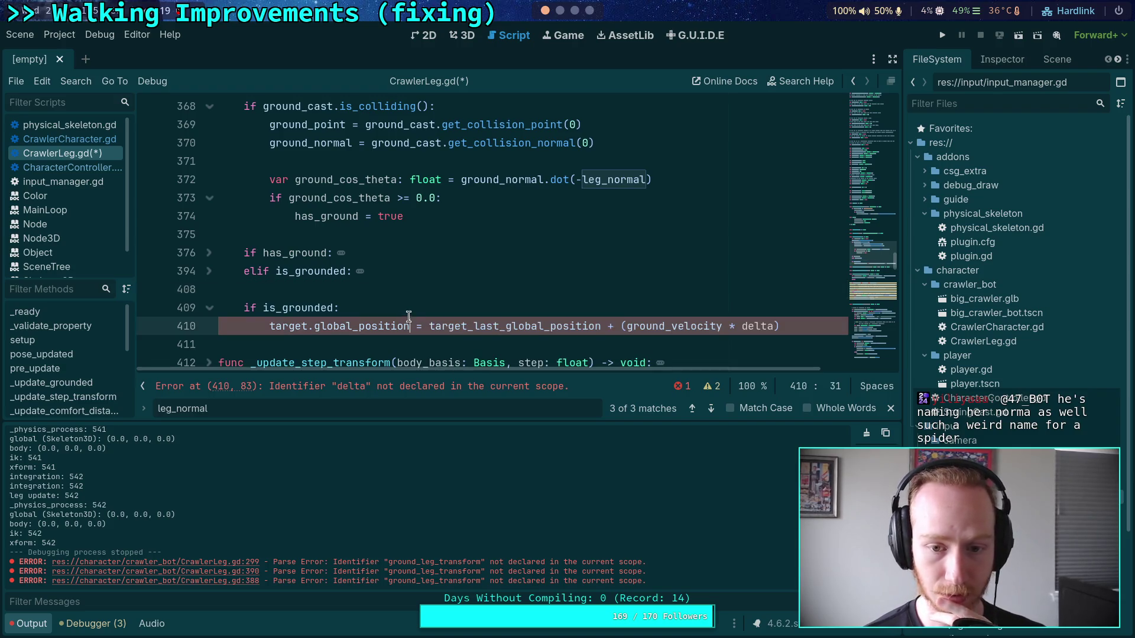
{"action": "scroll", "coordinate": [572, 313], "scroll_direction": "up", "scroll_amount": 4}
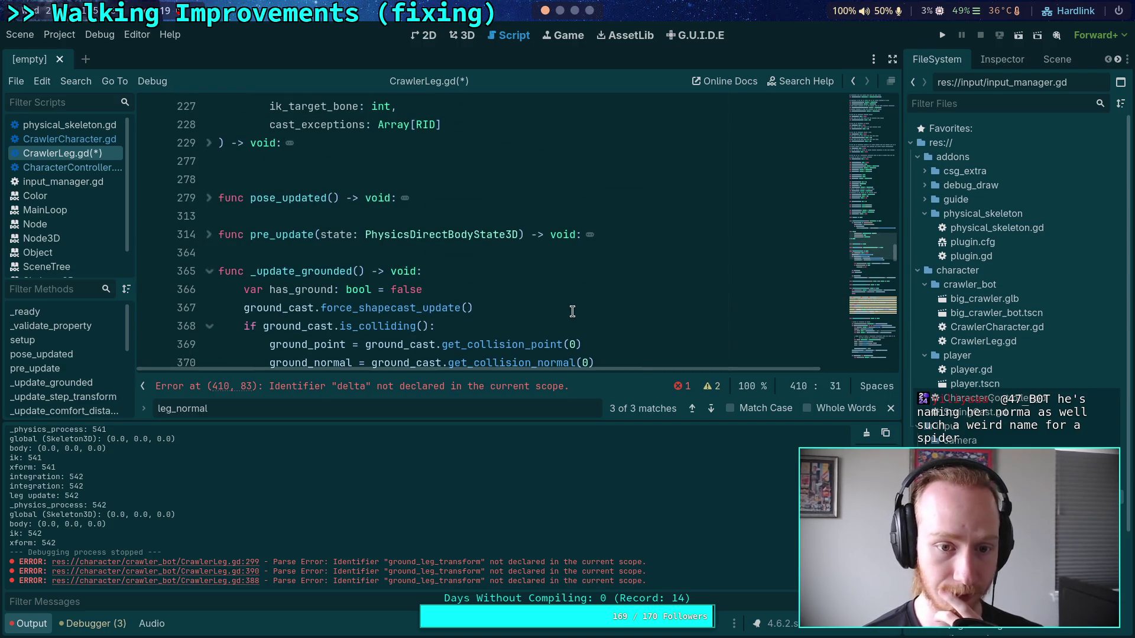
{"action": "scroll", "coordinate": [572, 312], "scroll_direction": "down", "scroll_amount": 4}
{"action": "left_click", "coordinate": [787, 324]}
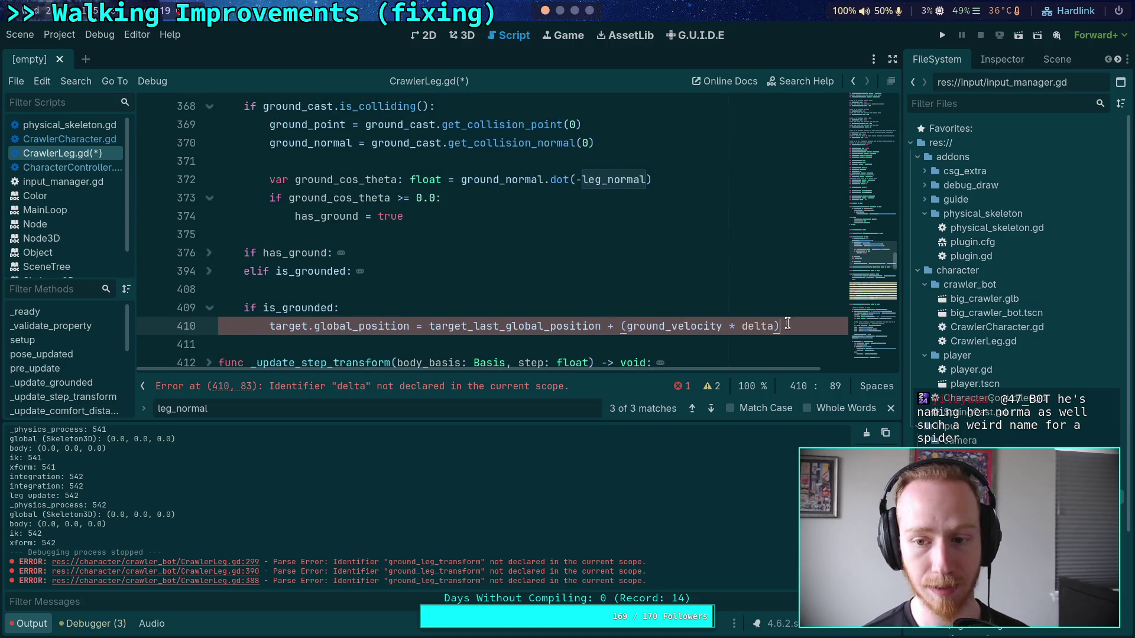
{"action": "left_click_drag", "start_coordinate": [788, 323], "coordinate": [257, 286]}
{"action": "key", "text": "BackSpace"}
{"action": "key", "text": "BackSpace"}
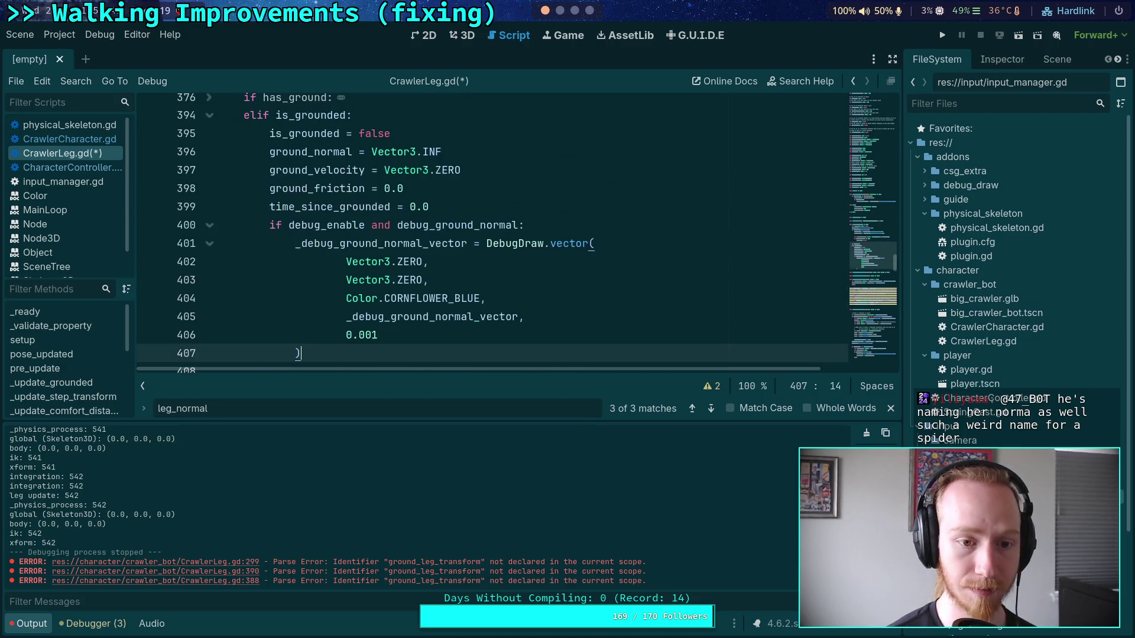
{"action": "scroll", "coordinate": [310, 318], "scroll_direction": "up", "scroll_amount": 4}
{"action": "left_click", "coordinate": [209, 115]}
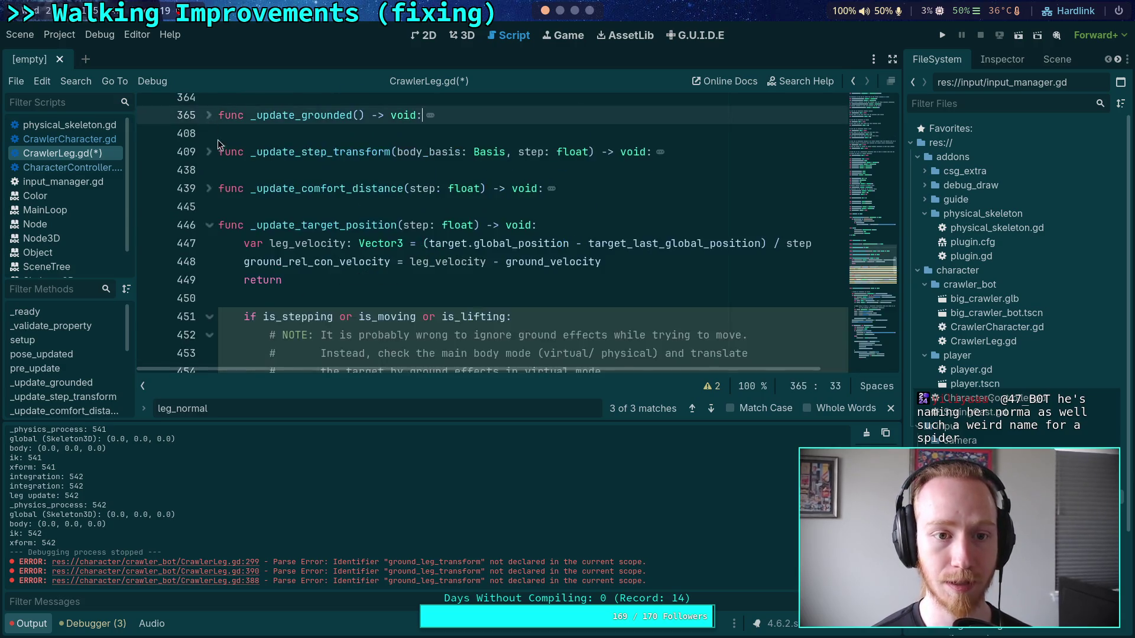
{"action": "scroll", "coordinate": [209, 178], "scroll_direction": "up", "scroll_amount": 2}
{"action": "left_click", "coordinate": [210, 189]}
{"action": "scroll", "coordinate": [209, 189], "scroll_direction": "down", "scroll_amount": 2}
{"action": "scroll", "coordinate": [209, 189], "scroll_direction": "down", "scroll_amount": 1}
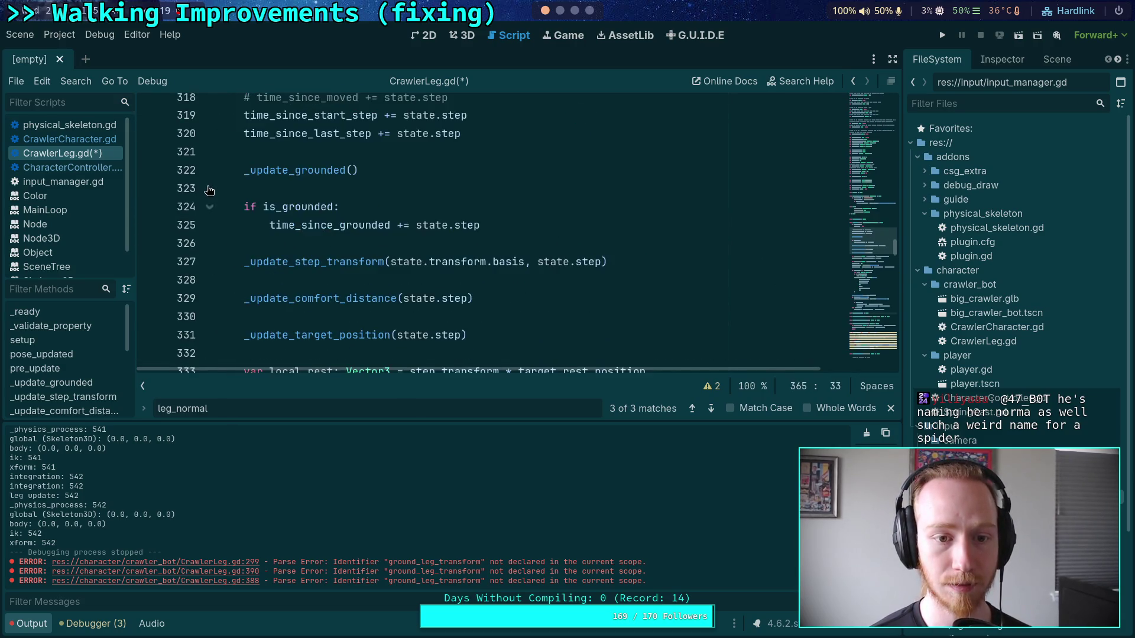
{"action": "mouse_move", "coordinate": [456, 259]}
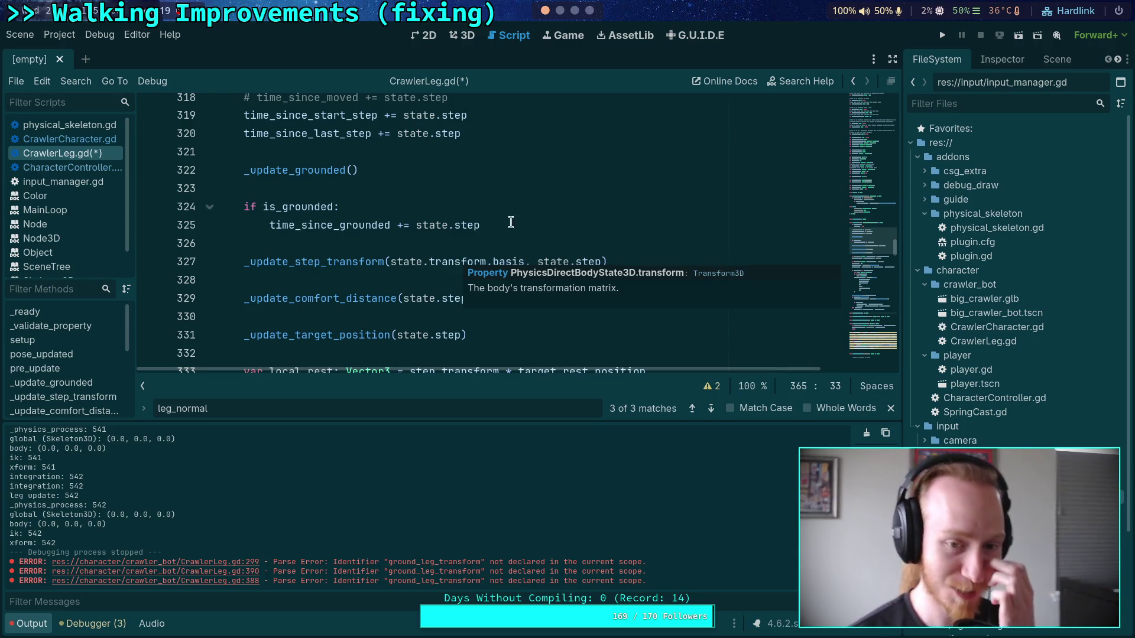
{"action": "left_click", "coordinate": [504, 239]}
{"action": "scroll", "coordinate": [523, 319], "scroll_direction": "down", "scroll_amount": 3}
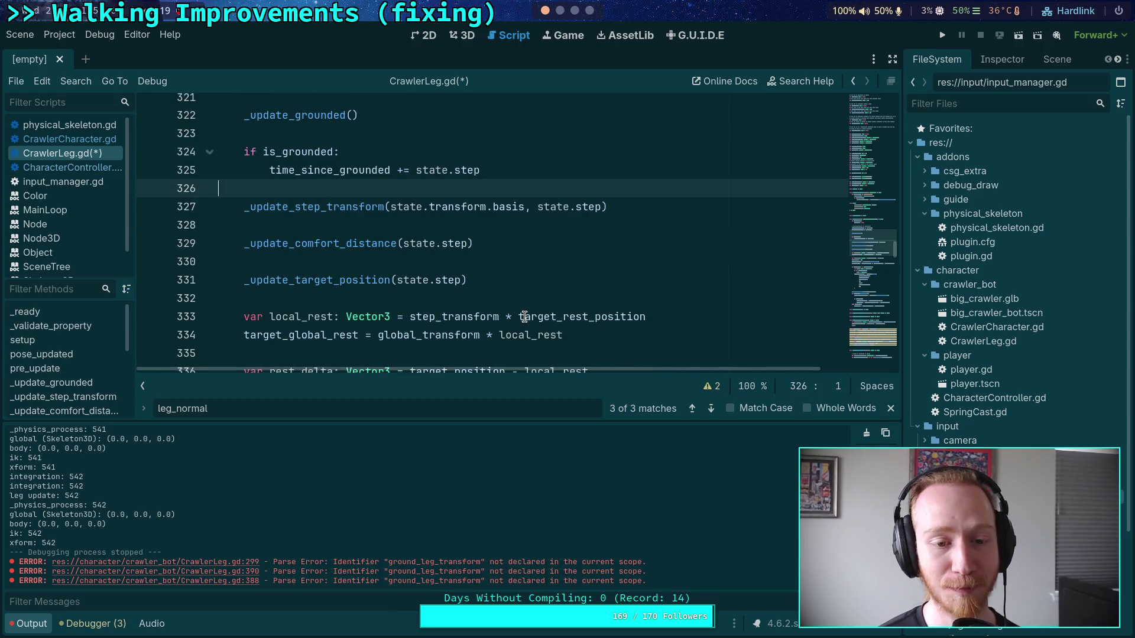
{"action": "left_click", "coordinate": [351, 182]}
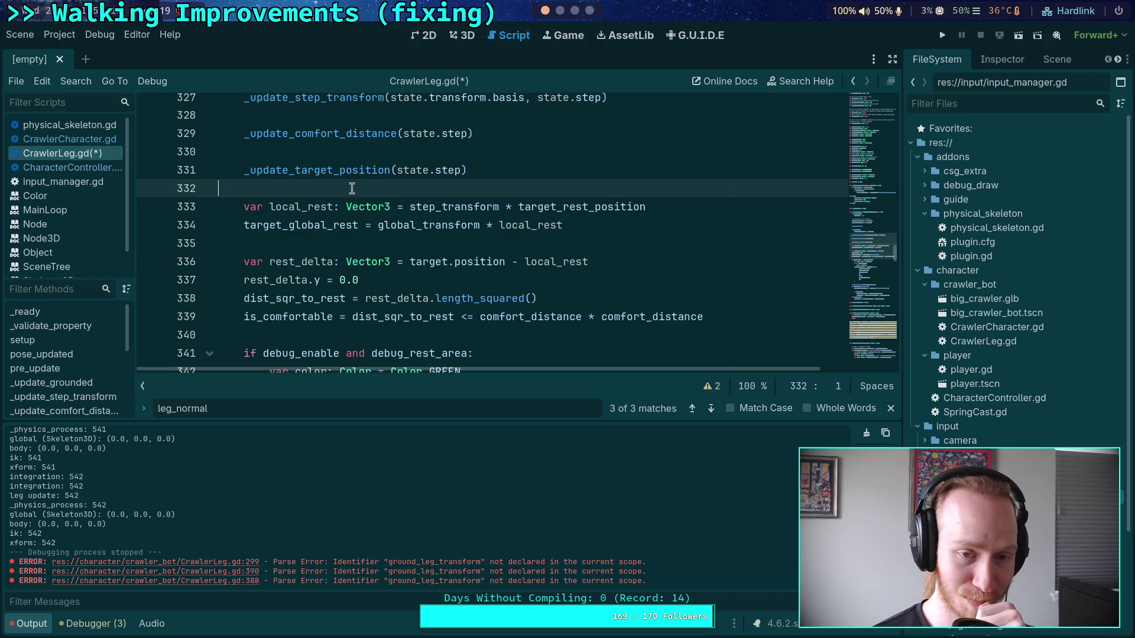
{"action": "scroll", "coordinate": [351, 188], "scroll_direction": "down", "scroll_amount": 3}
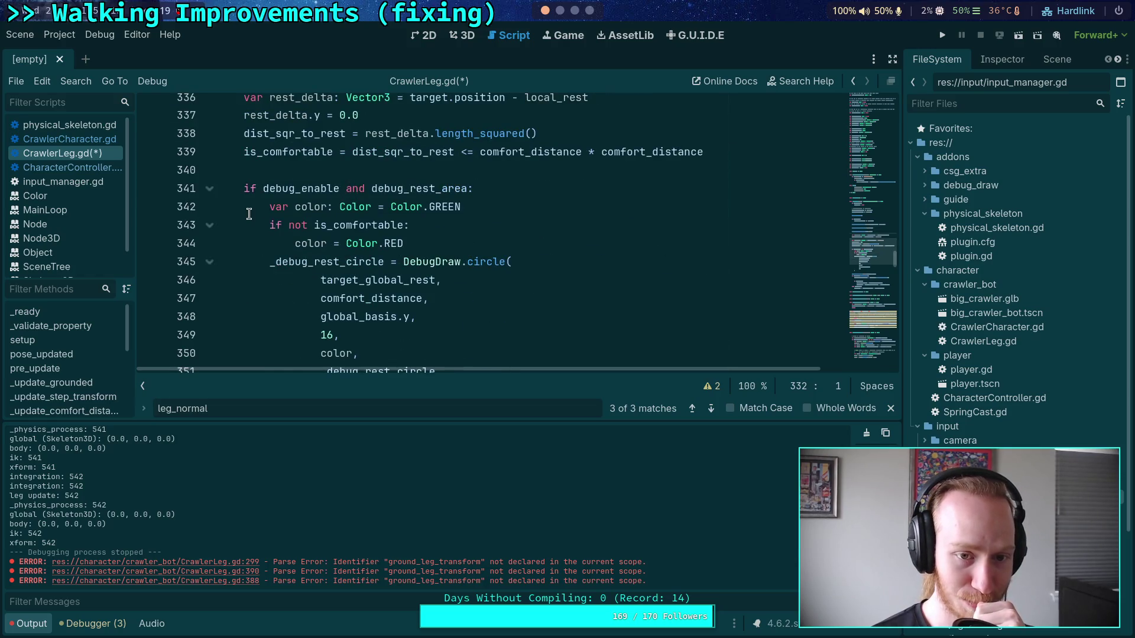
{"action": "left_click", "coordinate": [209, 188]}
{"action": "scroll", "coordinate": [273, 220], "scroll_direction": "up", "scroll_amount": 4}
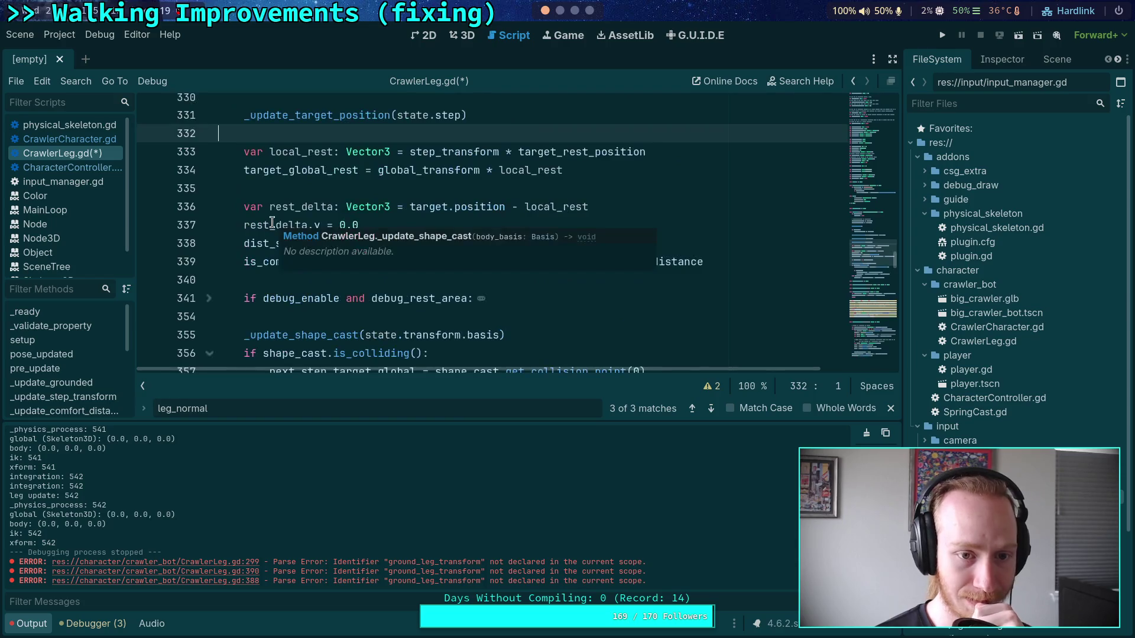
{"action": "scroll", "coordinate": [278, 218], "scroll_direction": "down", "scroll_amount": 3}
{"action": "scroll", "coordinate": [279, 219], "scroll_direction": "up", "scroll_amount": 5}
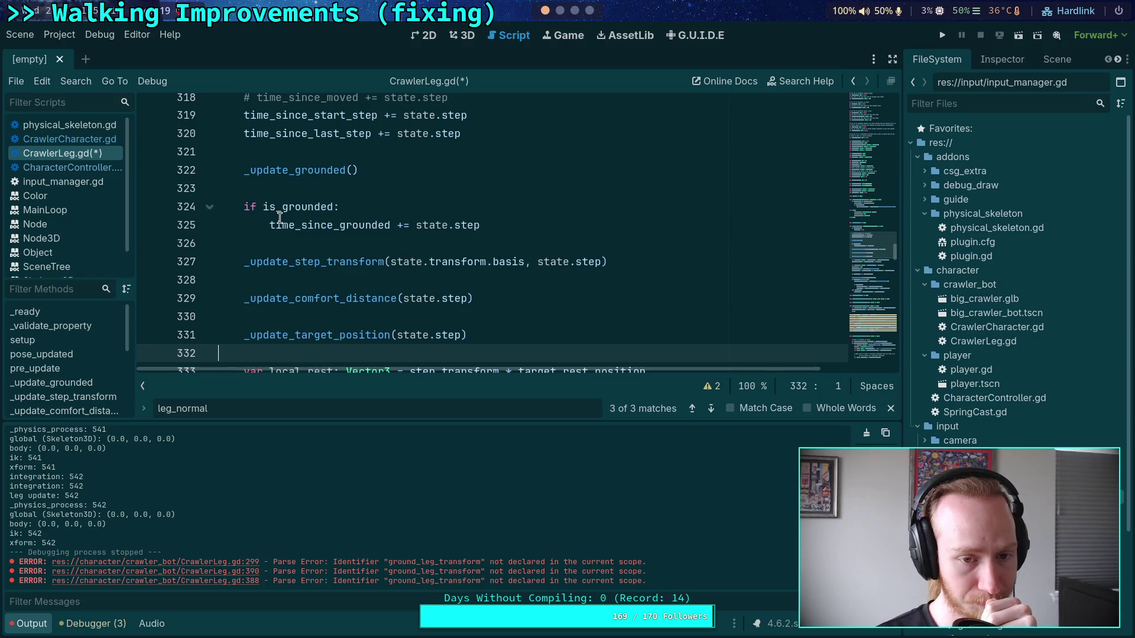
{"action": "scroll", "coordinate": [280, 218], "scroll_direction": "up", "scroll_amount": 3}
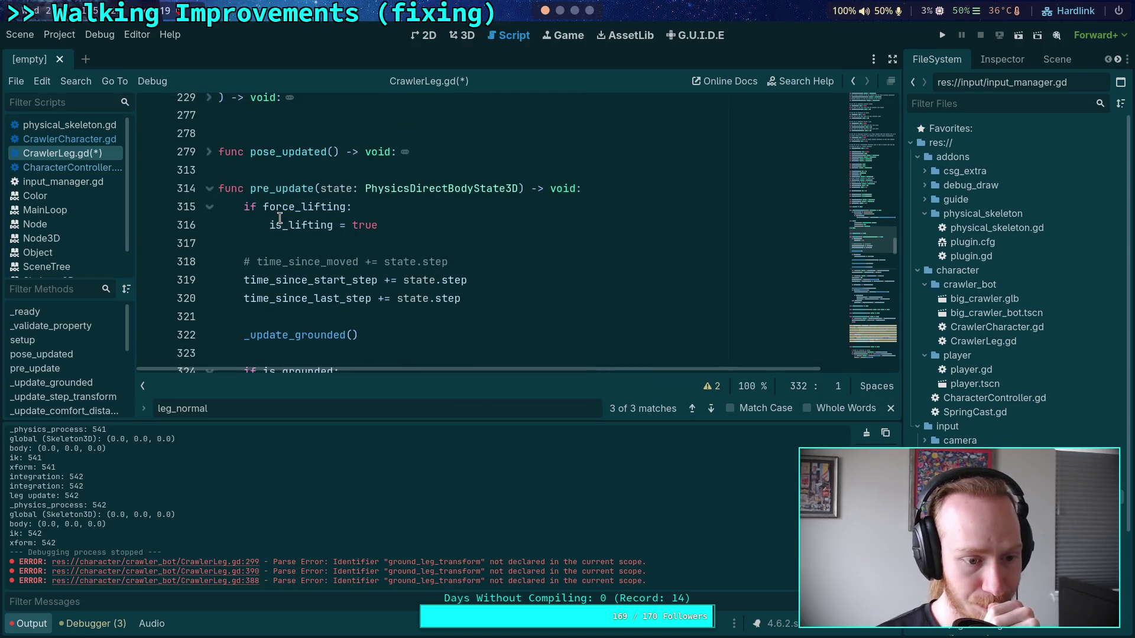
{"action": "scroll", "coordinate": [282, 239], "scroll_direction": "down", "scroll_amount": 1}
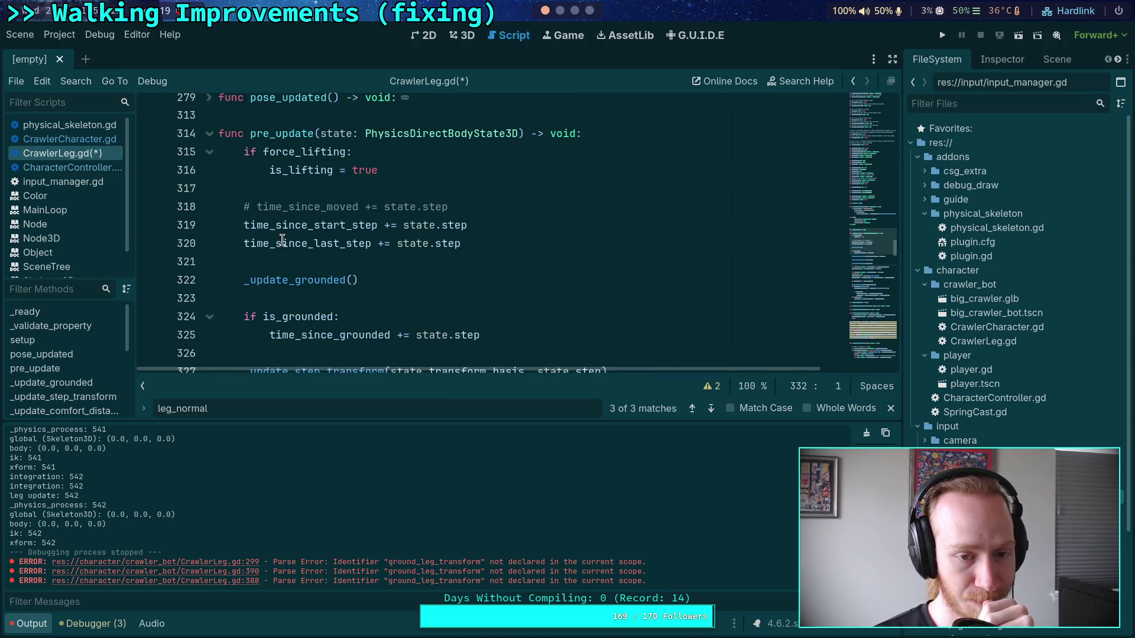
{"action": "scroll", "coordinate": [282, 239], "scroll_direction": "down", "scroll_amount": 1}
{"action": "scroll", "coordinate": [282, 240], "scroll_direction": "down", "scroll_amount": 1}
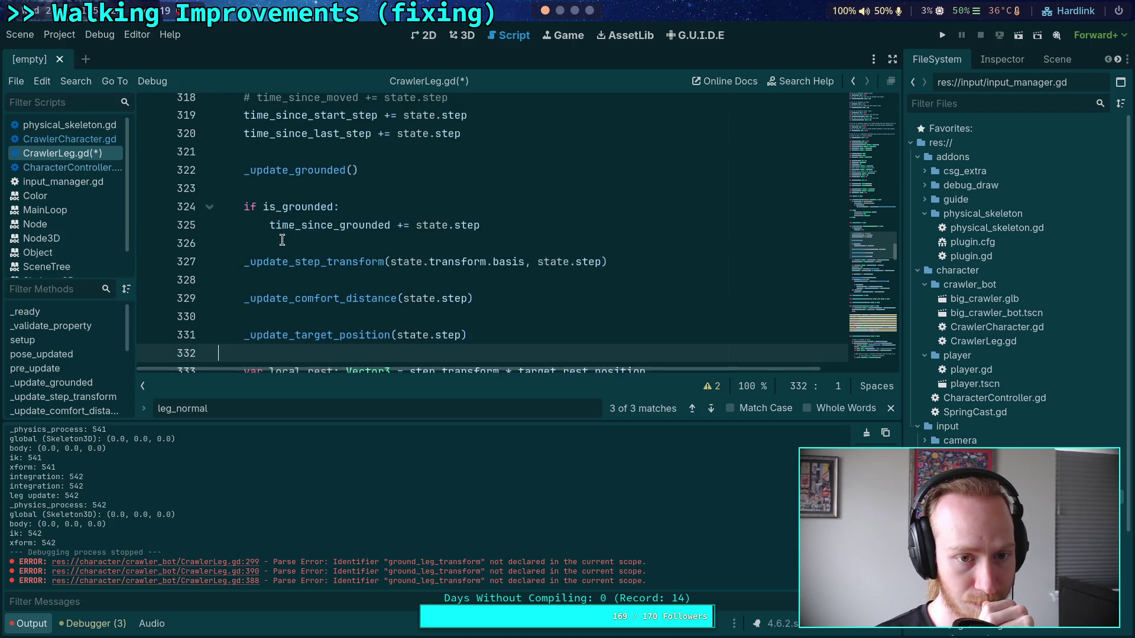
{"action": "scroll", "coordinate": [244, 195], "scroll_direction": "up", "scroll_amount": 3}
{"action": "scroll", "coordinate": [247, 204], "scroll_direction": "down", "scroll_amount": 5}
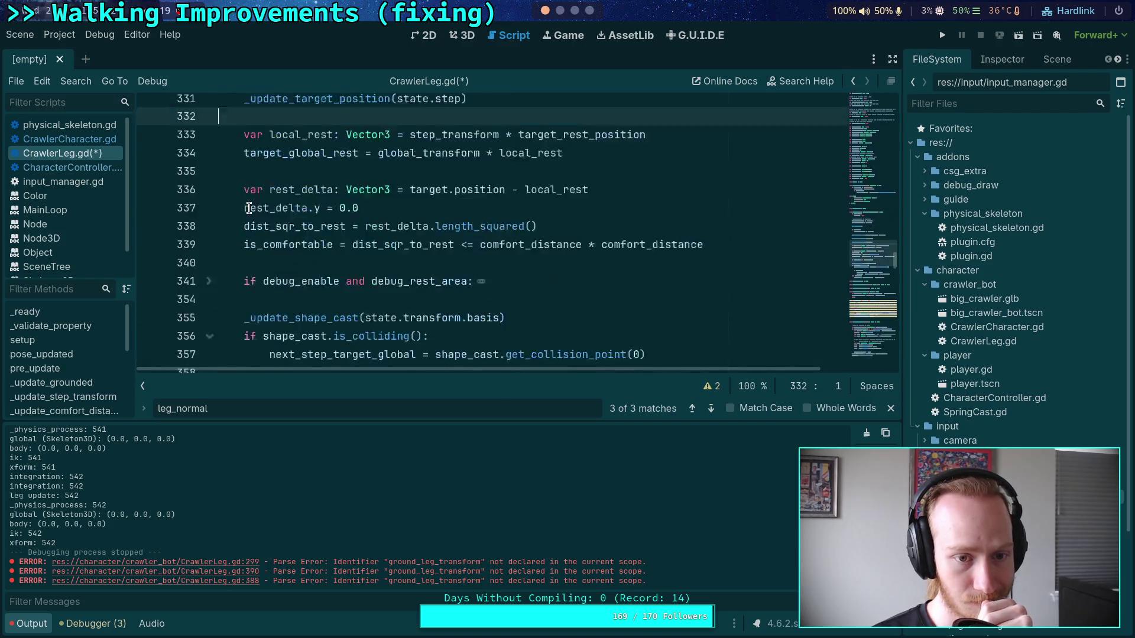
{"action": "scroll", "coordinate": [239, 201], "scroll_direction": "down", "scroll_amount": 2}
{"action": "left_click", "coordinate": [209, 134]}
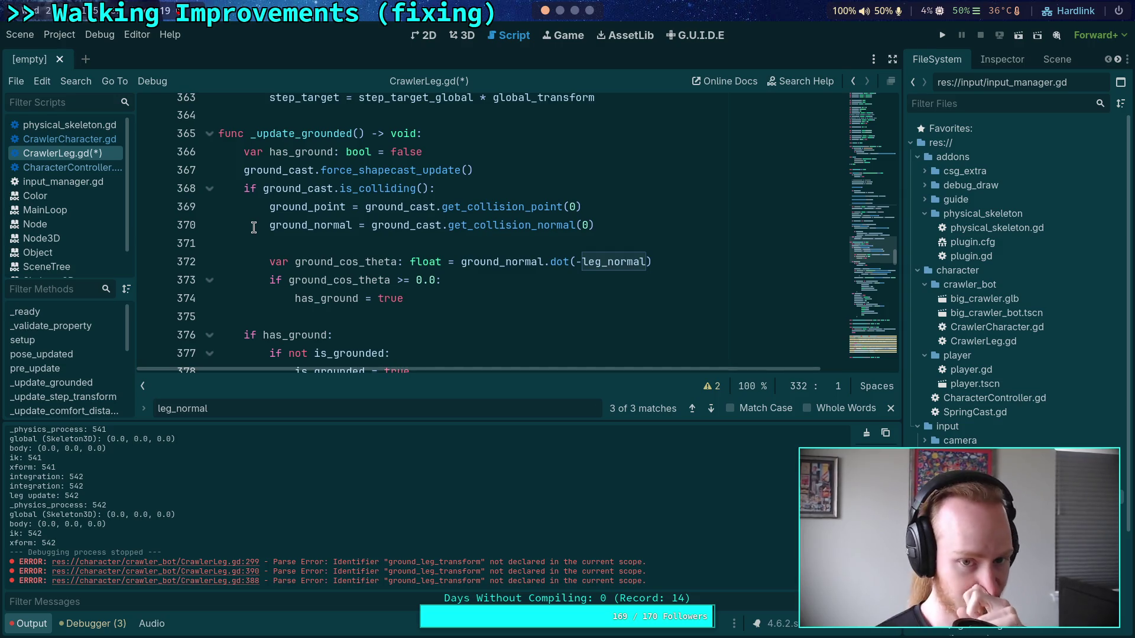
{"action": "scroll", "coordinate": [280, 224], "scroll_direction": "up", "scroll_amount": 1}
{"action": "scroll", "coordinate": [266, 230], "scroll_direction": "down", "scroll_amount": 2}
{"action": "scroll", "coordinate": [248, 236], "scroll_direction": "up", "scroll_amount": 3}
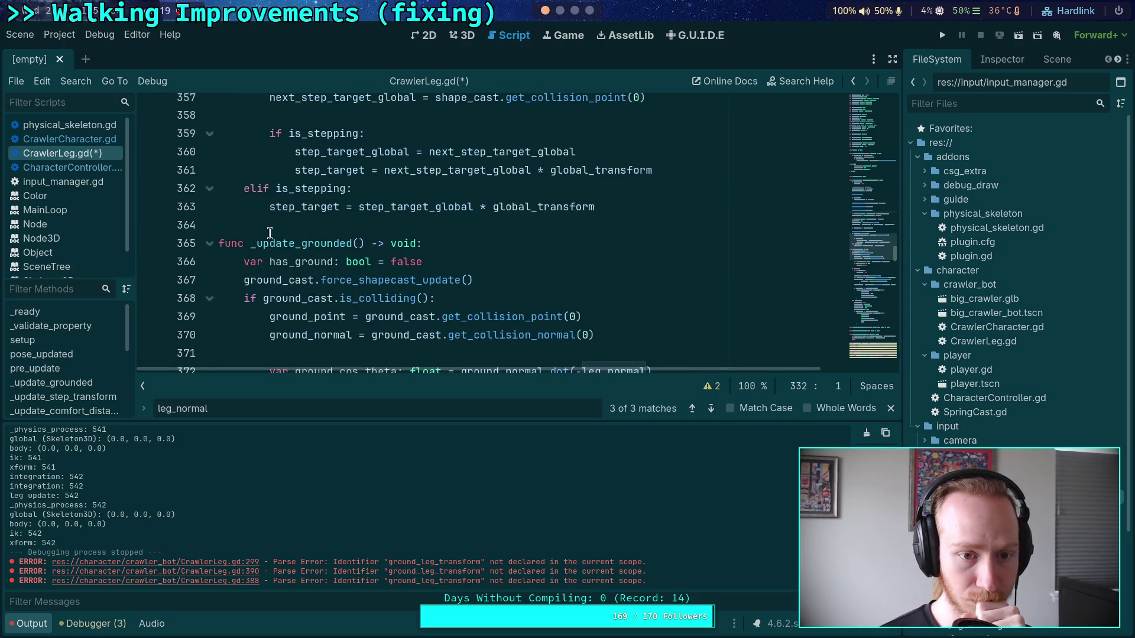
{"action": "left_click", "coordinate": [208, 246]}
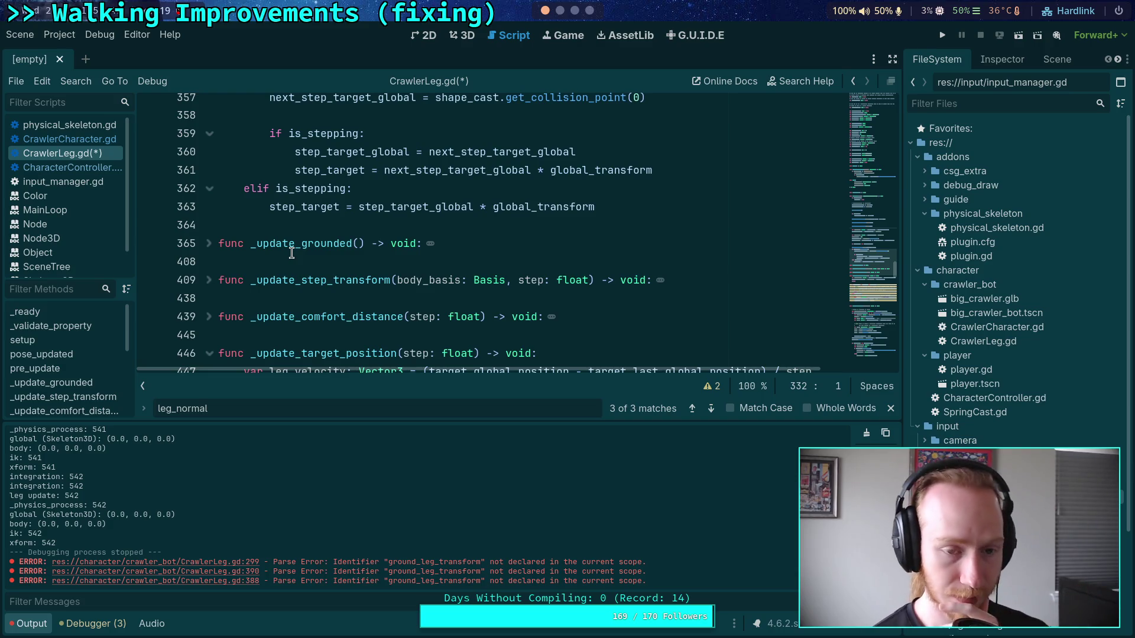
{"action": "scroll", "coordinate": [292, 253], "scroll_direction": "up", "scroll_amount": 3}
{"action": "left_click", "coordinate": [307, 225]}
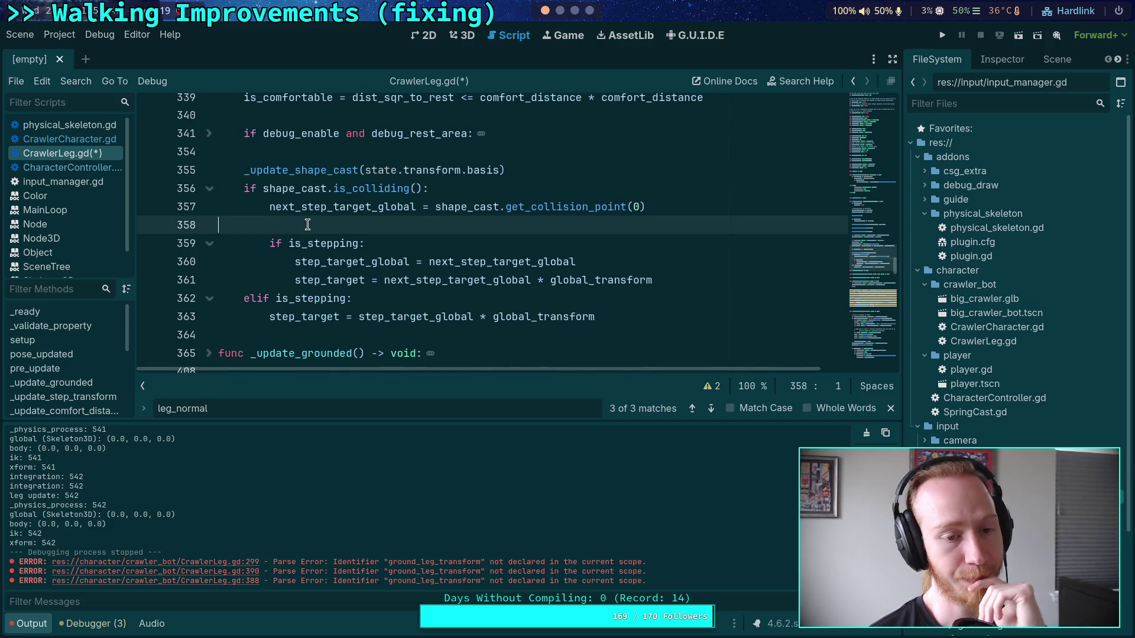
{"action": "scroll", "coordinate": [303, 230], "scroll_direction": "up", "scroll_amount": 1}
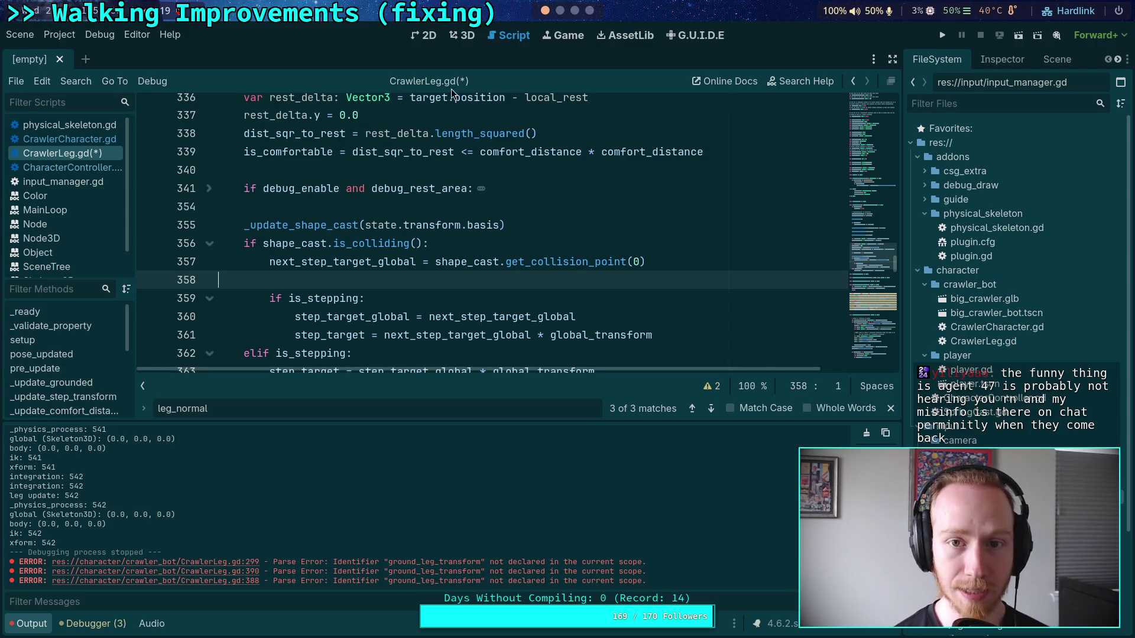
Switch to the Neovim Godot-source session and open the scene_tree.h tab
{"action": "key", "text": "super+2"}
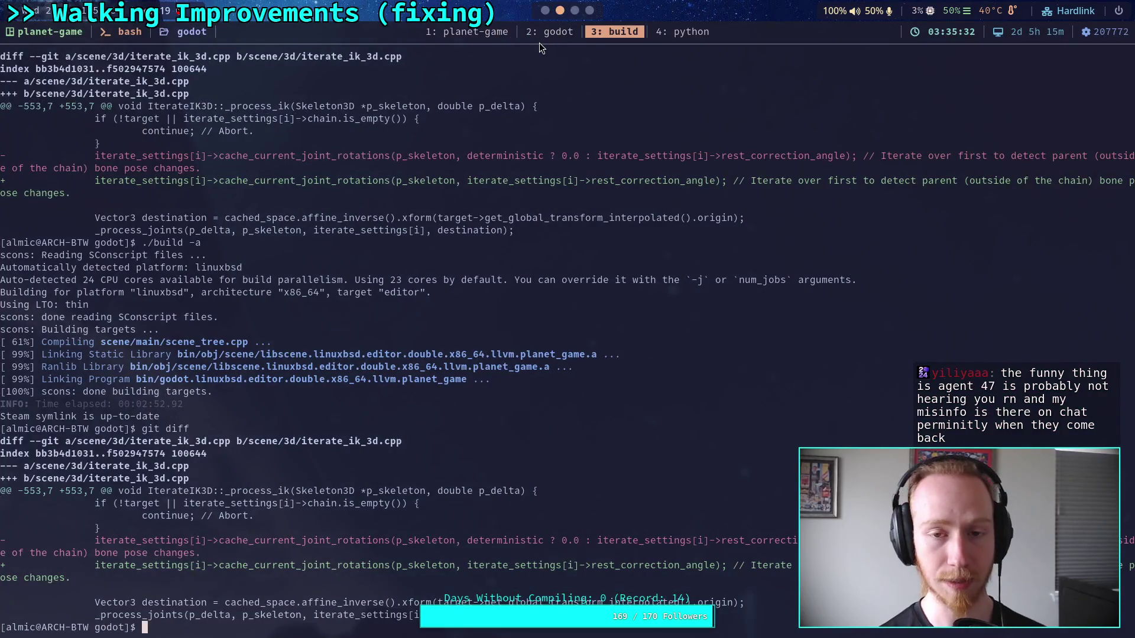
{"action": "left_click", "coordinate": [549, 36]}
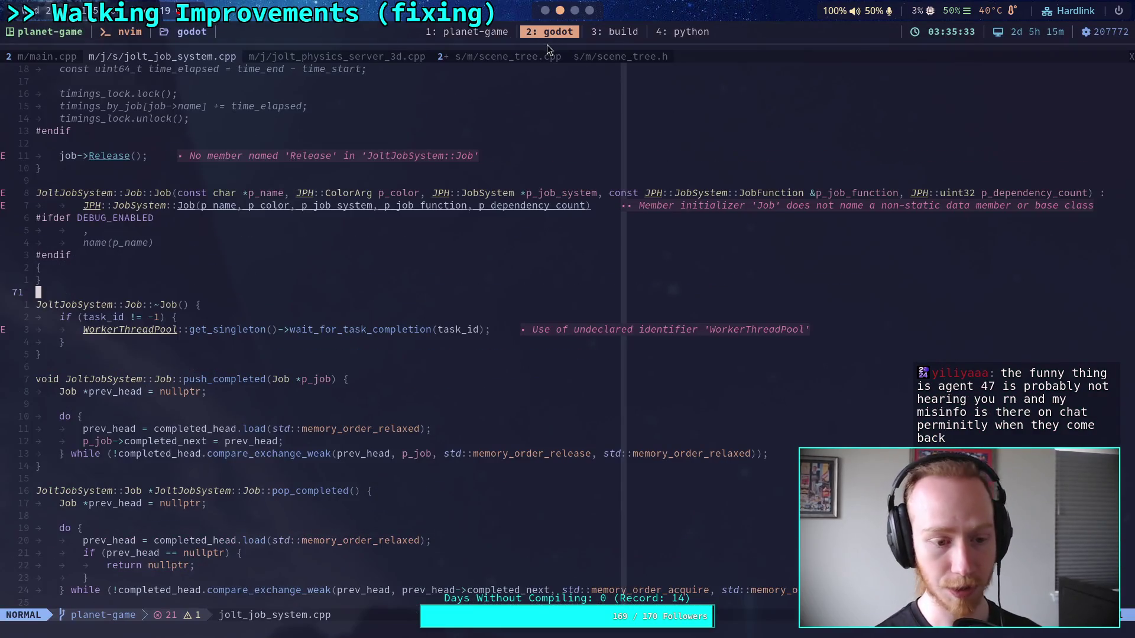
{"action": "left_click", "coordinate": [588, 57]}
{"action": "left_click", "coordinate": [175, 255]}
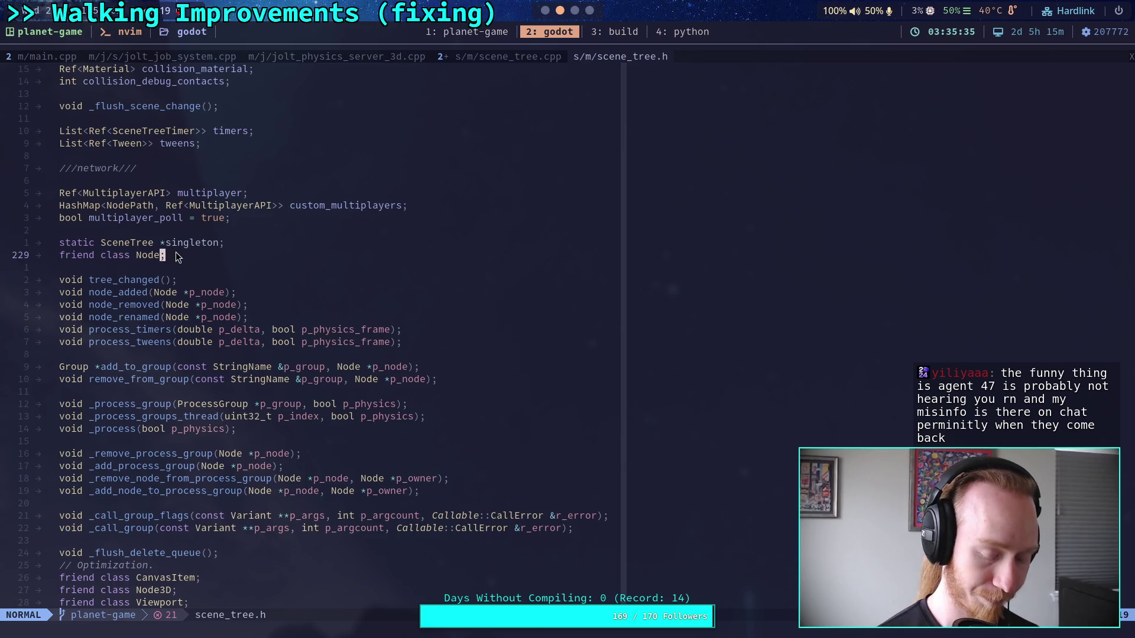
Open LICENSE.txt from the :Neotree file tree, bring up Telescope find files, and return to Godot
{"action": "type", "text": ":Neotree"}
{"action": "key", "text": "Return"}
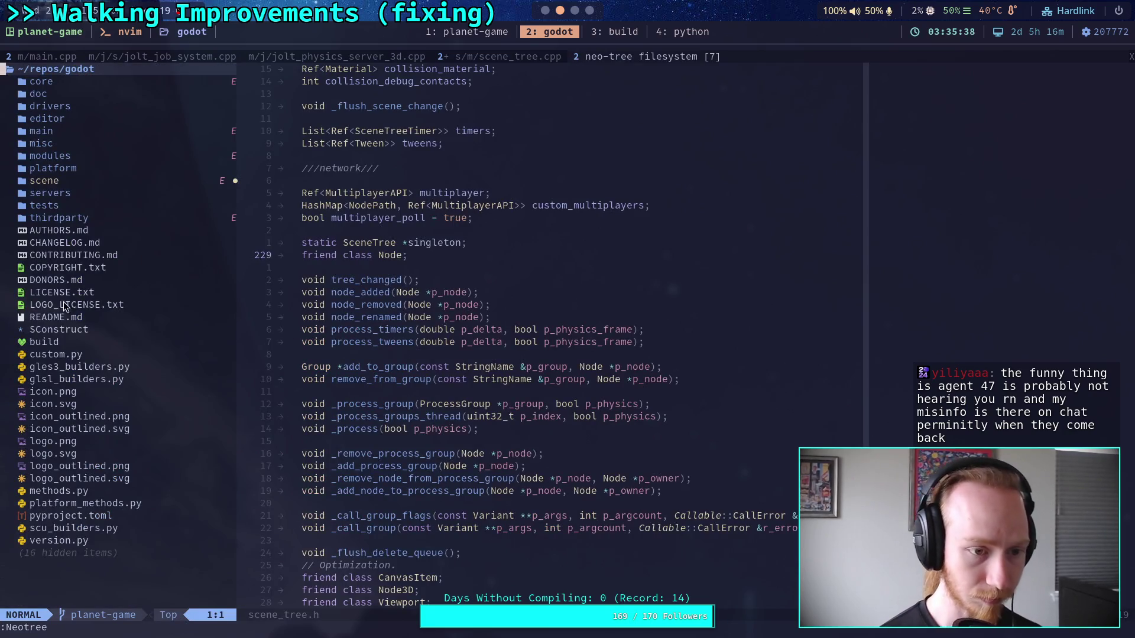
{"action": "double_click", "coordinate": [77, 297]}
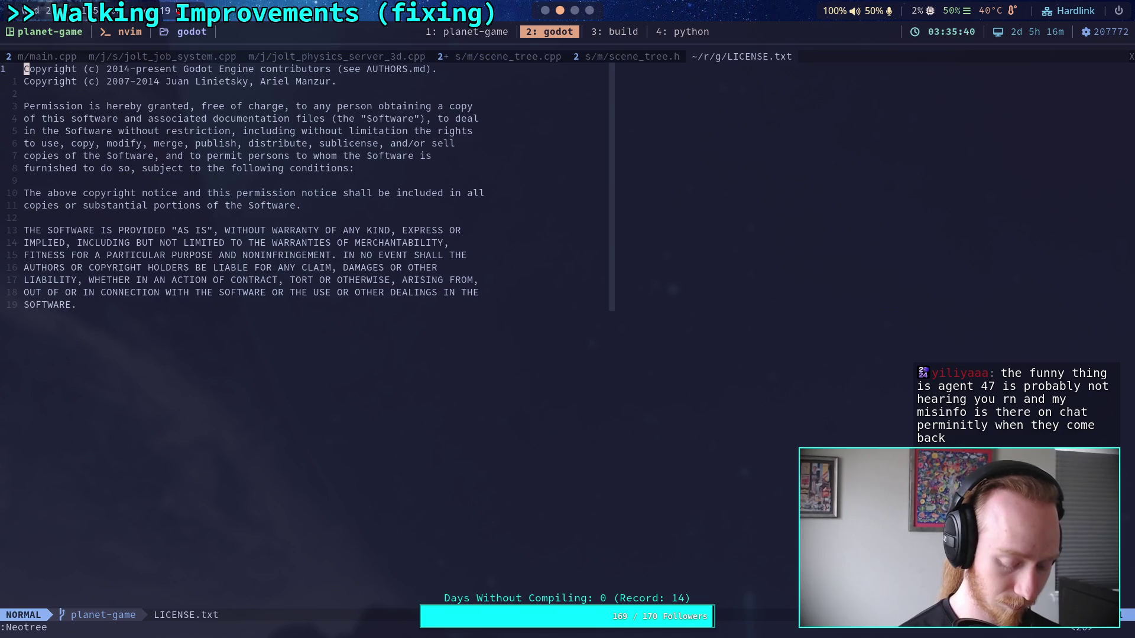
{"action": "key", "text": "ctrl+p"}
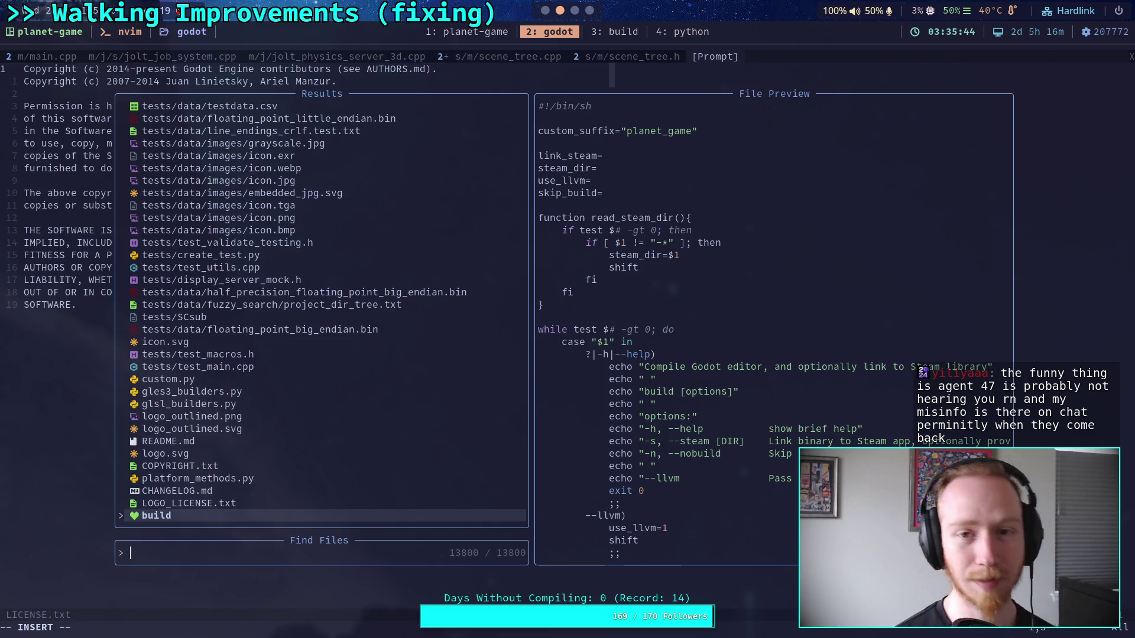
{"action": "key", "text": "super+1"}
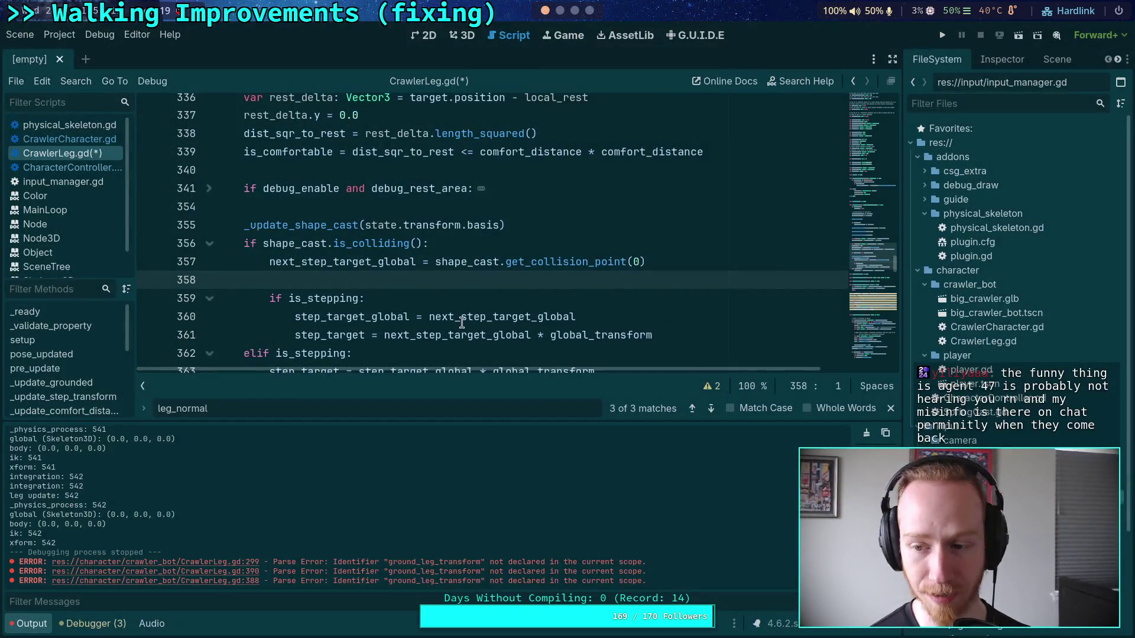
Open big_crawler_bot.tscn from the FileSystem dock and inspect its leg nodes in the Scene tree
{"action": "left_click", "coordinate": [1003, 60]}
{"action": "left_click", "coordinate": [1055, 60]}
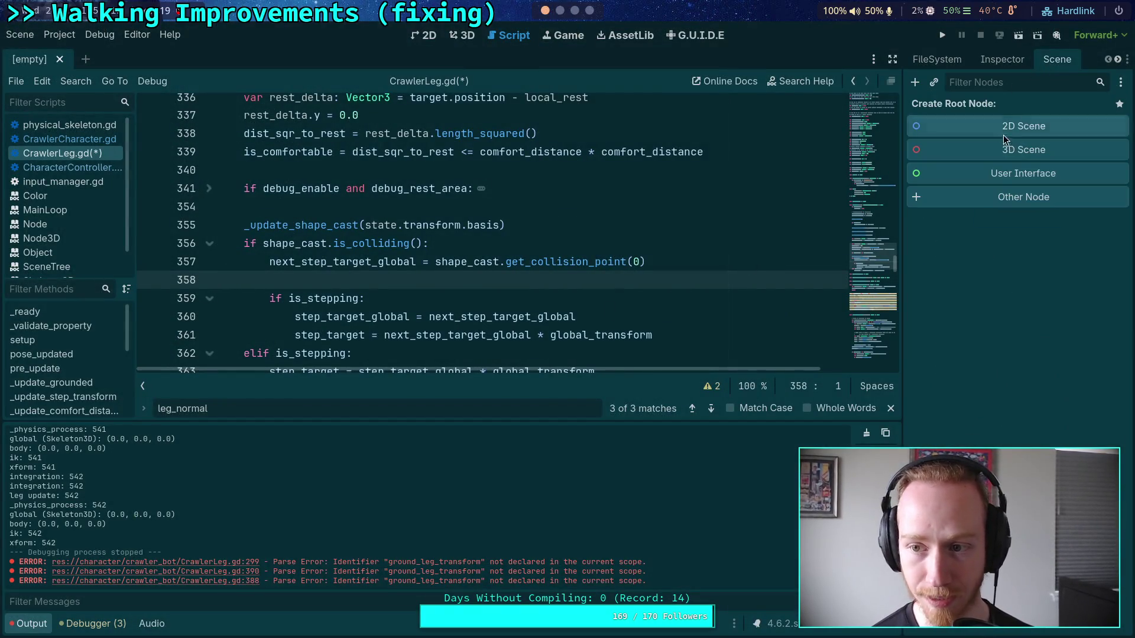
{"action": "left_click", "coordinate": [935, 59]}
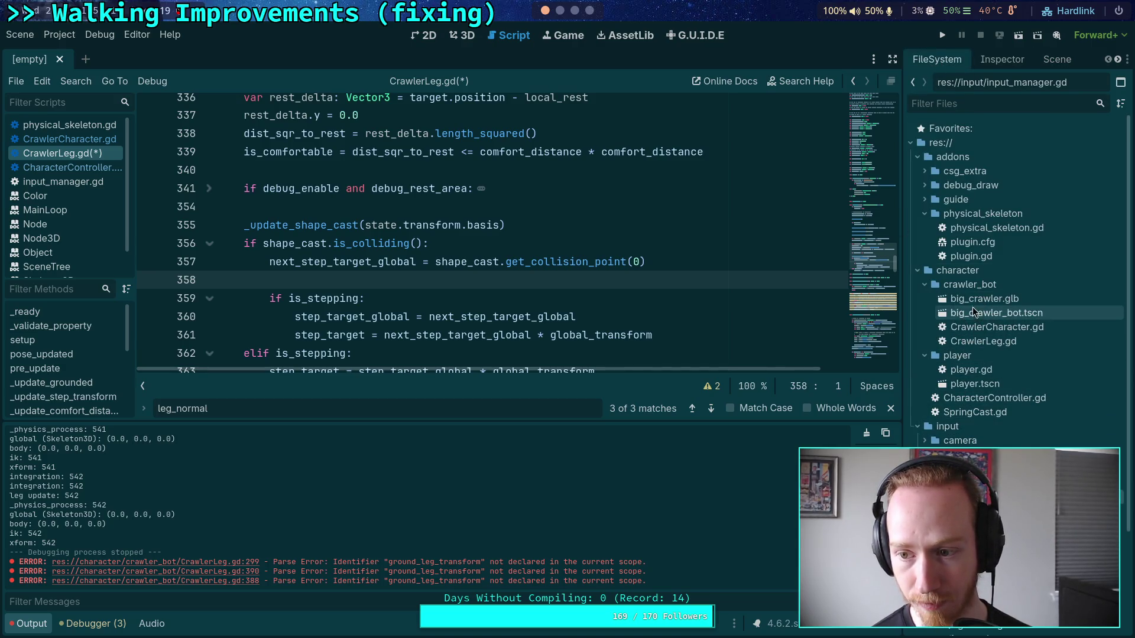
{"action": "double_click", "coordinate": [969, 313]}
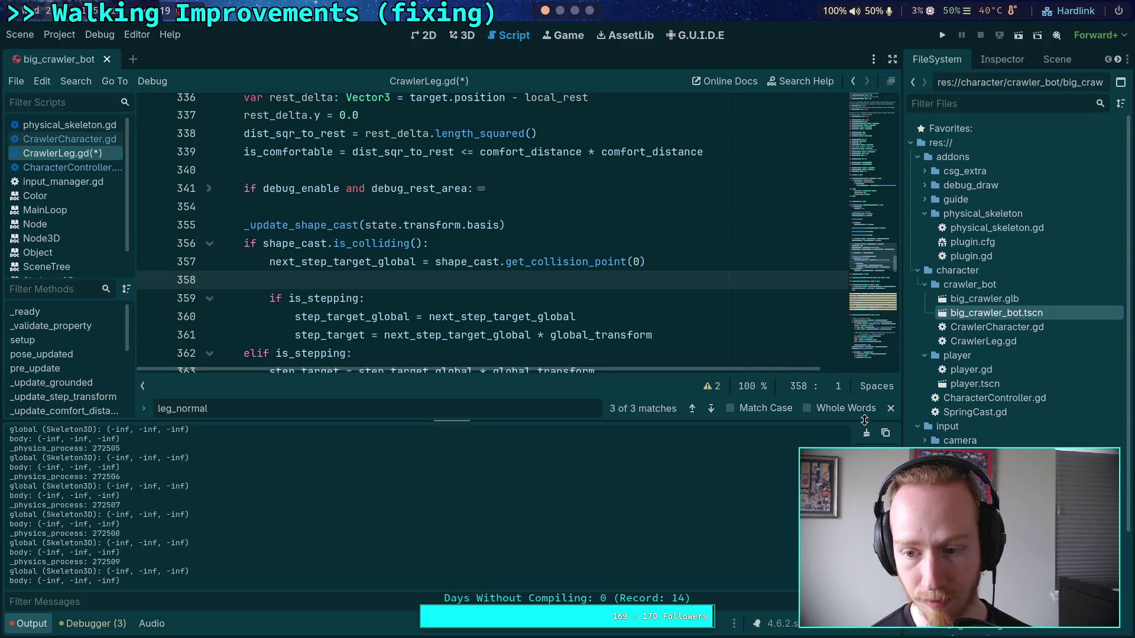
{"action": "left_click", "coordinate": [1056, 60]}
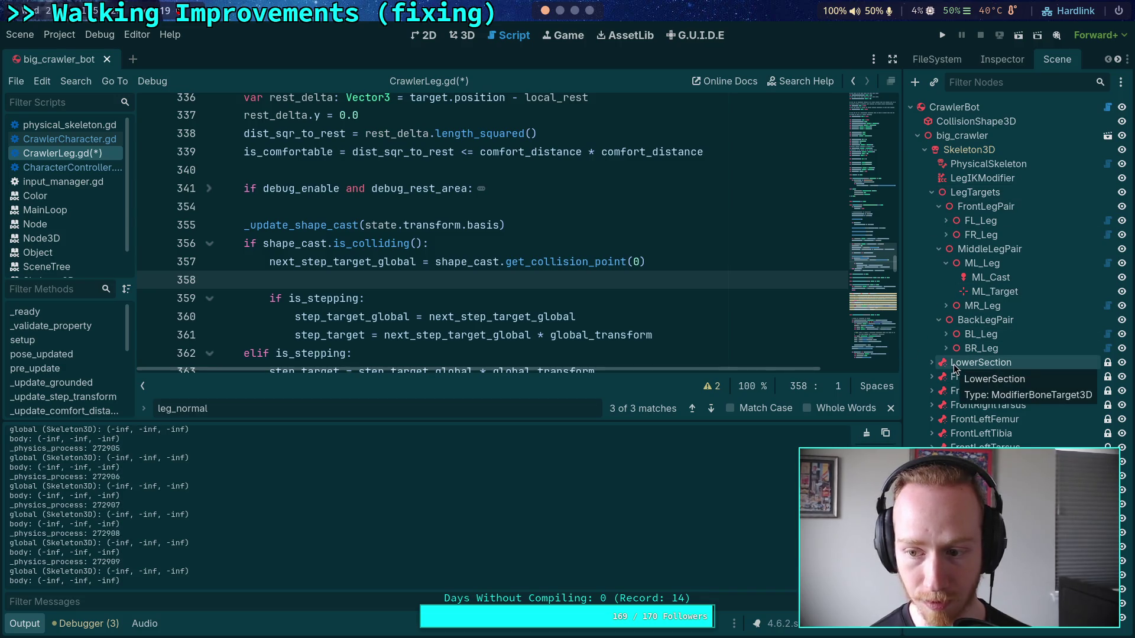
Close the big_crawler_bot scene and switch to the Neovim file finder
{"action": "left_click", "coordinate": [107, 59]}
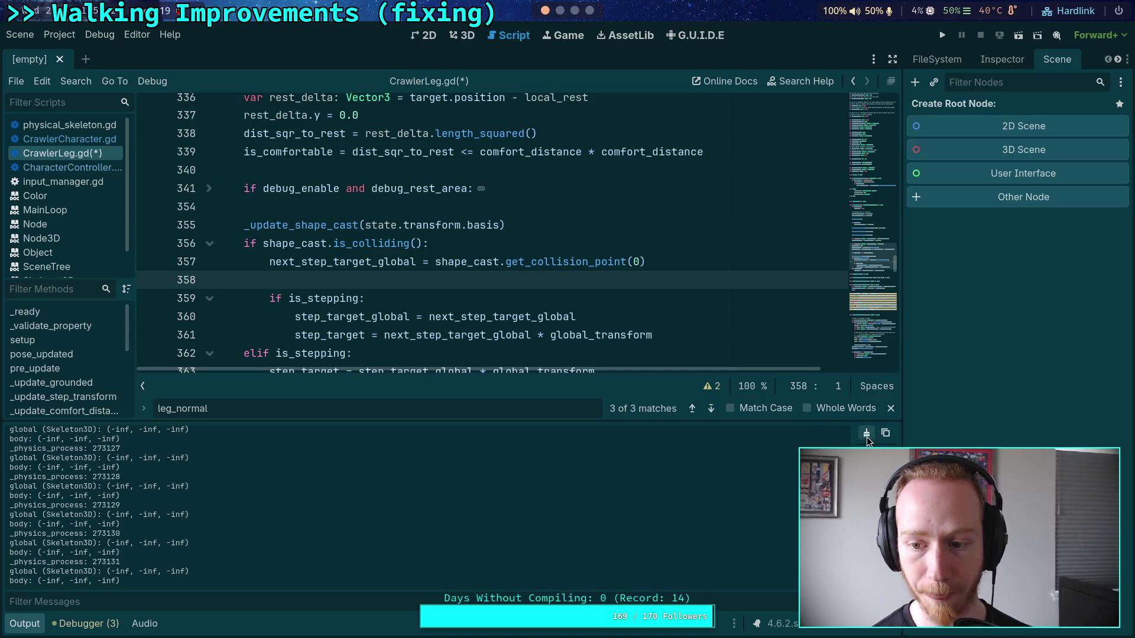
{"action": "left_click", "coordinate": [574, 13]}
{"action": "left_click", "coordinate": [560, 14]}
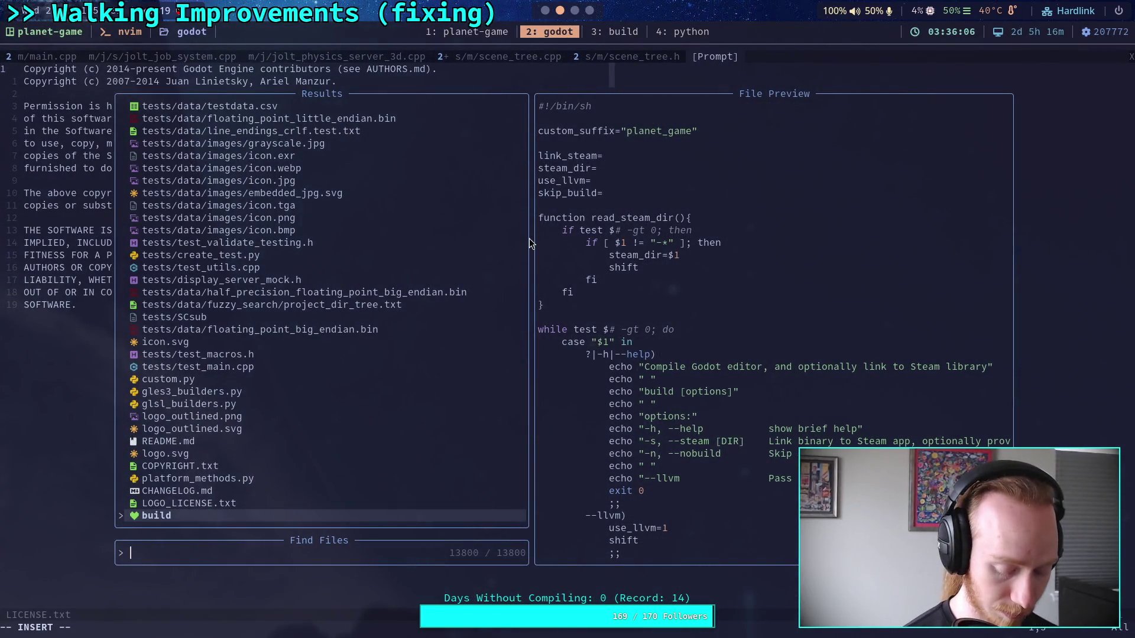
Search 'modifier_bon' in the file finder and open modifier_bone_target_3d.cpp
{"action": "type", "text": "modi"}
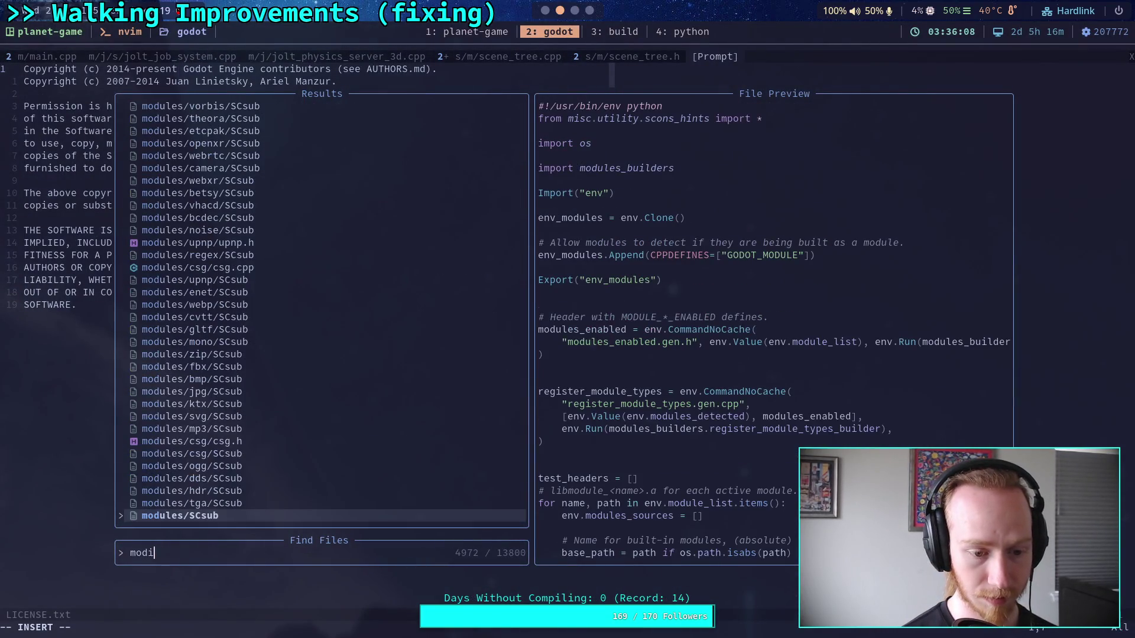
{"action": "type", "text": "fie"}
{"action": "key", "text": "BackSpace"}
{"action": "key", "text": "BackSpace"}
{"action": "key", "text": "BackSpace"}
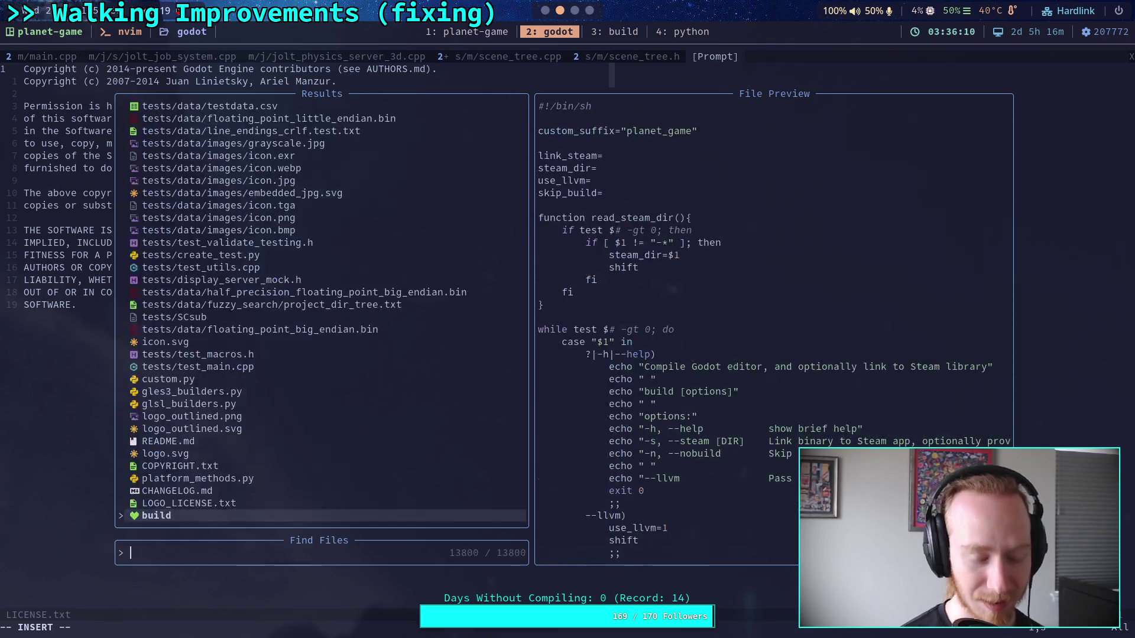
{"action": "type", "text": "mod"}
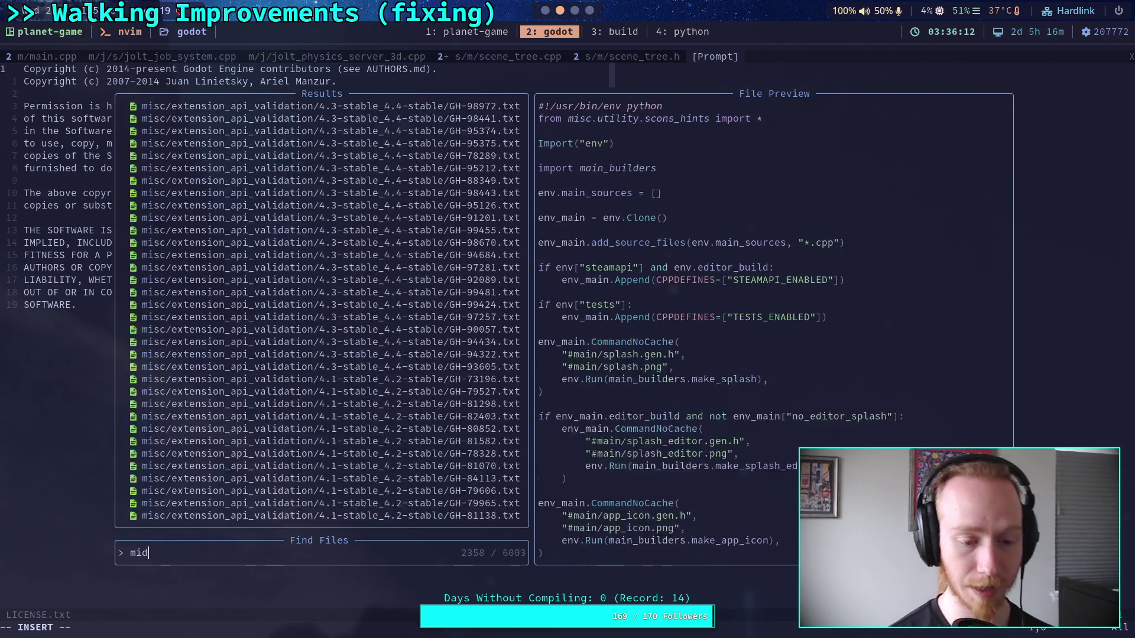
{"action": "type", "text": "ifier_bone"}
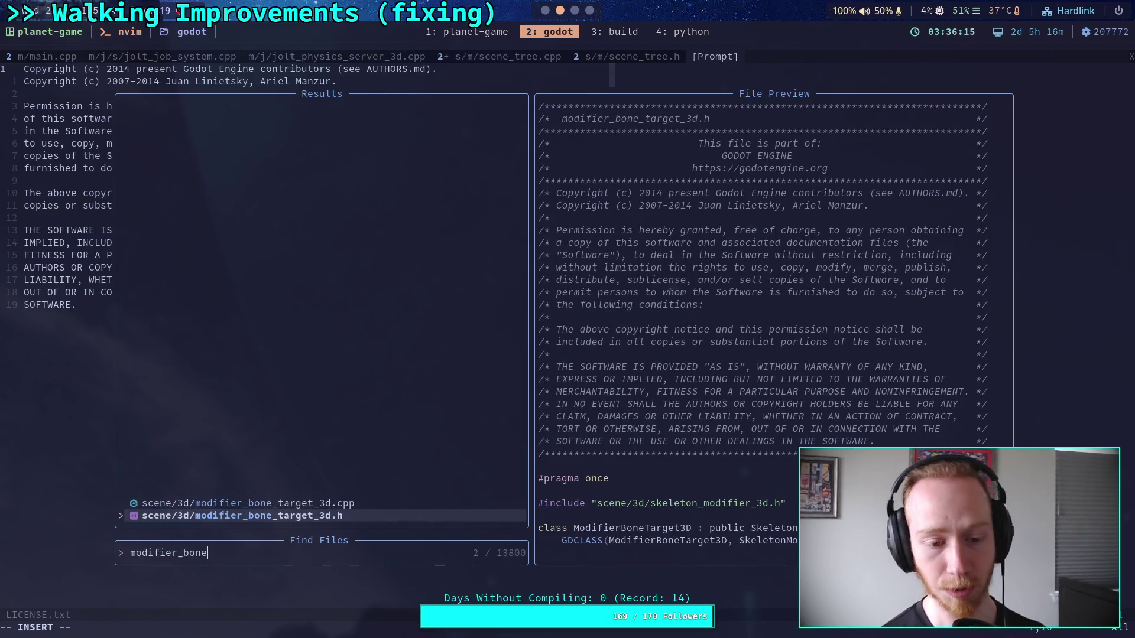
{"action": "key", "text": "Up"}
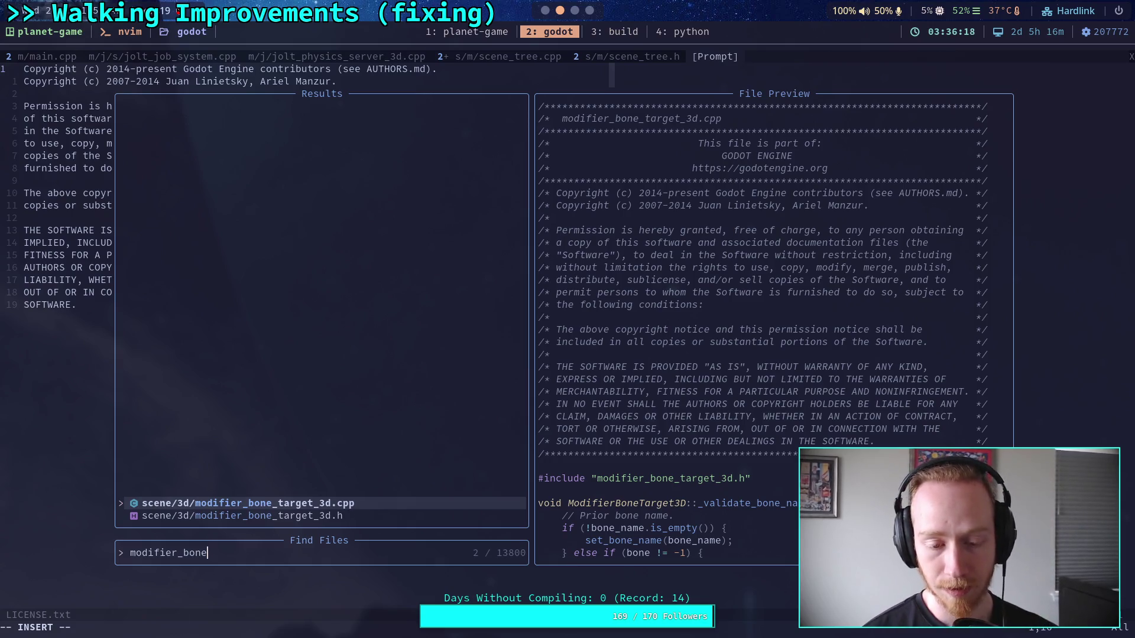
{"action": "key", "text": "Return"}
Read through modifier_bone_target_3d.cpp's bone-target code, then return to the Godot editor
{"action": "scroll", "coordinate": [368, 319], "scroll_direction": "down", "scroll_amount": 12}
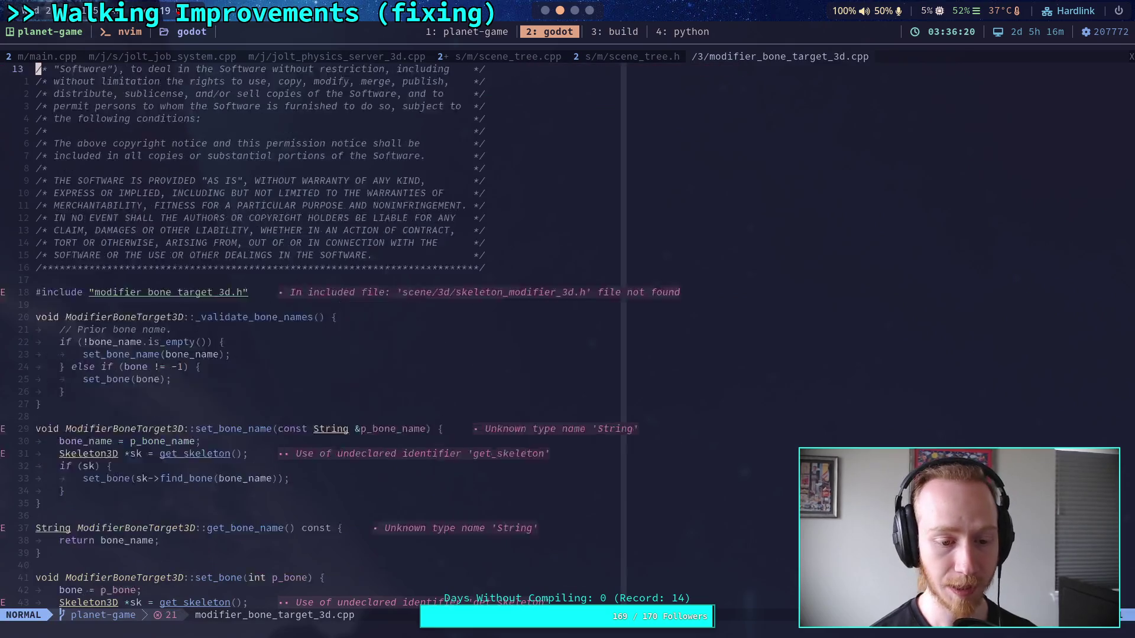
{"action": "scroll", "coordinate": [367, 320], "scroll_direction": "down", "scroll_amount": 11}
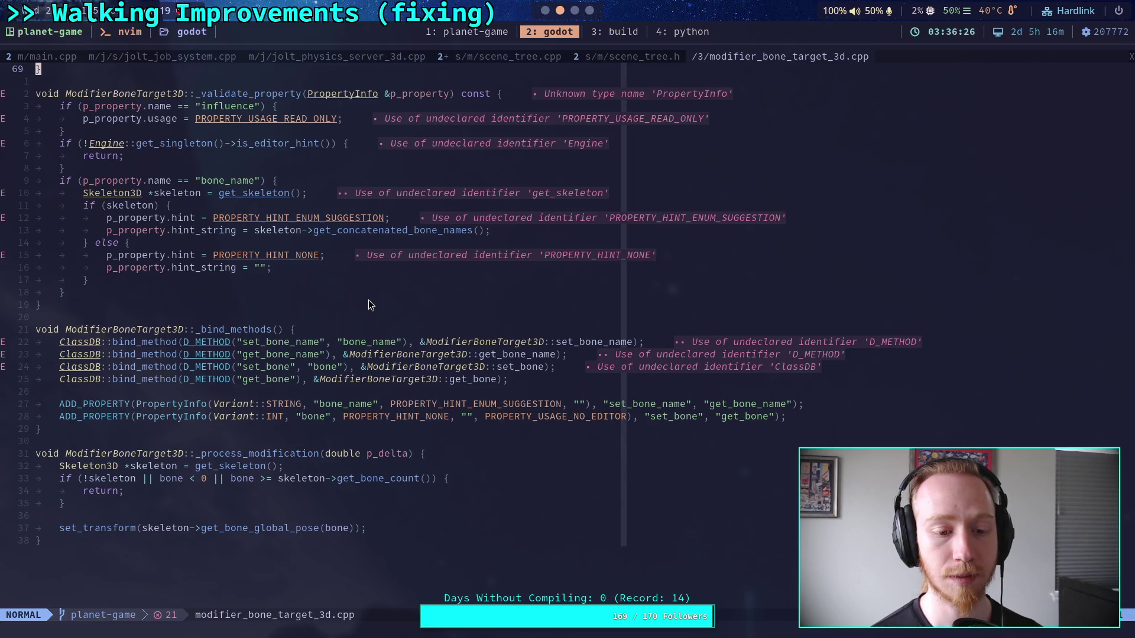
{"action": "scroll", "coordinate": [368, 299], "scroll_direction": "up", "scroll_amount": 8}
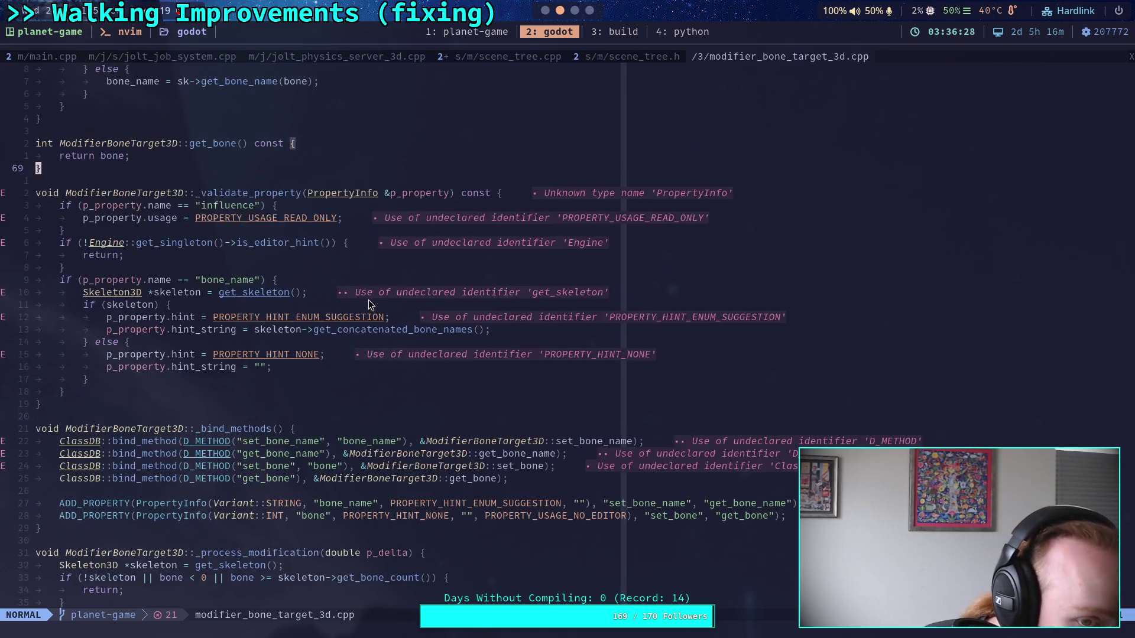
{"action": "scroll", "coordinate": [368, 300], "scroll_direction": "up", "scroll_amount": 5}
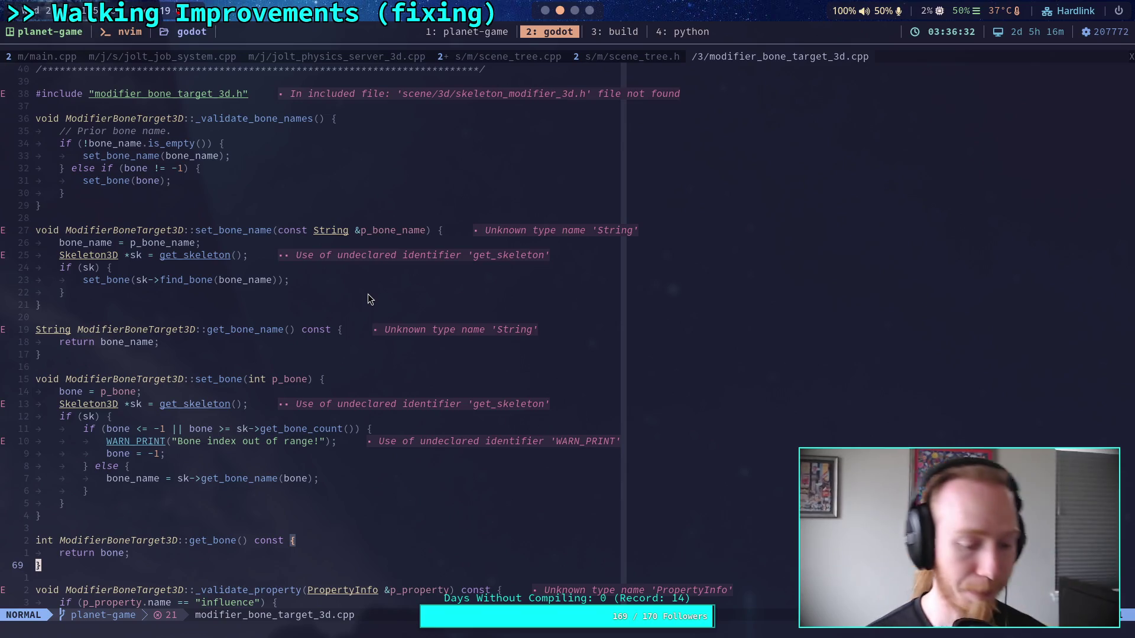
{"action": "scroll", "coordinate": [367, 300], "scroll_direction": "down", "scroll_amount": 1}
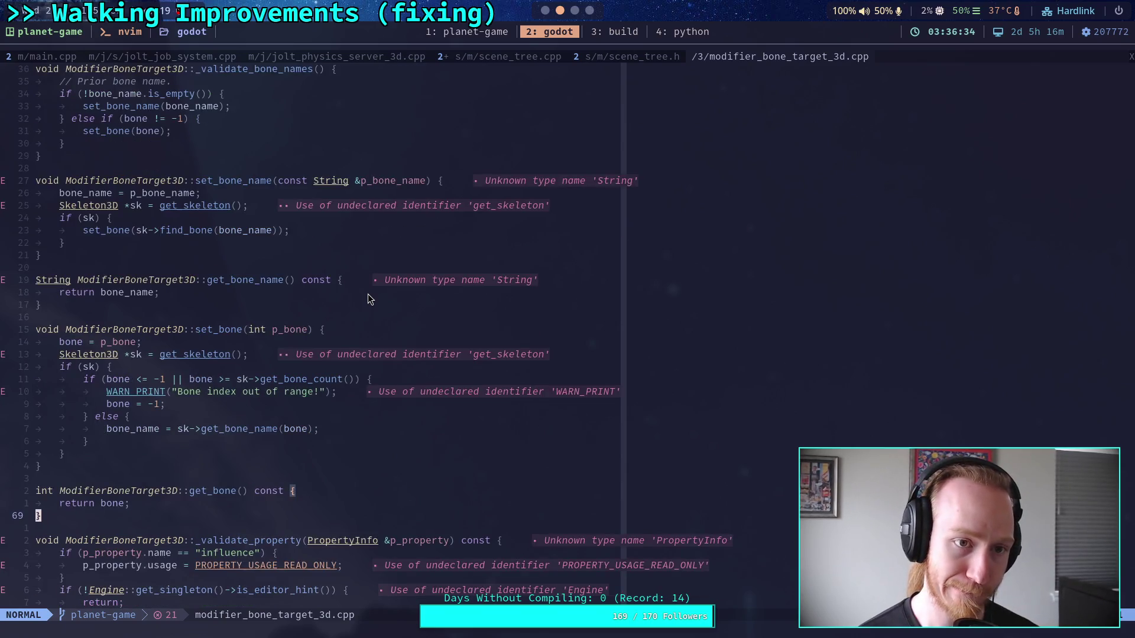
{"action": "left_click", "coordinate": [544, 10]}
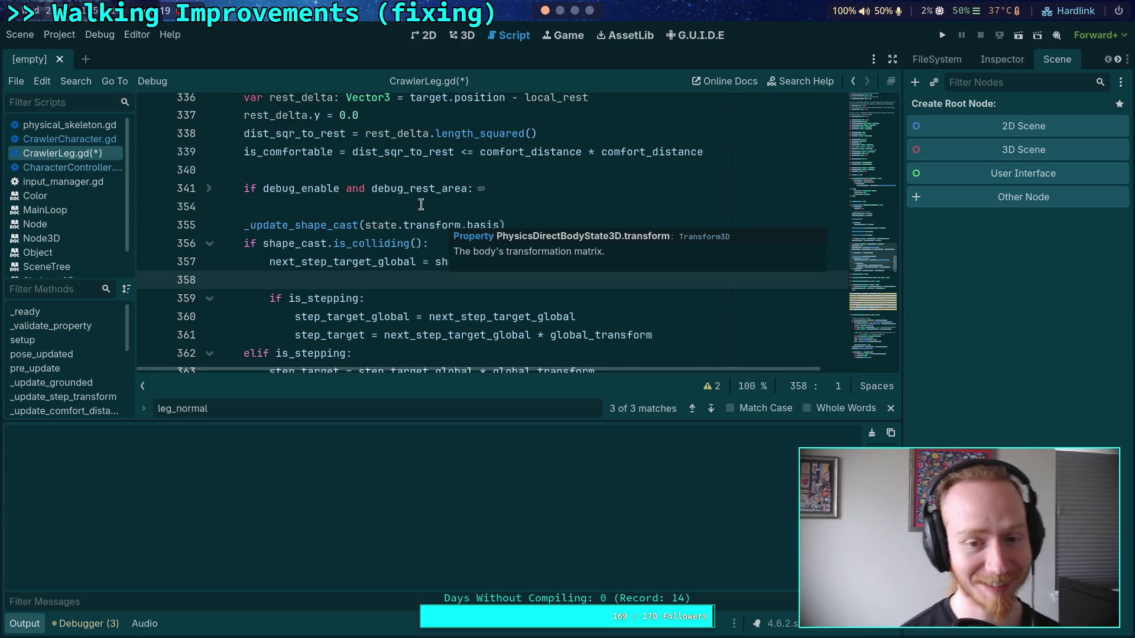
Review the CrawlerLeg.gd code around lines 340–364 and close the search bar
{"action": "scroll", "coordinate": [500, 269], "scroll_direction": "down", "scroll_amount": 3}
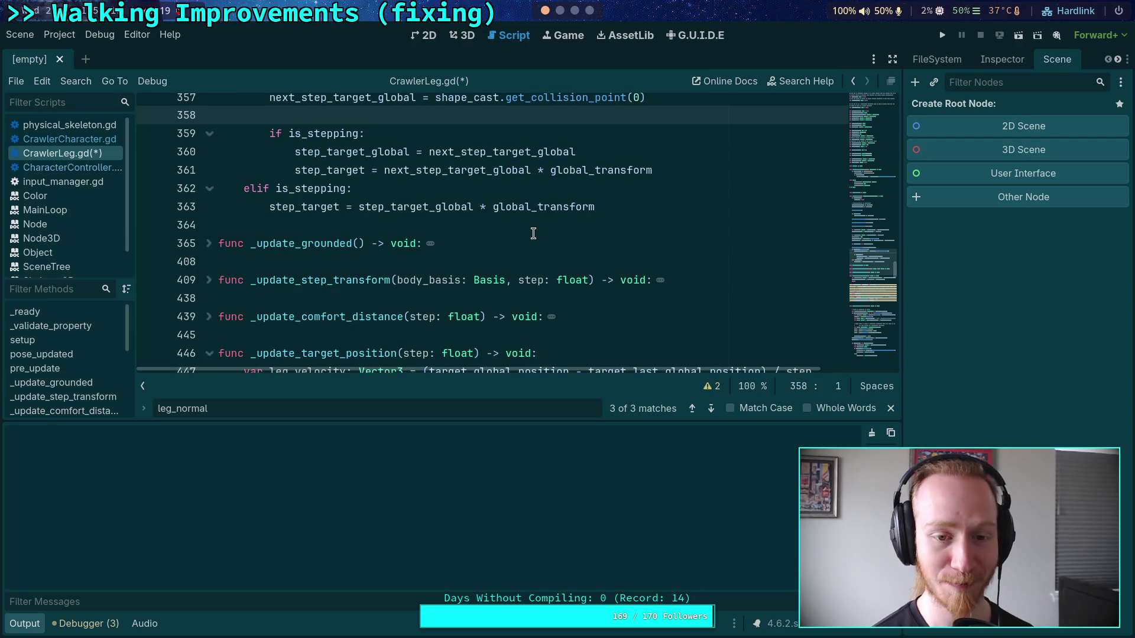
{"action": "left_click", "coordinate": [554, 224]}
{"action": "scroll", "coordinate": [554, 224], "scroll_direction": "up", "scroll_amount": 3}
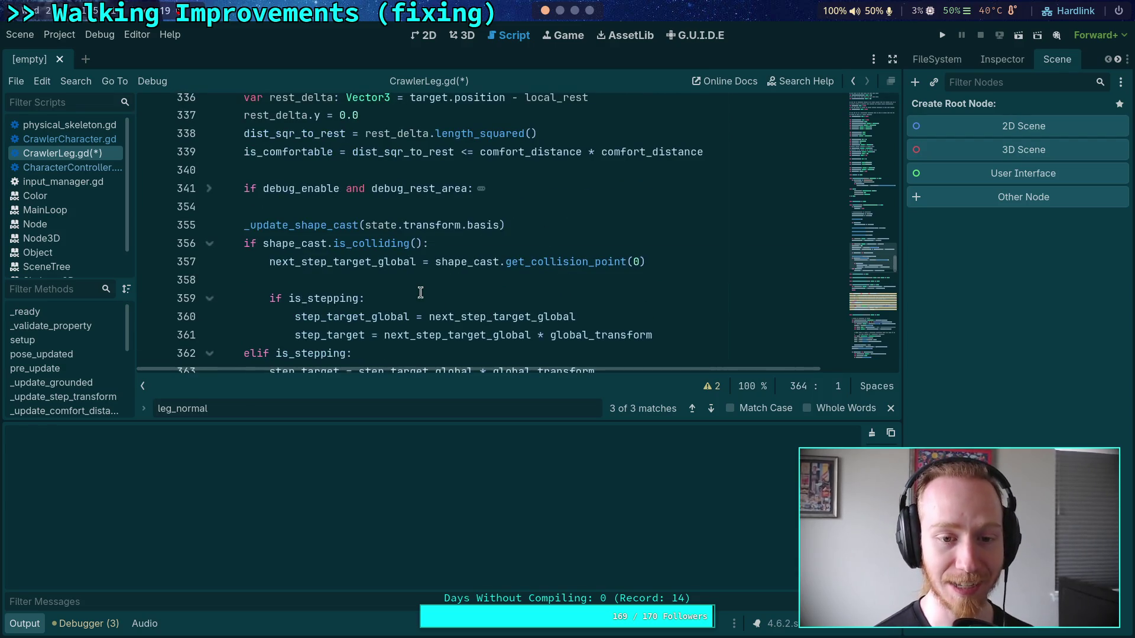
{"action": "left_click", "coordinate": [433, 279]}
{"action": "scroll", "coordinate": [433, 279], "scroll_direction": "up", "scroll_amount": 1}
{"action": "left_click", "coordinate": [435, 261]}
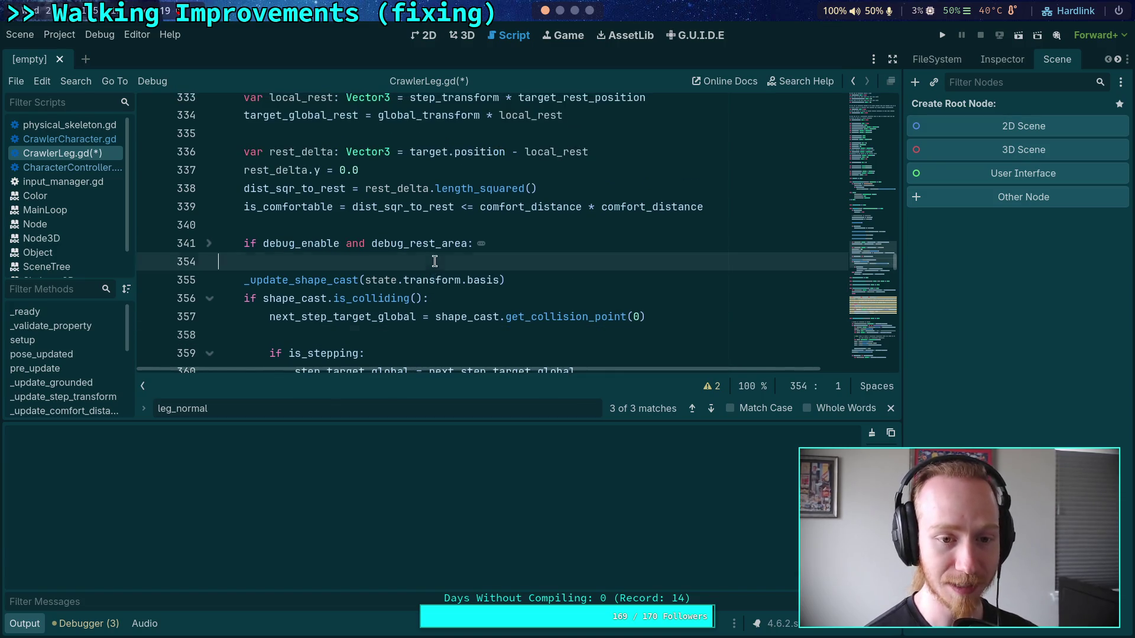
{"action": "left_click", "coordinate": [361, 225]}
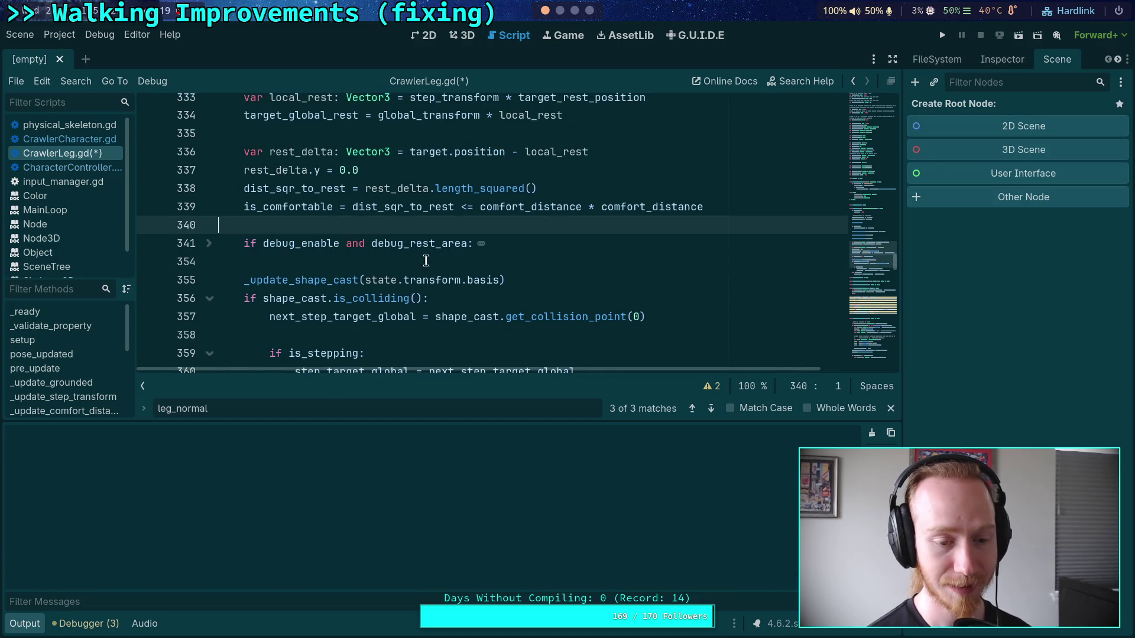
{"action": "left_click", "coordinate": [890, 407]}
{"action": "scroll", "coordinate": [664, 339], "scroll_direction": "up", "scroll_amount": 8}
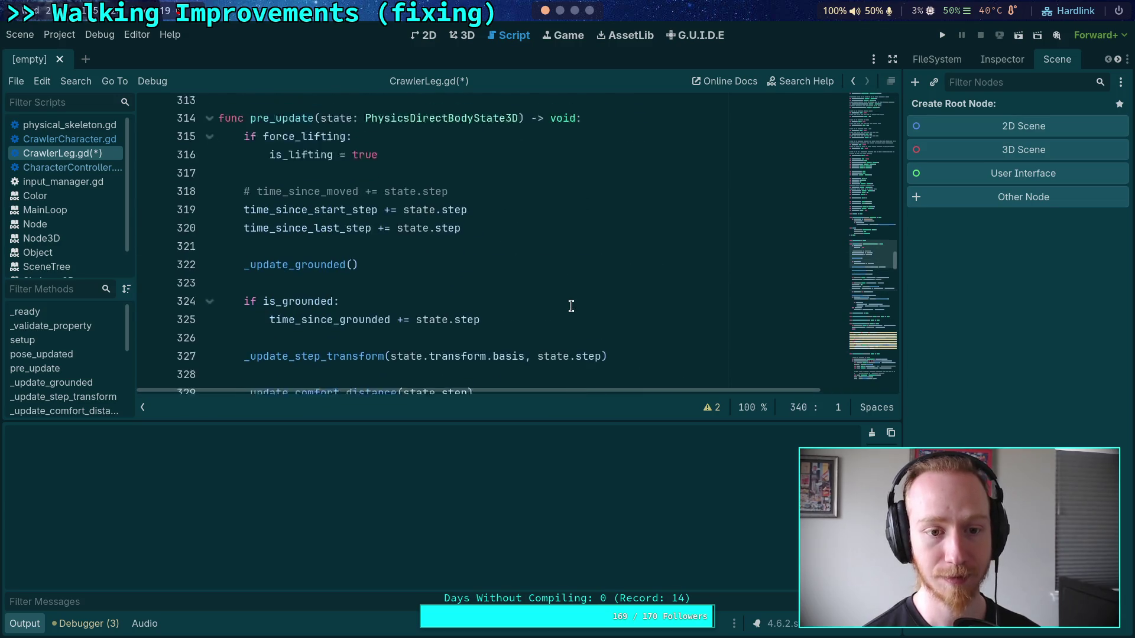
{"action": "scroll", "coordinate": [500, 346], "scroll_direction": "down", "scroll_amount": 3}
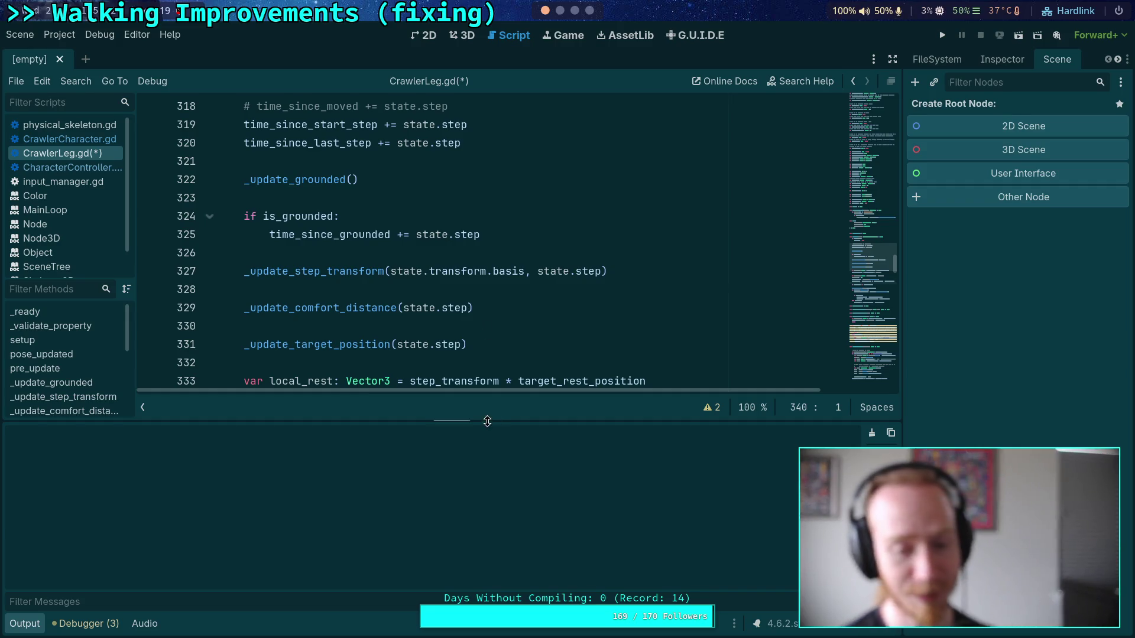
Enlarge the code editor and check the debugger's list of script errors
{"action": "left_click_drag", "start_coordinate": [495, 420], "coordinate": [473, 463]}
{"action": "left_click", "coordinate": [86, 624]}
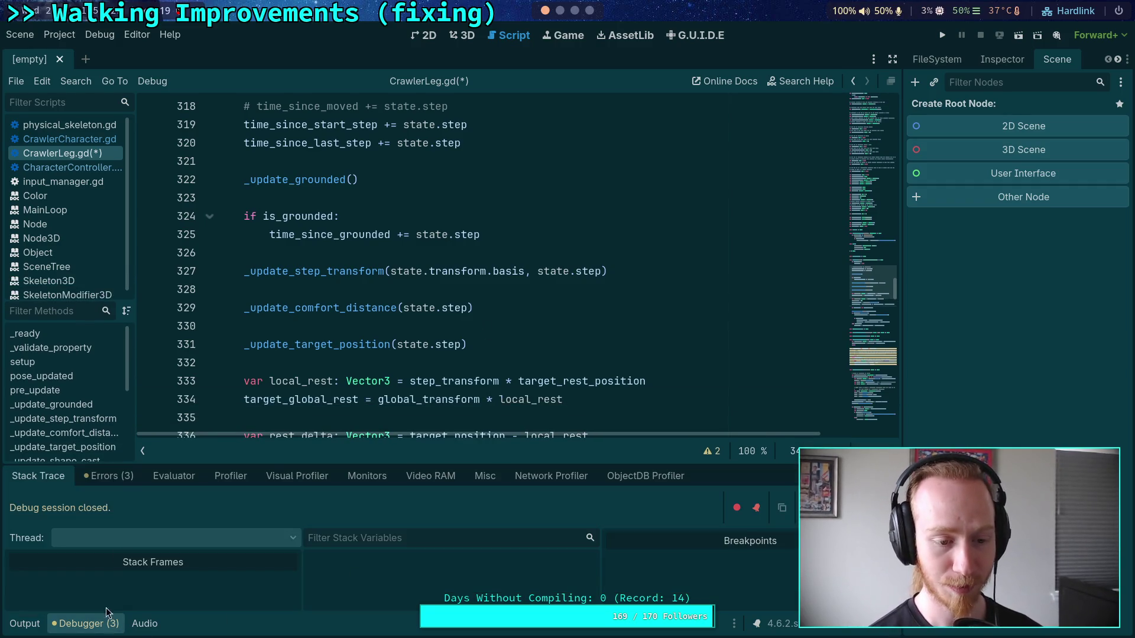
{"action": "left_click", "coordinate": [124, 483]}
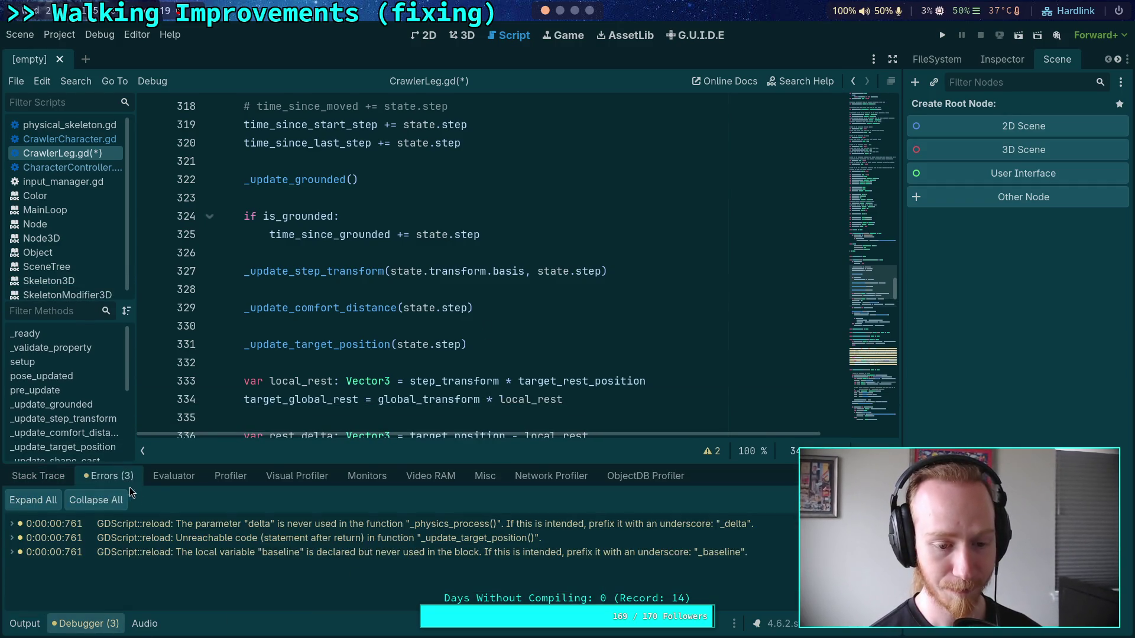
{"action": "left_click", "coordinate": [95, 623]}
Unfold the pose_updated function to review its edited code
{"action": "scroll", "coordinate": [321, 503], "scroll_direction": "up", "scroll_amount": 1}
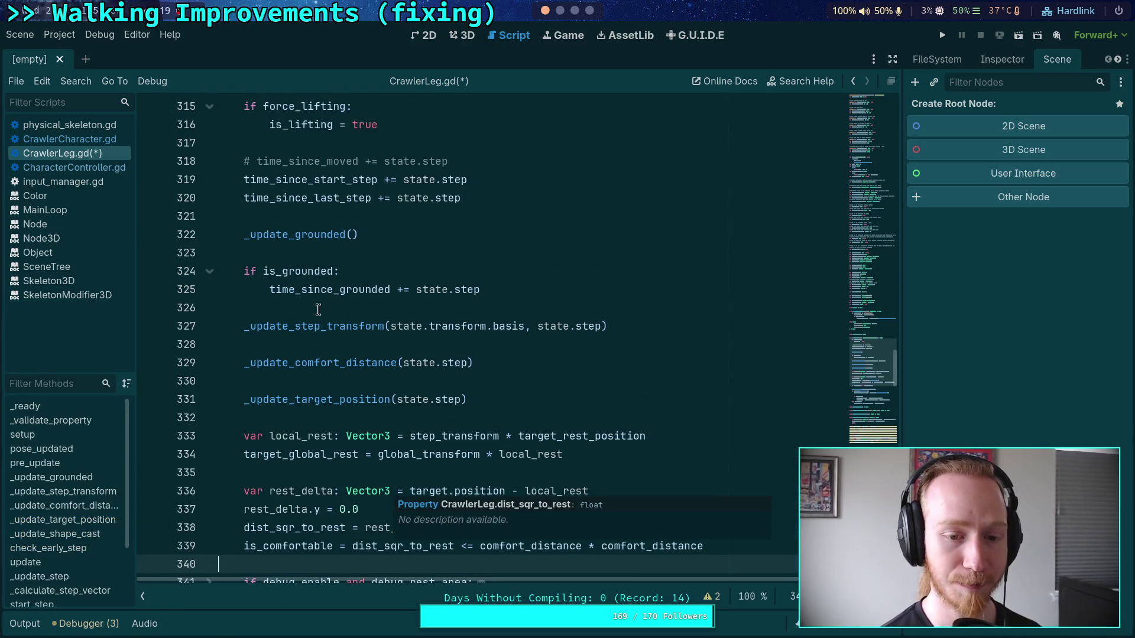
{"action": "left_click", "coordinate": [340, 344]}
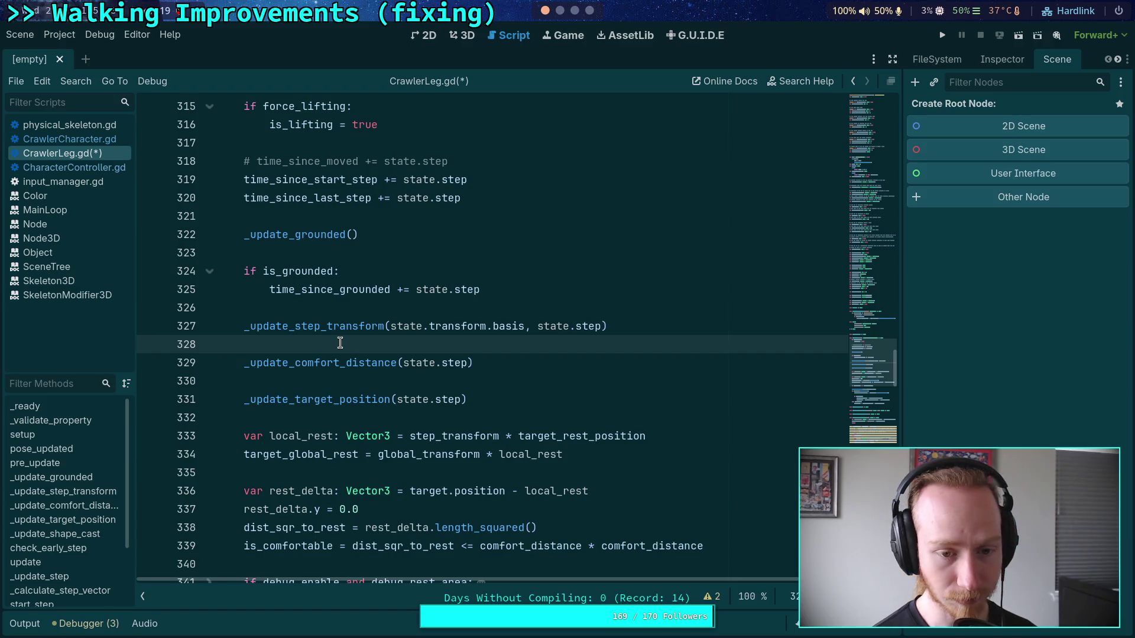
{"action": "scroll", "coordinate": [339, 343], "scroll_direction": "up", "scroll_amount": 2}
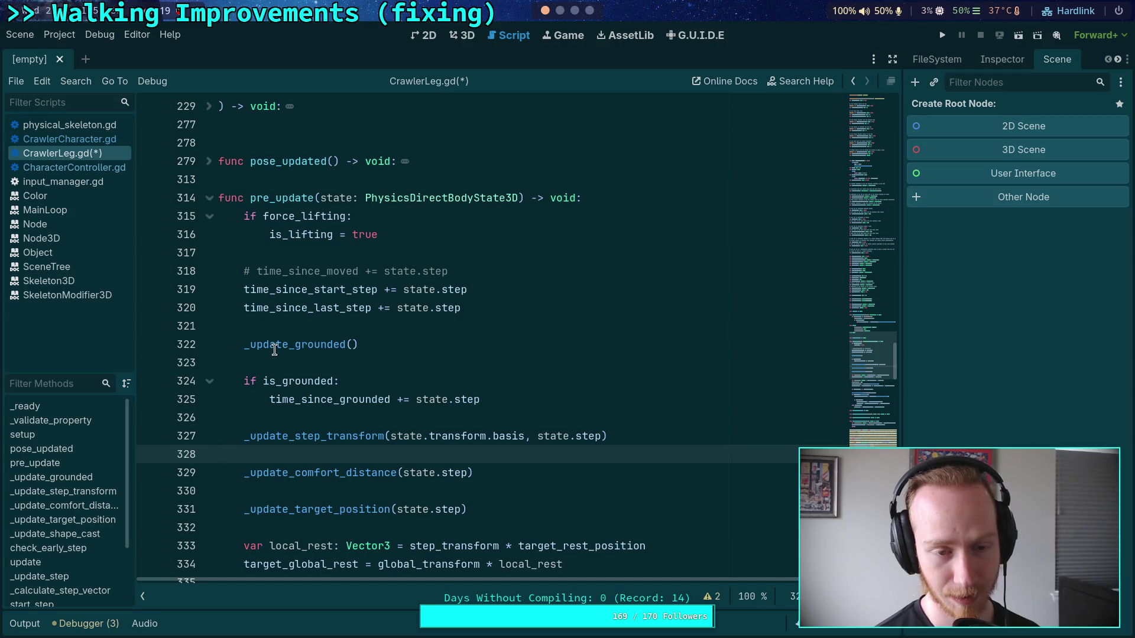
{"action": "scroll", "coordinate": [275, 350], "scroll_direction": "up", "scroll_amount": 3}
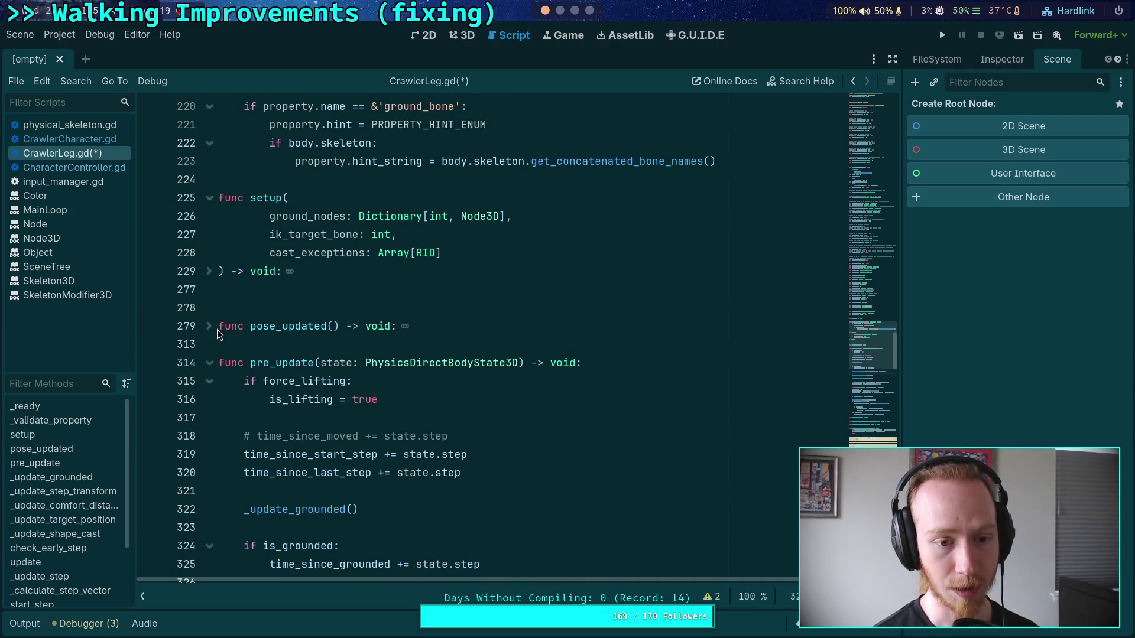
{"action": "left_click", "coordinate": [209, 327]}
{"action": "scroll", "coordinate": [217, 334], "scroll_direction": "down", "scroll_amount": 3}
{"action": "scroll", "coordinate": [218, 336], "scroll_direction": "down", "scroll_amount": 2}
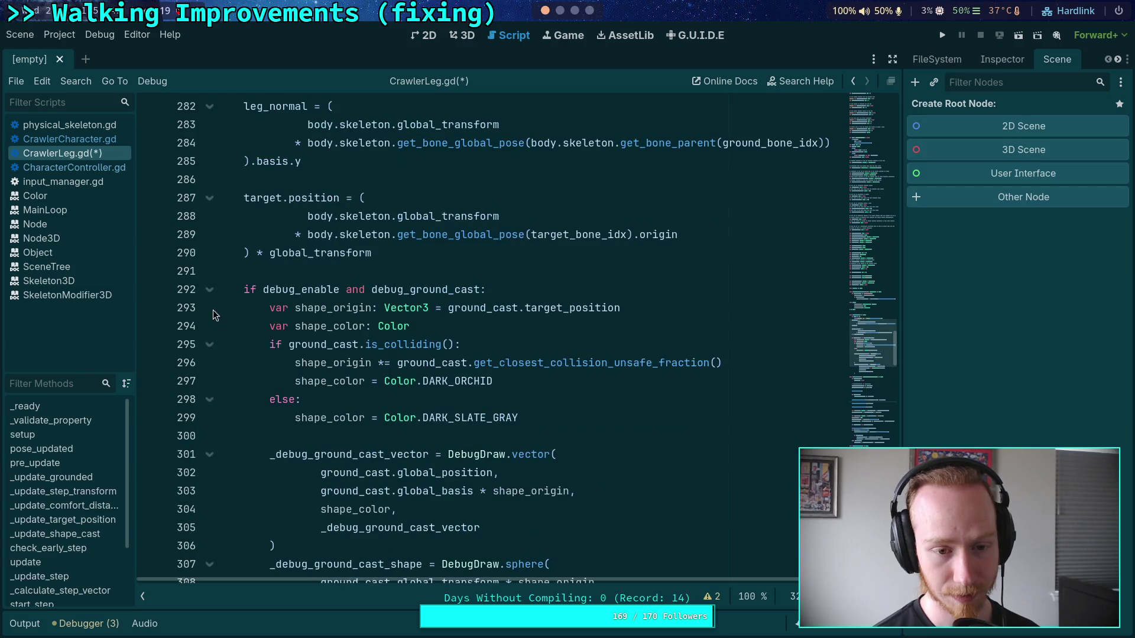
Fold the debug ground cast block, show the Output panel, and run the project
{"action": "left_click", "coordinate": [211, 290]}
{"action": "scroll", "coordinate": [218, 303], "scroll_direction": "up", "scroll_amount": 2}
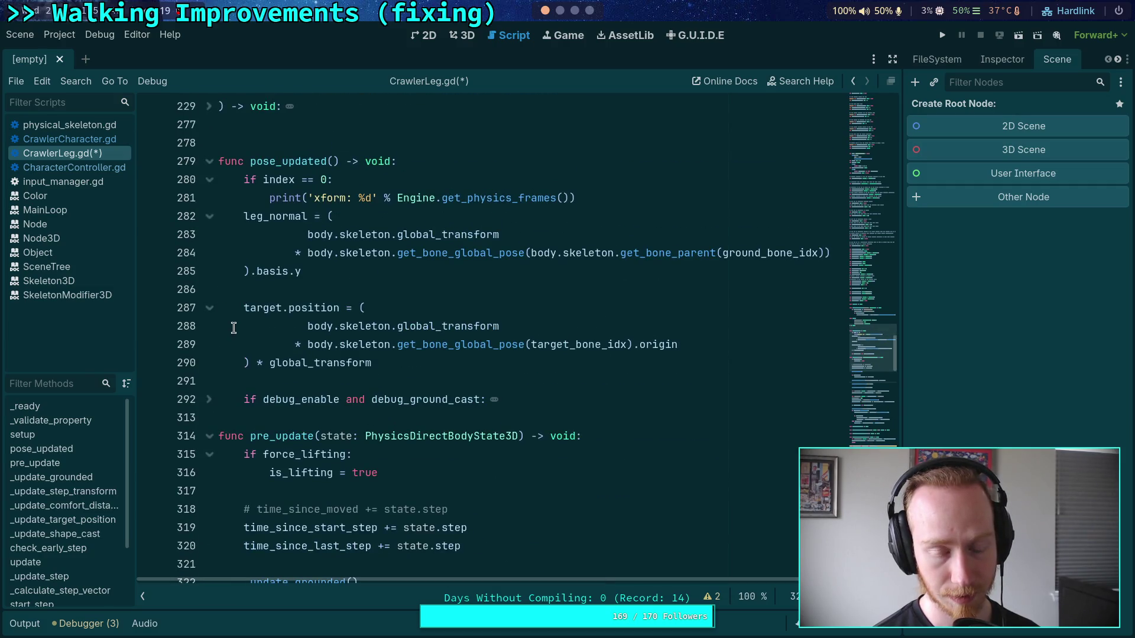
{"action": "left_click", "coordinate": [211, 399]}
{"action": "left_click", "coordinate": [210, 399]}
{"action": "left_click", "coordinate": [222, 417]}
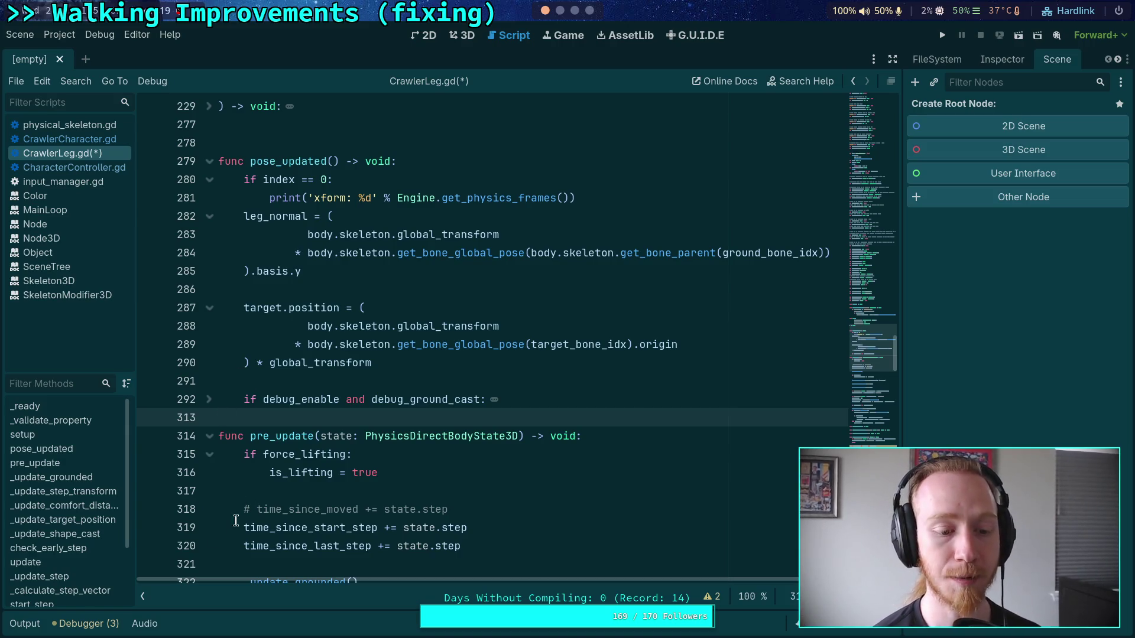
{"action": "left_click", "coordinate": [24, 624]}
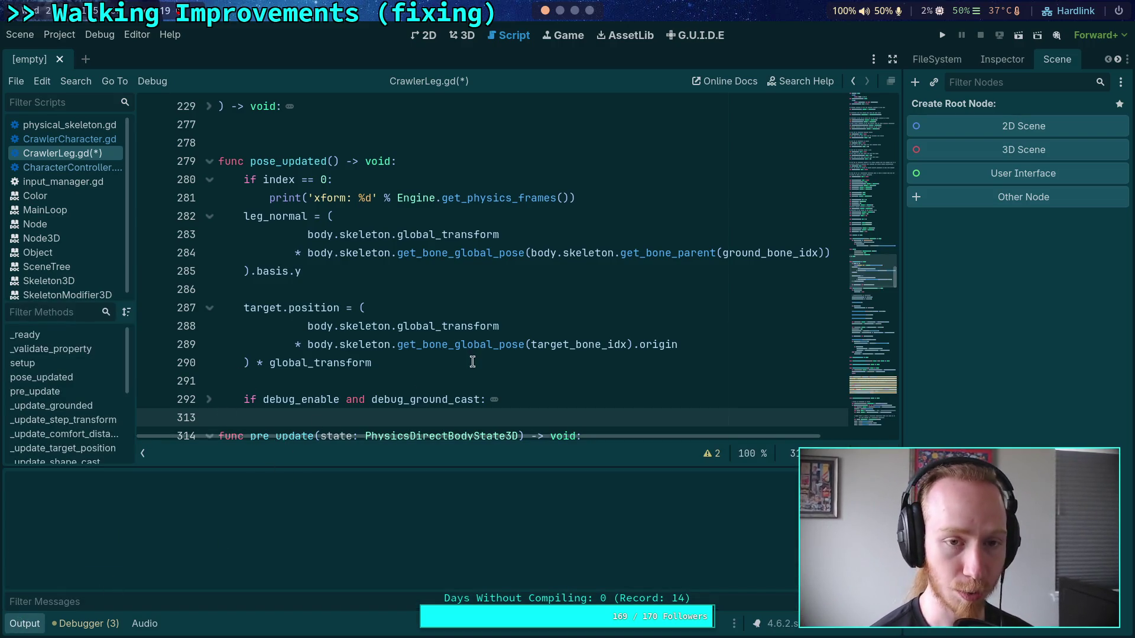
{"action": "left_click", "coordinate": [942, 35]}
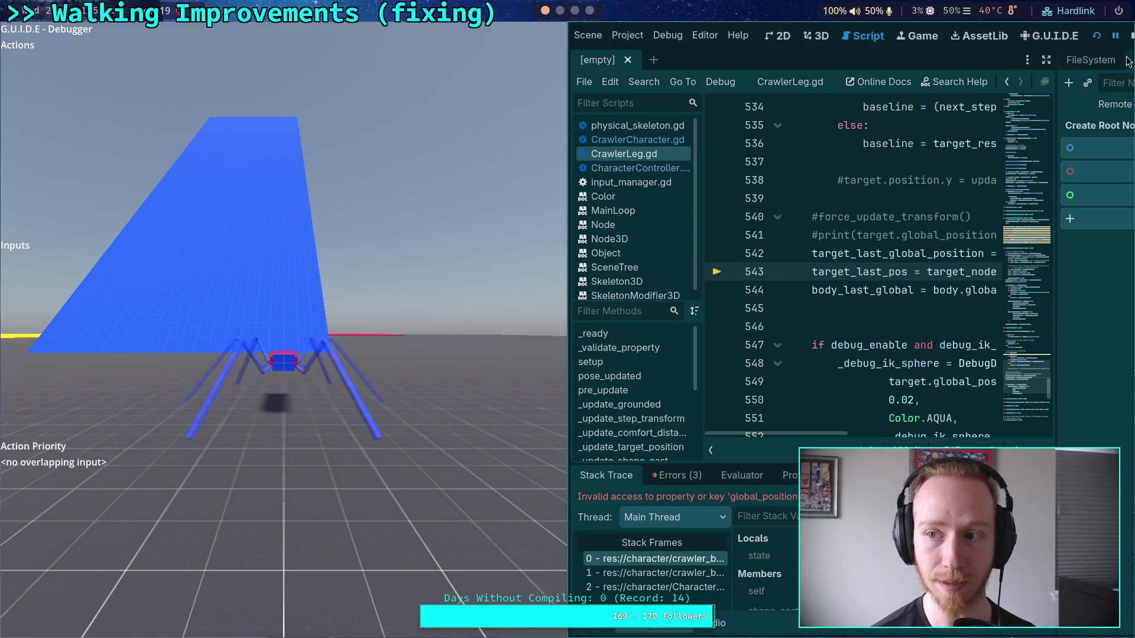
Stop the running game and collapse the debugger panel
{"action": "left_click", "coordinate": [1132, 35]}
{"action": "left_click", "coordinate": [86, 624]}
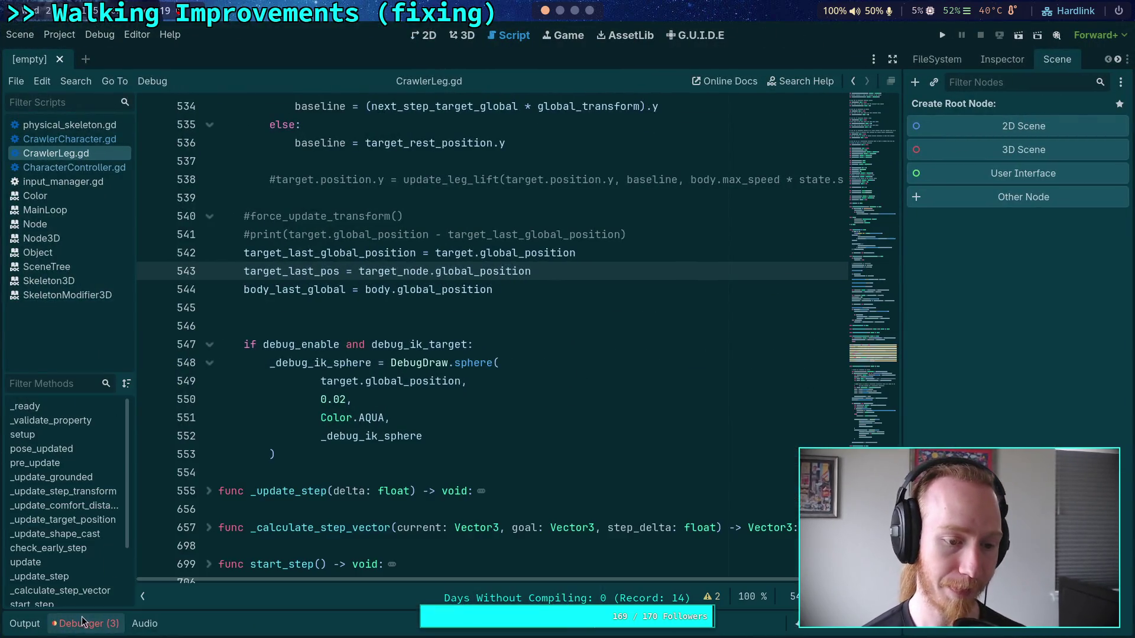
{"action": "left_click", "coordinate": [344, 476]}
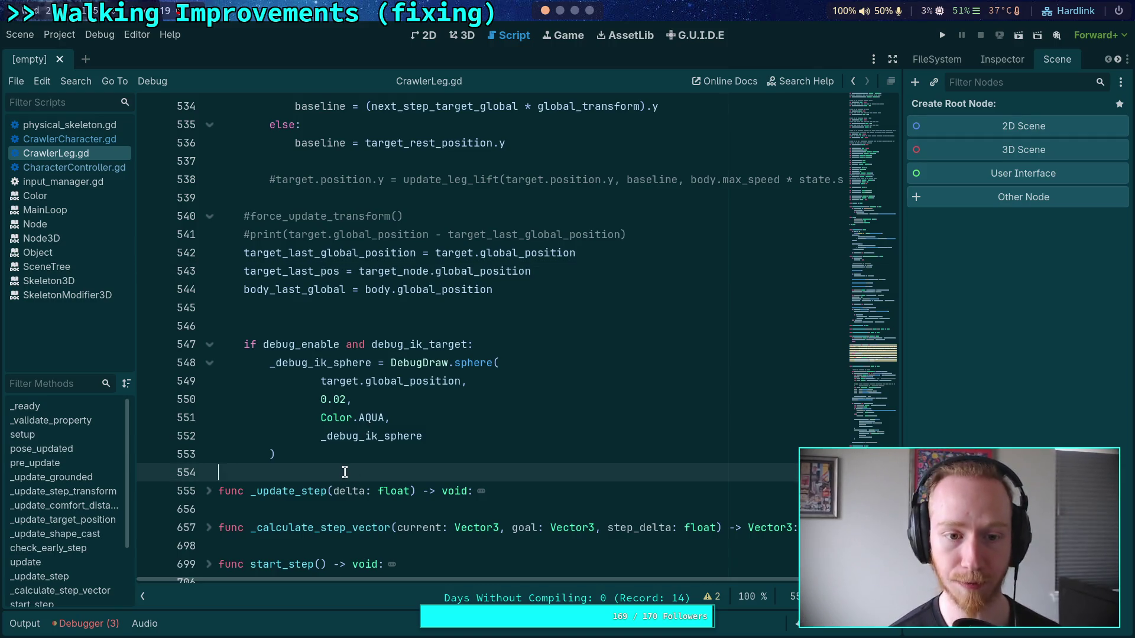
Delete debug lines 539–541, uncomment the update_leg_lift line 538, then switch to the git terminal
{"action": "left_click_drag", "start_coordinate": [650, 235], "coordinate": [641, 205]}
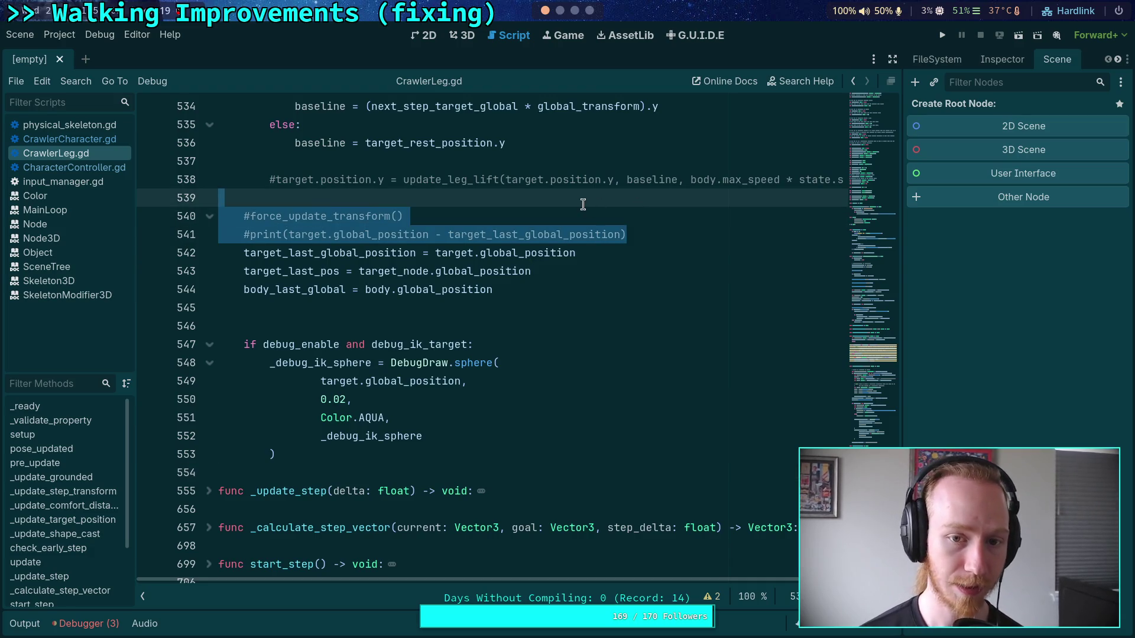
{"action": "key", "text": "BackSpace"}
{"action": "left_click", "coordinate": [278, 181]}
{"action": "key", "text": "BackSpace"}
{"action": "scroll", "coordinate": [402, 332], "scroll_direction": "up", "scroll_amount": 6}
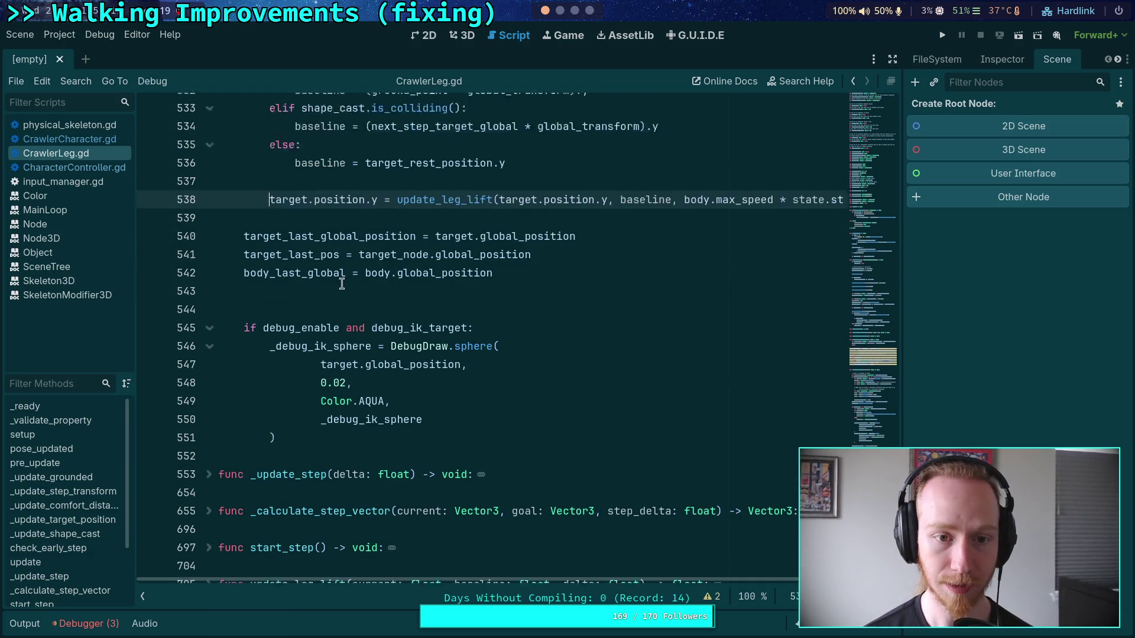
{"action": "scroll", "coordinate": [408, 322], "scroll_direction": "down", "scroll_amount": 2}
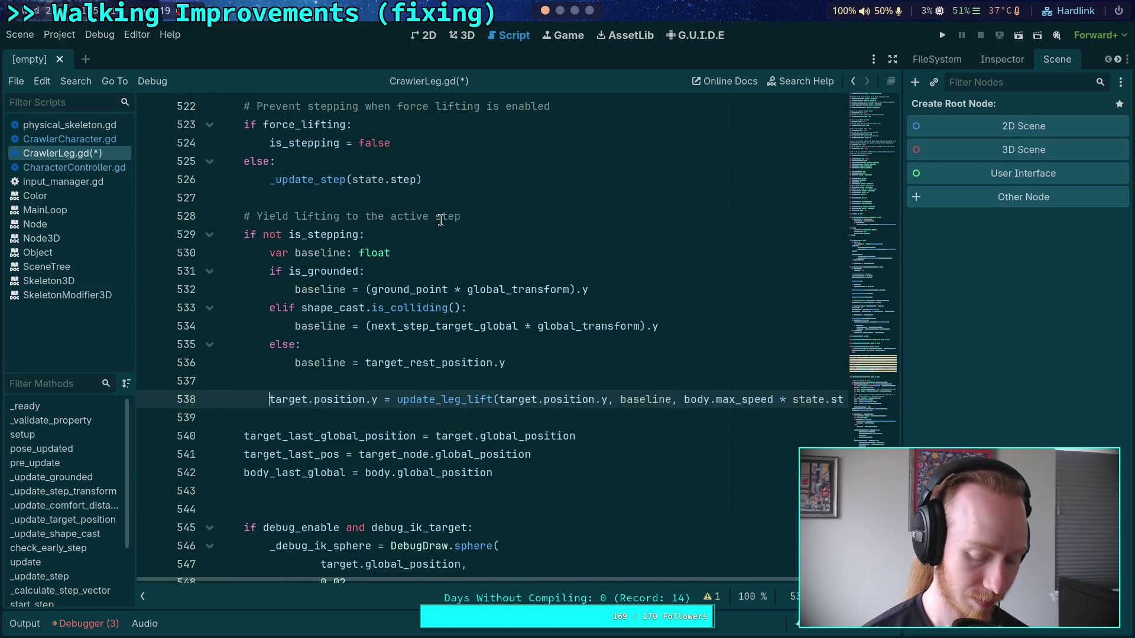
{"action": "key", "text": "super+2"}
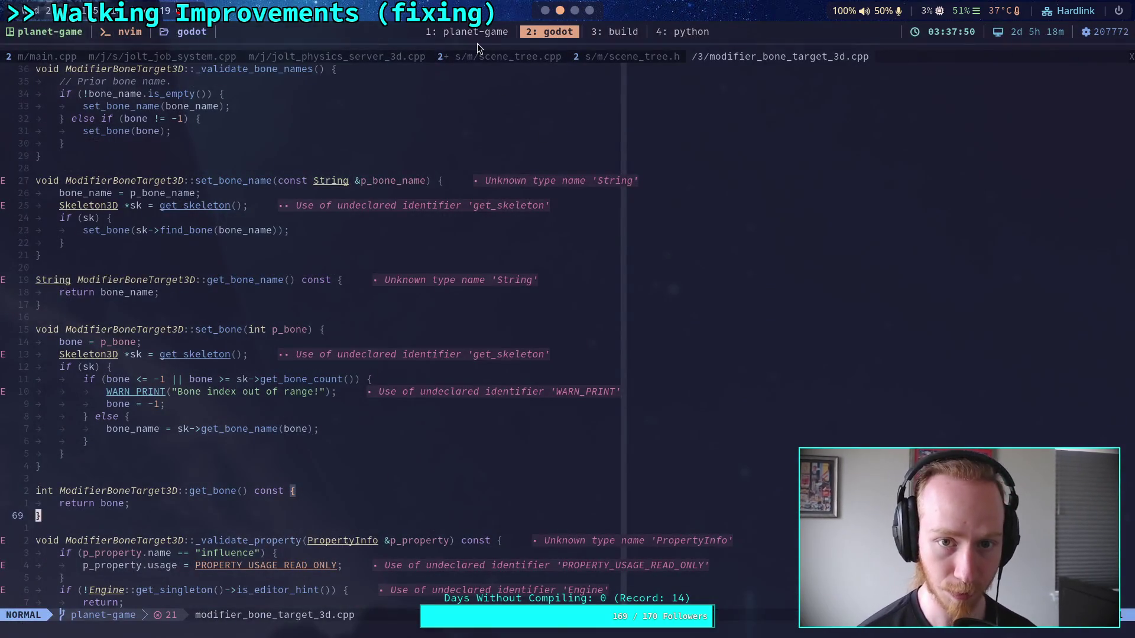
{"action": "key", "text": "super+1"}
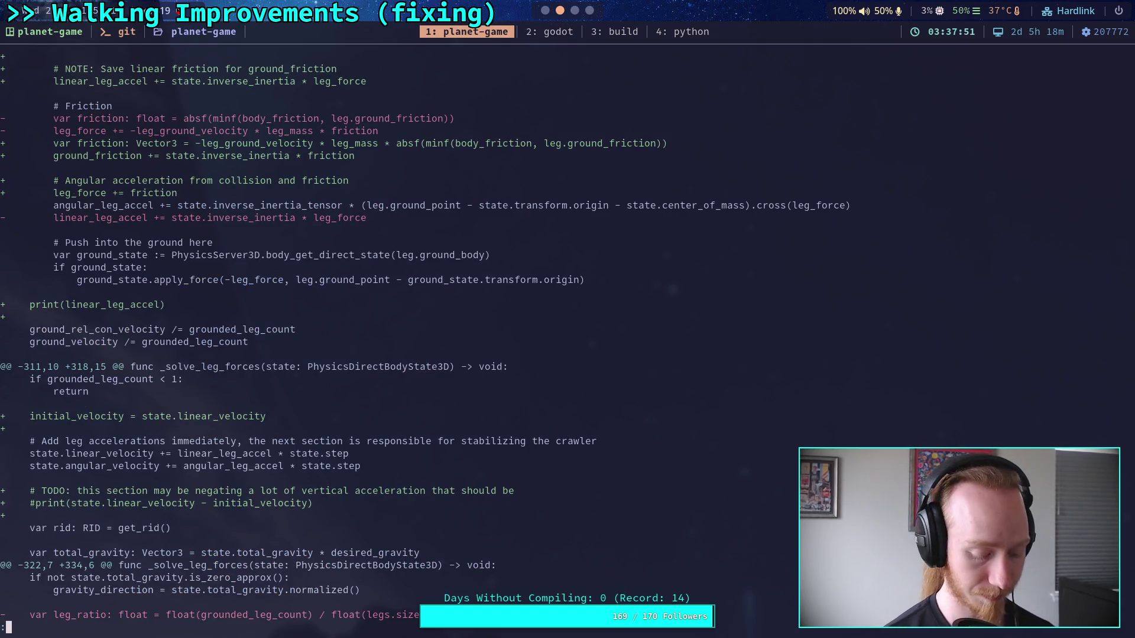
Quit less, rerun git diff, and step through the leg_pose_updated, ground force and friction changes
{"action": "type", "text": "qgit diff"}
{"action": "key", "text": "Return"}
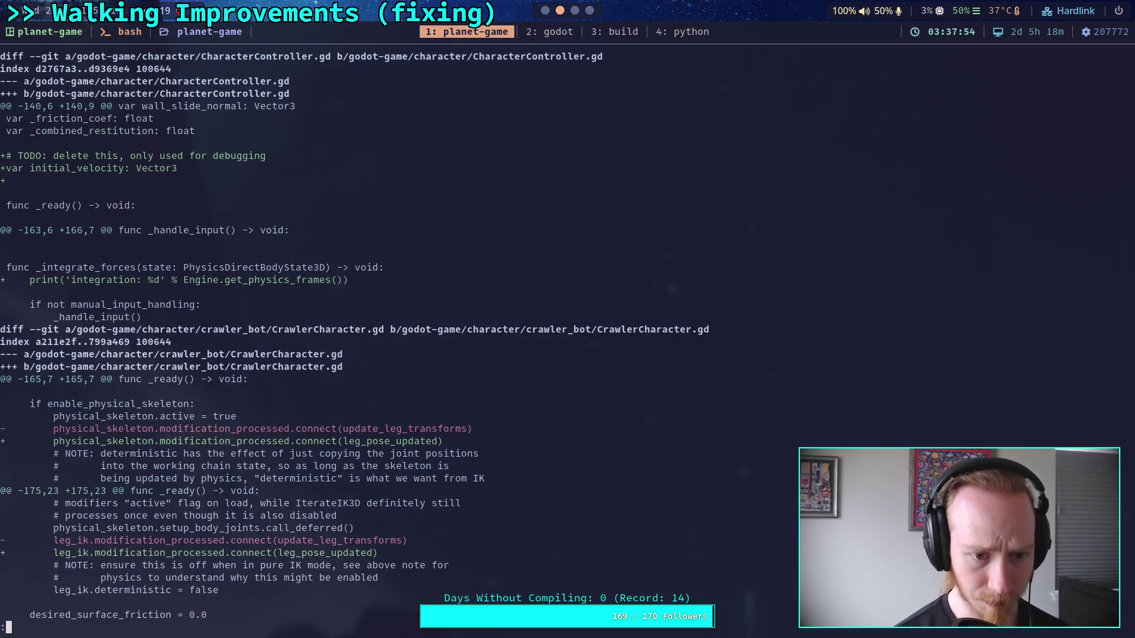
{"action": "key", "text": "j"}
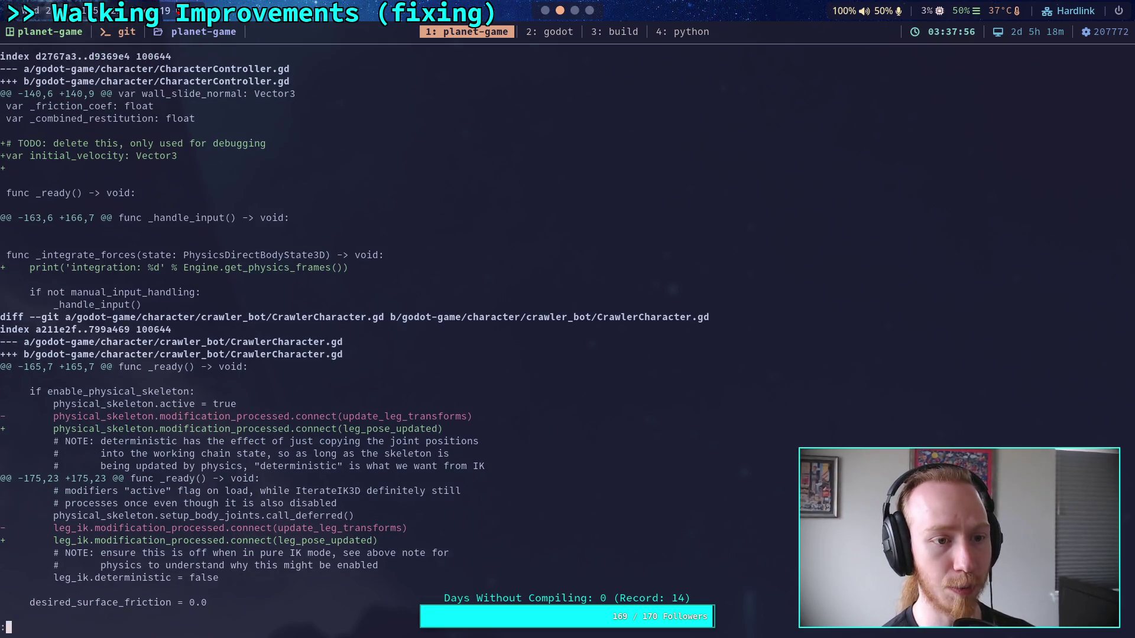
{"action": "key", "text": "j"}
{"action": "key", "text": "j"}
{"action": "key", "text": "j"}
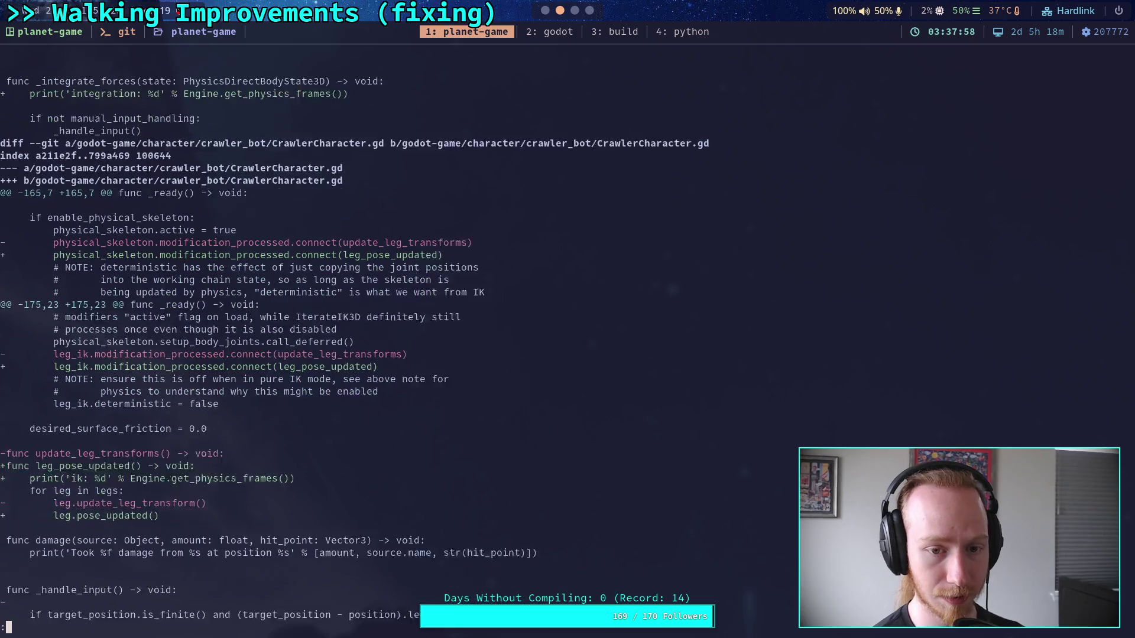
{"action": "key", "text": "j"}
{"action": "key", "text": "j"}
{"action": "key", "text": "j"}
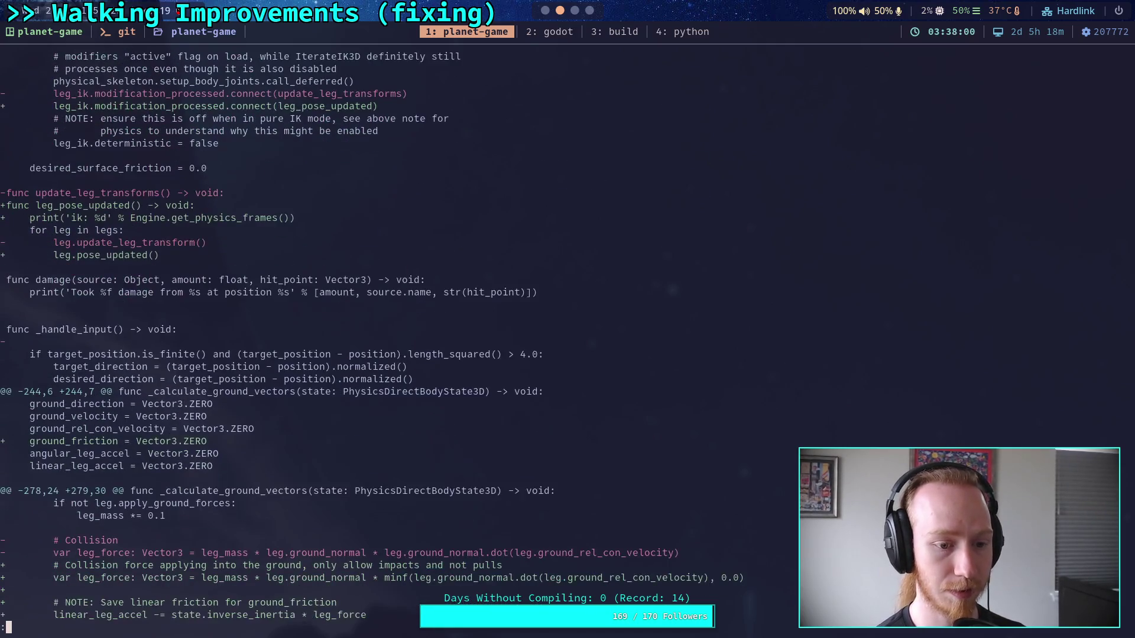
{"action": "key", "text": "j"}
{"action": "key", "text": "j"}
{"action": "key", "text": "j"}
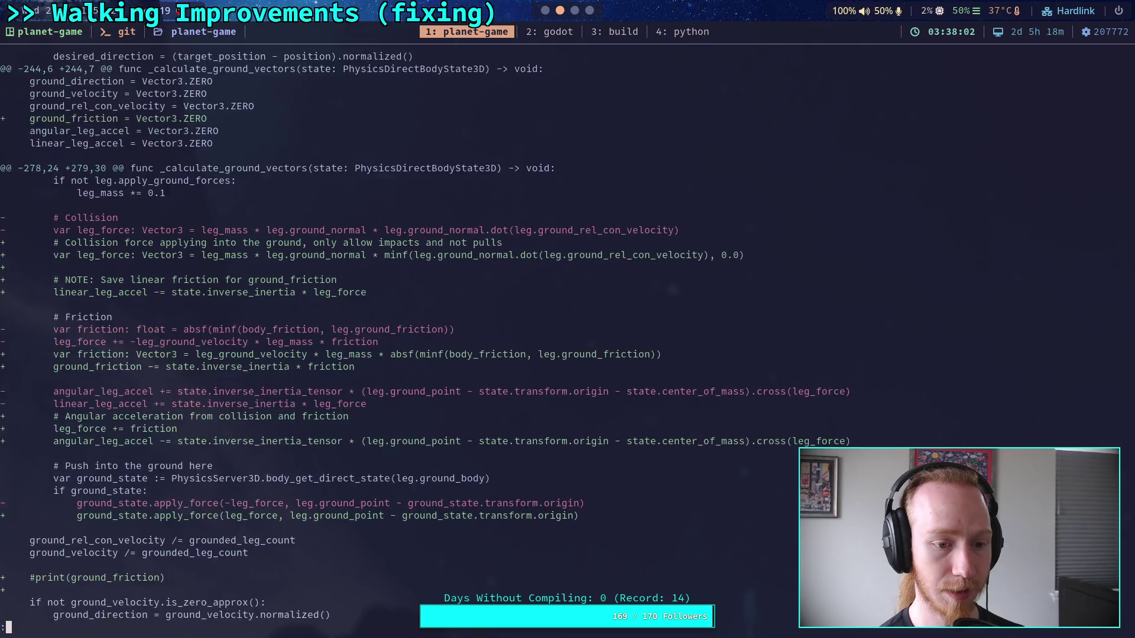
{"action": "key", "text": "j"}
{"action": "key", "text": "j"}
{"action": "key", "text": "j"}
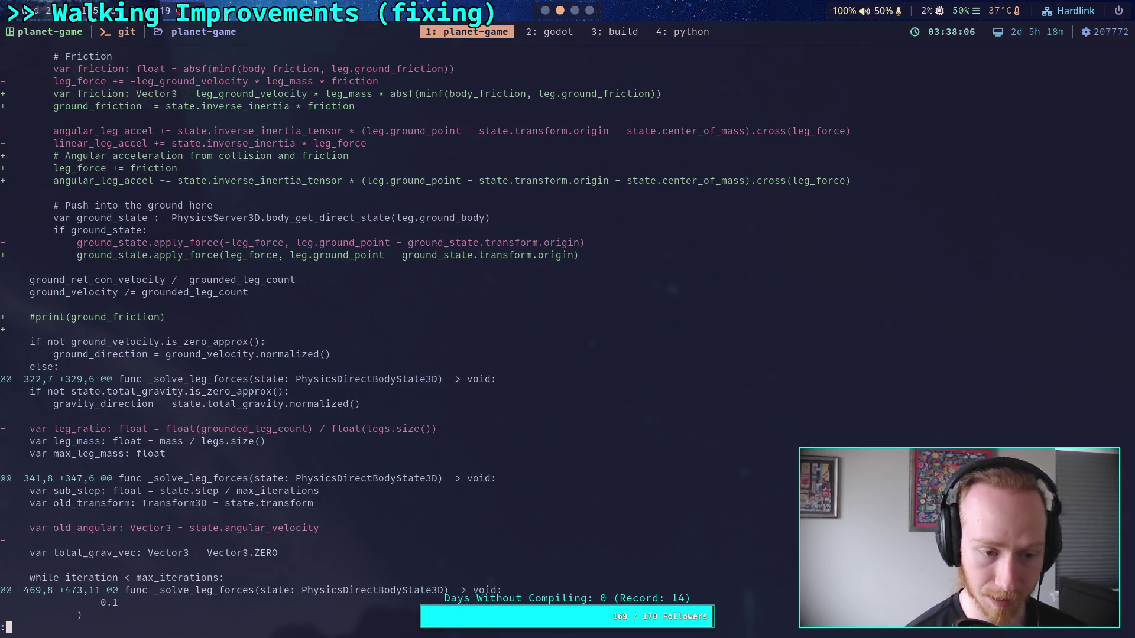
Open CrawlerCharacter.gd in Godot and expand its _calculate_ground_vectors function
{"action": "key", "text": "super+1"}
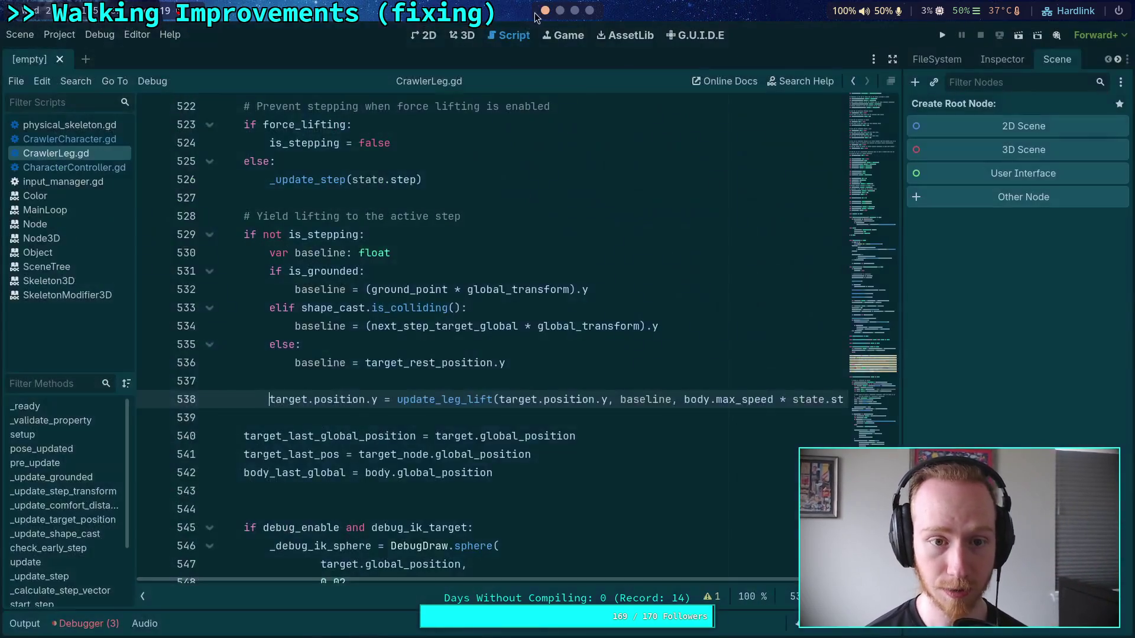
{"action": "left_click", "coordinate": [70, 139]}
{"action": "scroll", "coordinate": [402, 362], "scroll_direction": "down", "scroll_amount": 8}
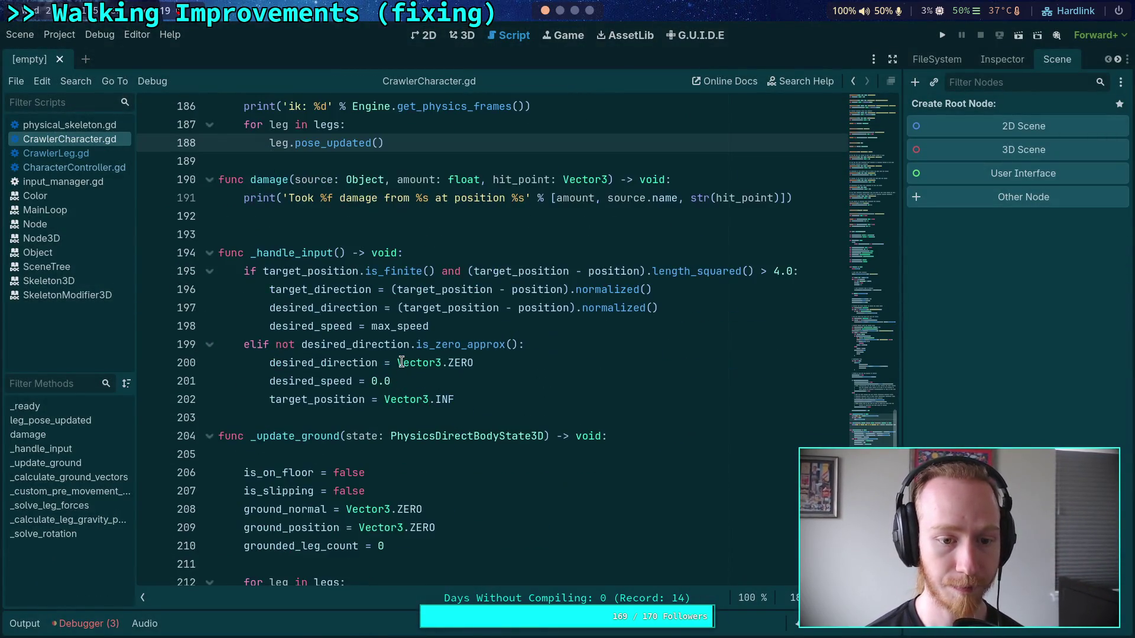
{"action": "scroll", "coordinate": [399, 362], "scroll_direction": "down", "scroll_amount": 11}
{"action": "scroll", "coordinate": [387, 362], "scroll_direction": "up", "scroll_amount": 4}
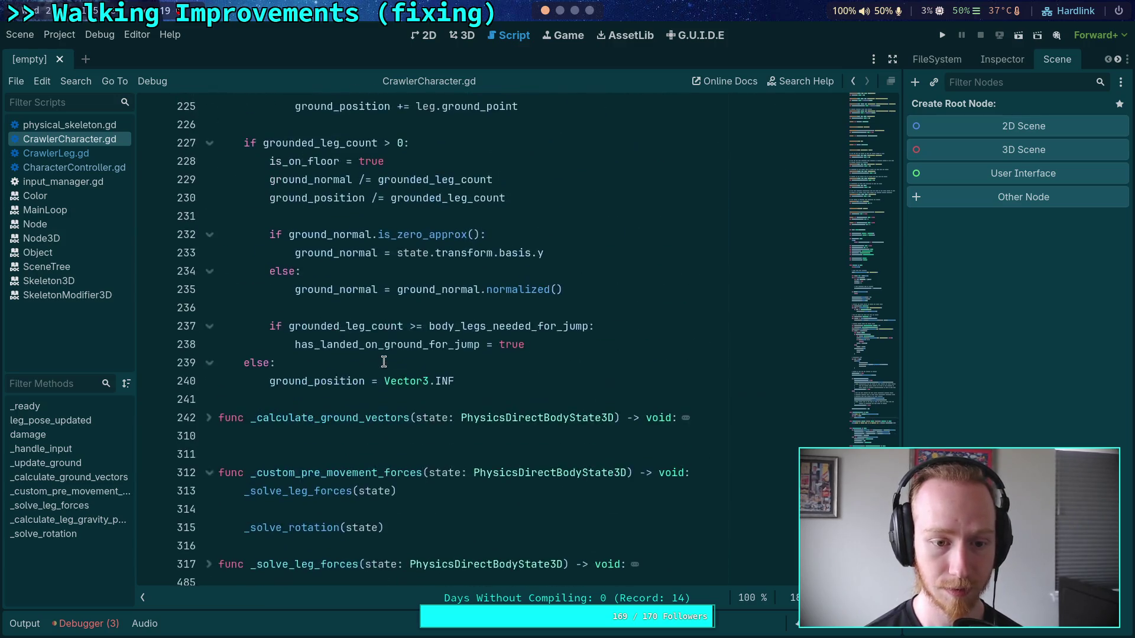
{"action": "scroll", "coordinate": [384, 362], "scroll_direction": "down", "scroll_amount": 3}
{"action": "scroll", "coordinate": [383, 362], "scroll_direction": "down", "scroll_amount": 1}
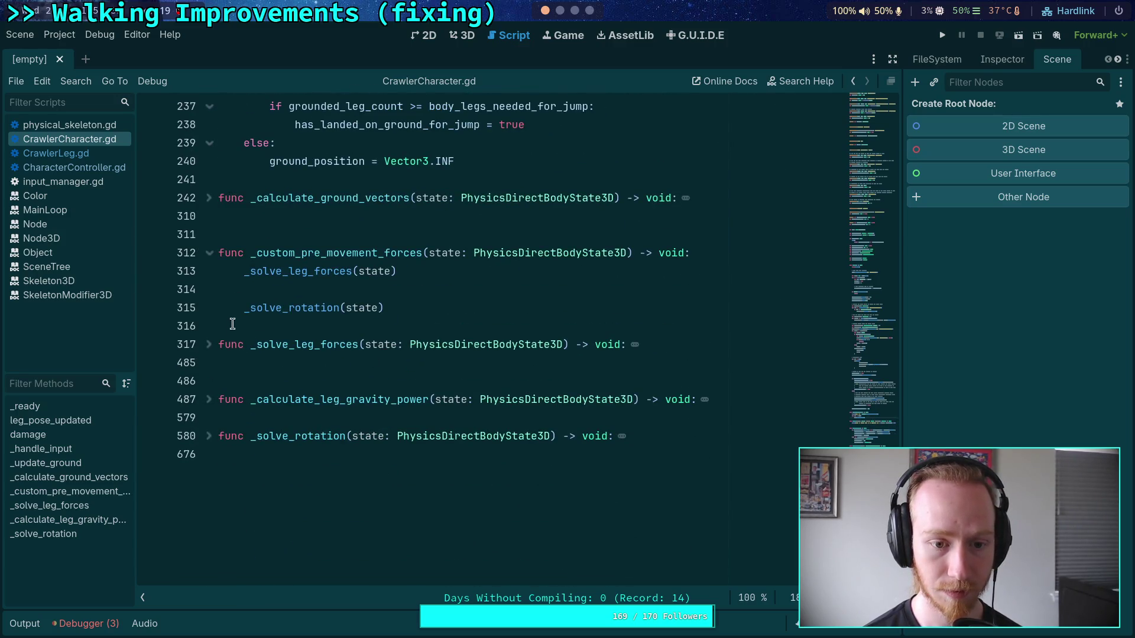
{"action": "left_click", "coordinate": [209, 198]}
{"action": "scroll", "coordinate": [253, 324], "scroll_direction": "down", "scroll_amount": 15}
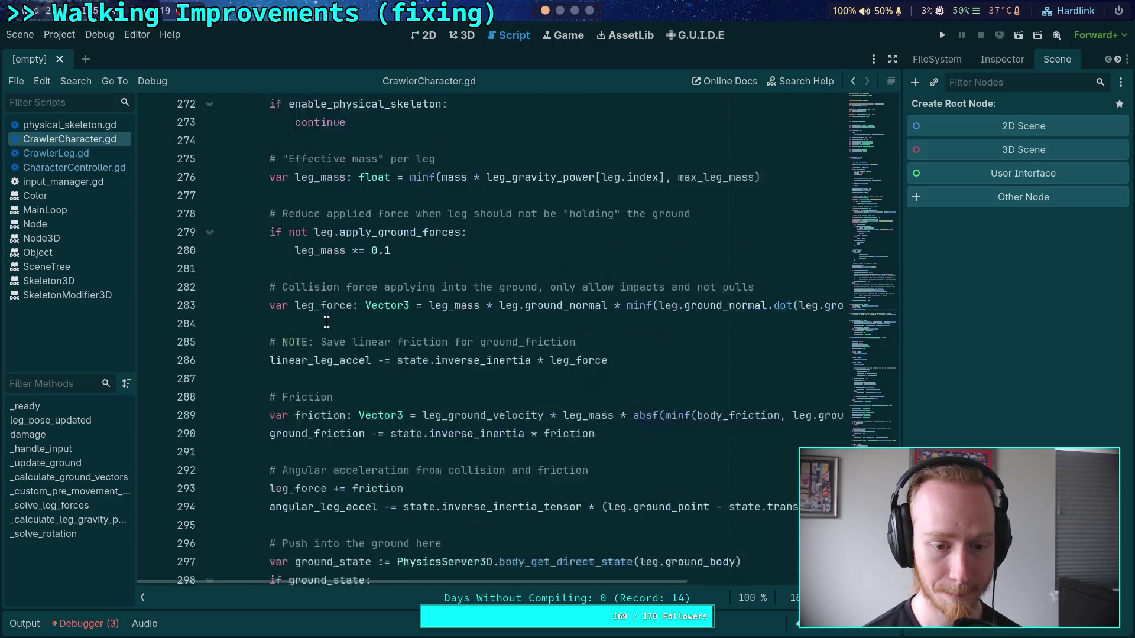
Delete the #print(ground_friction) line and its blank line, then return to the terminal
{"action": "left_click", "coordinate": [399, 226]}
{"action": "key", "text": "ctrl+shift+k"}
{"action": "key", "text": "BackSpace"}
{"action": "key", "text": "Up"}
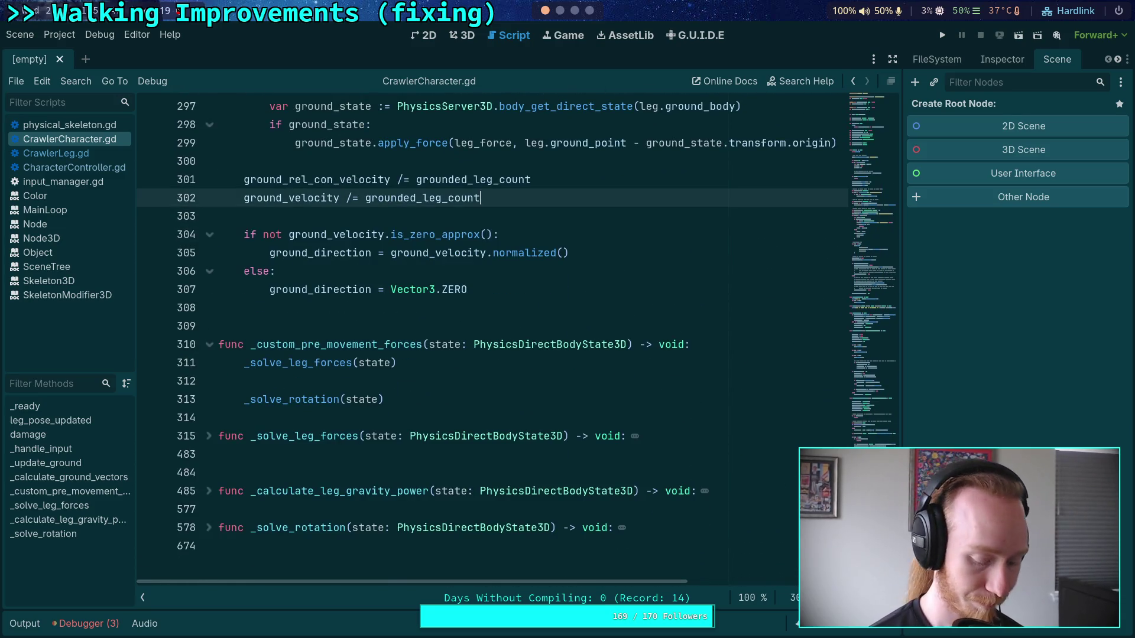
{"action": "key", "text": "super+1"}
Run git diff and page through the friction, ground force and CrawlerLeg.gd debug-flag changes
{"action": "type", "text": "git diff"}
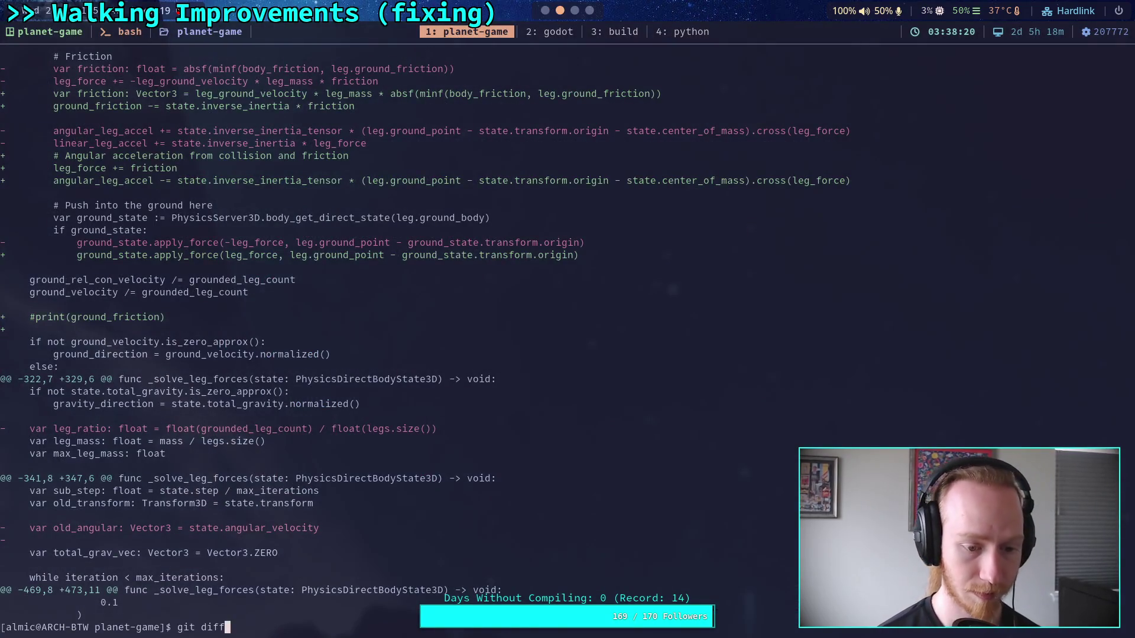
{"action": "key", "text": "Return"}
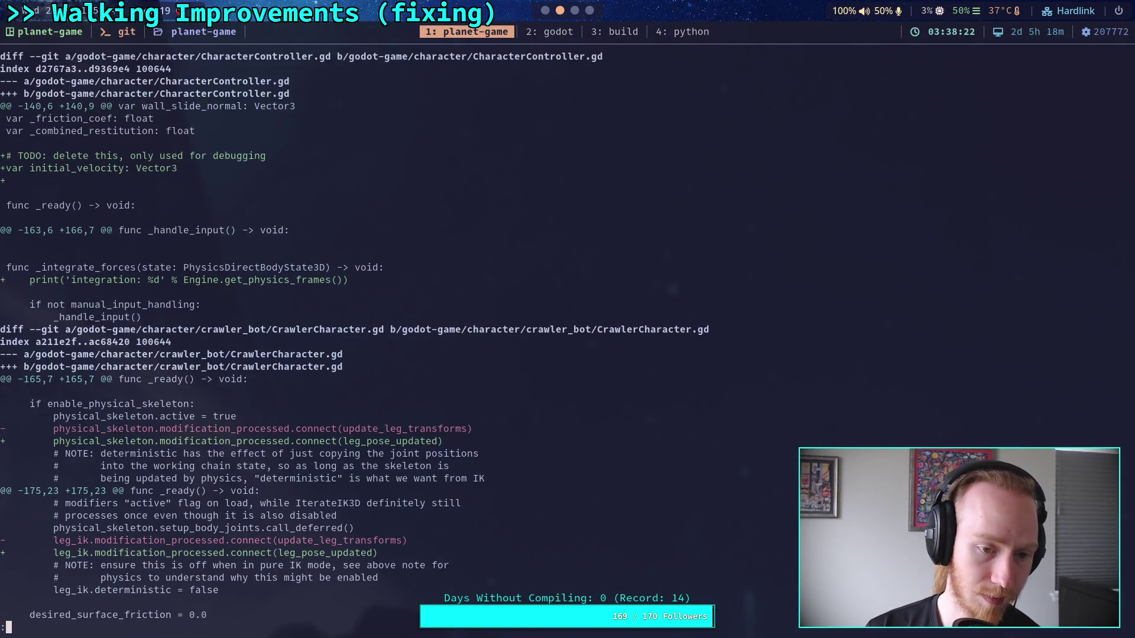
{"action": "key", "text": "space"}
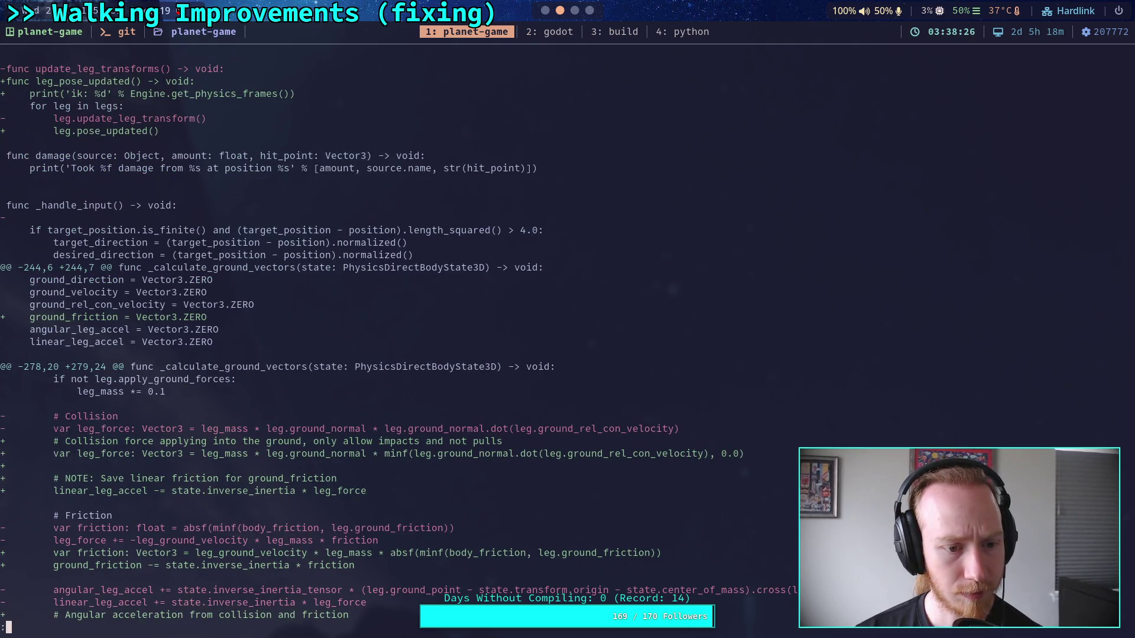
{"action": "key", "text": "space"}
{"action": "scroll", "coordinate": [425, 336], "scroll_direction": "up", "scroll_amount": 5}
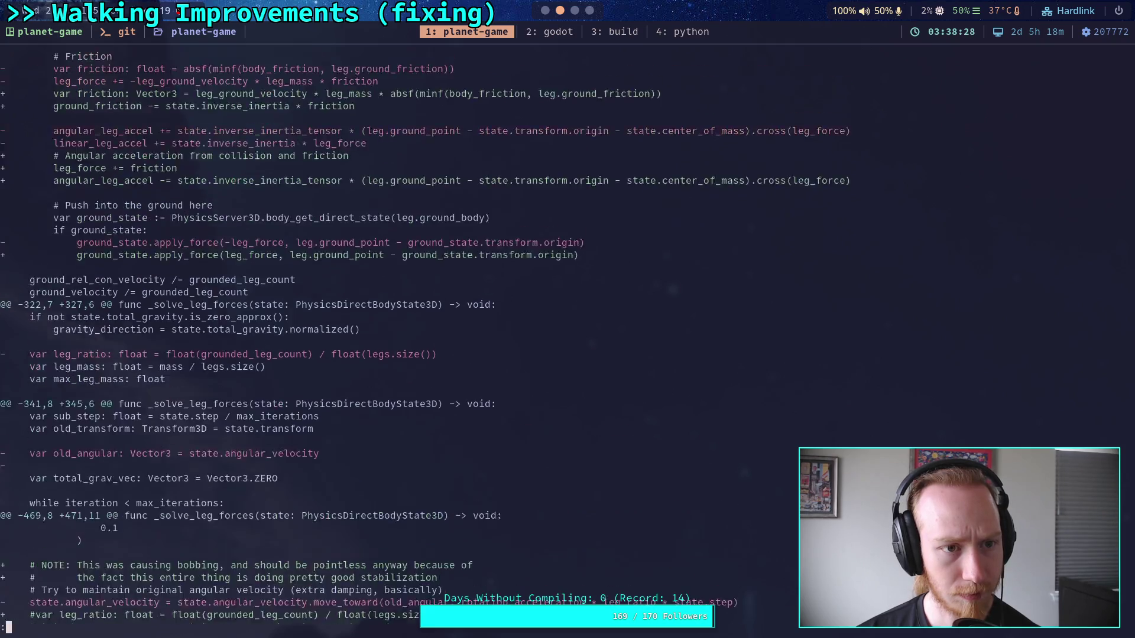
{"action": "scroll", "coordinate": [425, 323], "scroll_direction": "down", "scroll_amount": 6}
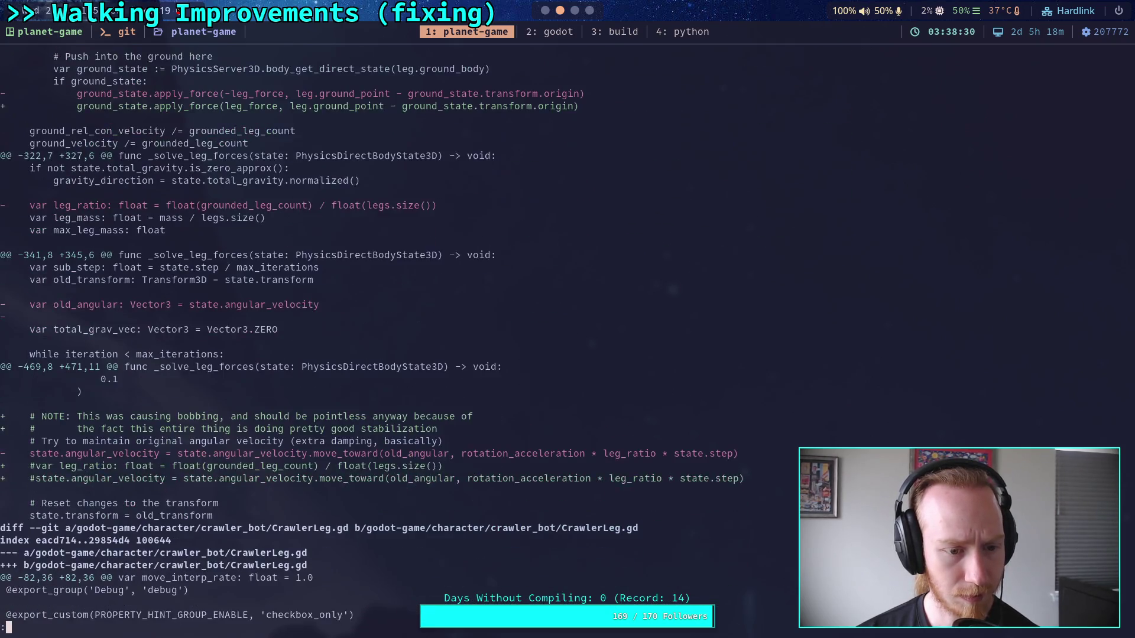
{"action": "scroll", "coordinate": [424, 324], "scroll_direction": "down", "scroll_amount": 2}
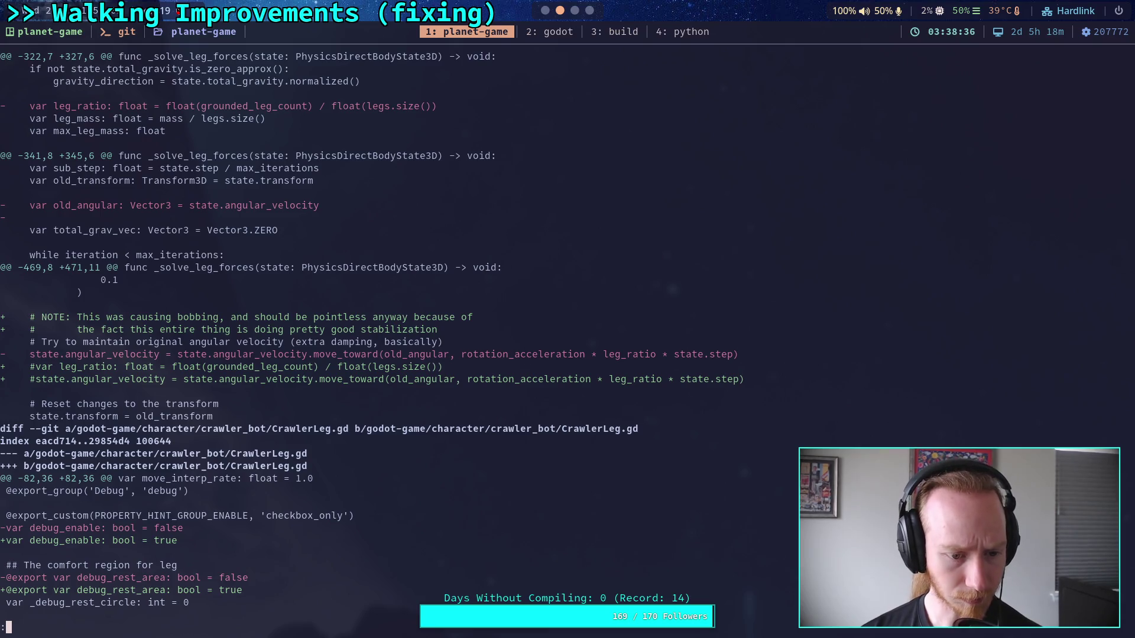
{"action": "scroll", "coordinate": [488, 325], "scroll_direction": "down", "scroll_amount": 3}
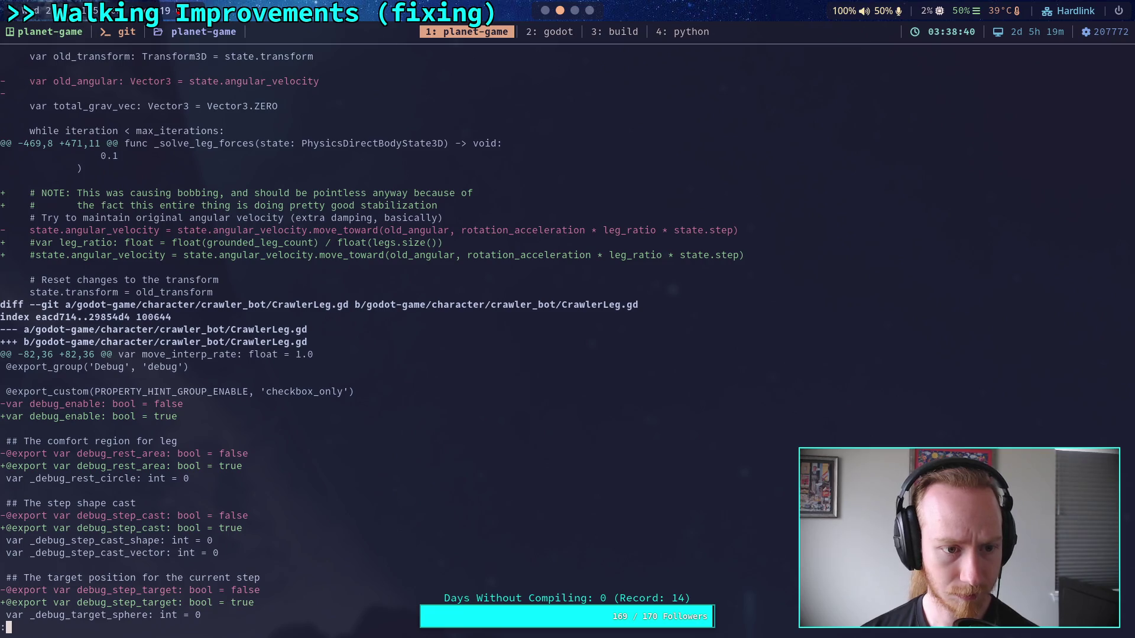
{"action": "left_click", "coordinate": [545, 10]}
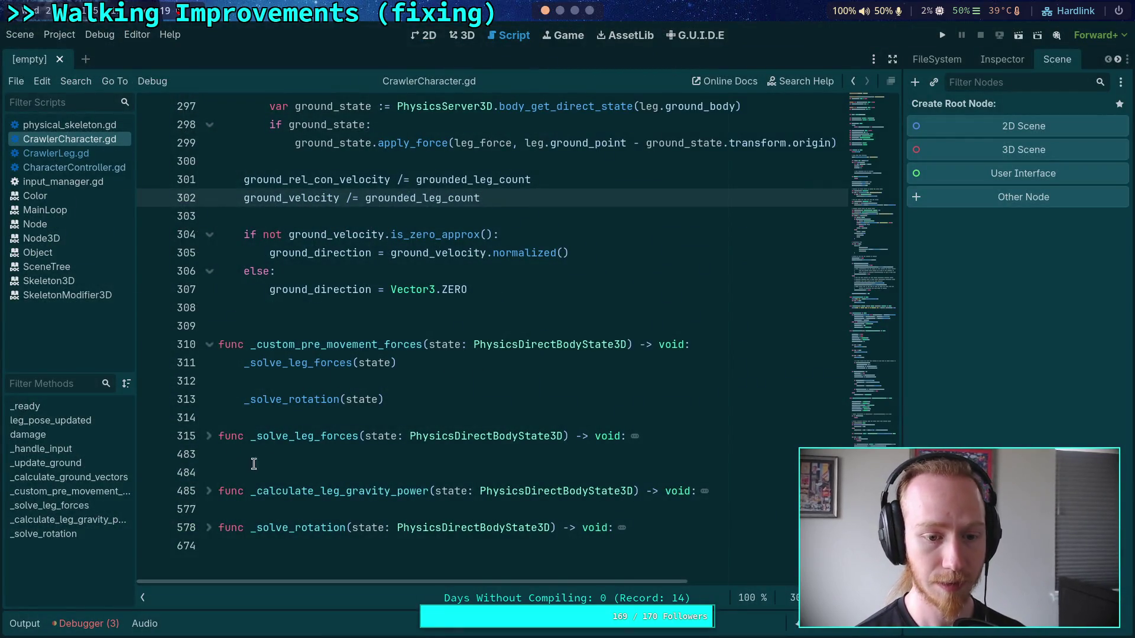
Expand _solve_leg_forces and delete commented-out damping lines 476–478 under the bobbing note
{"action": "left_click", "coordinate": [208, 440]}
{"action": "scroll", "coordinate": [338, 428], "scroll_direction": "down", "scroll_amount": 20}
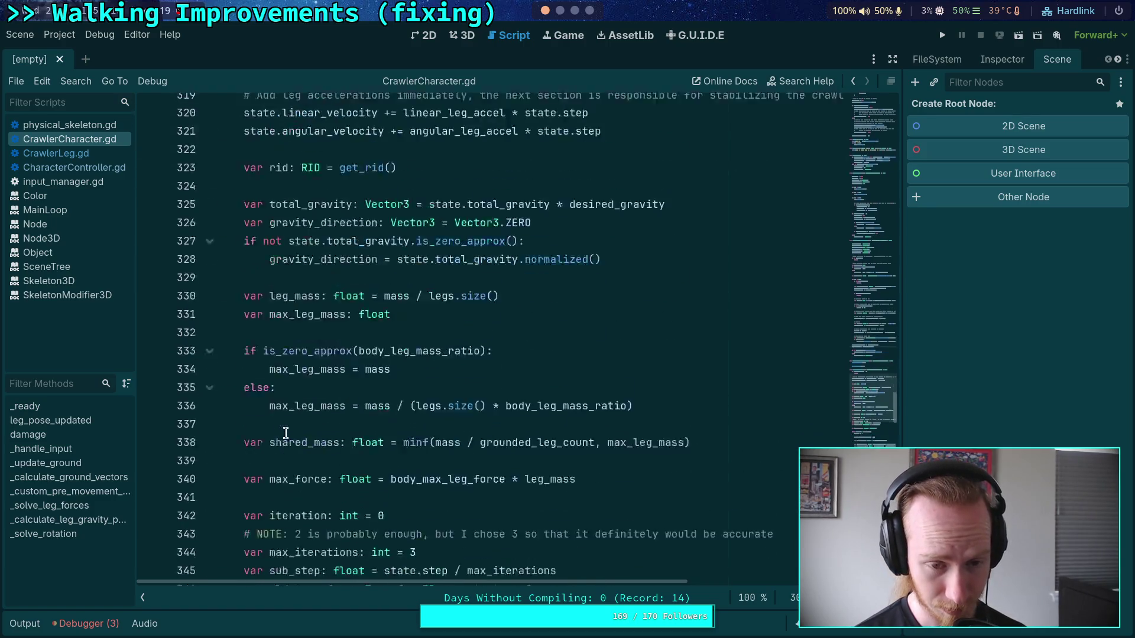
{"action": "scroll", "coordinate": [338, 429], "scroll_direction": "down", "scroll_amount": 20}
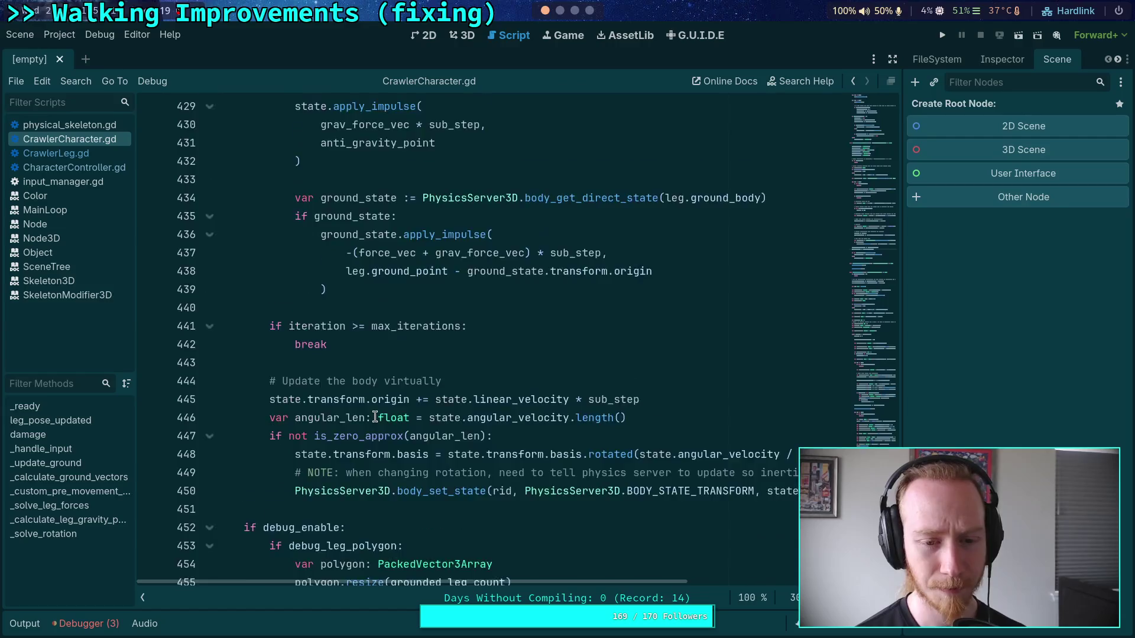
{"action": "scroll", "coordinate": [493, 326], "scroll_direction": "up", "scroll_amount": 1}
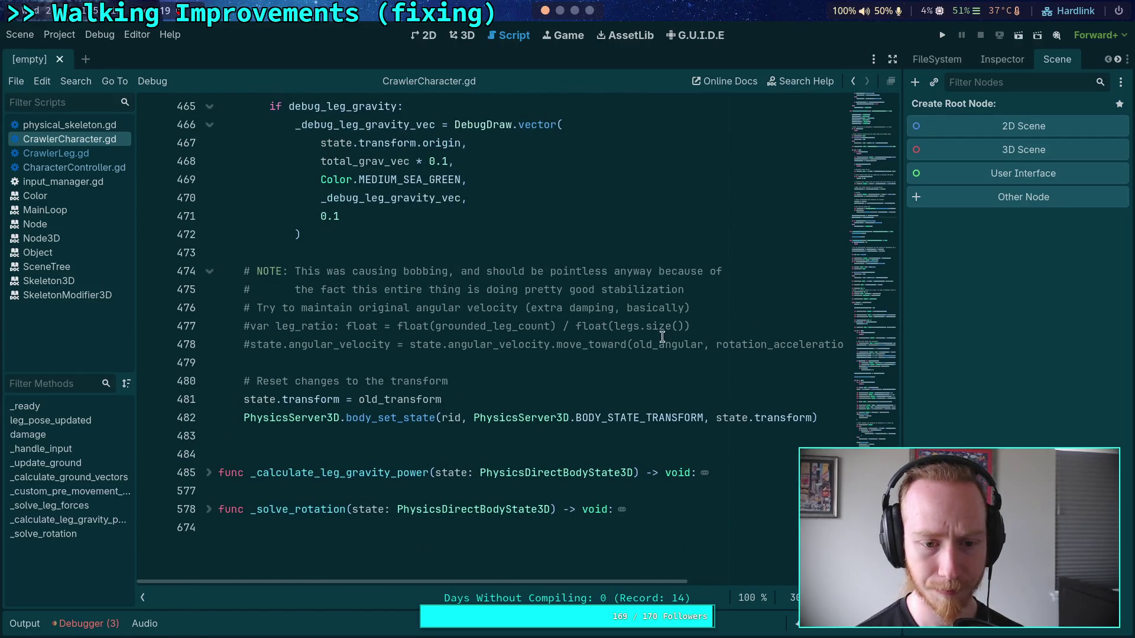
{"action": "left_click_drag", "start_coordinate": [250, 357], "coordinate": [188, 332]}
{"action": "left_click", "coordinate": [630, 321]}
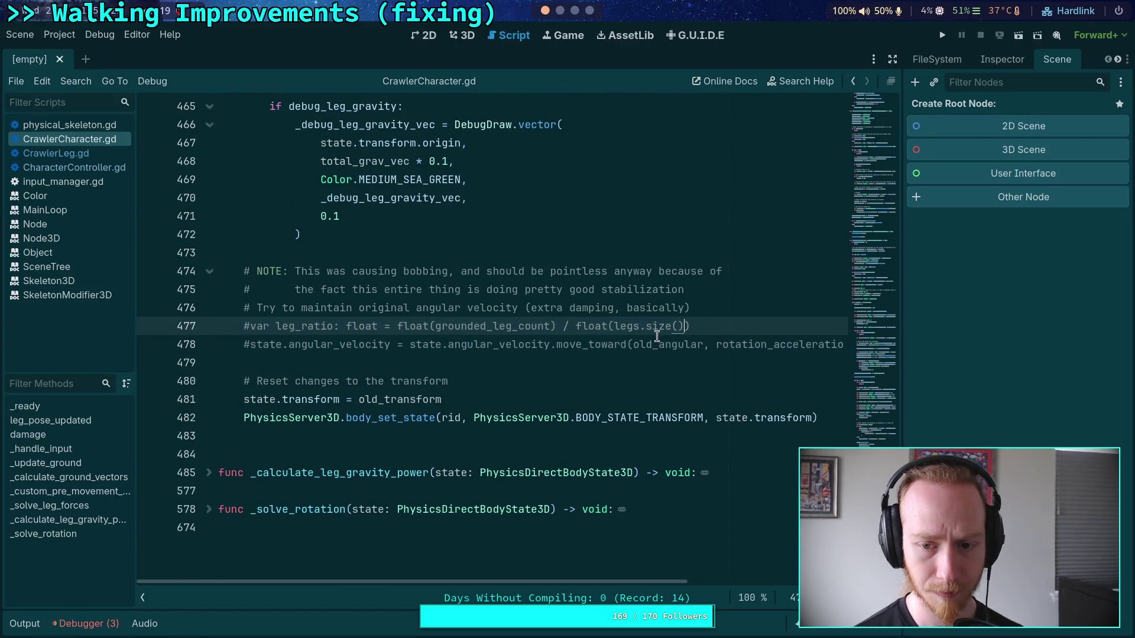
{"action": "left_click_drag", "start_coordinate": [321, 364], "coordinate": [217, 318]}
{"action": "key", "text": "Delete"}
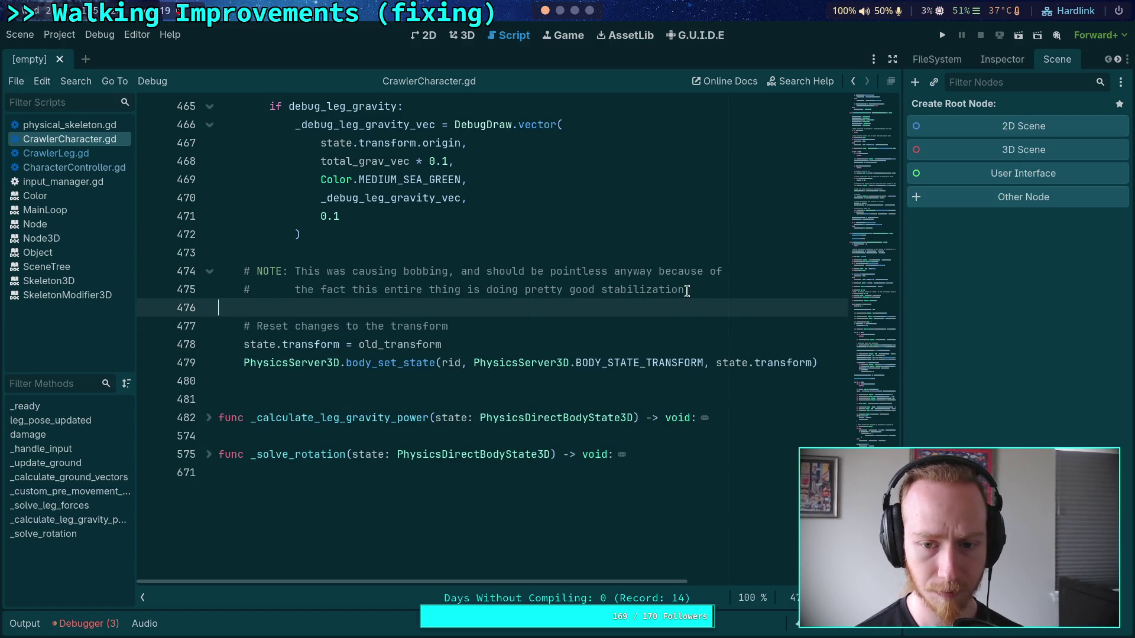
Begin the NOTE: code here used to move angular velocity back towards the incoming value, but..
{"action": "left_click", "coordinate": [295, 273]}
{"action": "type", "text": "There "}
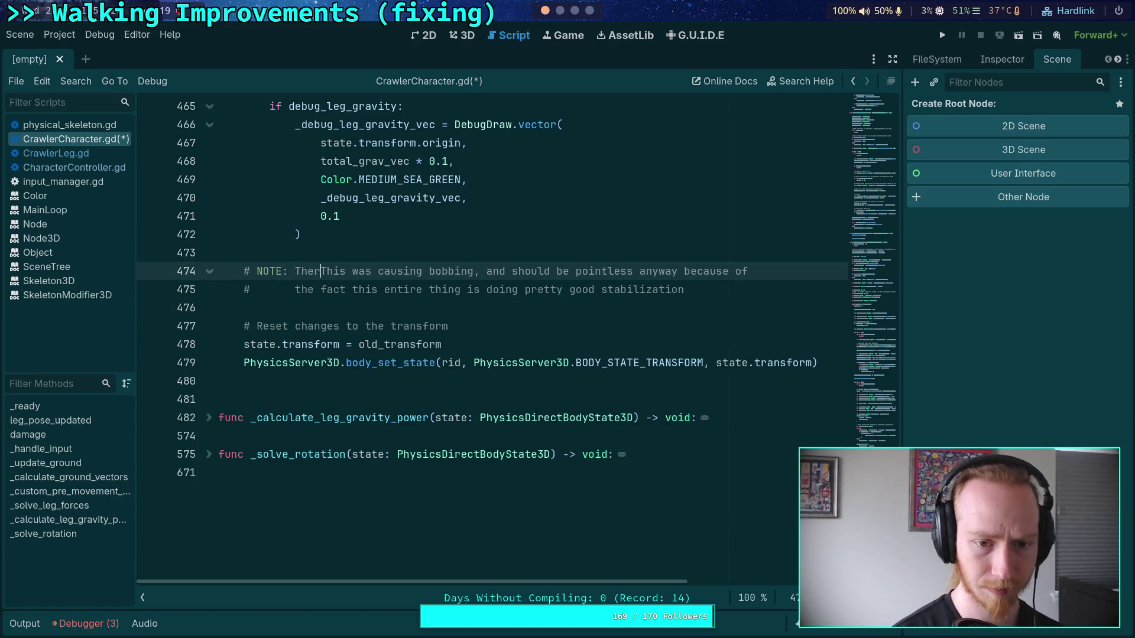
{"action": "type", "text": "used to be code "}
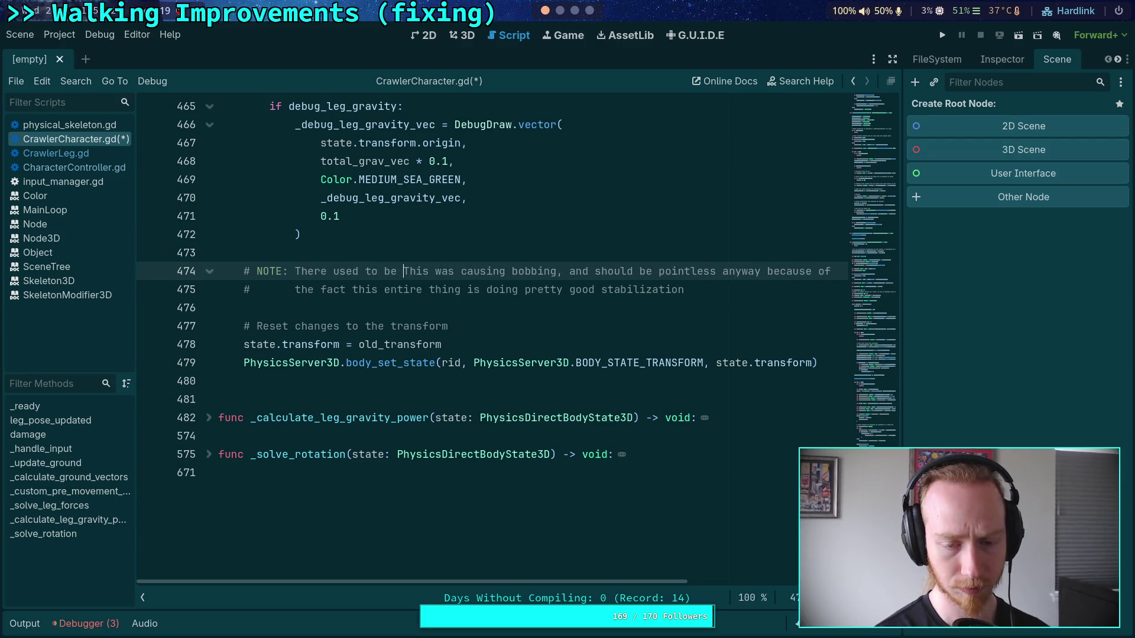
{"action": "type", "text": "here that "}
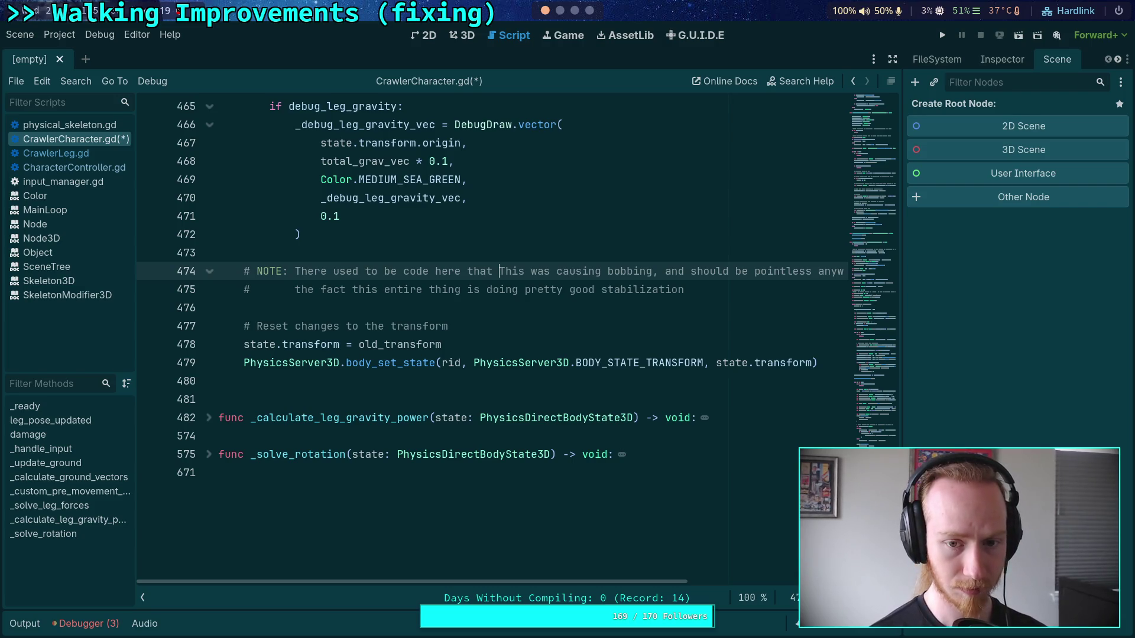
{"action": "type", "text": "moved the angul"}
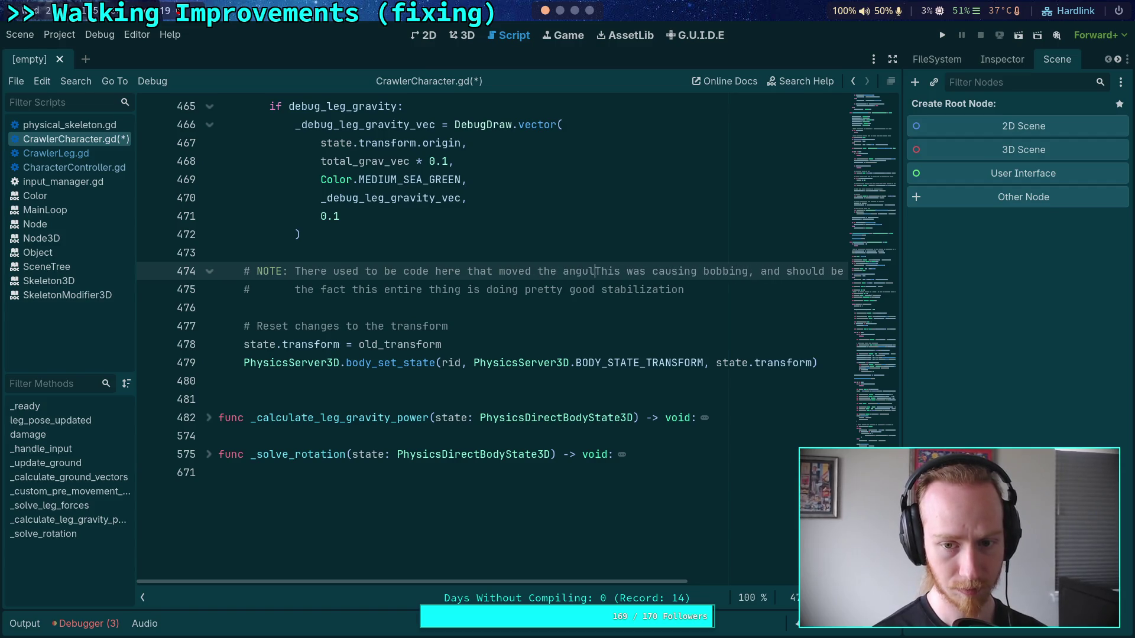
{"action": "type", "text": "ar velocity bac"}
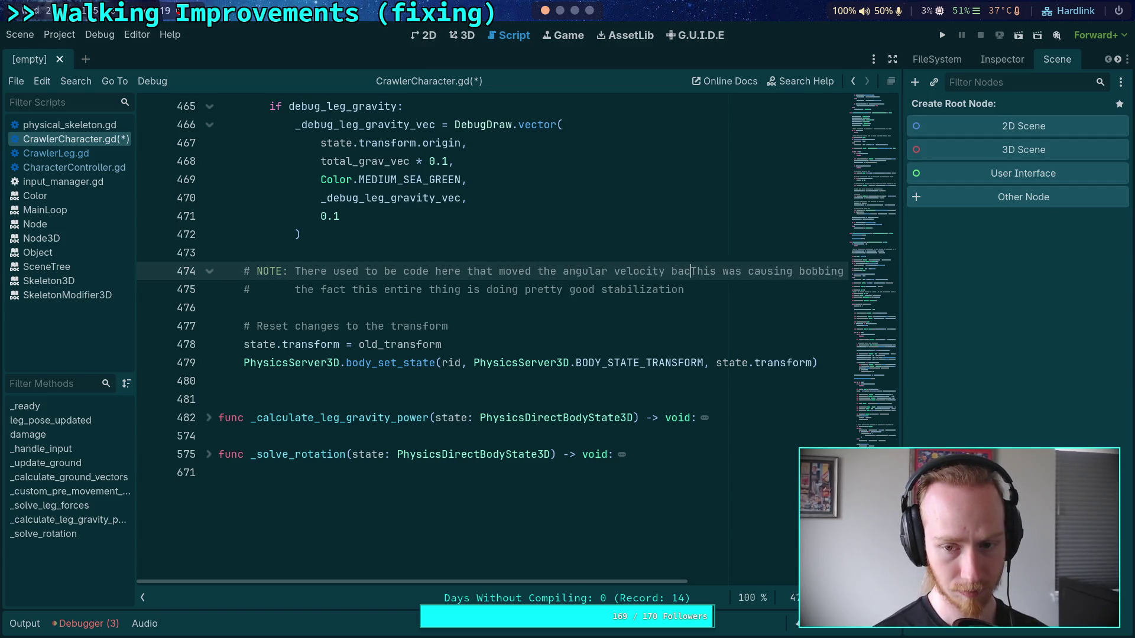
{"action": "type", "text": "k tow"}
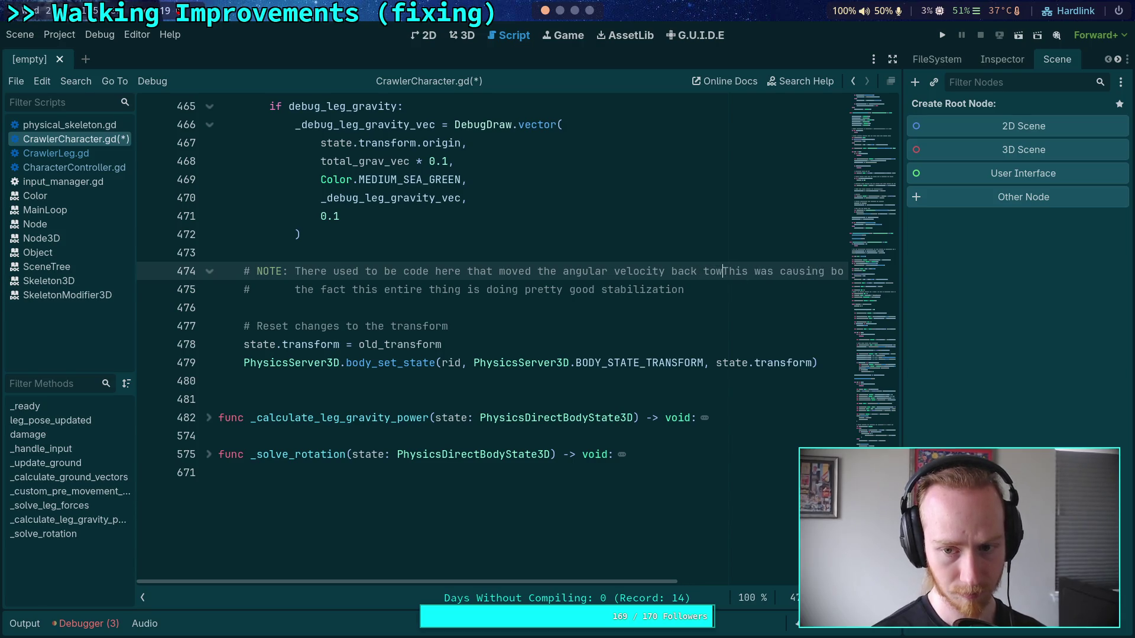
{"action": "type", "text": "ards"}
{"action": "key", "text": "Return"}
{"action": "type", "text": "#"}
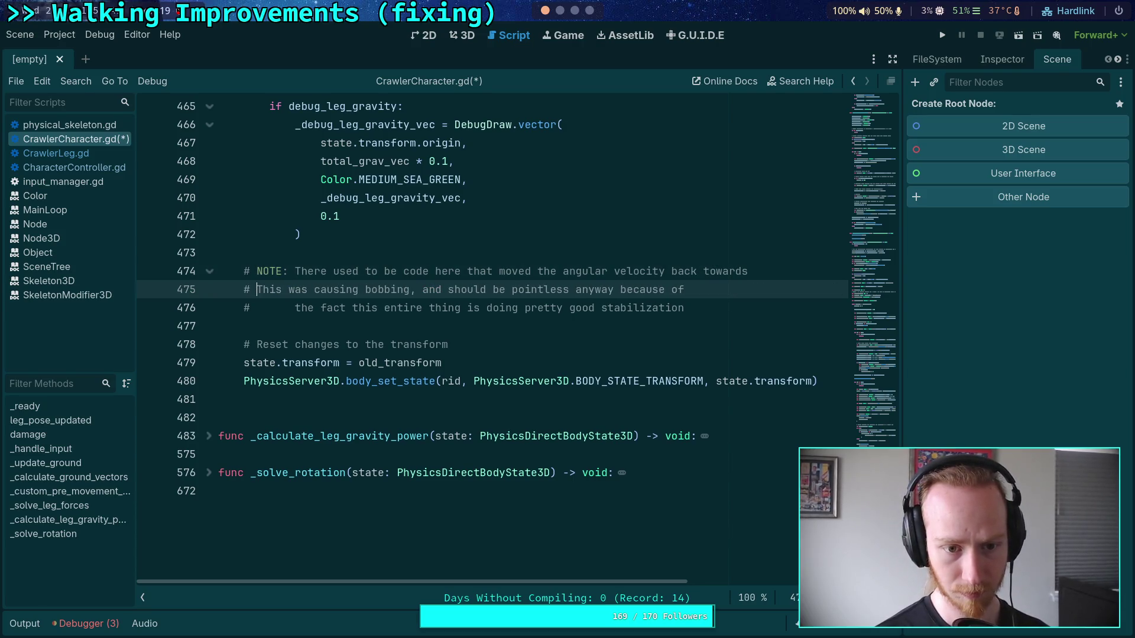
{"action": "key", "text": "Tab"}
{"action": "type", "text": "thi"}
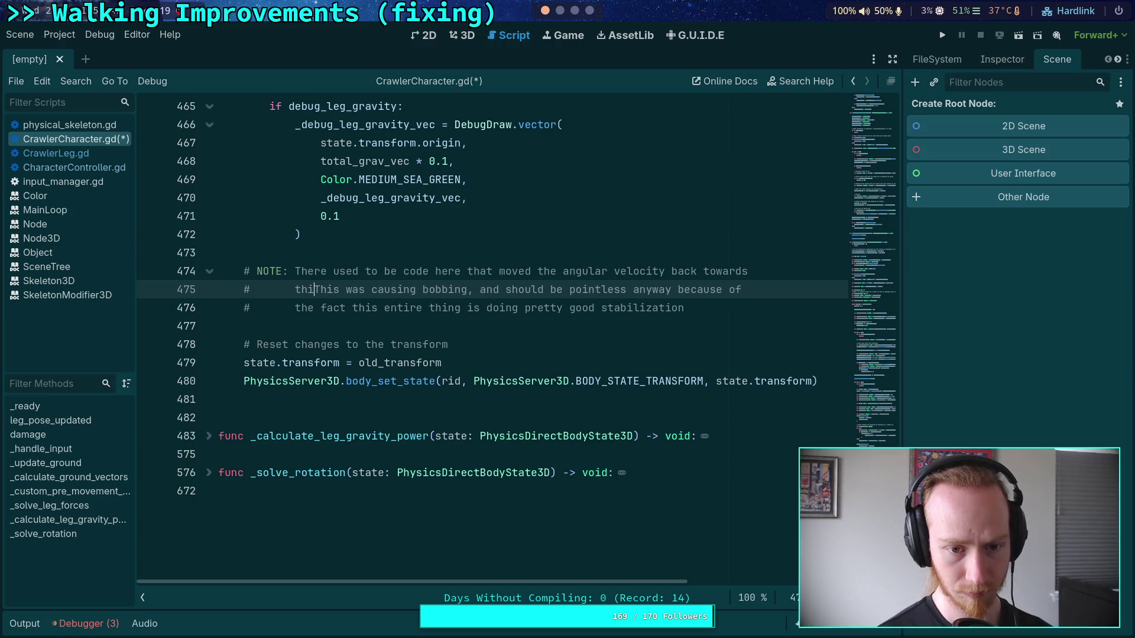
{"action": "key", "text": "BackSpace"}
{"action": "type", "text": "e origin"}
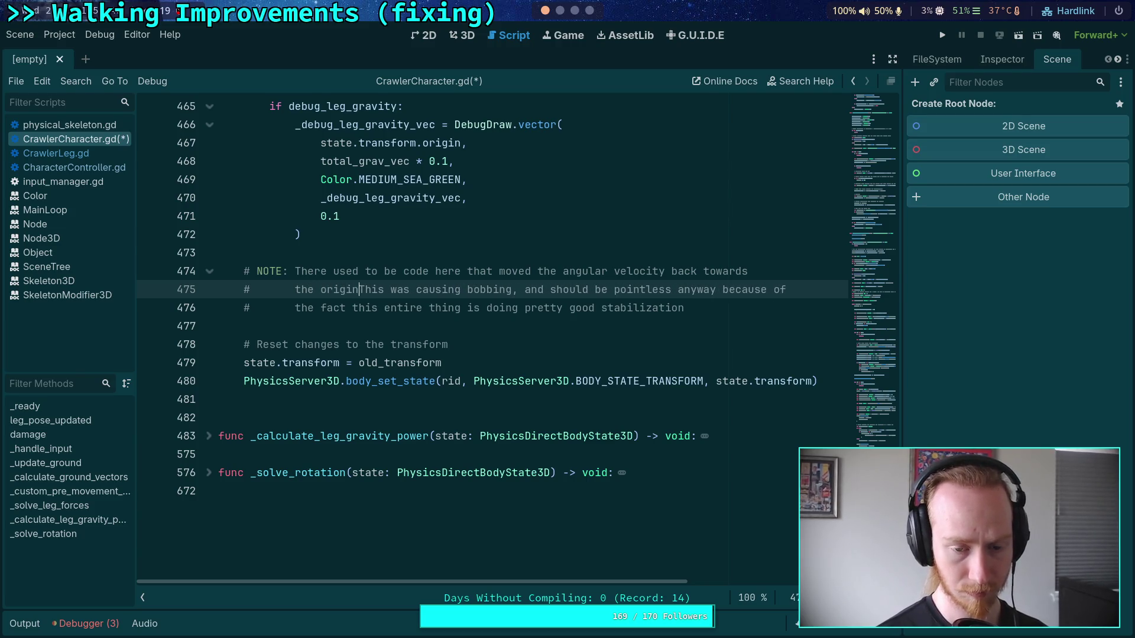
{"action": "key", "text": "BackSpace"}
{"action": "key", "text": "BackSpace"}
{"action": "key", "text": "BackSpace"}
{"action": "type", "text": "incoming"}
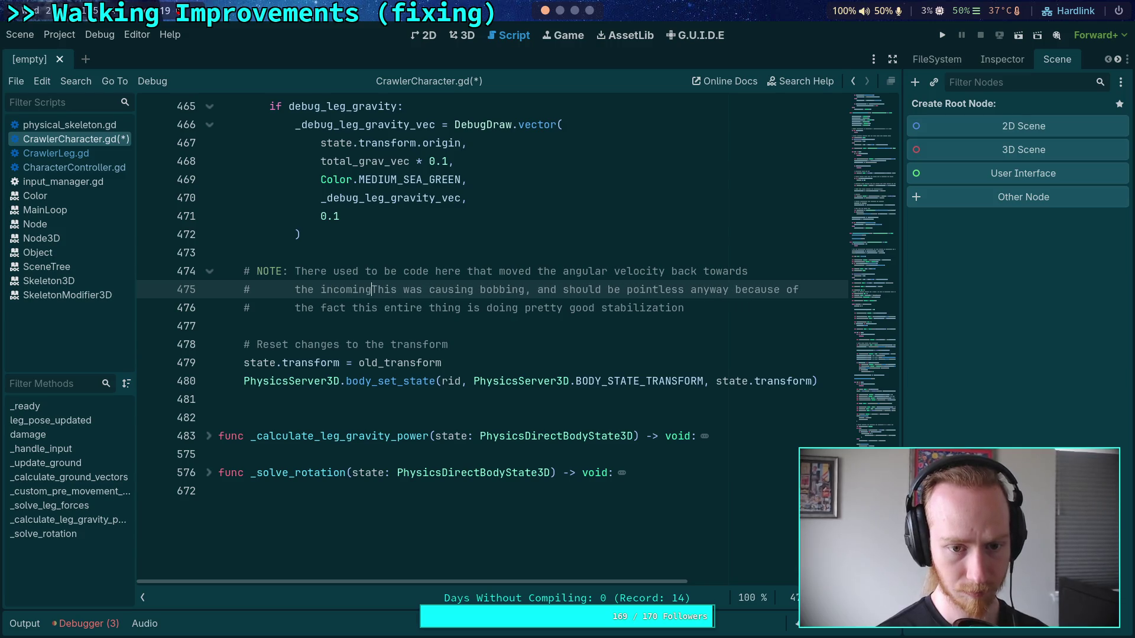
{"action": "type", "text": " value, but"}
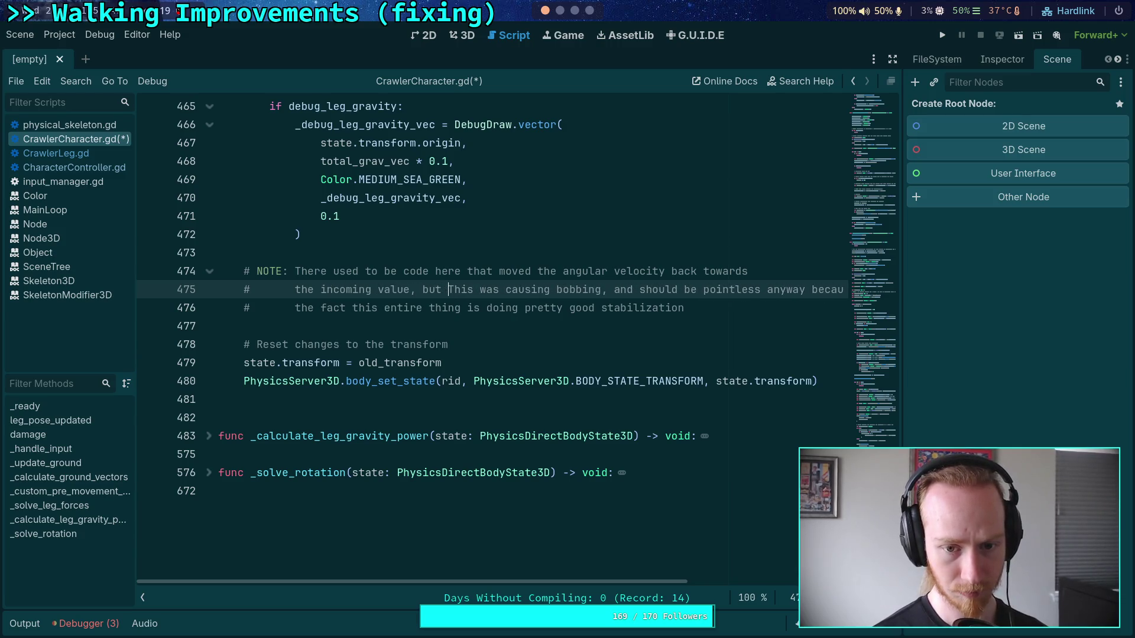
{"action": "key", "text": "Delete"}
{"action": "type", "text": "t"}
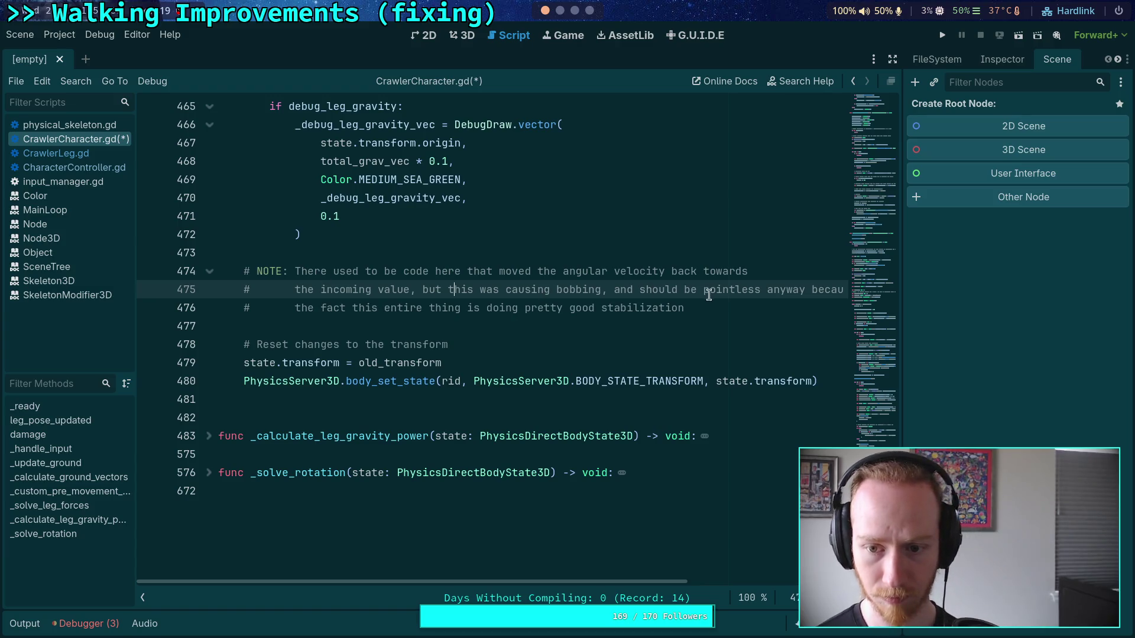
Rewrap the comment at 'anyway' and replace the outdated text with 'because the whole'
{"action": "left_click", "coordinate": [763, 289]}
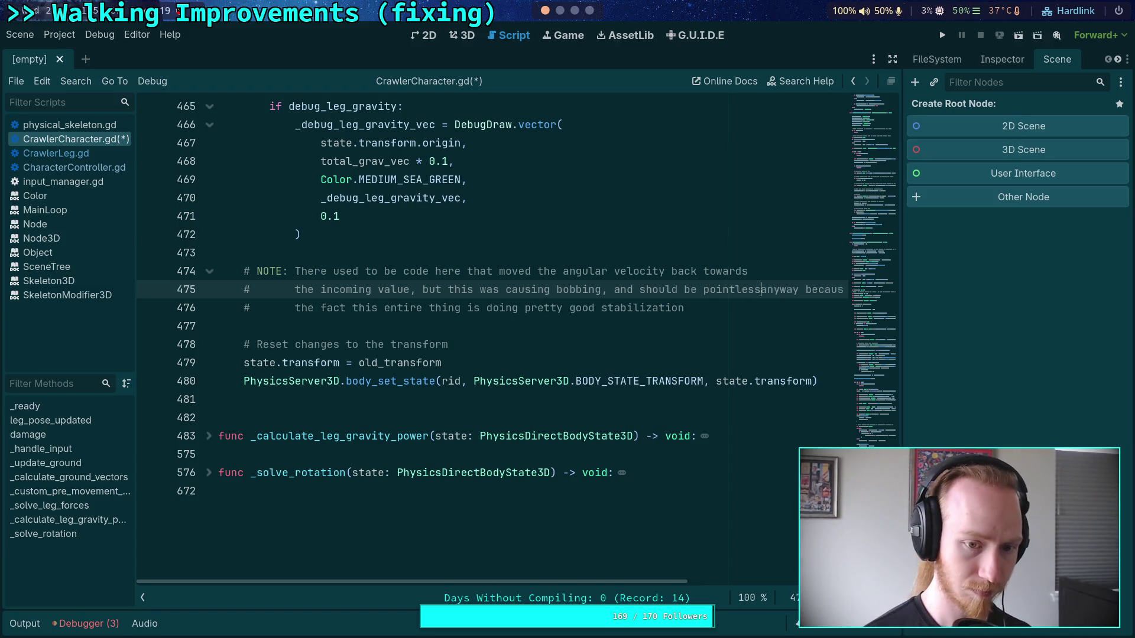
{"action": "key", "text": "Return"}
{"action": "type", "text": "#       anyway because of"}
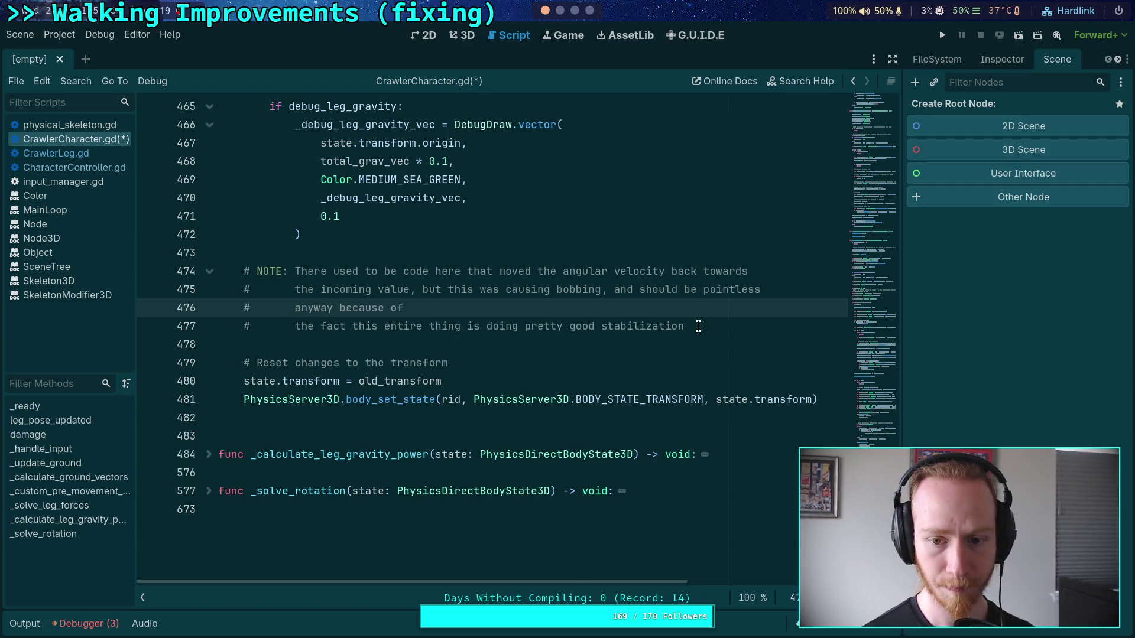
{"action": "left_click_drag", "start_coordinate": [700, 322], "coordinate": [613, 290]}
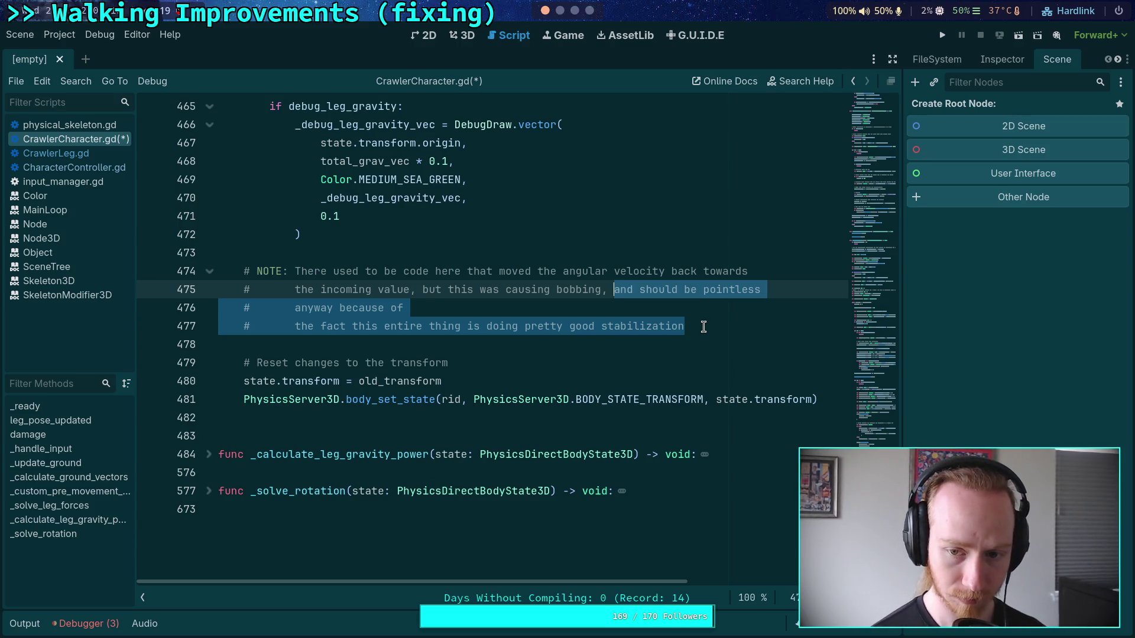
{"action": "key", "text": "BackSpace"}
{"action": "key", "text": "BackSpace"}
{"action": "key", "text": "BackSpace"}
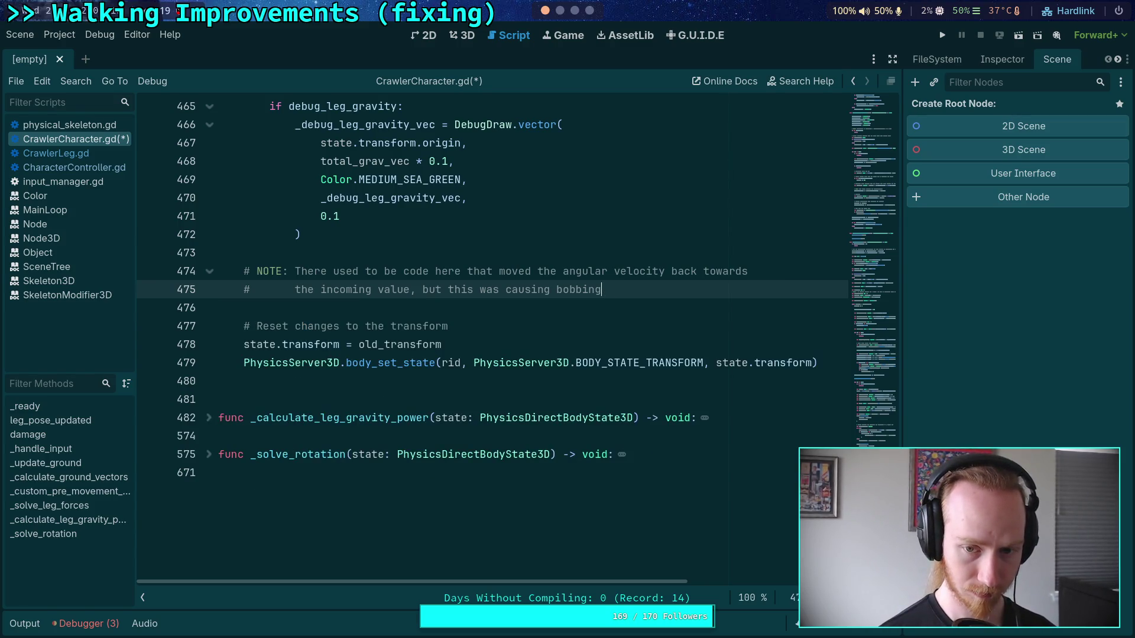
{"action": "type", "text": "because thie"}
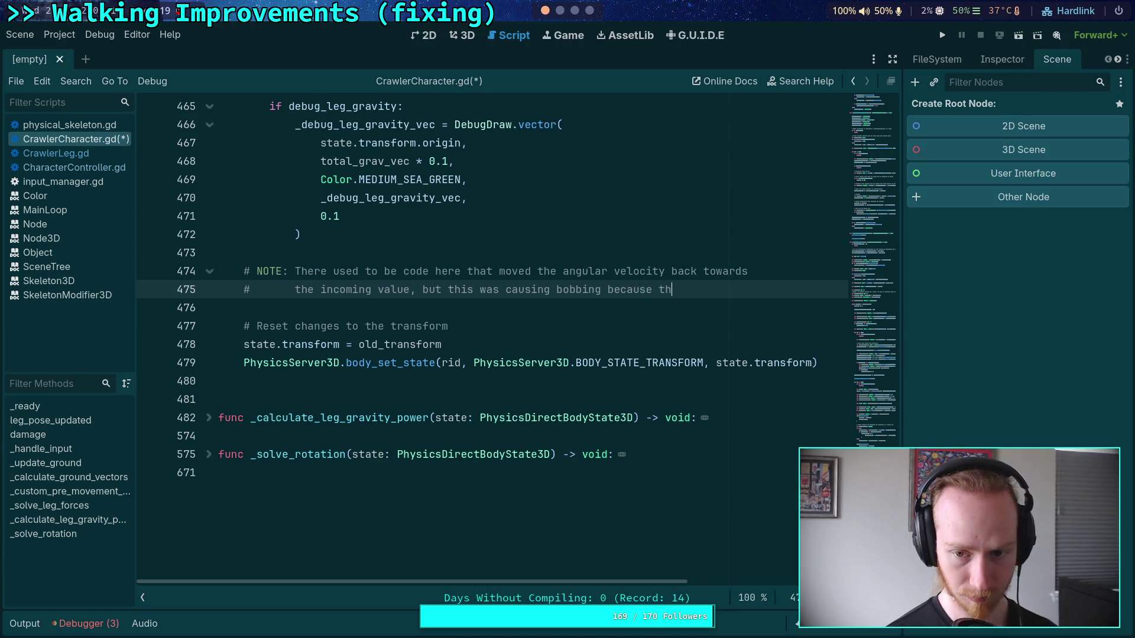
{"action": "key", "text": "BackSpace"}
{"action": "key", "text": "BackSpace"}
{"action": "type", "text": "e whole"}
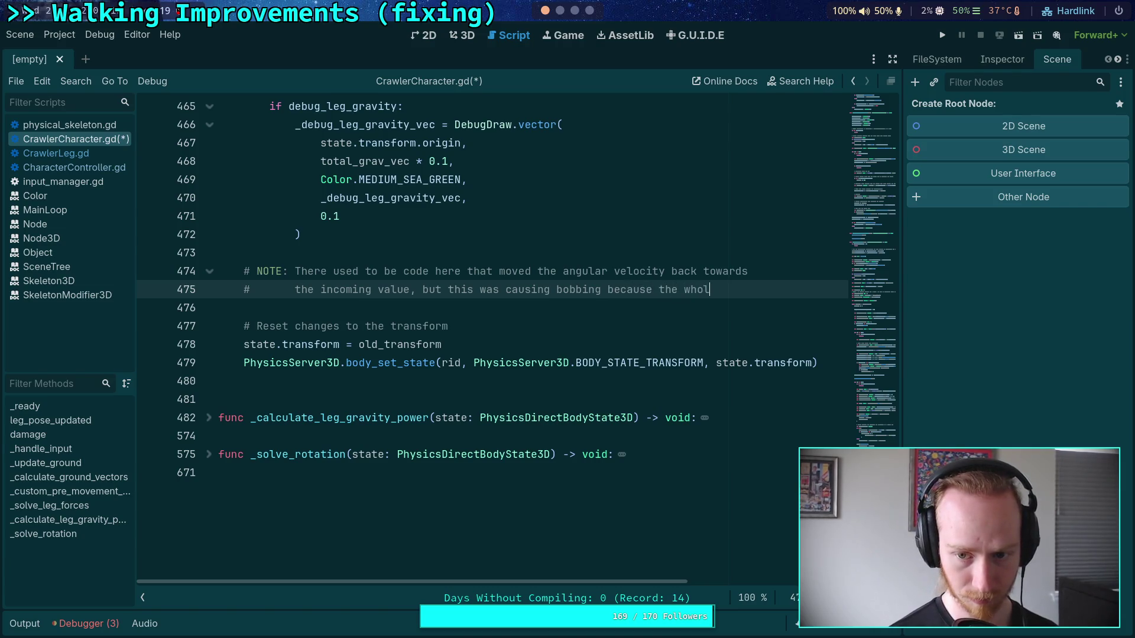
Finish the NOTE: the method stabilizes angular rotation, so undoing it perpetuated small velocities forever
{"action": "key", "text": "Return"}
{"action": "type", "text": "#"}
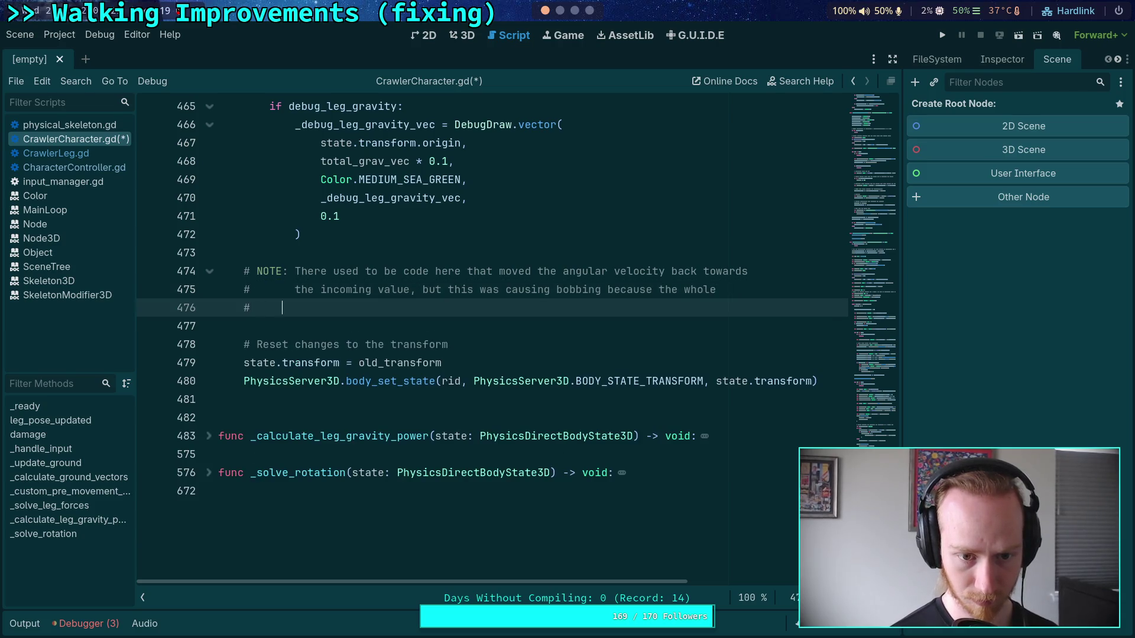
{"action": "type", "text": "  pur"}
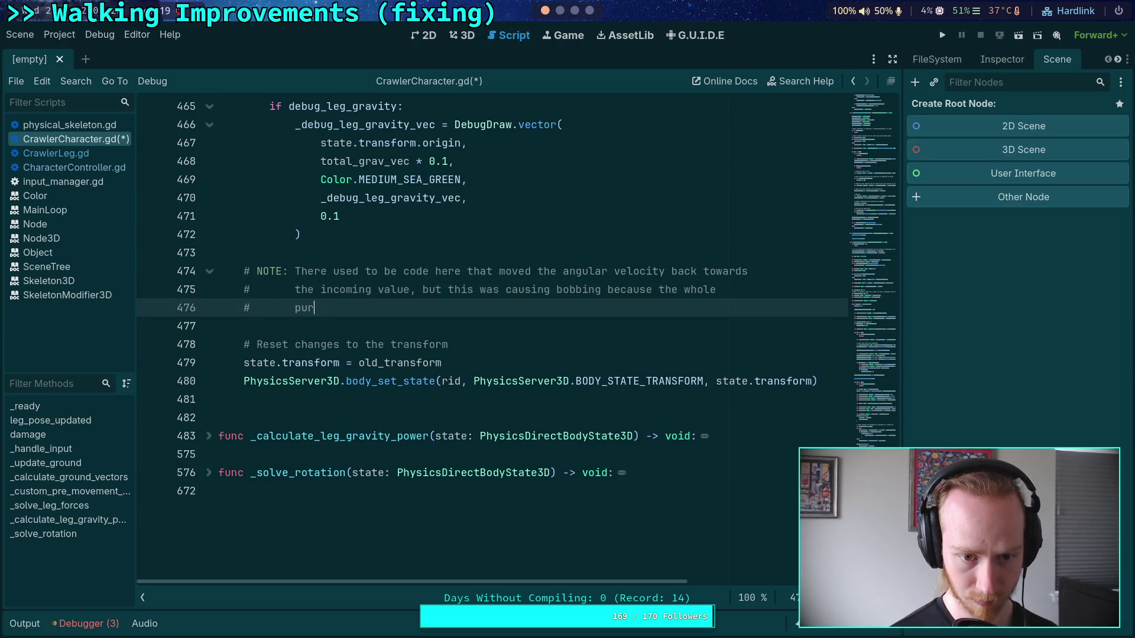
{"action": "type", "text": "pose of"}
{"action": "key", "text": "BackSpace"}
{"action": "key", "text": "BackSpace"}
{"action": "type", "text": "og"}
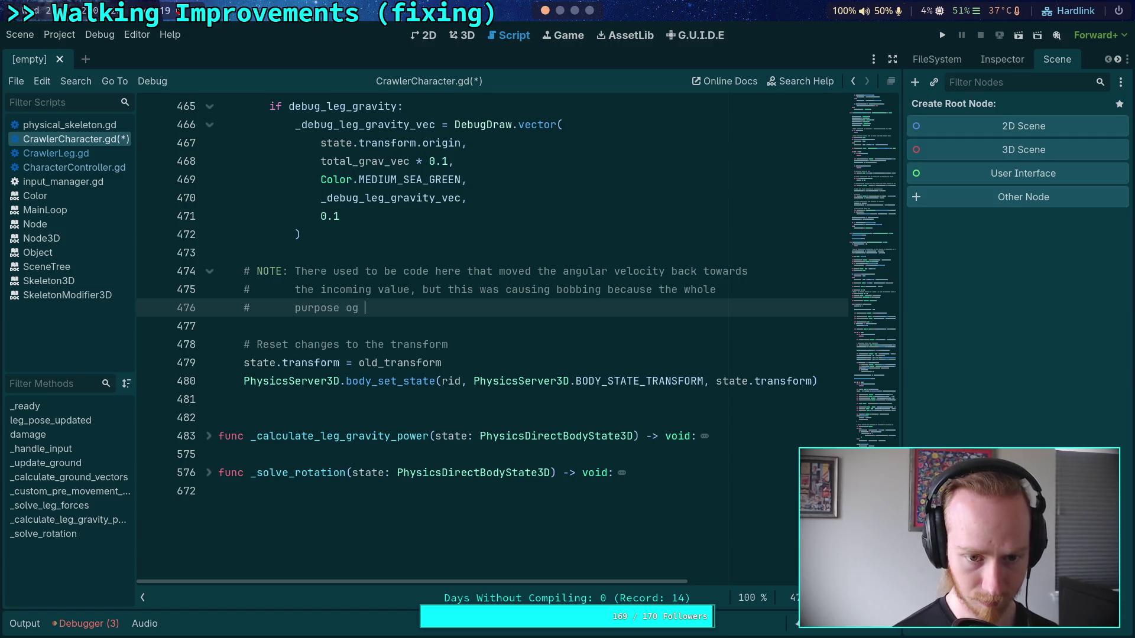
{"action": "key", "text": "BackSpace"}
{"action": "key", "text": "BackSpace"}
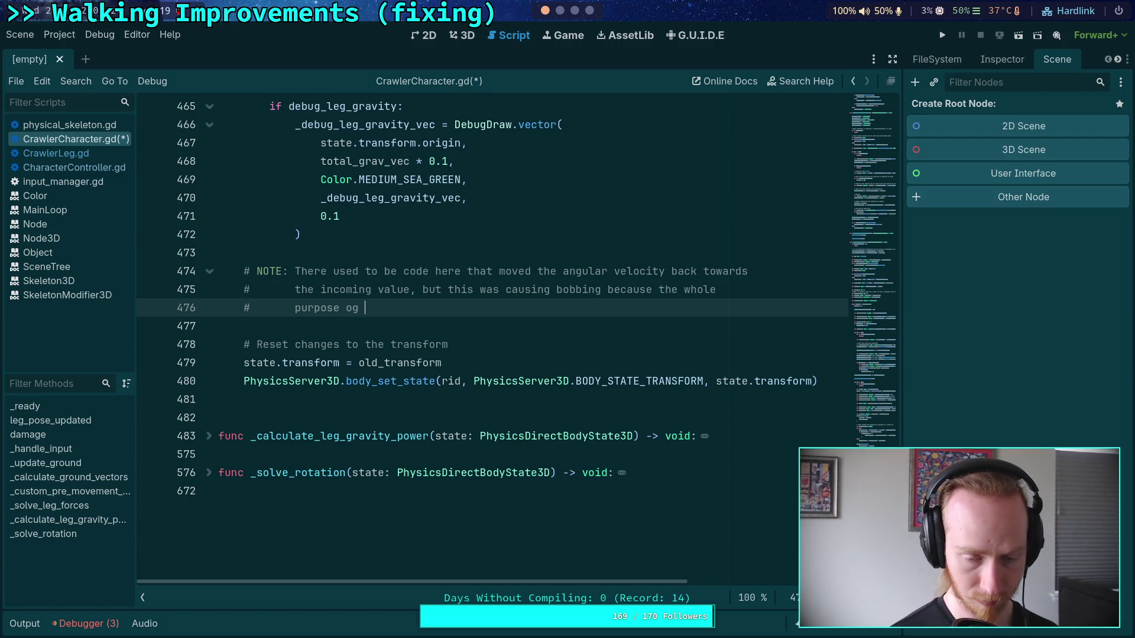
{"action": "type", "text": "f all "}
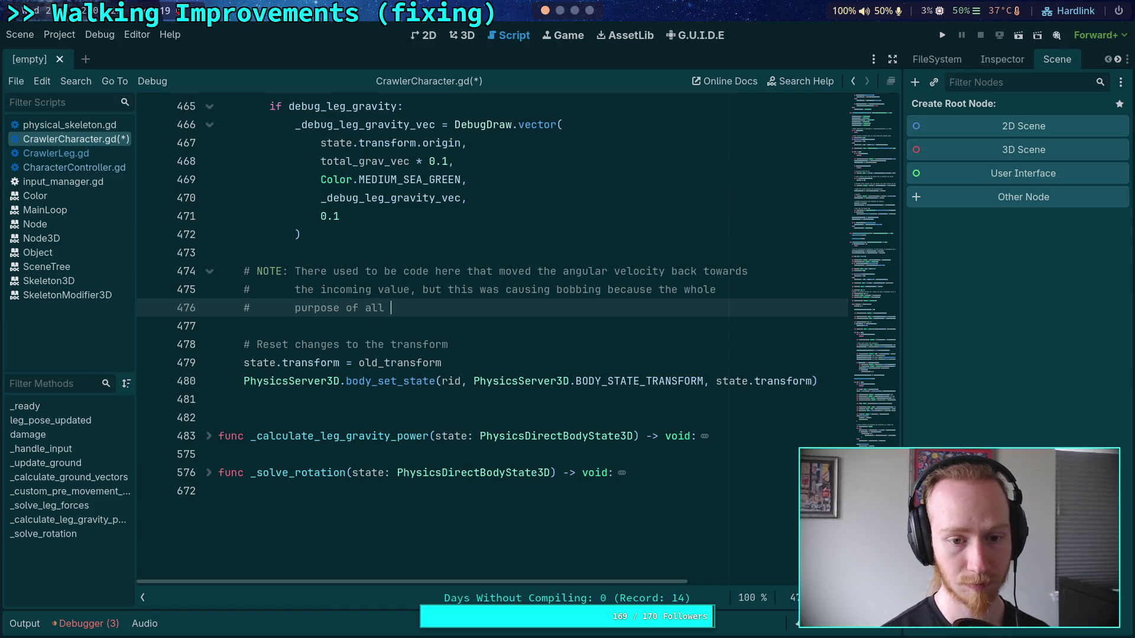
{"action": "type", "text": "th"}
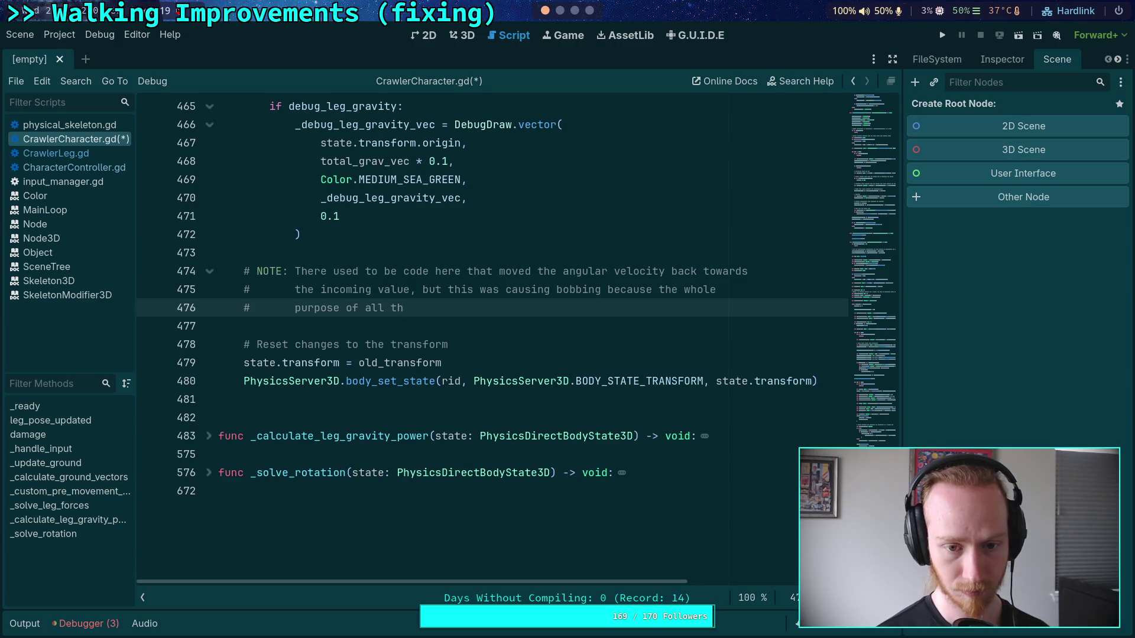
{"action": "key", "text": "BackSpace"}
{"action": "key", "text": "BackSpace"}
{"action": "key", "text": "BackSpace"}
{"action": "key", "text": "BackSpace"}
{"action": "key", "text": "BackSpace"}
{"action": "key", "text": "BackSpace"}
{"action": "type", "text": "the me"}
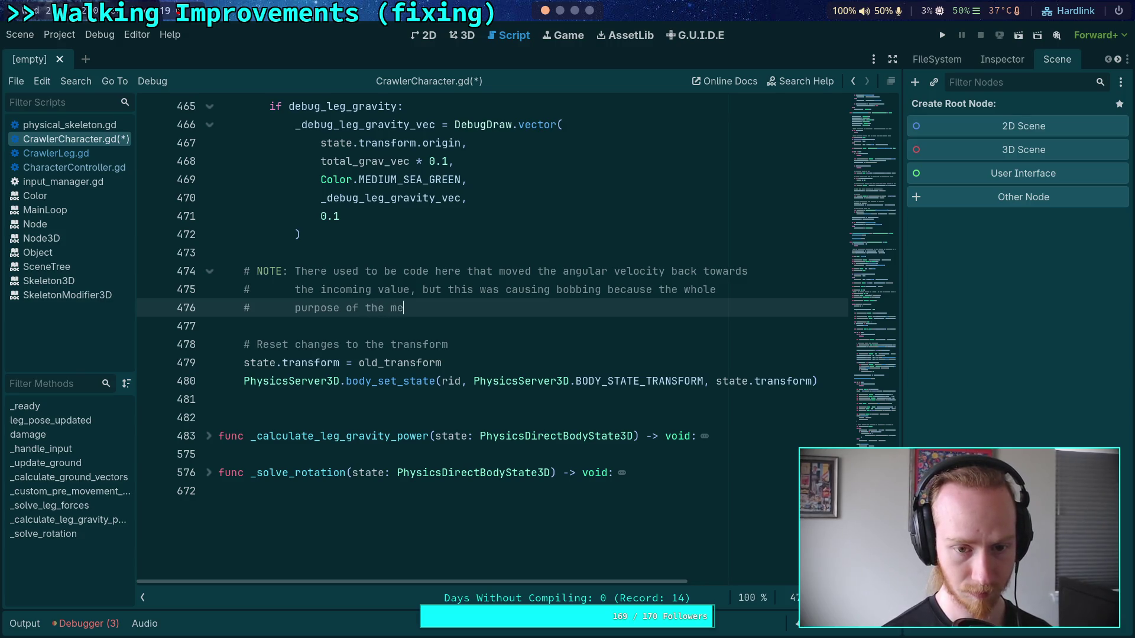
{"action": "type", "text": "thod is to st"}
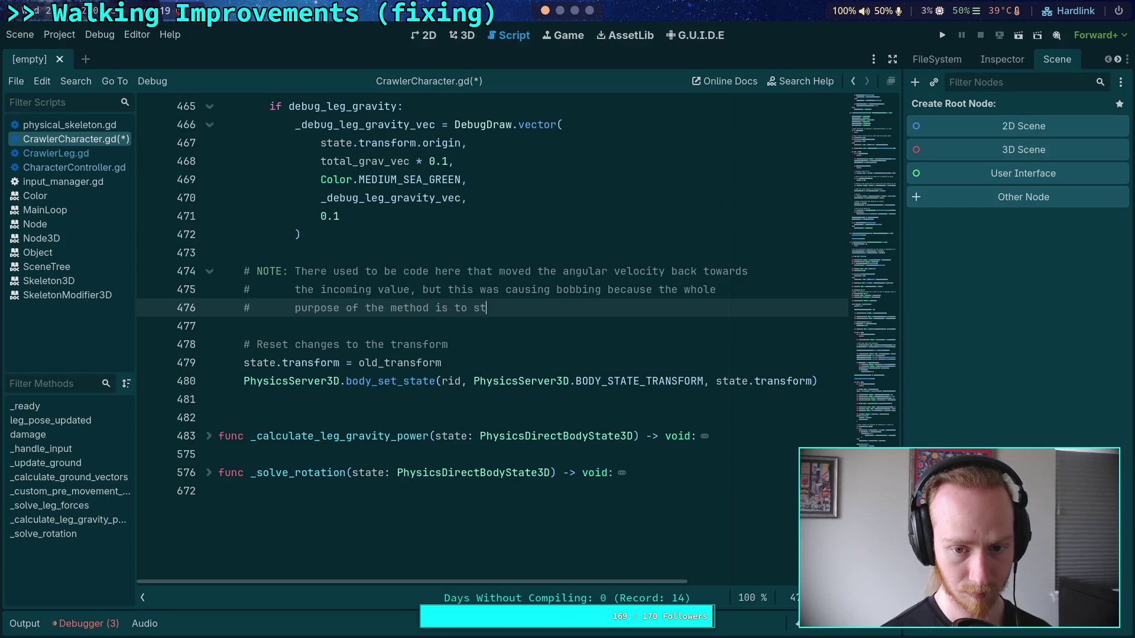
{"action": "type", "text": "abili"}
{"action": "key", "text": "BackSpace"}
{"action": "key", "text": "BackSpace"}
{"action": "key", "text": "BackSpace"}
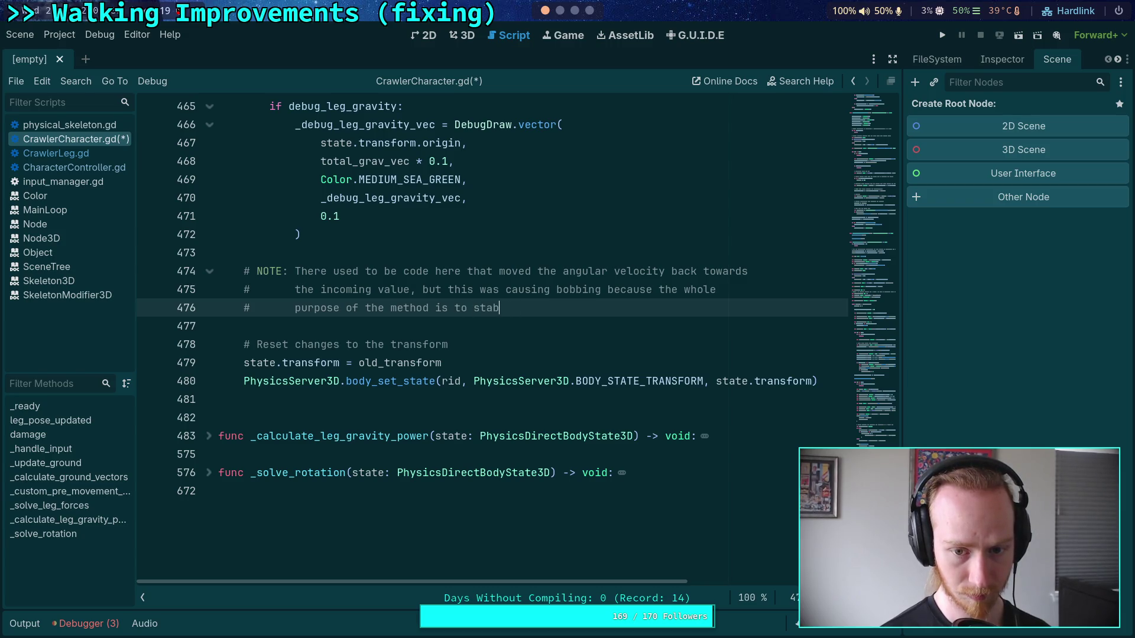
{"action": "type", "text": "ilize "}
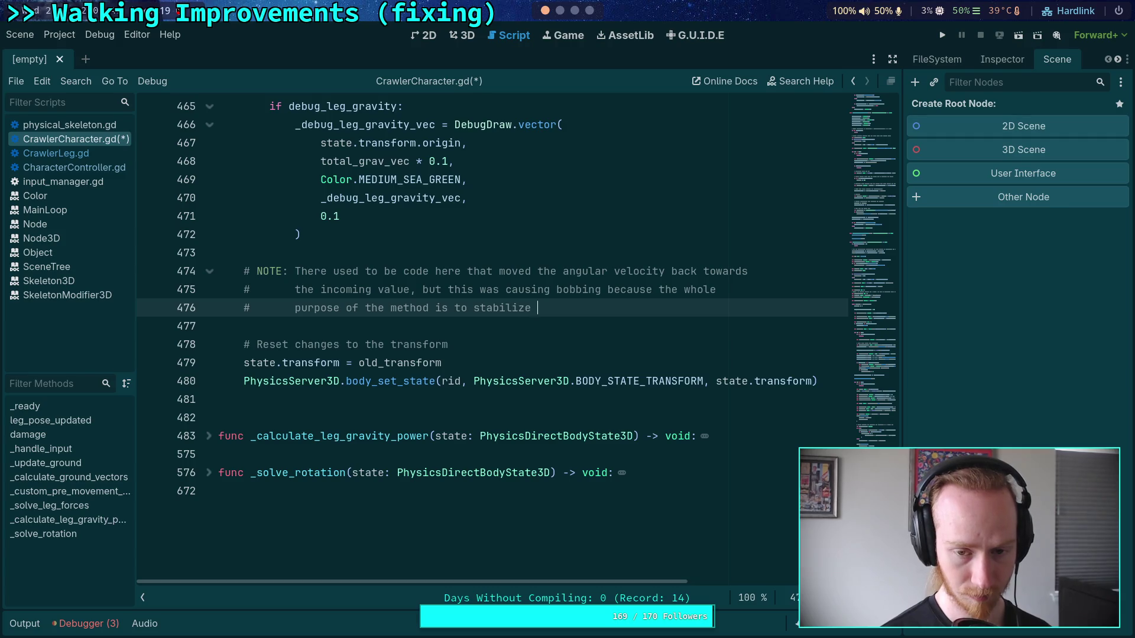
{"action": "type", "text": "angula"}
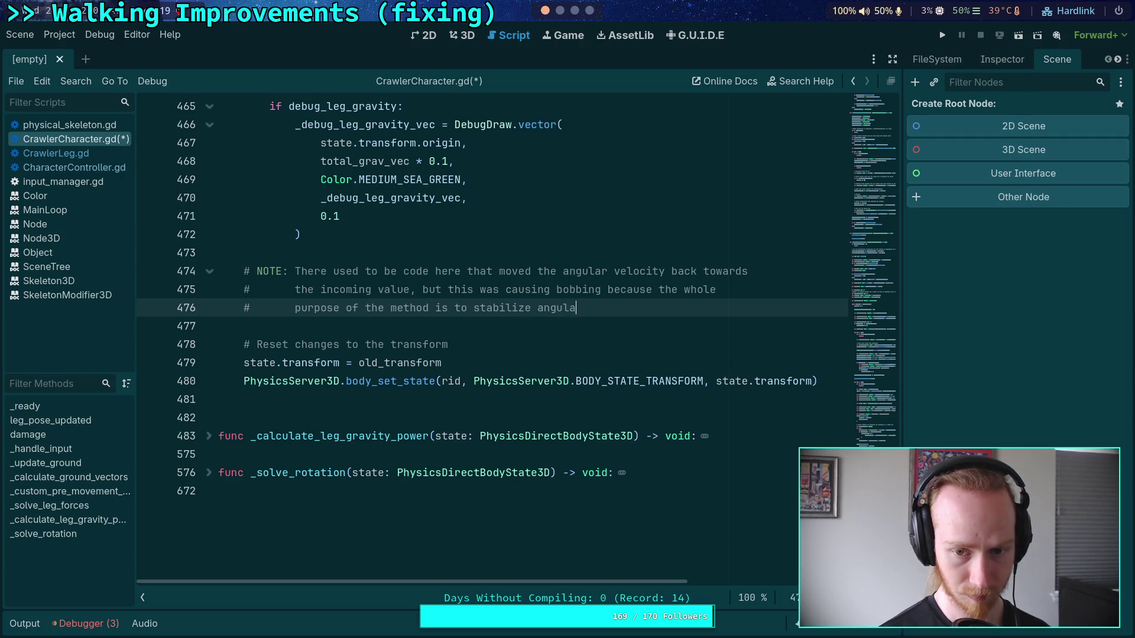
{"action": "type", "text": "r rotation"}
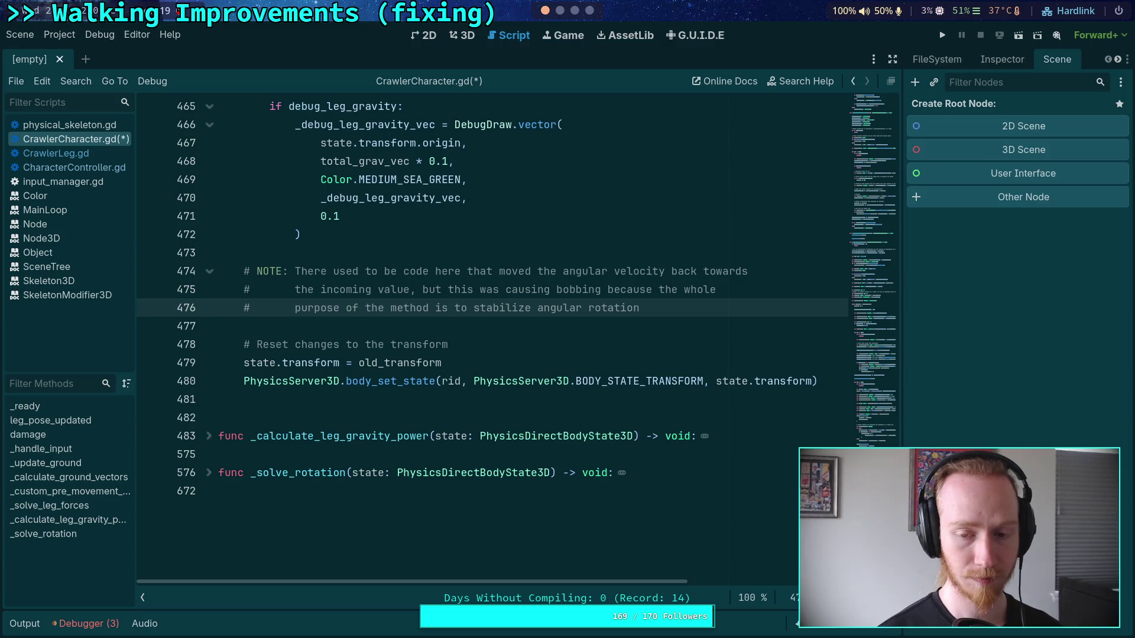
{"action": "type", "text": ", so"}
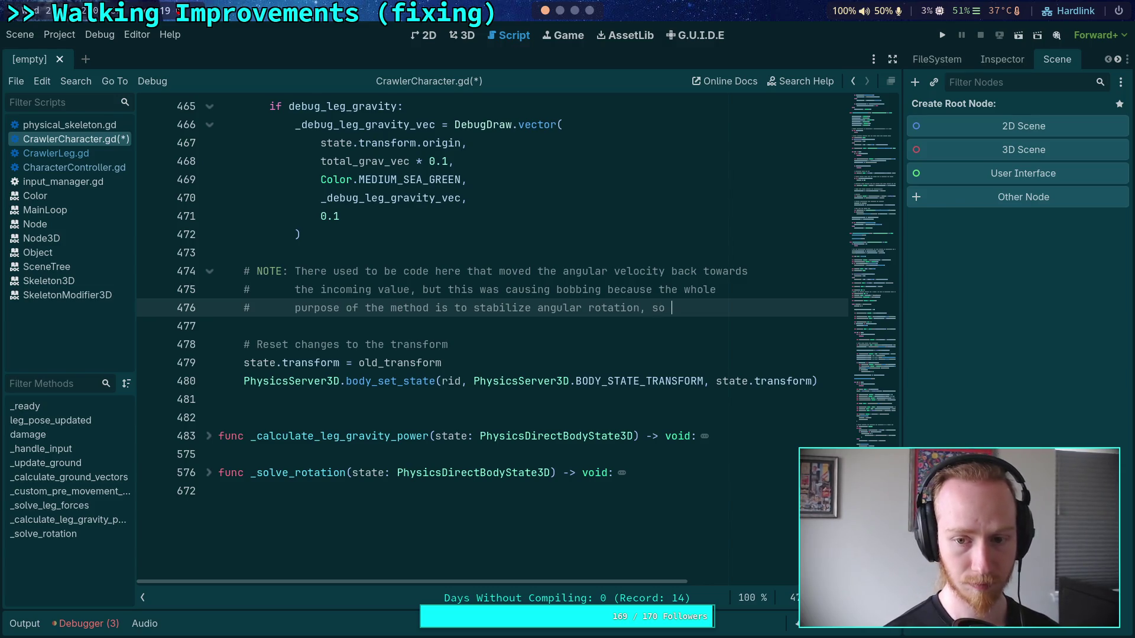
{"action": "type", "text": " und"}
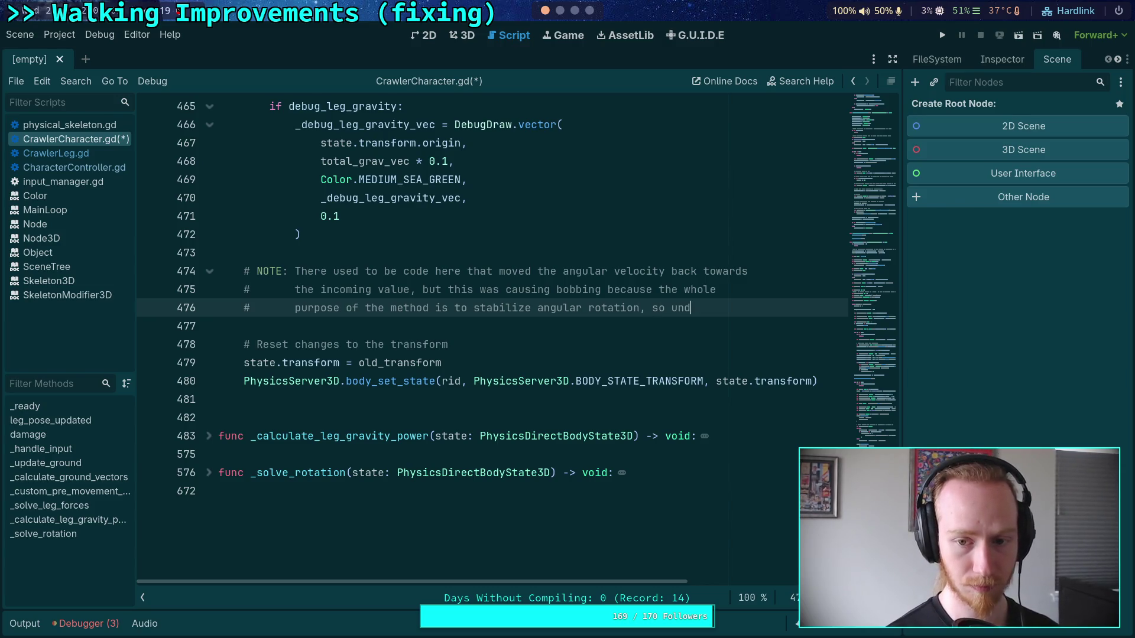
{"action": "type", "text": "oing"}
{"action": "key", "text": "Return"}
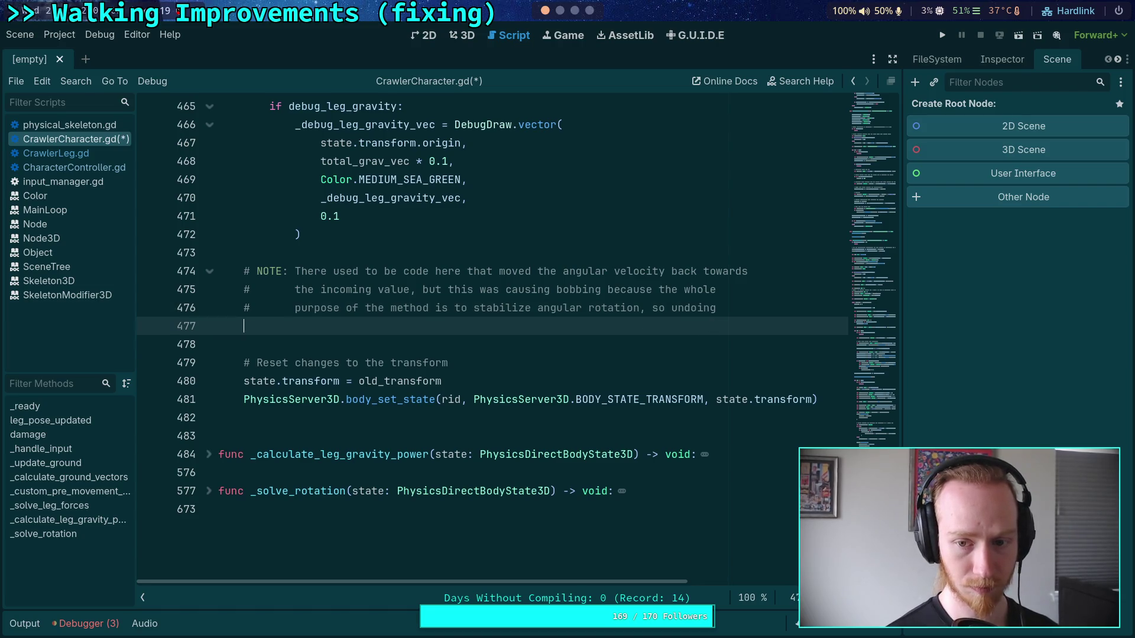
{"action": "type", "text": "#       that work mea"}
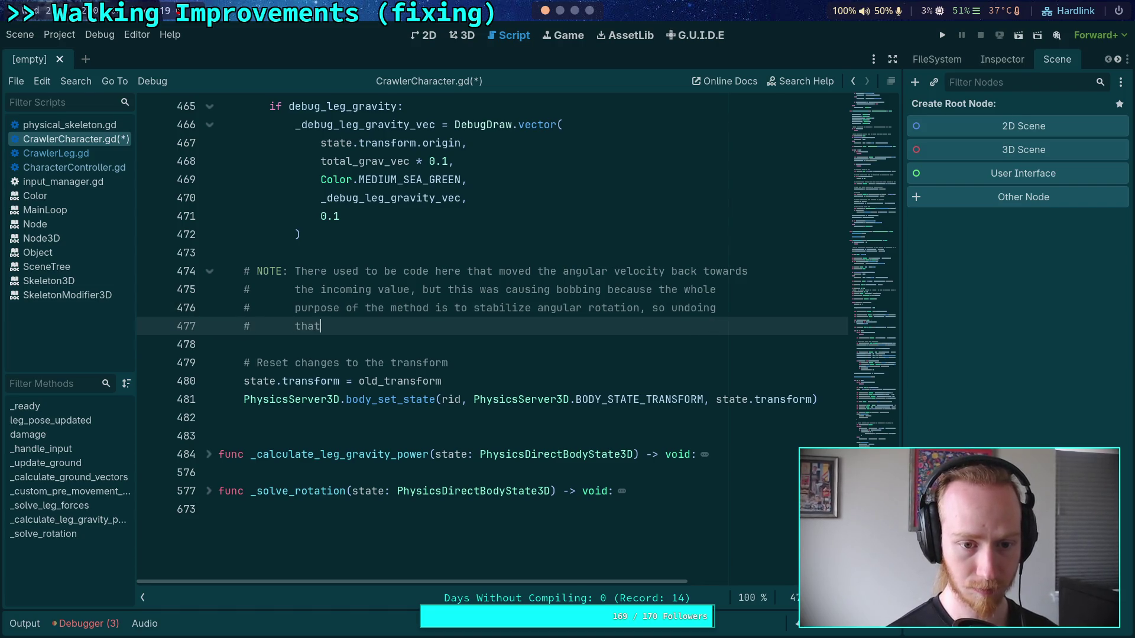
{"action": "type", "text": "nt "}
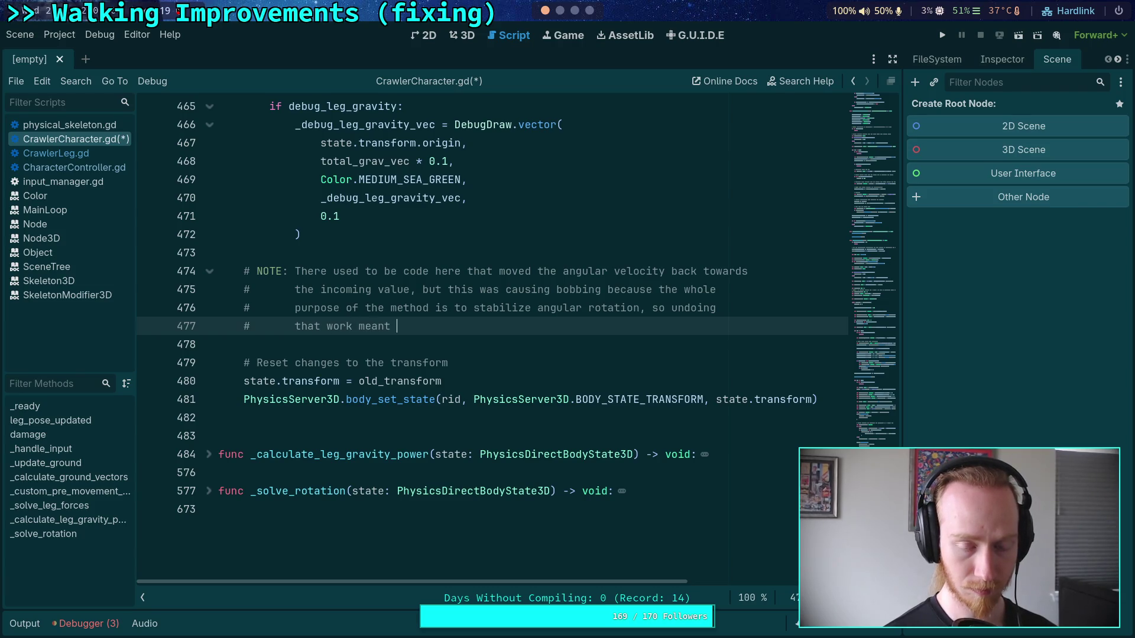
{"action": "type", "text": "it would "}
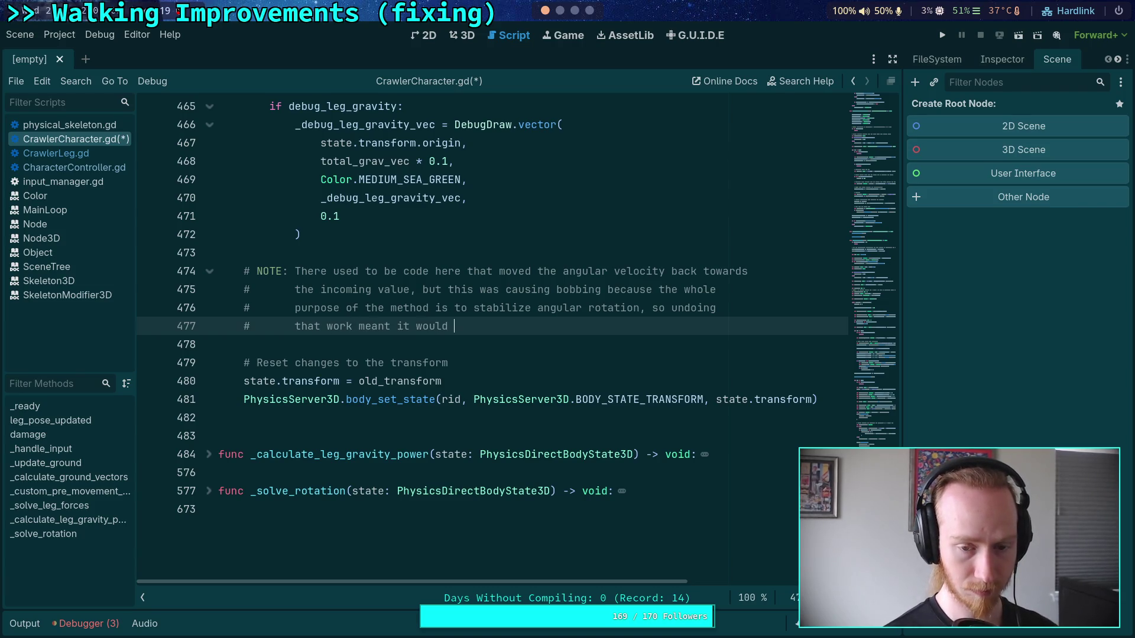
{"action": "type", "text": "perpe"}
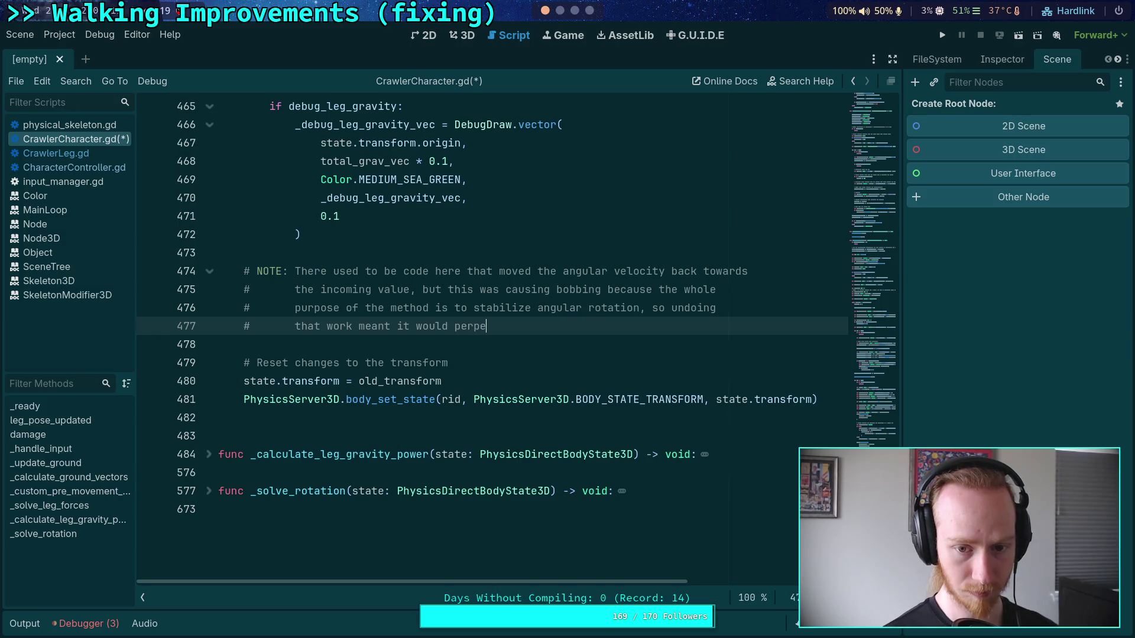
{"action": "type", "text": "tuate small "}
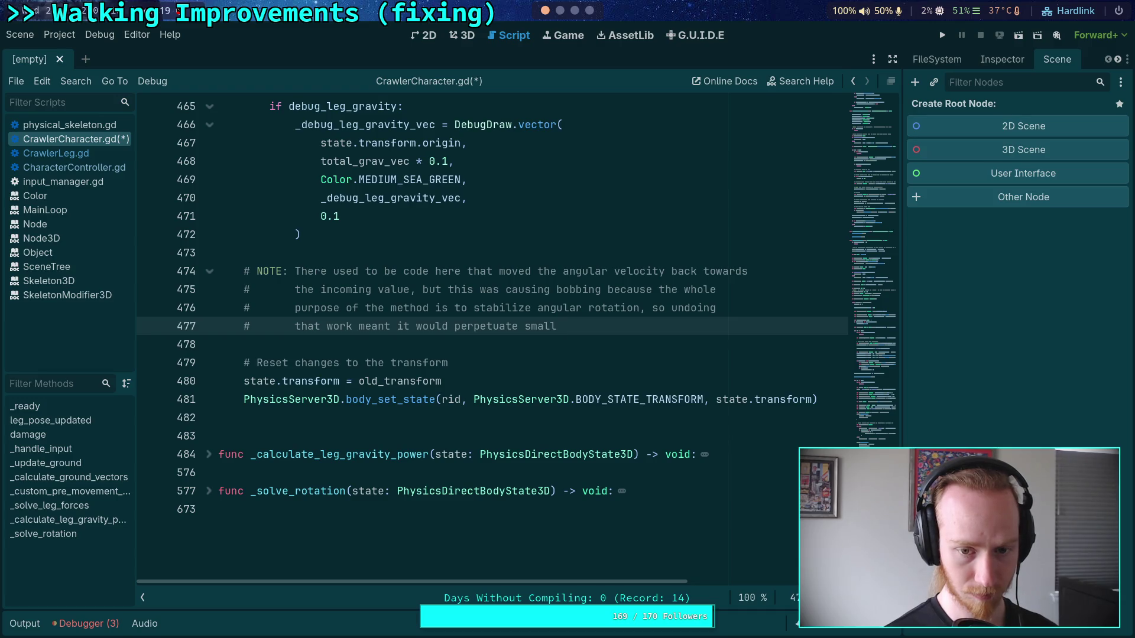
{"action": "type", "text": "velocitie"}
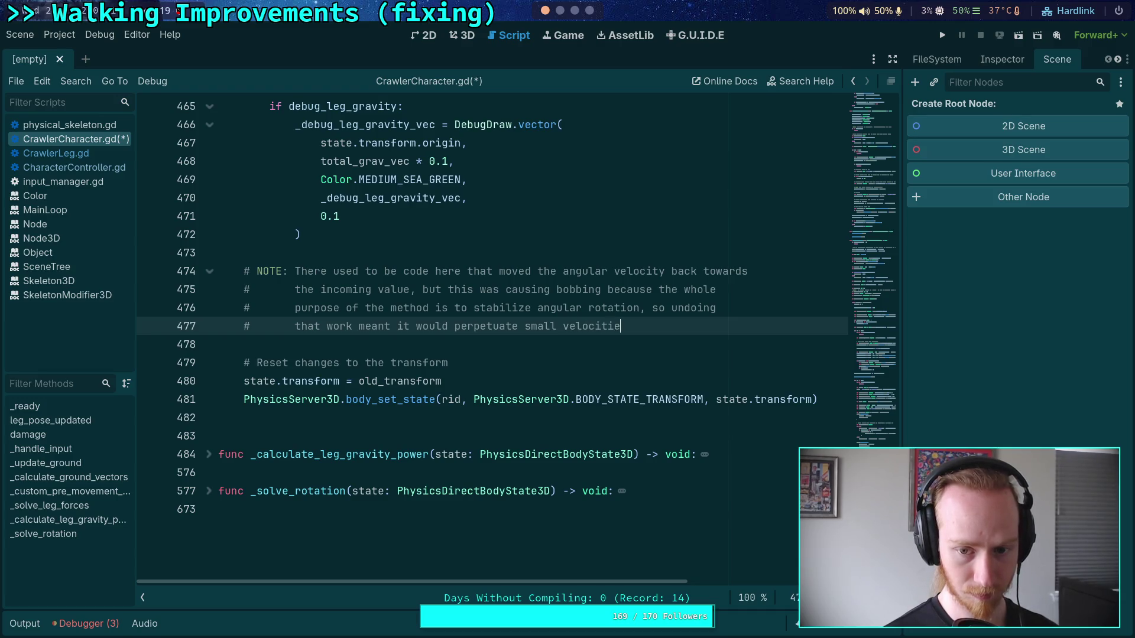
{"action": "type", "text": "s forever."}
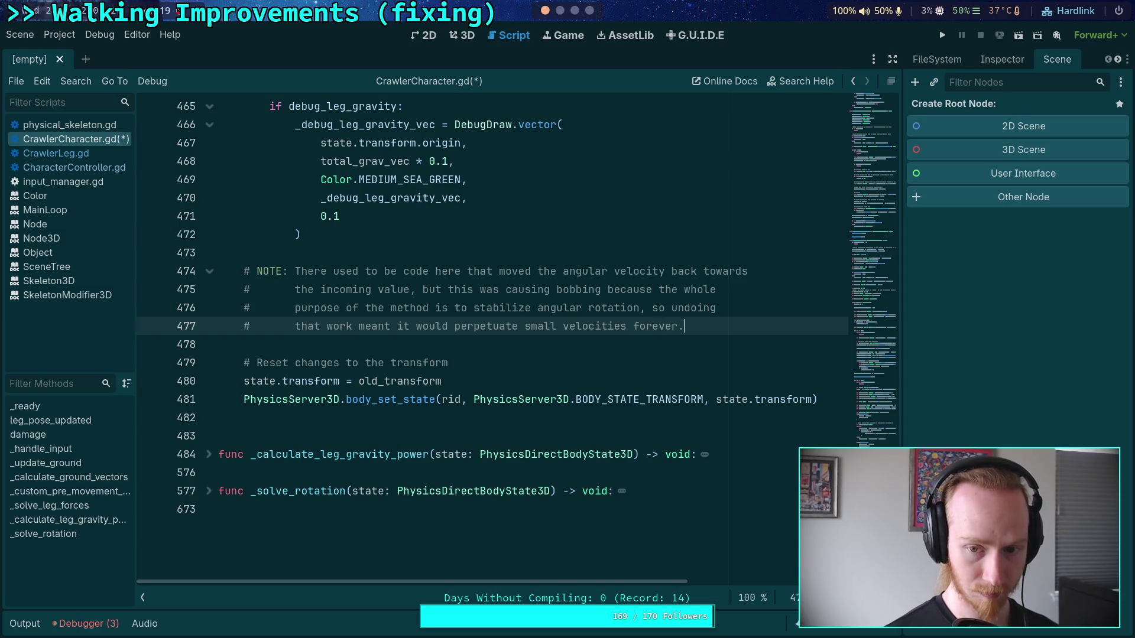
Save CrawlerCharacter.gd and check the finished note near line 473
{"action": "key", "text": "ctrl+s"}
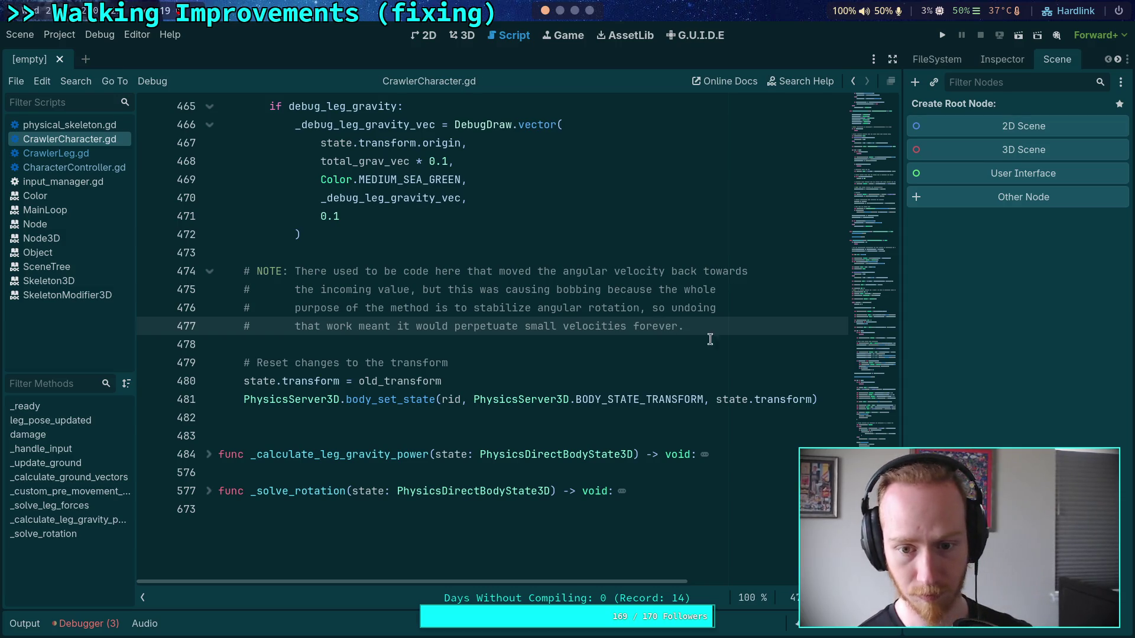
{"action": "left_click", "coordinate": [682, 344]}
{"action": "scroll", "coordinate": [668, 348], "scroll_direction": "up", "scroll_amount": 3}
{"action": "left_click", "coordinate": [514, 413]}
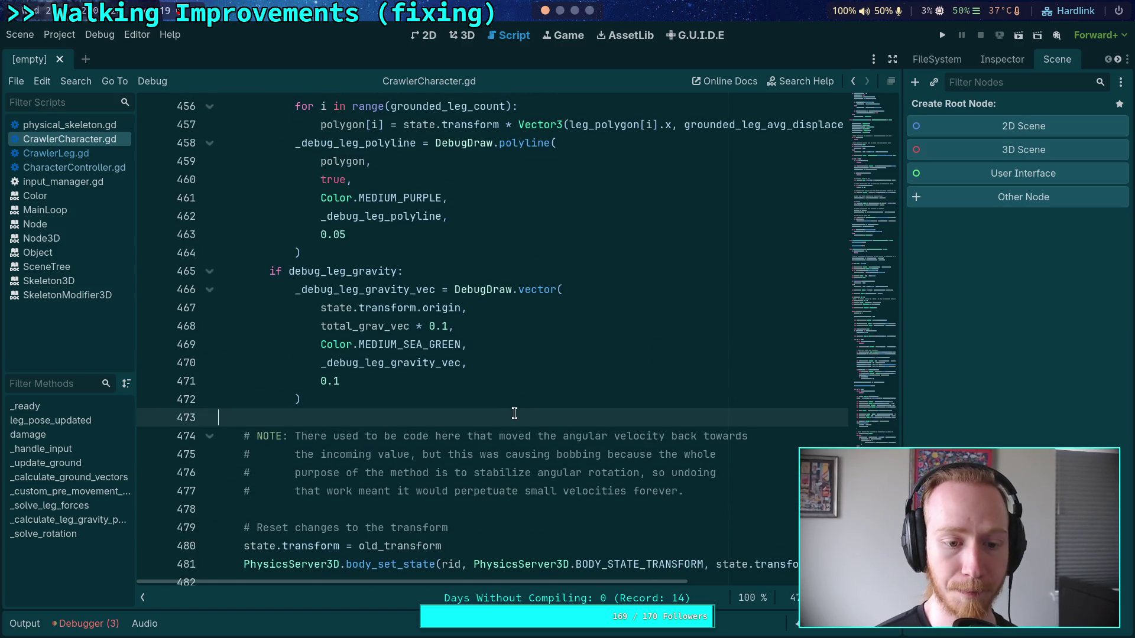
{"action": "scroll", "coordinate": [532, 408], "scroll_direction": "down", "scroll_amount": 2}
{"action": "scroll", "coordinate": [540, 396], "scroll_direction": "up", "scroll_amount": 15}
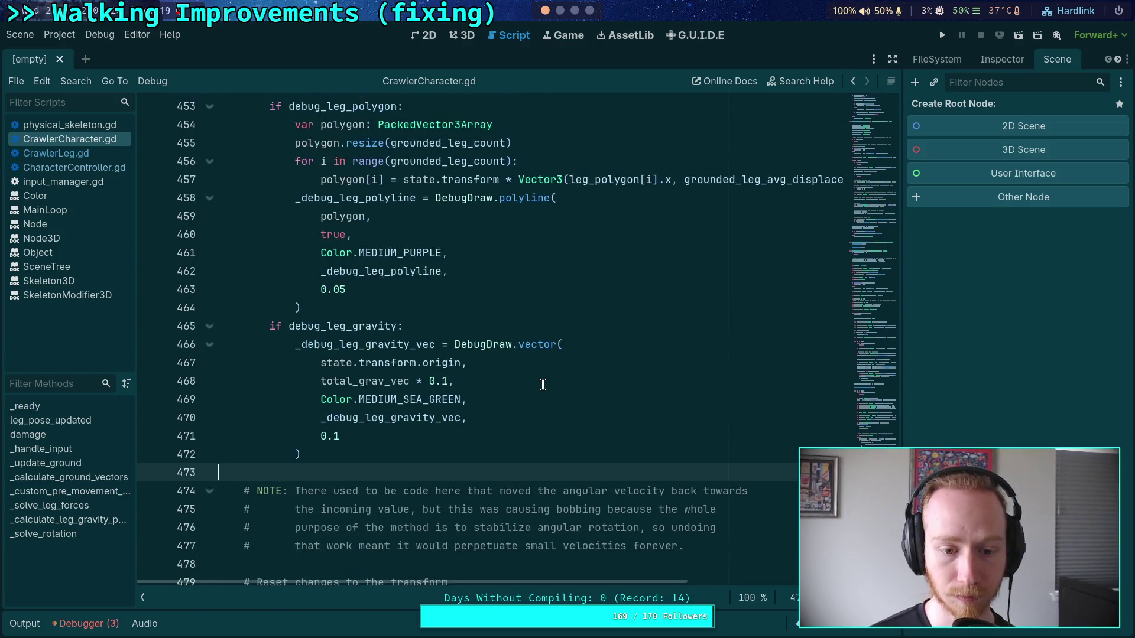
Run git diff in the terminal and page down to CrawlerLeg.gd's new pose_updated function
{"action": "key", "text": "super+2"}
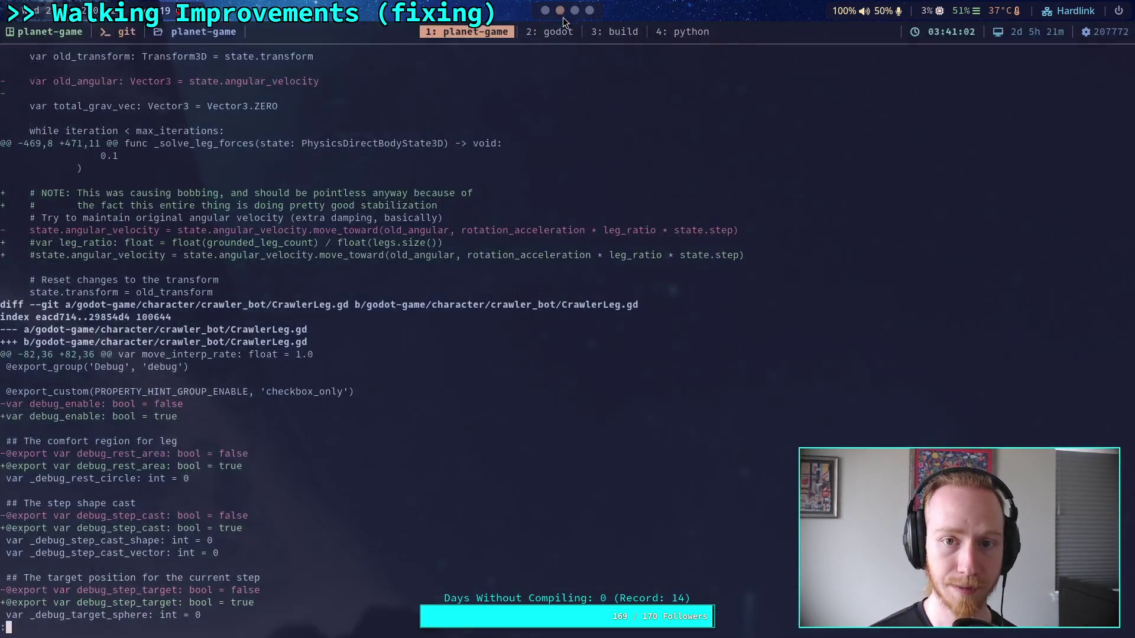
{"action": "type", "text": "git diff"}
{"action": "key", "text": "Return"}
{"action": "scroll", "coordinate": [390, 331], "scroll_direction": "down", "scroll_amount": 10}
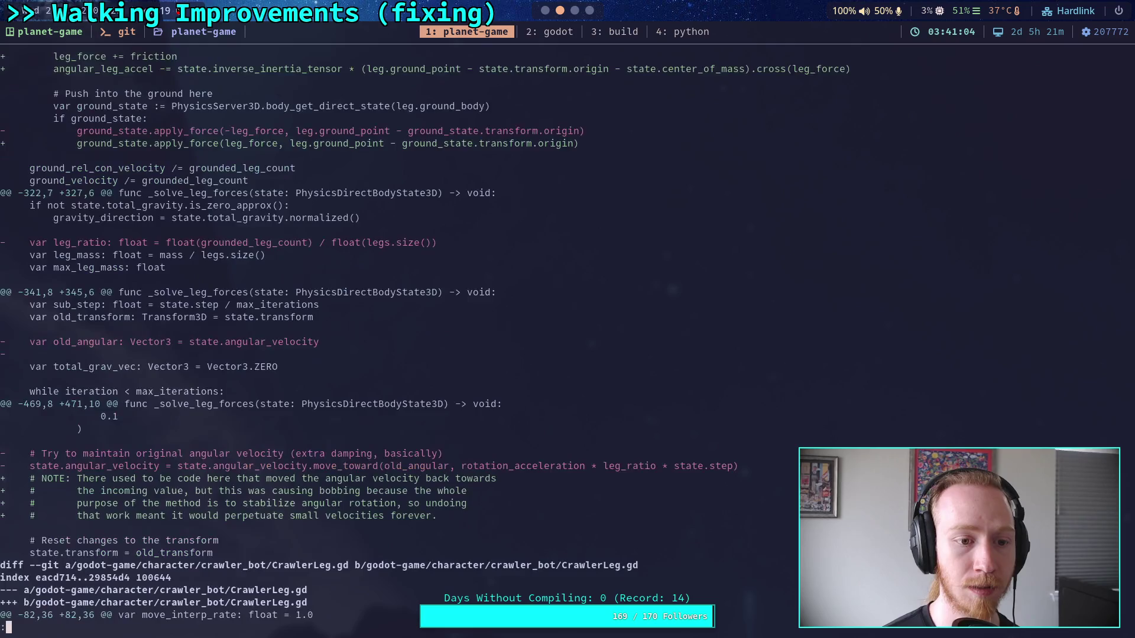
{"action": "scroll", "coordinate": [425, 336], "scroll_direction": "down", "scroll_amount": 7}
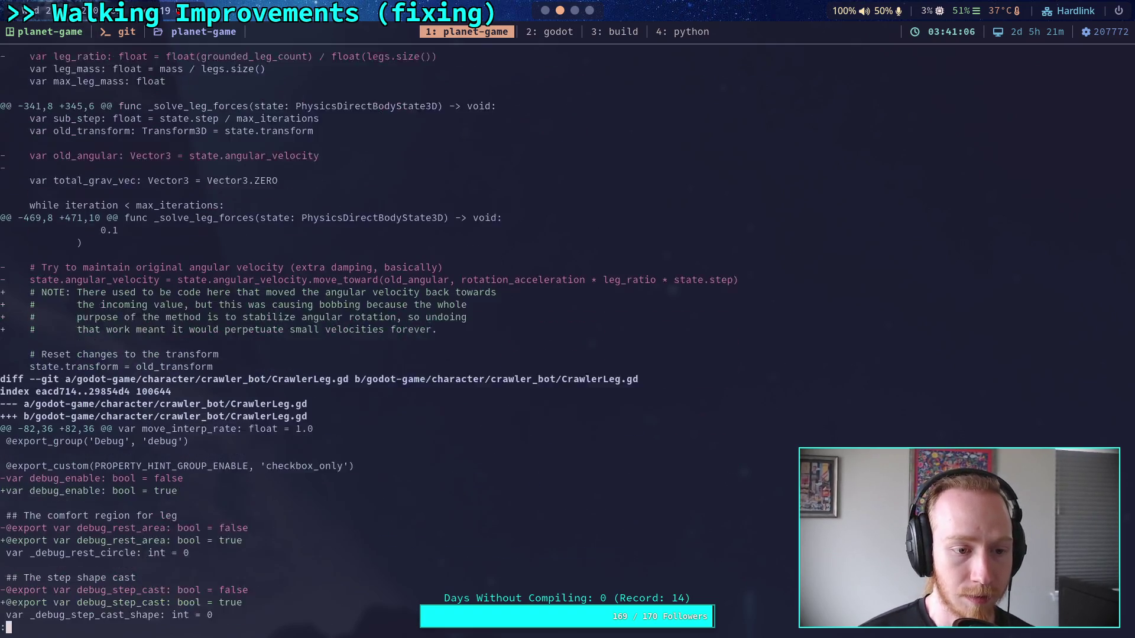
{"action": "scroll", "coordinate": [425, 336], "scroll_direction": "down", "scroll_amount": 10}
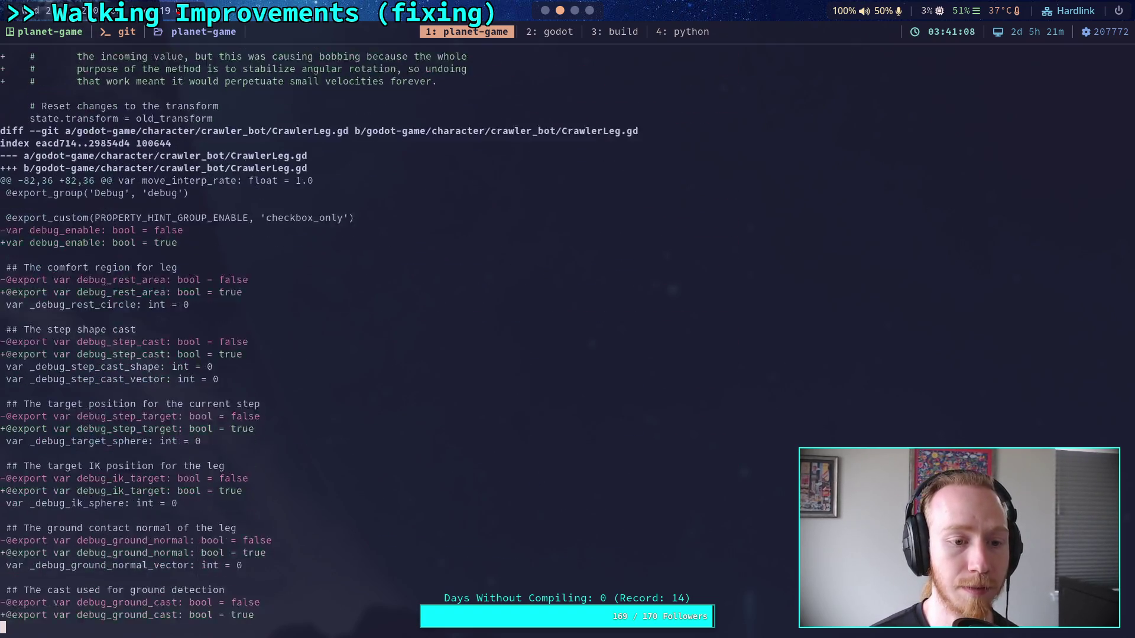
{"action": "scroll", "coordinate": [424, 336], "scroll_direction": "down", "scroll_amount": 12}
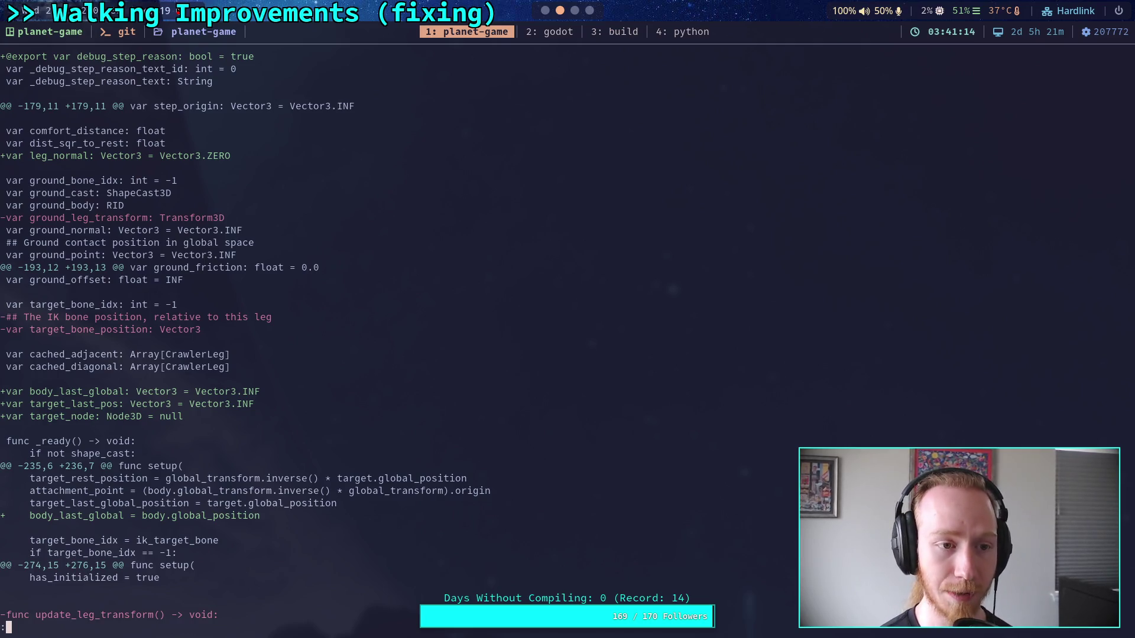
{"action": "key", "text": "Down"}
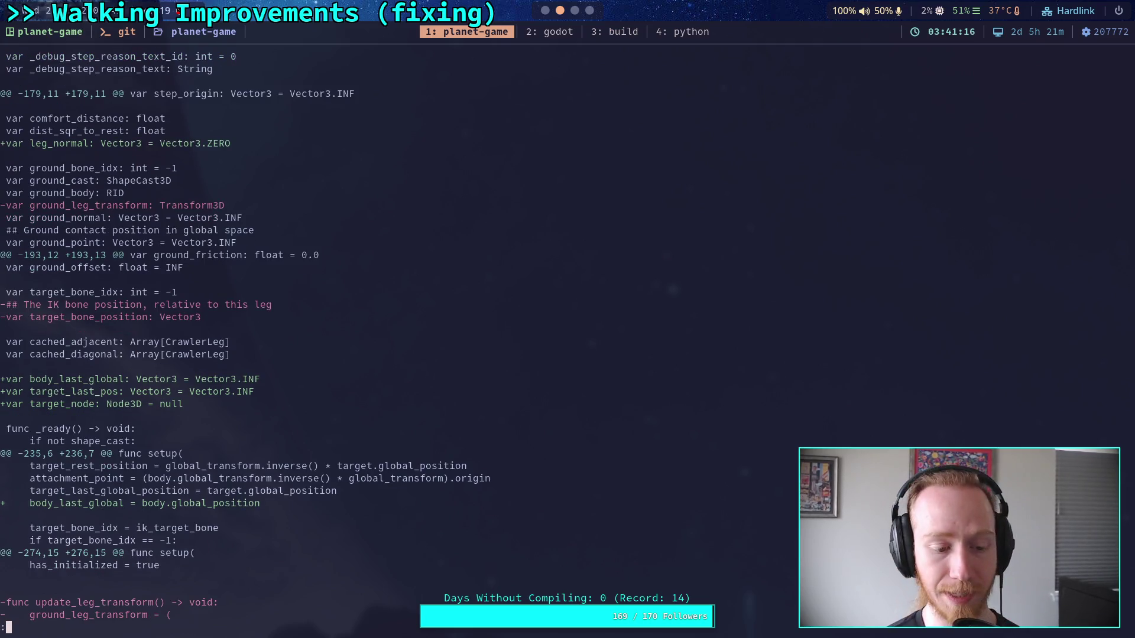
{"action": "key", "text": "Down"}
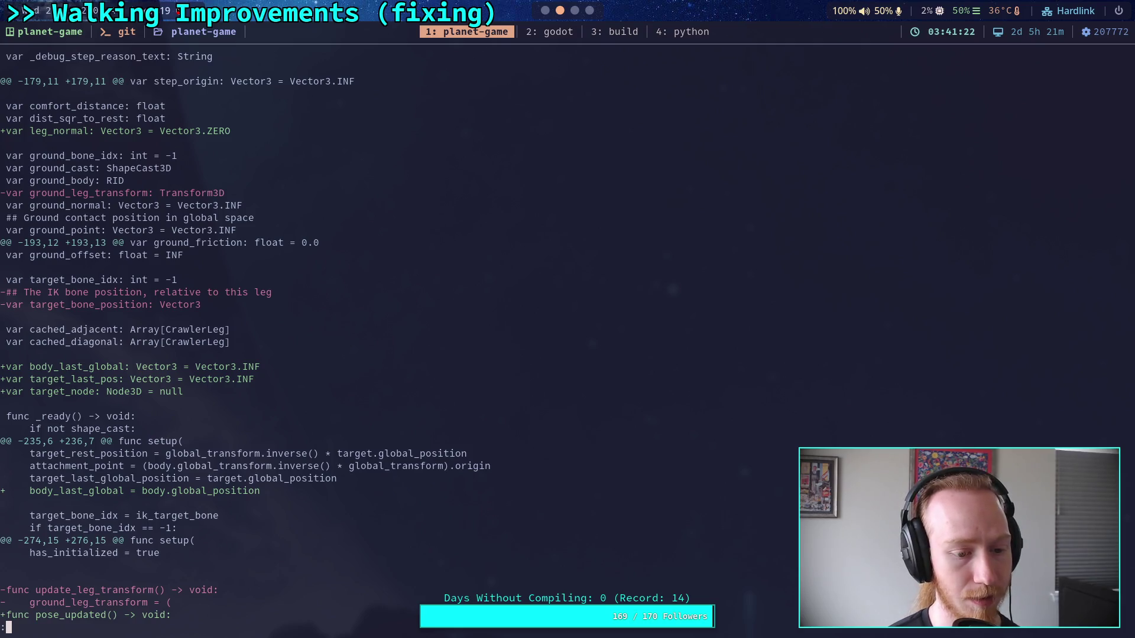
{"action": "scroll", "coordinate": [568, 331], "scroll_direction": "down", "scroll_amount": 15}
{"action": "scroll", "coordinate": [568, 331], "scroll_direction": "up", "scroll_amount": 1}
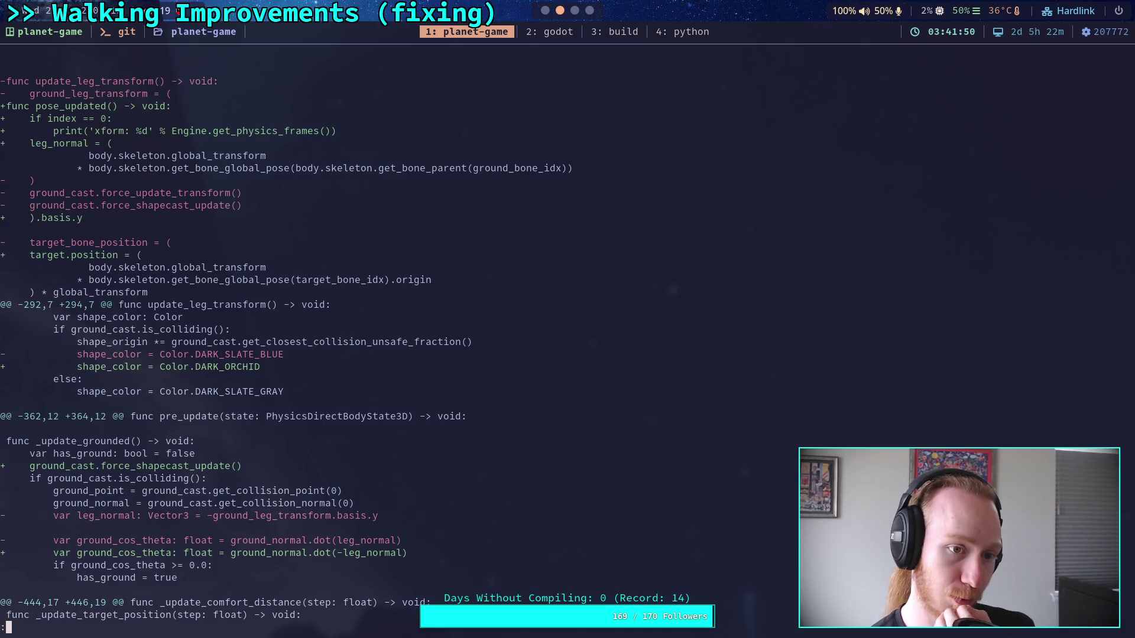
{"action": "key", "text": "j"}
{"action": "key", "text": "j"}
{"action": "key", "text": "j"}
{"action": "key", "text": "j"}
{"action": "key", "text": "j"}
{"action": "key", "text": "j"}
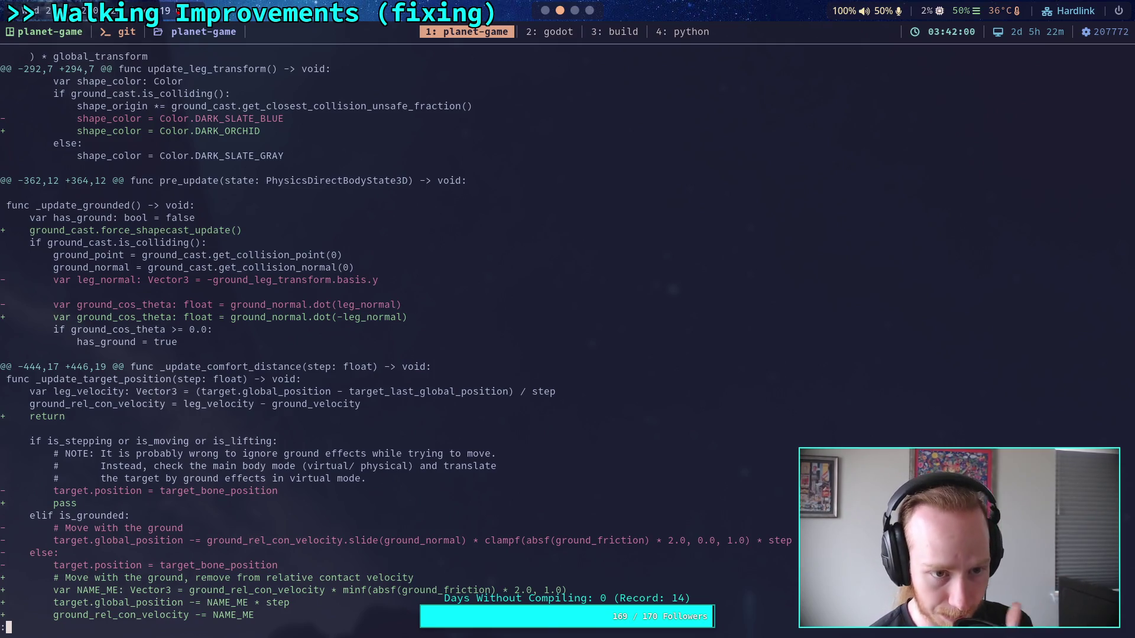
{"action": "key", "text": "j"}
{"action": "key", "text": "j"}
{"action": "key", "text": "j"}
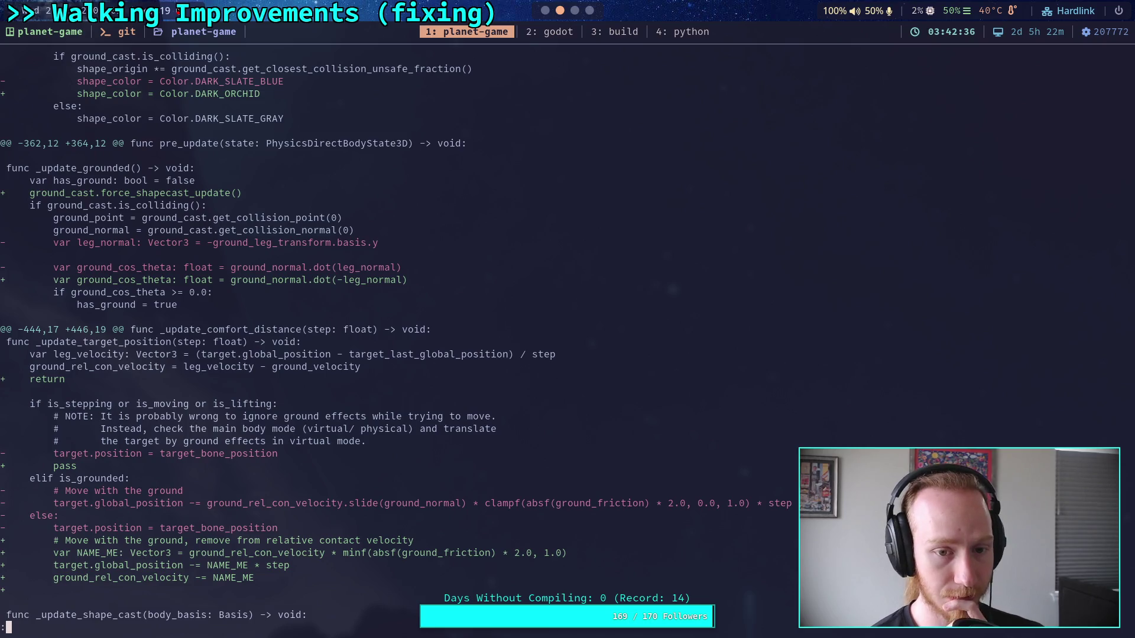
{"action": "key", "text": "j"}
{"action": "key", "text": "j"}
{"action": "key", "text": "j"}
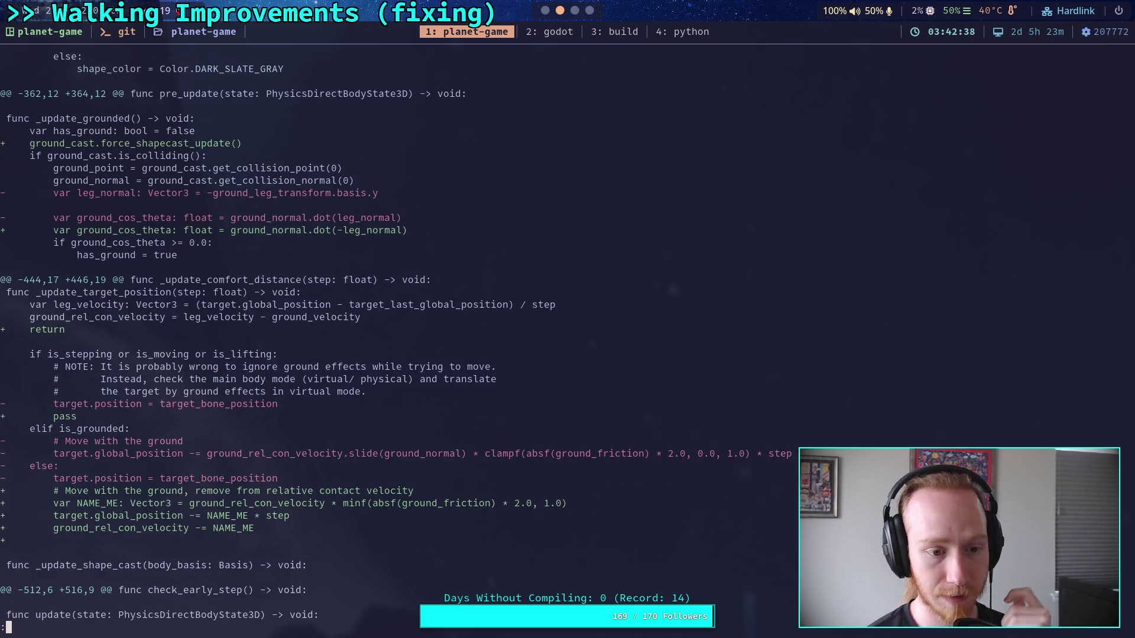
{"action": "key", "text": "j"}
{"action": "key", "text": "j"}
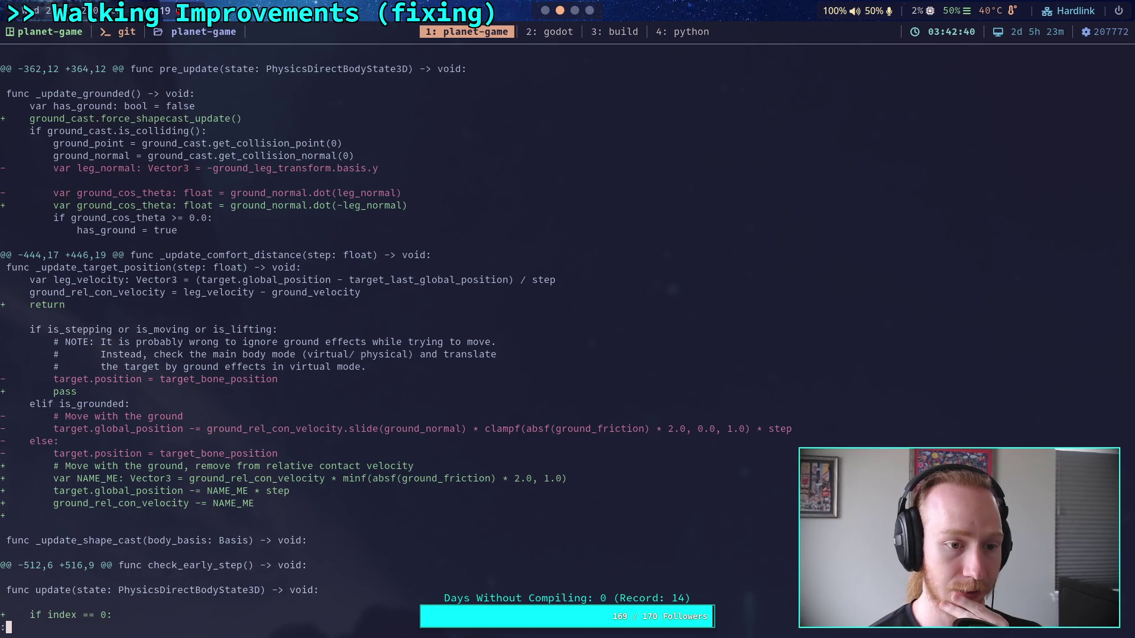
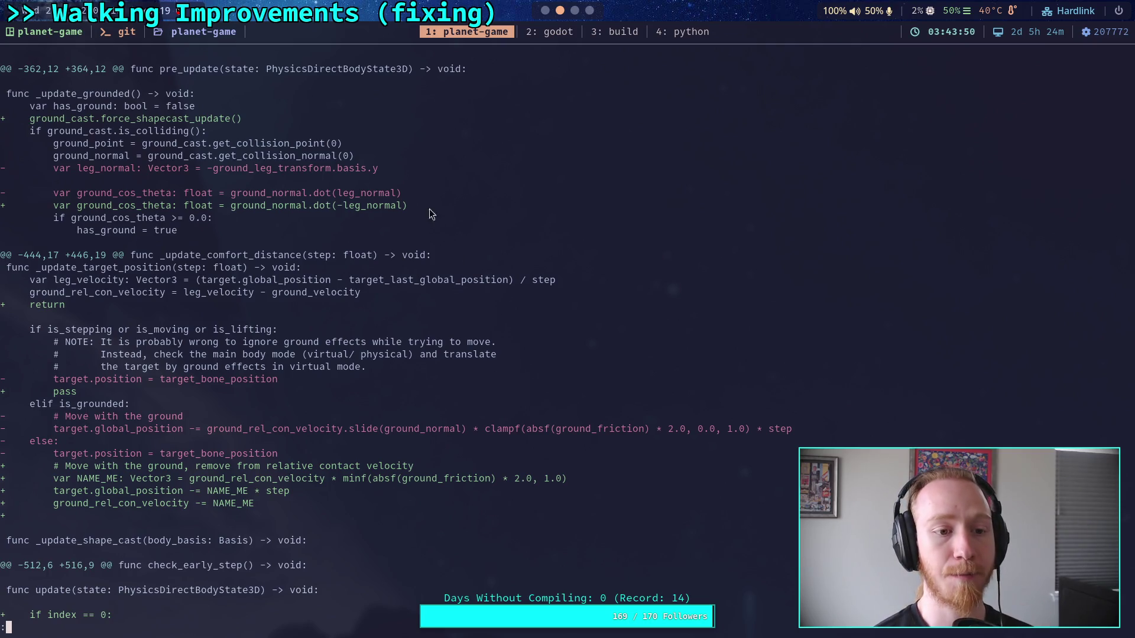
Switch from the terminal's git diff to the Godot editor
{"action": "left_click", "coordinate": [550, 31]}
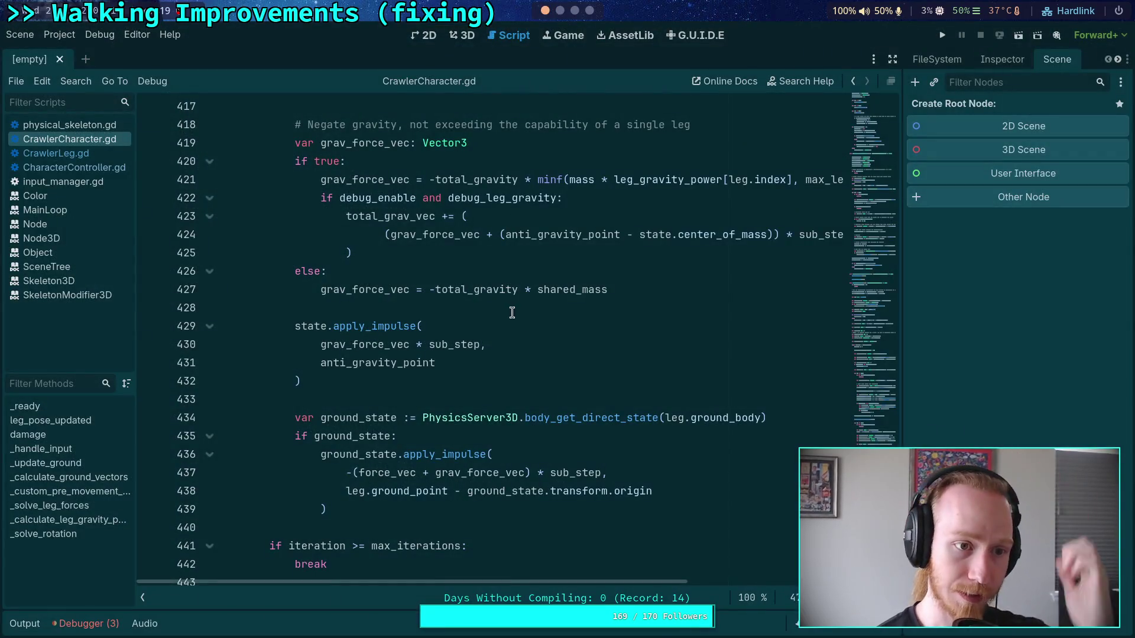
Bring up CrawlerLeg.gd and search for _update_target_position, returning to pre_update
{"action": "key", "text": "alt+Left"}
{"action": "key", "text": "alt+Left"}
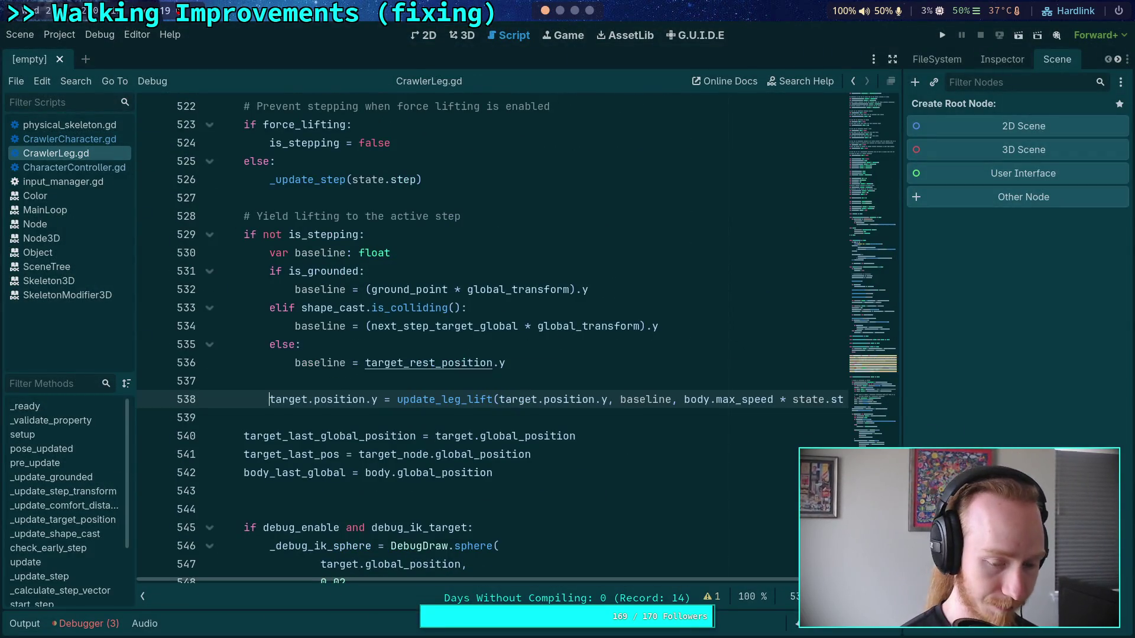
{"action": "key", "text": "ctrl+f"}
{"action": "type", "text": "_update"}
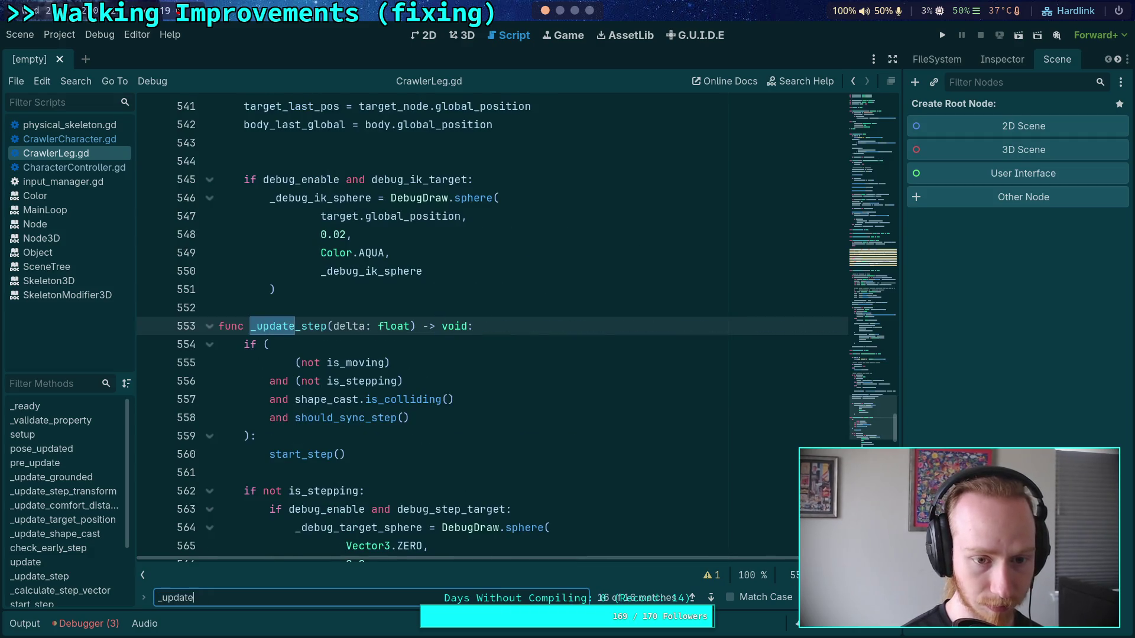
{"action": "type", "text": "_target_position"}
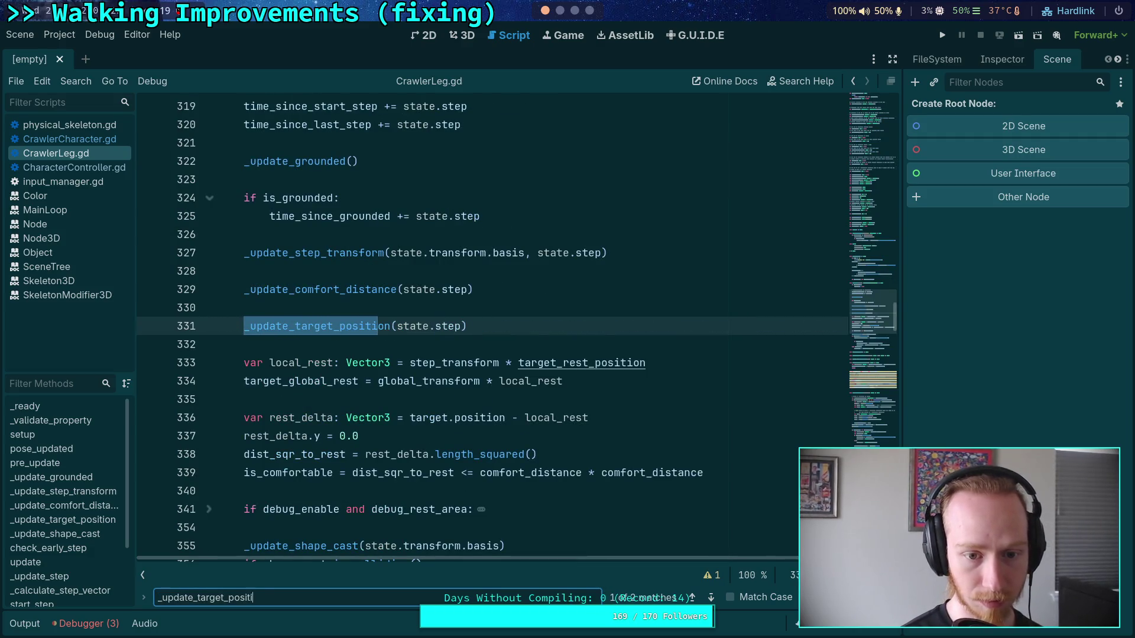
{"action": "scroll", "coordinate": [479, 313], "scroll_direction": "up", "scroll_amount": 2}
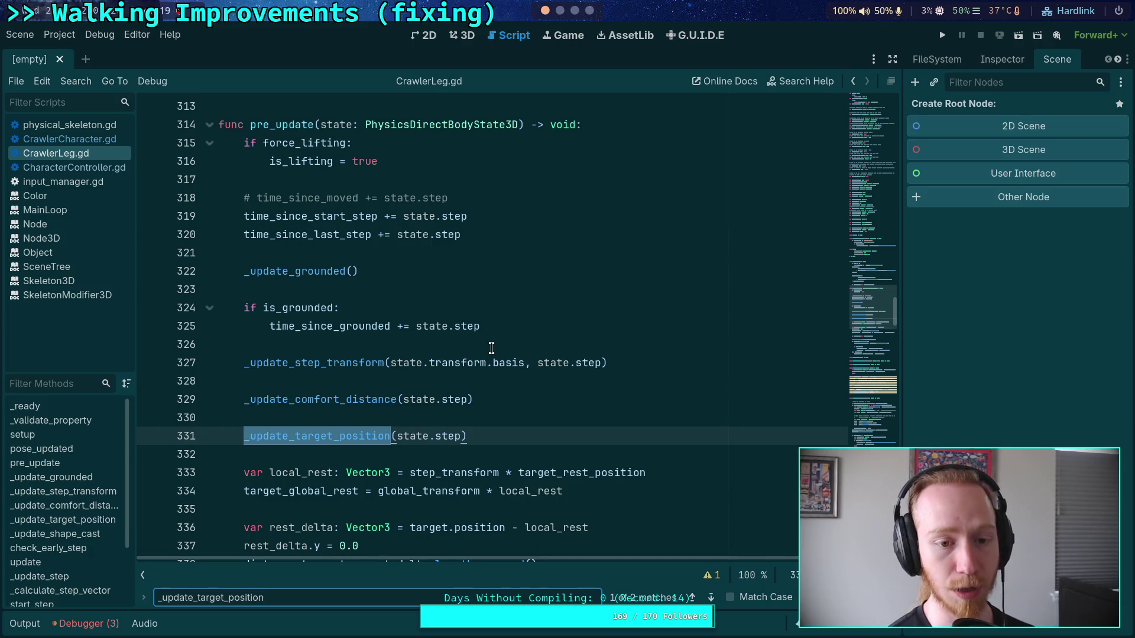
{"action": "left_click", "coordinate": [417, 292]}
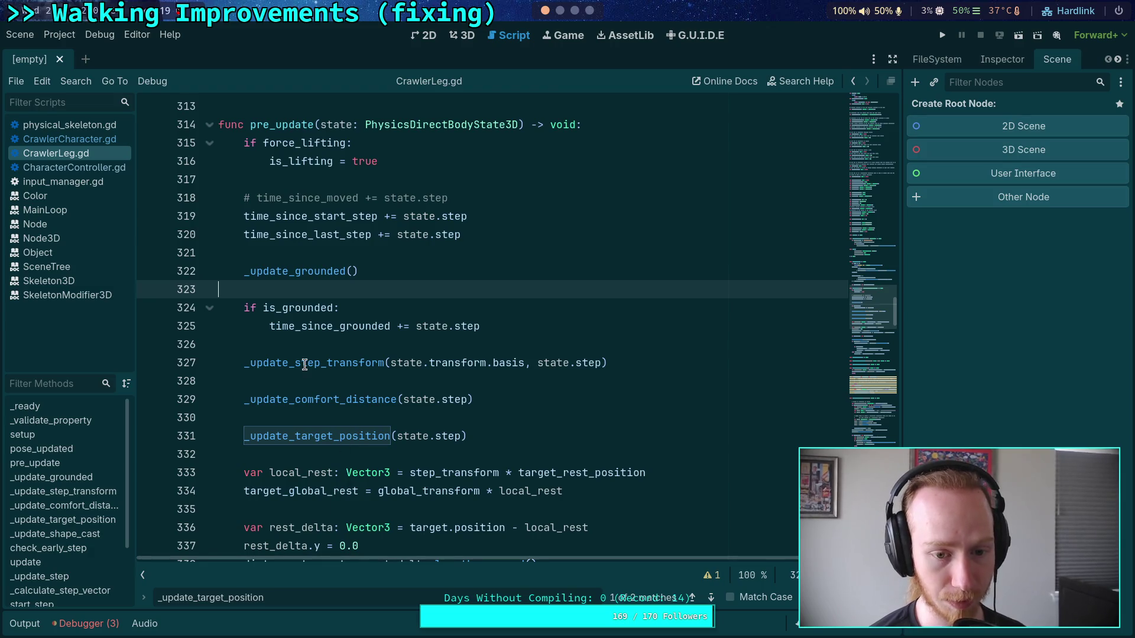
Search for _update_step_transform and jump to its definition
{"action": "double_click", "coordinate": [314, 363]}
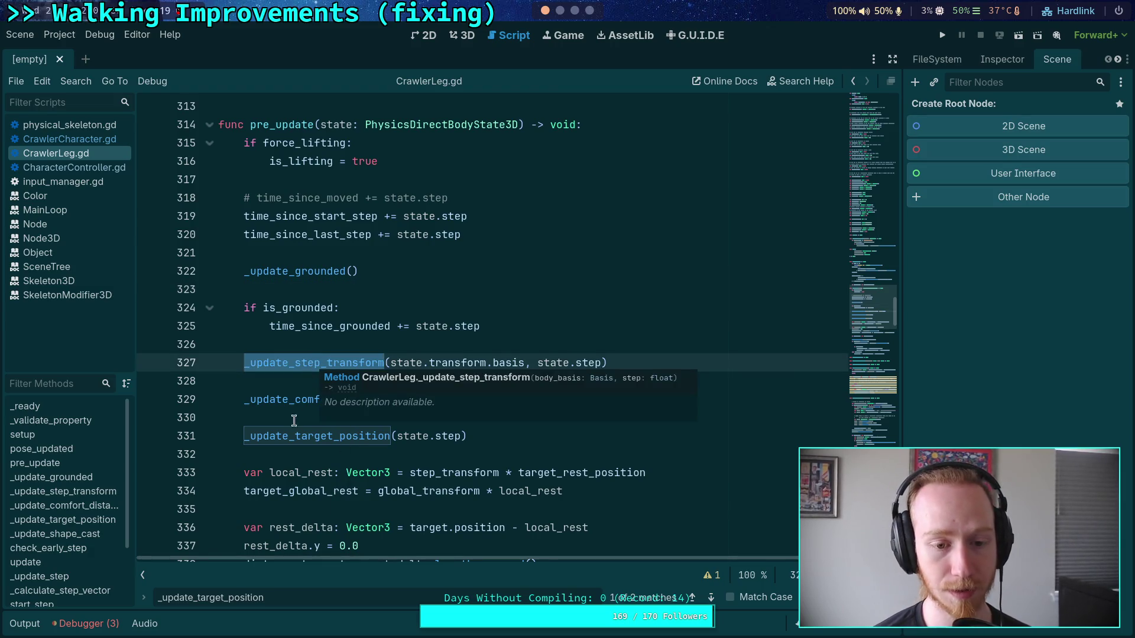
{"action": "left_click_drag", "start_coordinate": [264, 598], "coordinate": [195, 597]}
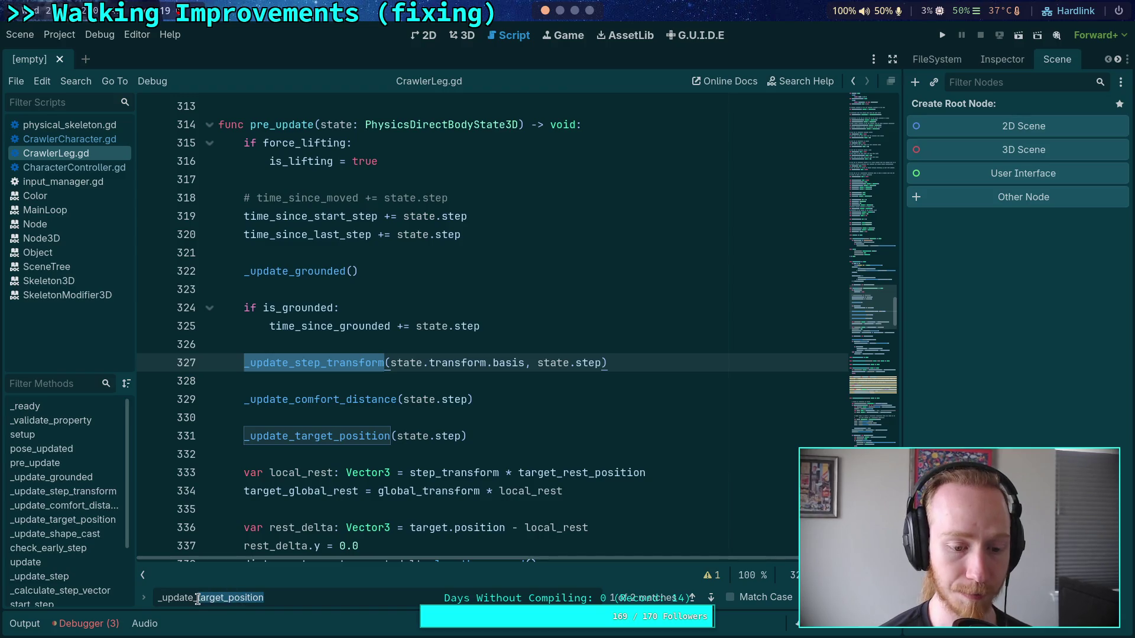
{"action": "type", "text": "st"}
{"action": "type", "text": "up"}
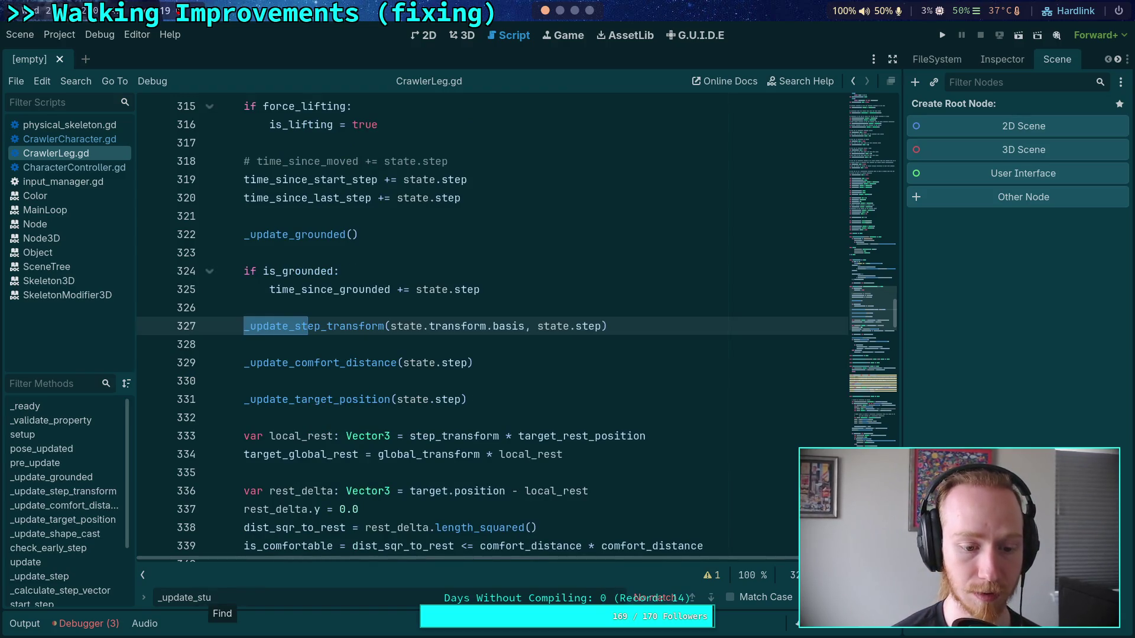
{"action": "key", "text": "BackSpace"}
{"action": "type", "text": "ep_transfo"}
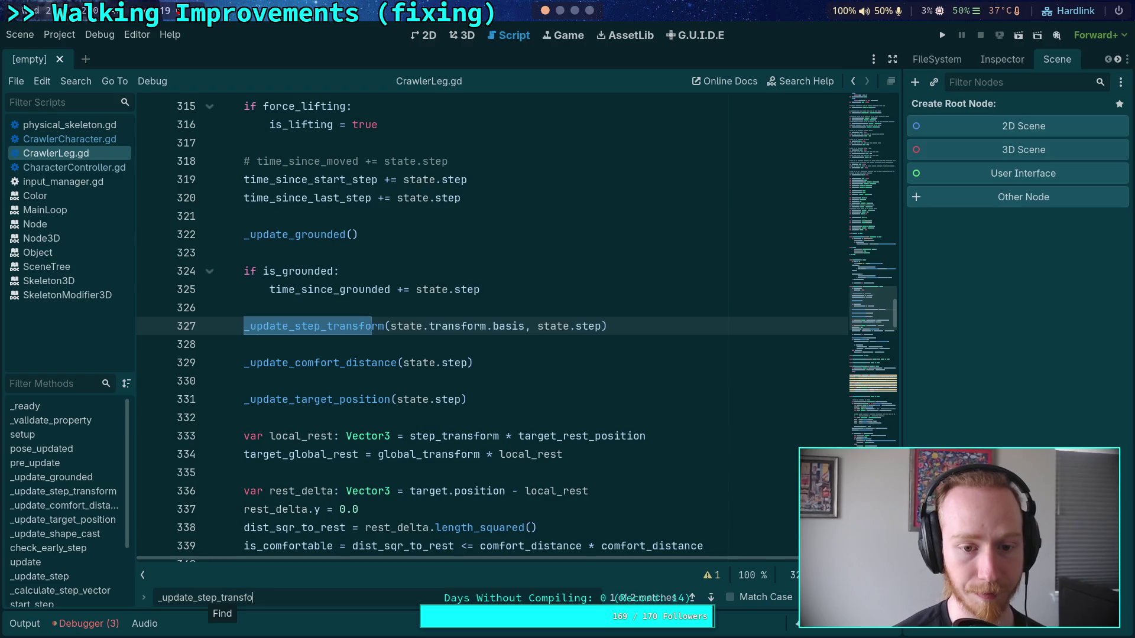
{"action": "type", "text": "rm"}
{"action": "key", "text": "Return"}
Select step_transform on line 429 and search the script for it
{"action": "double_click", "coordinate": [314, 436]}
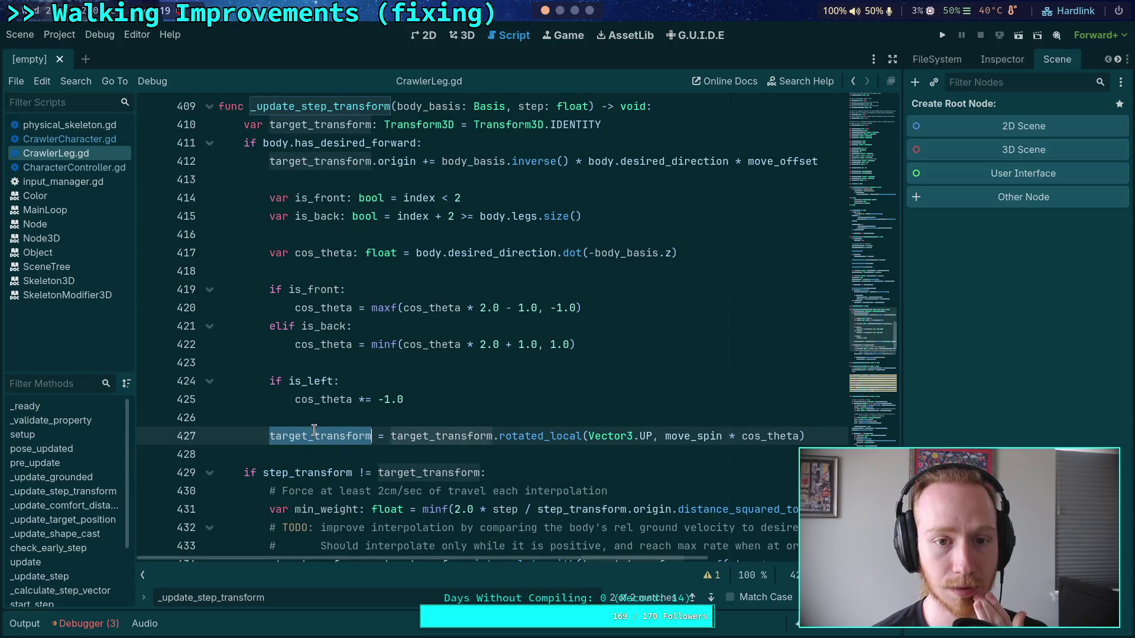
{"action": "scroll", "coordinate": [265, 383], "scroll_direction": "down", "scroll_amount": 2}
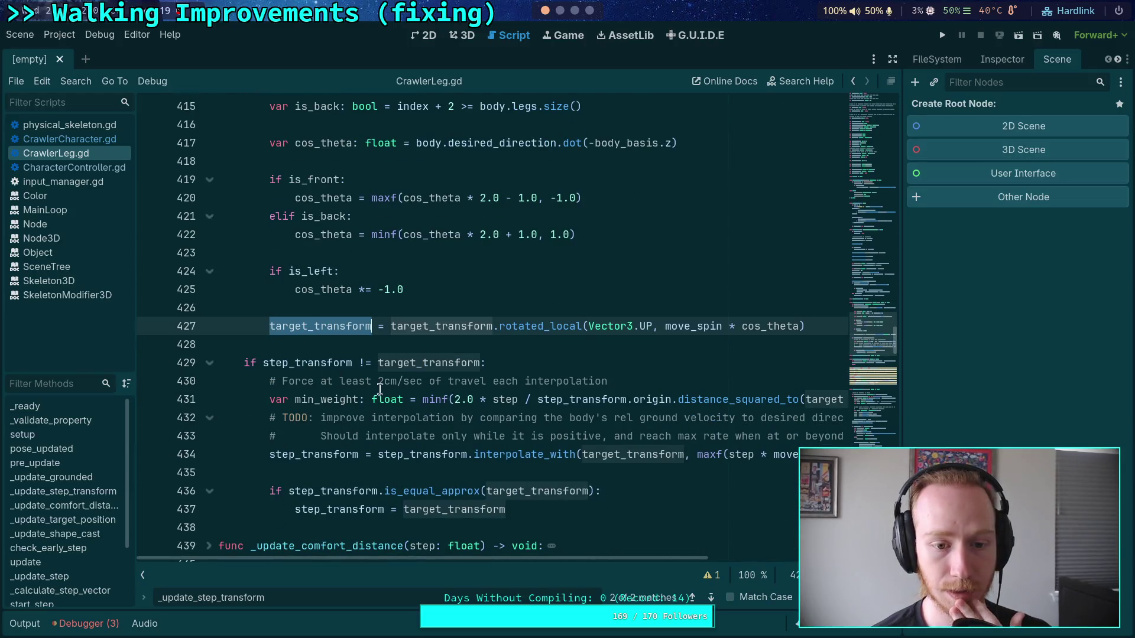
{"action": "double_click", "coordinate": [306, 364]}
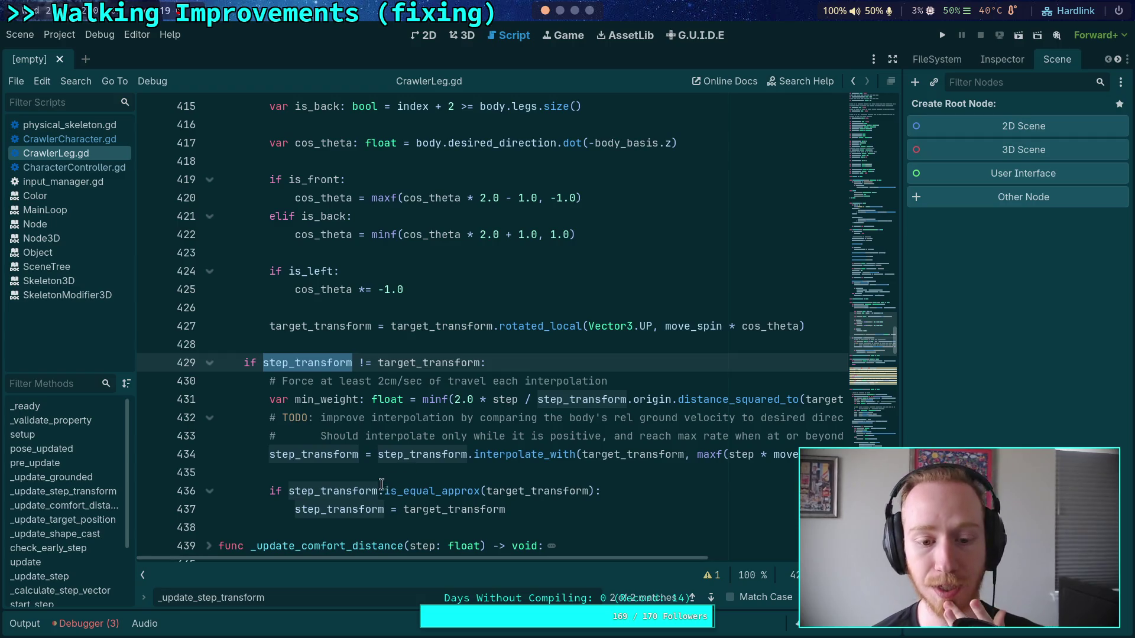
{"action": "key", "text": "ctrl+f"}
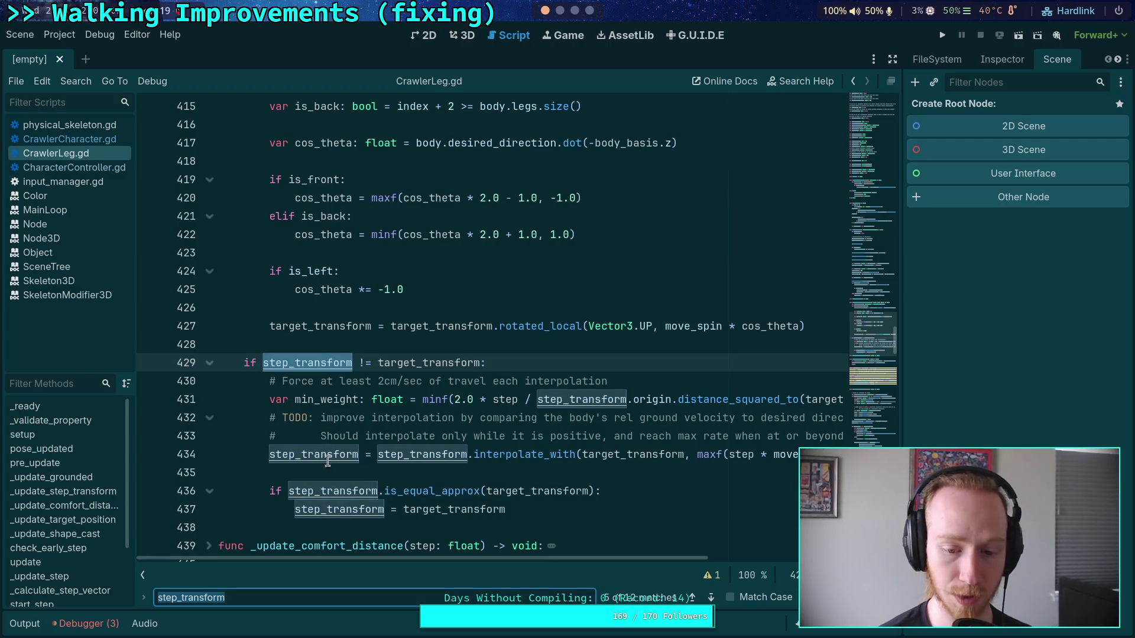
Step through the step_transform matches up to its use on line 481
{"action": "left_click", "coordinate": [711, 598]}
{"action": "left_click", "coordinate": [712, 599]}
{"action": "left_click", "coordinate": [712, 599]}
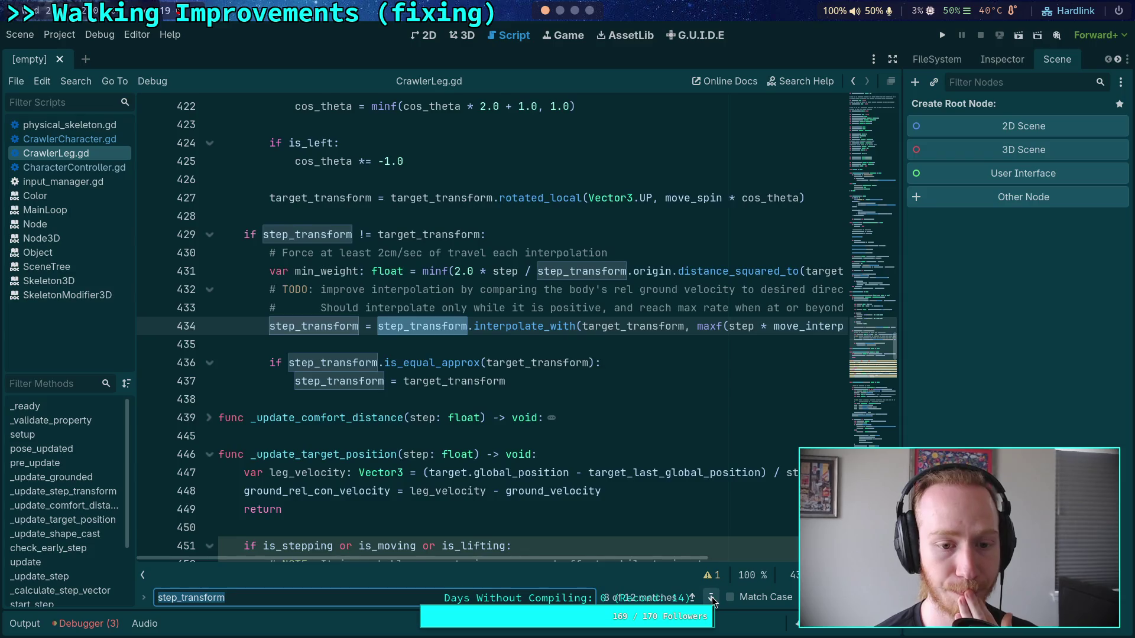
{"action": "left_click", "coordinate": [712, 598]}
{"action": "left_click", "coordinate": [712, 598]}
{"action": "left_click", "coordinate": [712, 599]}
{"action": "scroll", "coordinate": [591, 502], "scroll_direction": "up", "scroll_amount": 8}
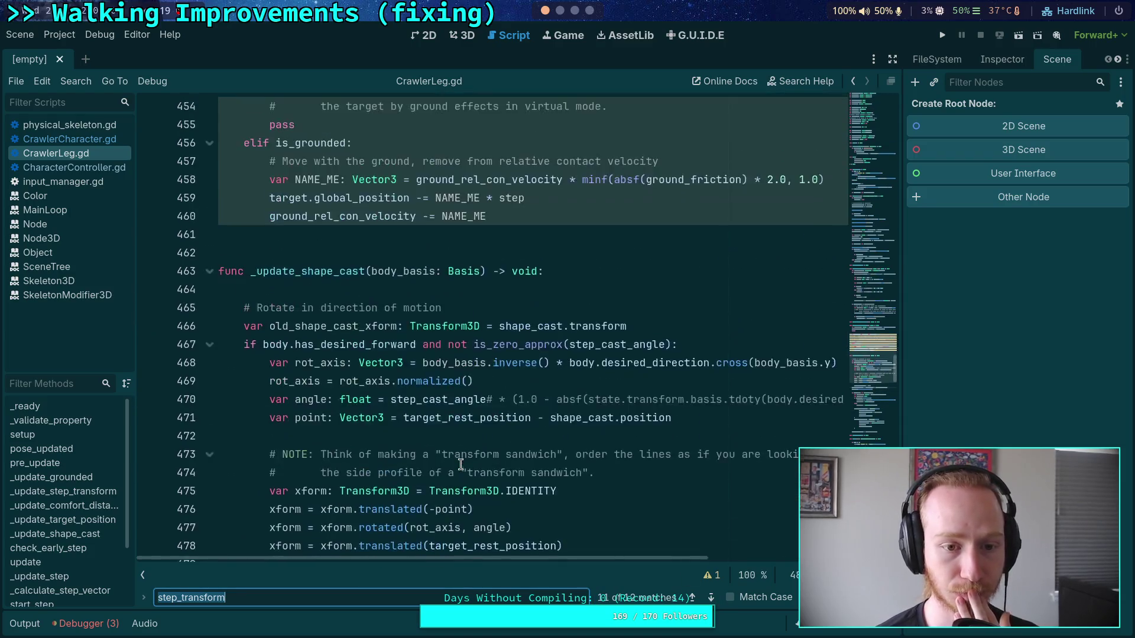
{"action": "scroll", "coordinate": [591, 503], "scroll_direction": "down", "scroll_amount": 6}
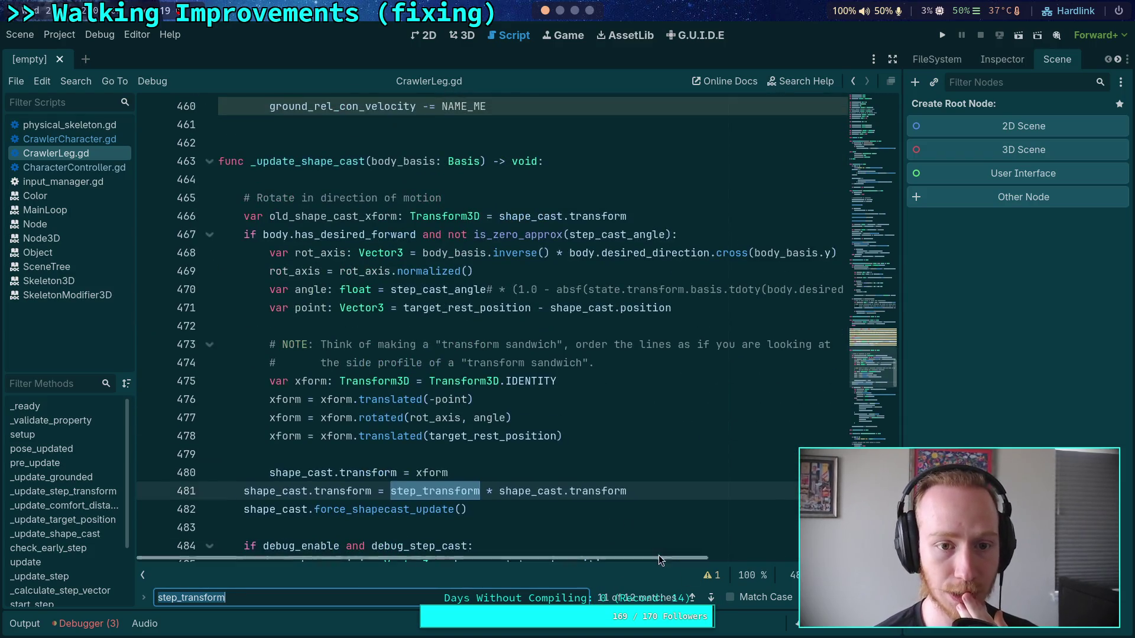
Continue to the last step_transform match on line 596, wrapping around to pre_update
{"action": "left_click", "coordinate": [710, 599]}
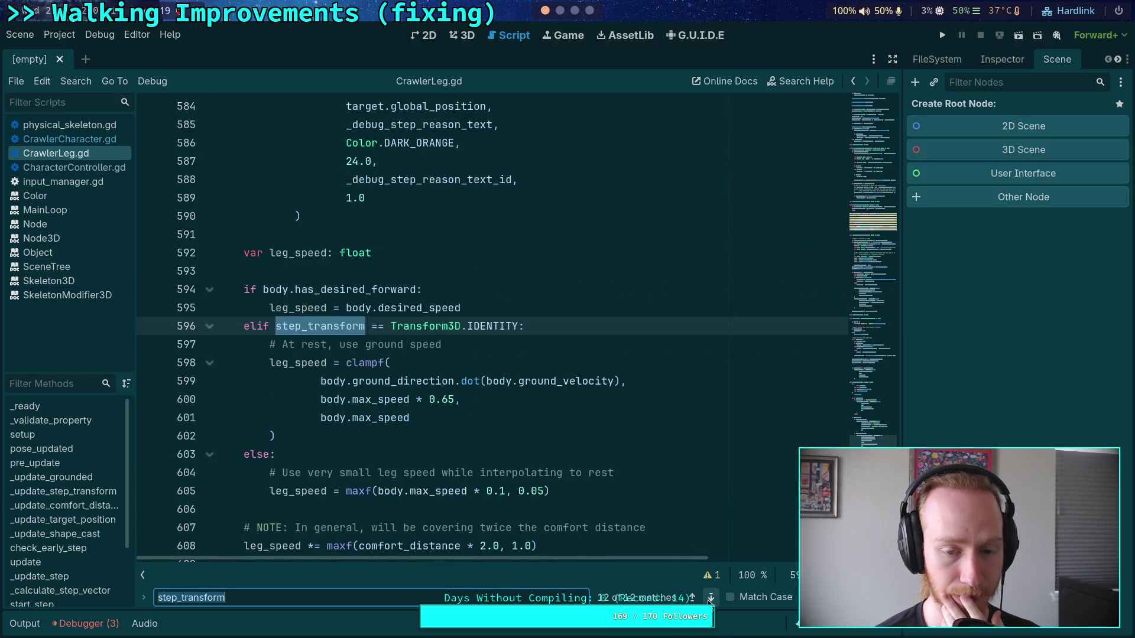
{"action": "scroll", "coordinate": [576, 474], "scroll_direction": "up", "scroll_amount": 15}
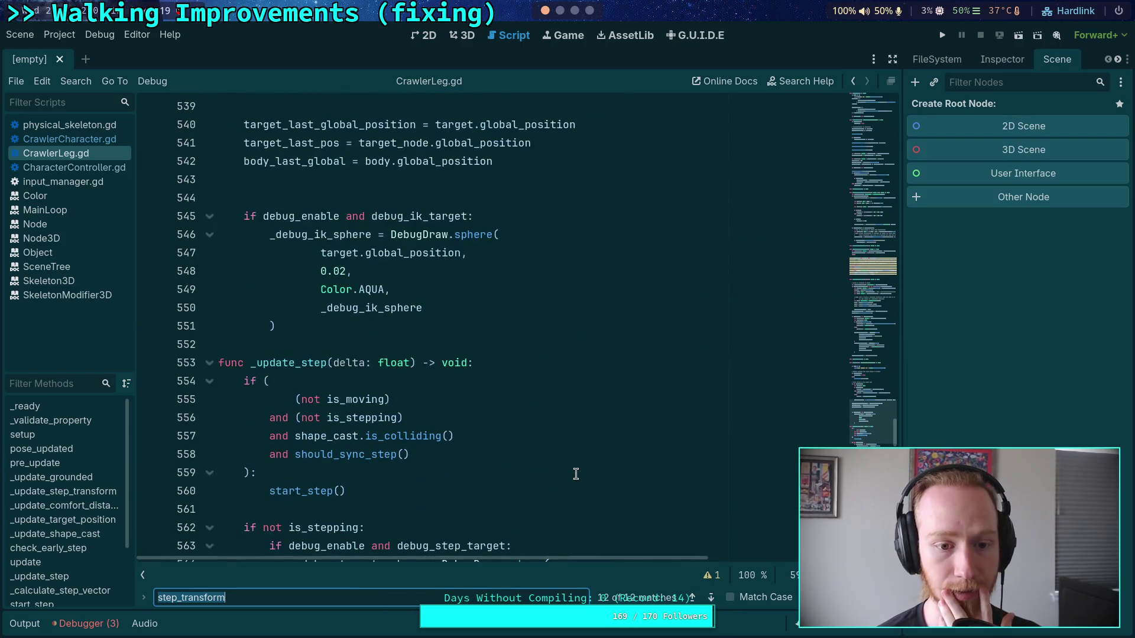
{"action": "scroll", "coordinate": [576, 474], "scroll_direction": "down", "scroll_amount": 5}
{"action": "left_click", "coordinate": [711, 598]}
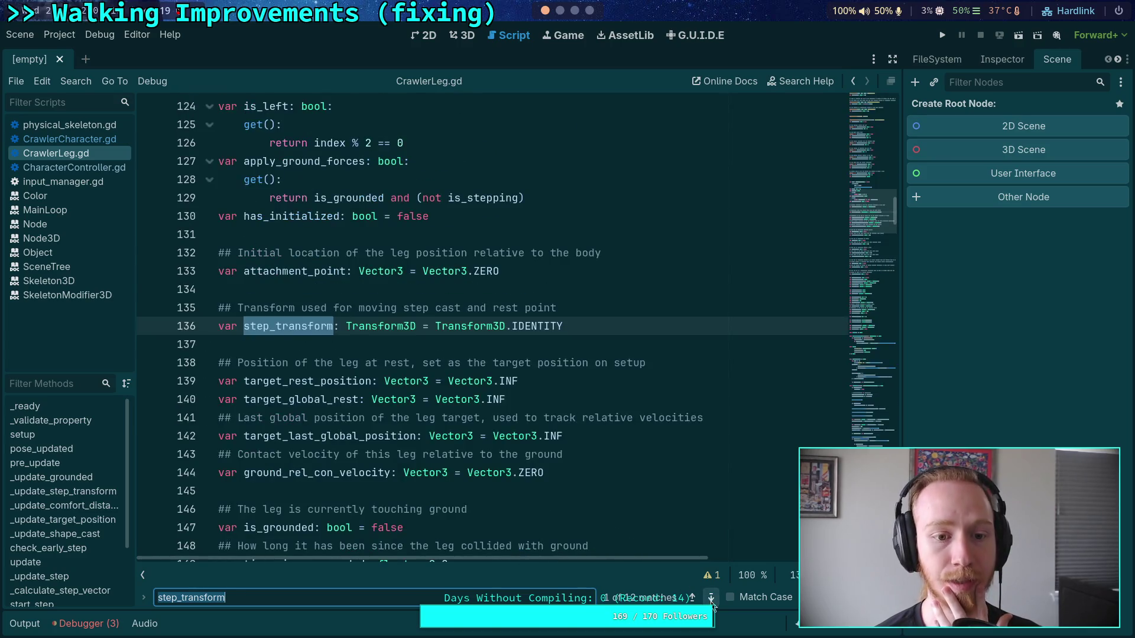
{"action": "left_click", "coordinate": [711, 598]}
{"action": "scroll", "coordinate": [532, 500], "scroll_direction": "up", "scroll_amount": 2}
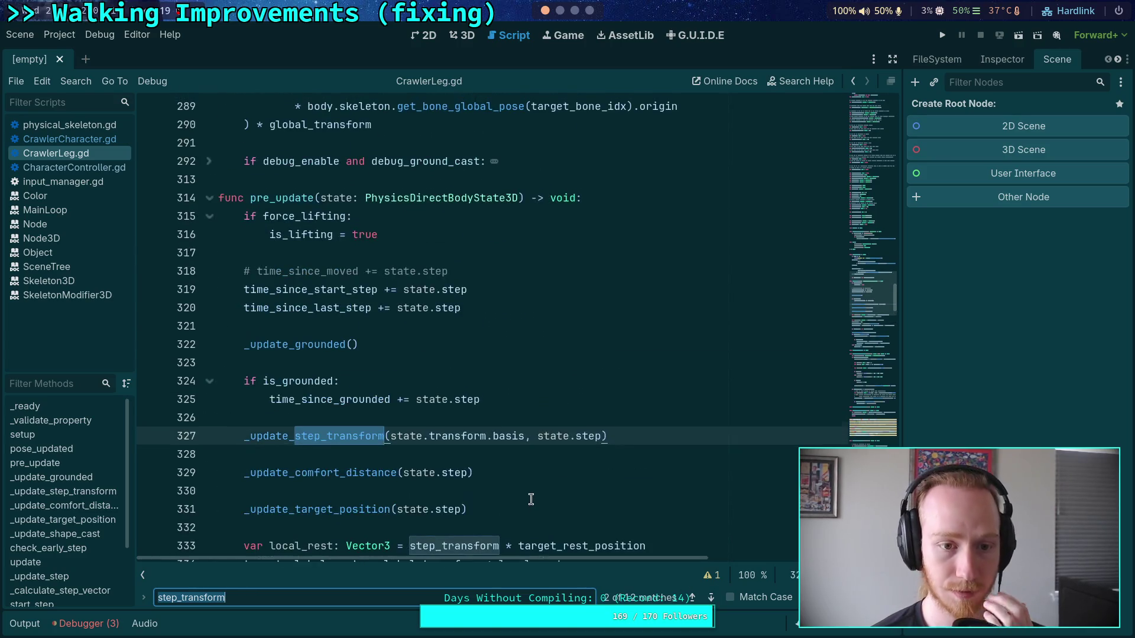
{"action": "scroll", "coordinate": [532, 499], "scroll_direction": "down", "scroll_amount": 2}
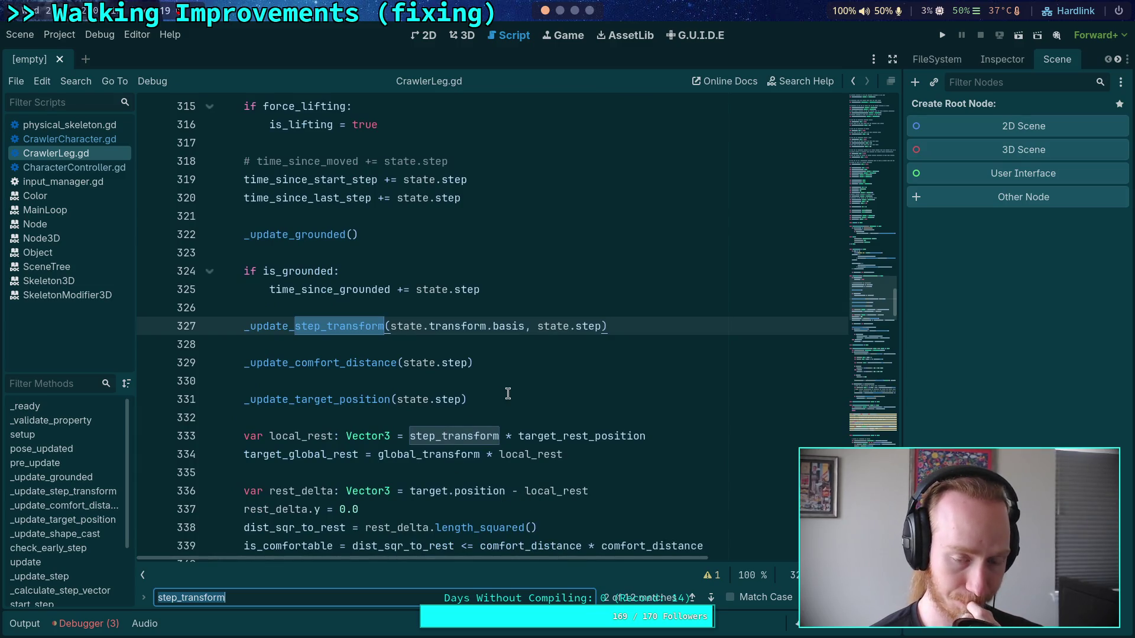
Inspect pre_update's step_transform use on line 333, placing the caret at line 331's end
{"action": "left_click", "coordinate": [298, 353]}
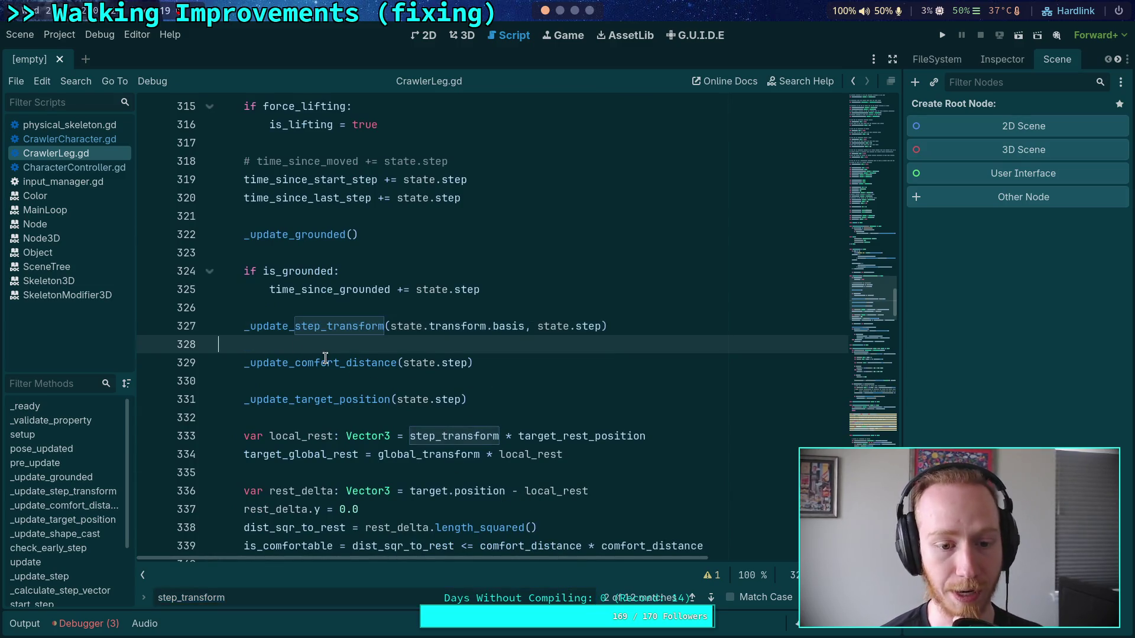
{"action": "left_click", "coordinate": [327, 361]}
{"action": "double_click", "coordinate": [326, 360]}
{"action": "double_click", "coordinate": [451, 438]}
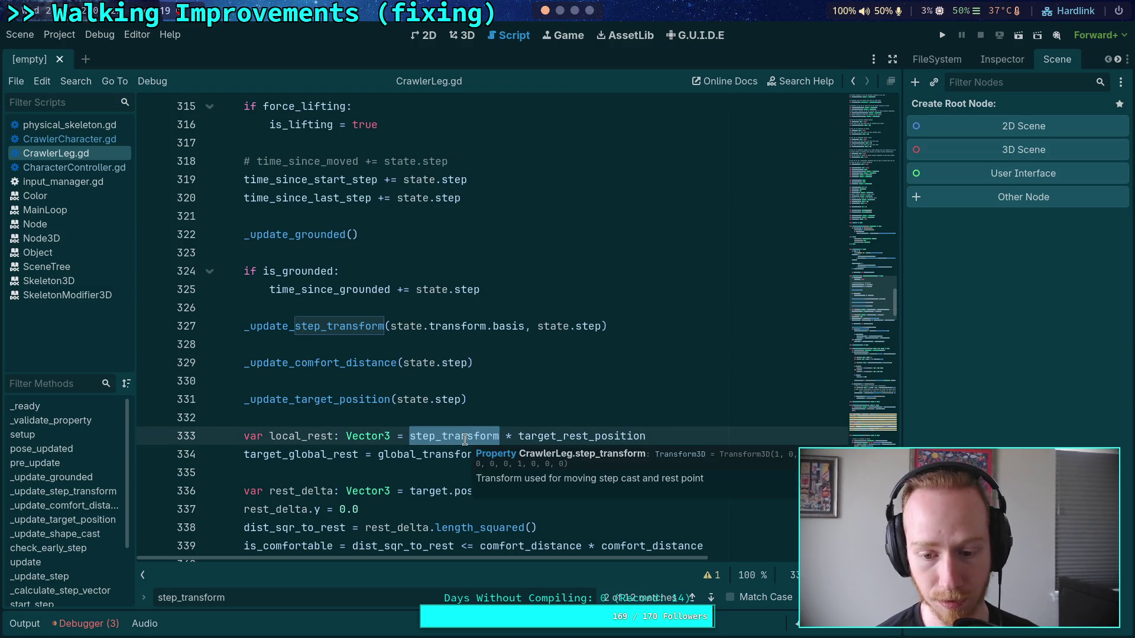
{"action": "scroll", "coordinate": [396, 440], "scroll_direction": "down", "scroll_amount": 3}
{"action": "scroll", "coordinate": [396, 440], "scroll_direction": "up", "scroll_amount": 3}
{"action": "left_click", "coordinate": [351, 399]}
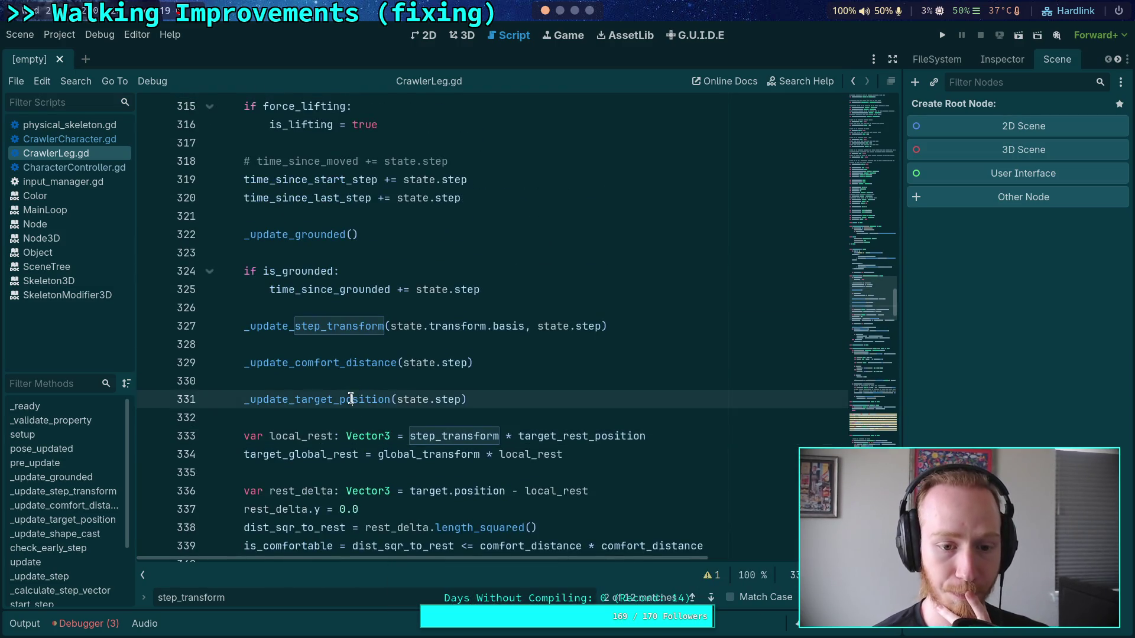
{"action": "left_click", "coordinate": [502, 400]}
{"action": "left_click_drag", "start_coordinate": [503, 400], "coordinate": [243, 399]}
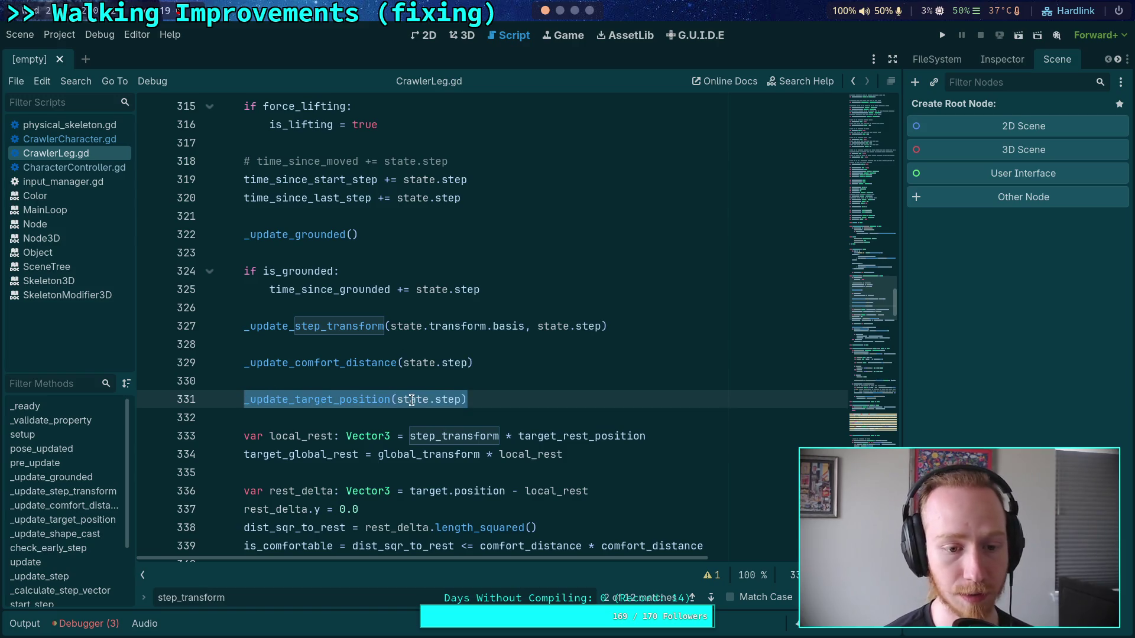
{"action": "key", "text": "alt+Up"}
{"action": "key", "text": "alt+Up"}
{"action": "key", "text": "alt+Up"}
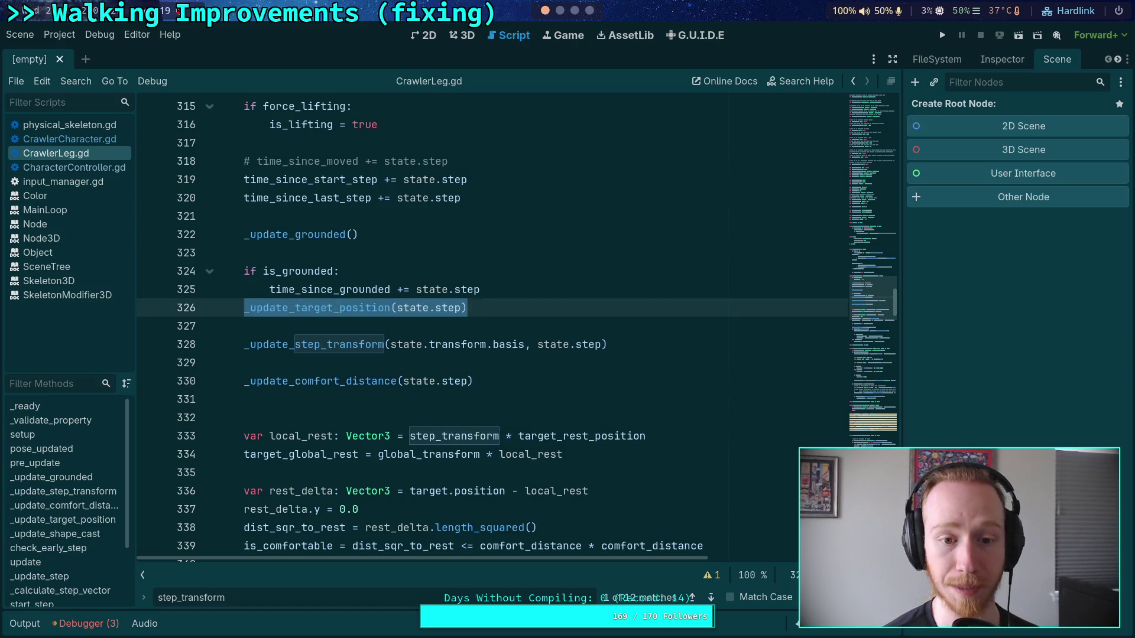
{"action": "key", "text": "Down"}
{"action": "key", "text": "Down"}
{"action": "key", "text": "Down"}
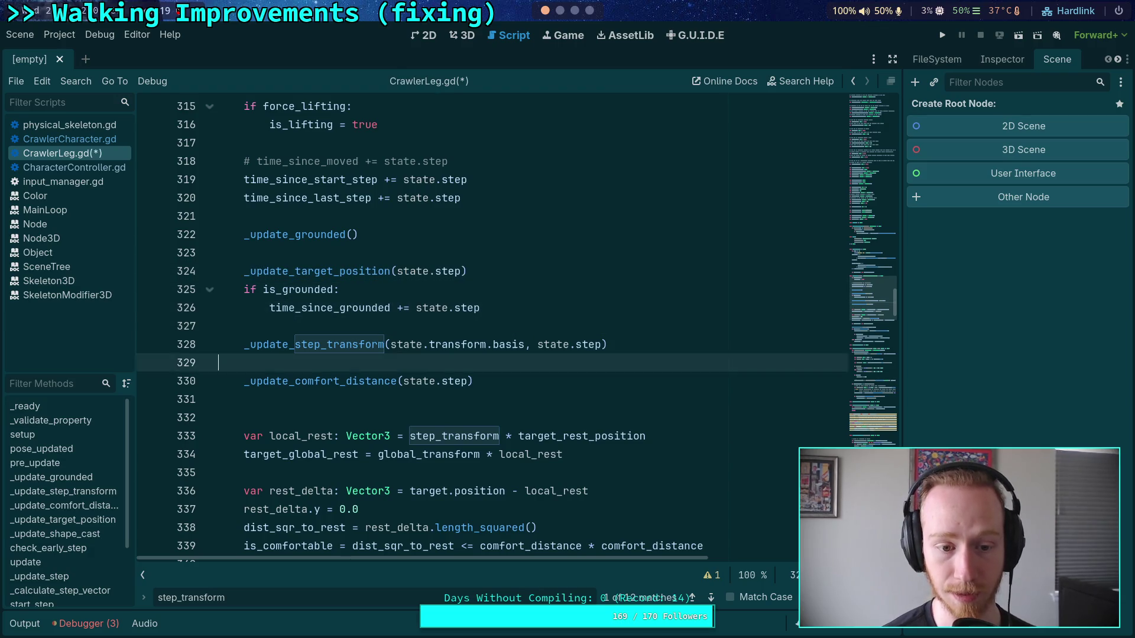
{"action": "key", "text": "alt+Up"}
{"action": "key", "text": "Up"}
{"action": "key", "text": "alt+Up"}
{"action": "key", "text": "alt+Up"}
{"action": "key", "text": "alt+Up"}
{"action": "scroll", "coordinate": [343, 441], "scroll_direction": "up", "scroll_amount": 5}
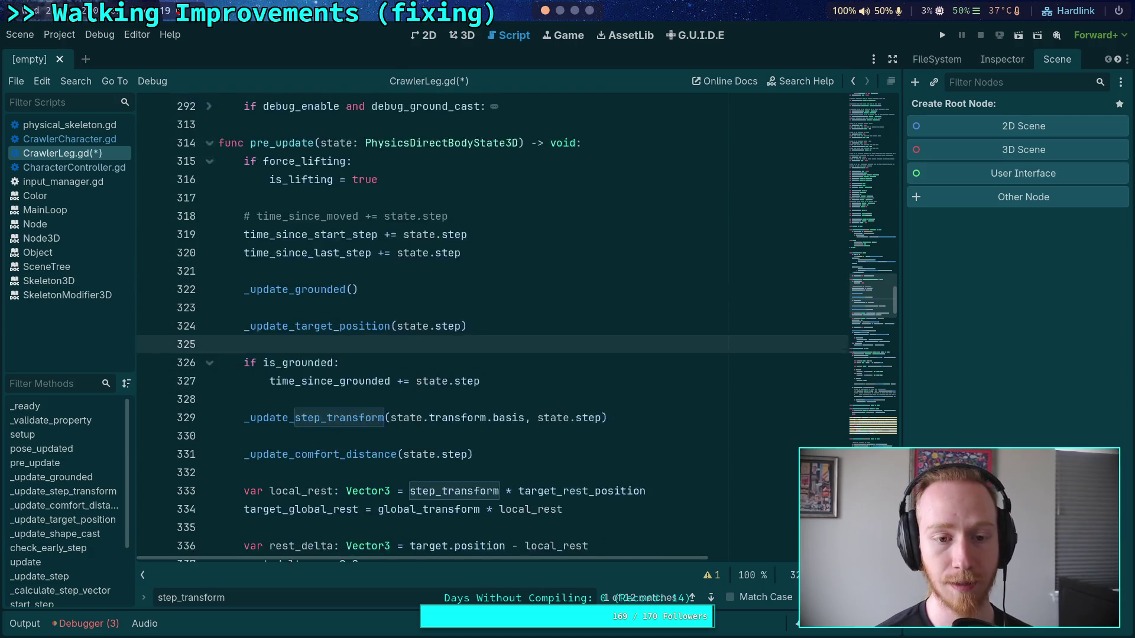
{"action": "double_click", "coordinate": [343, 436]}
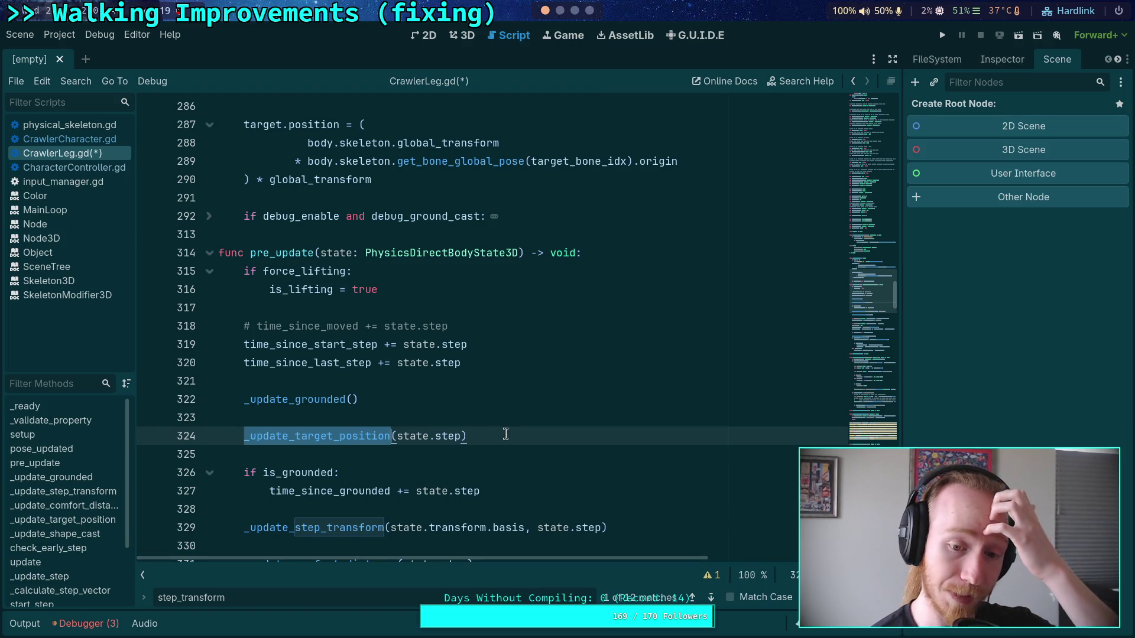
{"action": "left_click", "coordinate": [506, 436]}
{"action": "left_click_drag", "start_coordinate": [504, 431], "coordinate": [497, 424]}
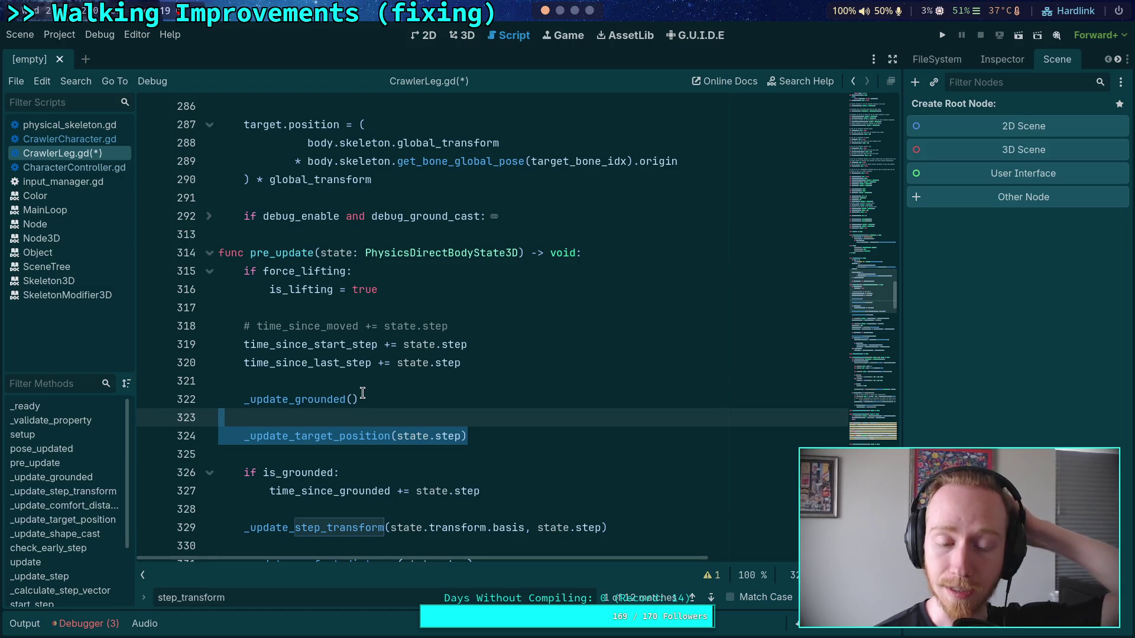
{"action": "left_click", "coordinate": [363, 394]}
{"action": "key", "text": "Left"}
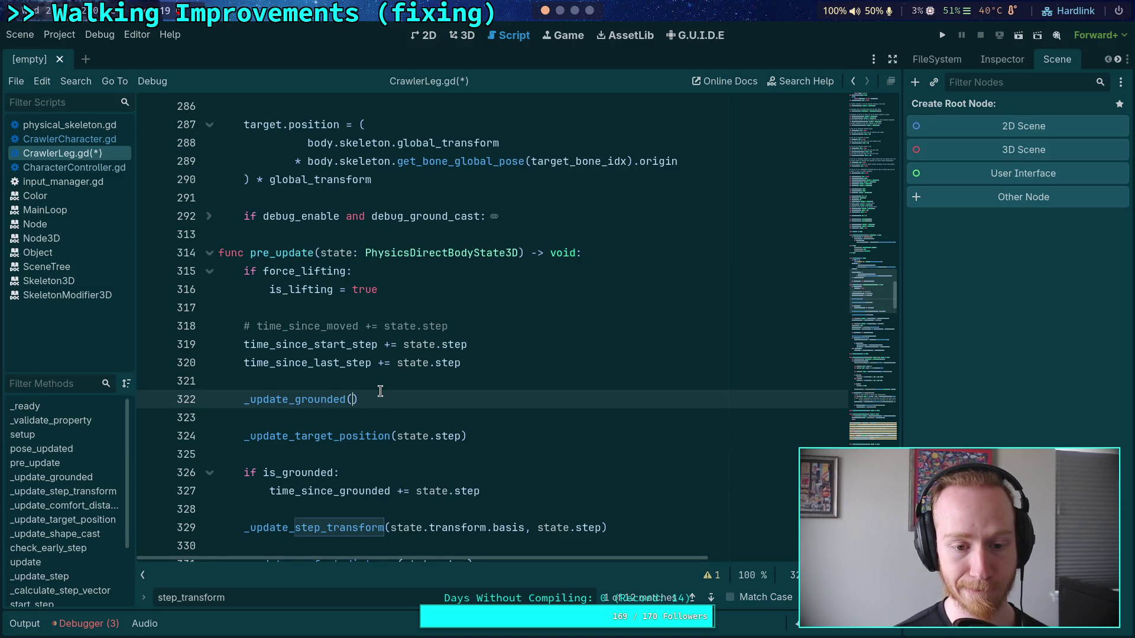
Pass state.step into _update_grounded() and delete the _update_target_position call line
{"action": "type", "text": "state.step"}
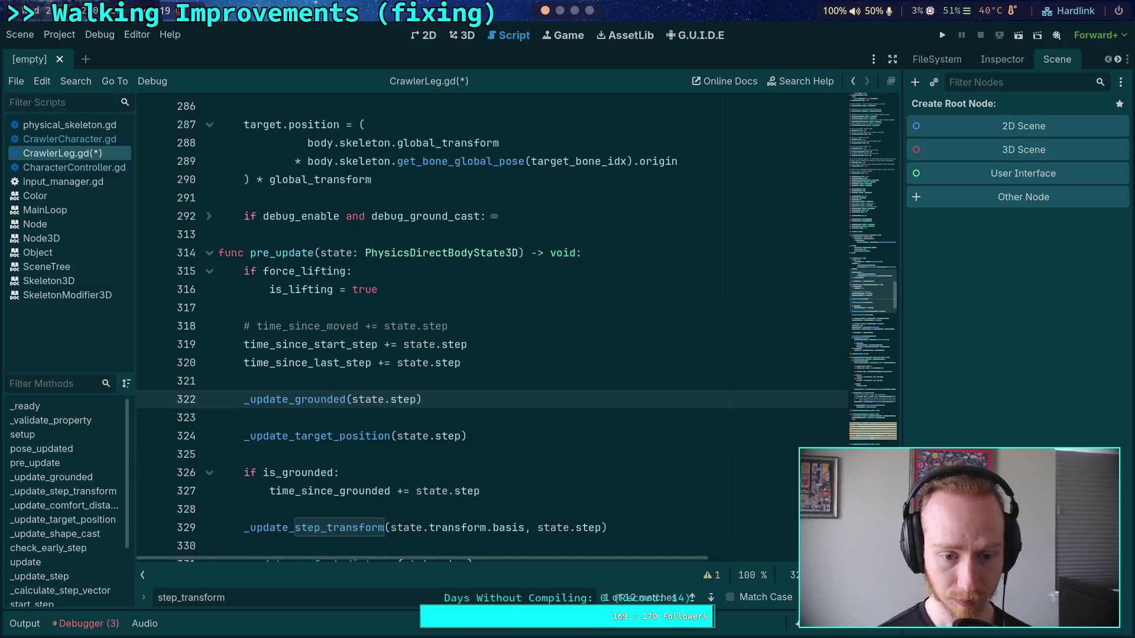
{"action": "left_click_drag", "start_coordinate": [472, 436], "coordinate": [470, 416]}
{"action": "key", "text": "BackSpace"}
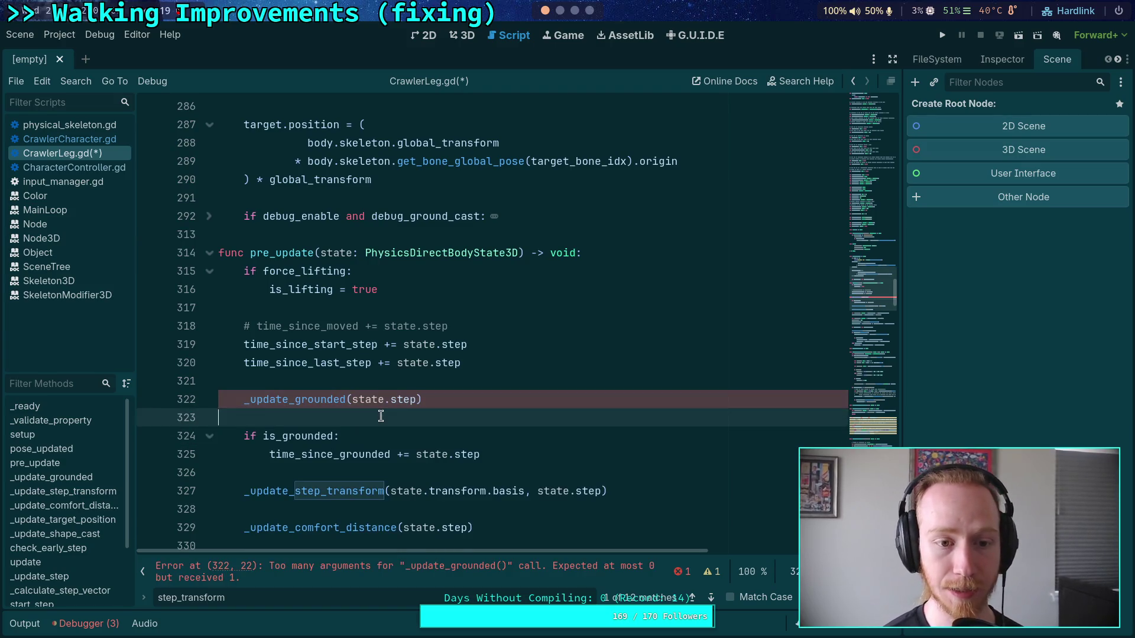
Unfold _update_grounded and add a step: float parameter to its signature
{"action": "scroll", "coordinate": [375, 412], "scroll_direction": "up", "scroll_amount": 4}
{"action": "scroll", "coordinate": [375, 412], "scroll_direction": "up", "scroll_amount": 5}
{"action": "scroll", "coordinate": [296, 372], "scroll_direction": "down", "scroll_amount": 12}
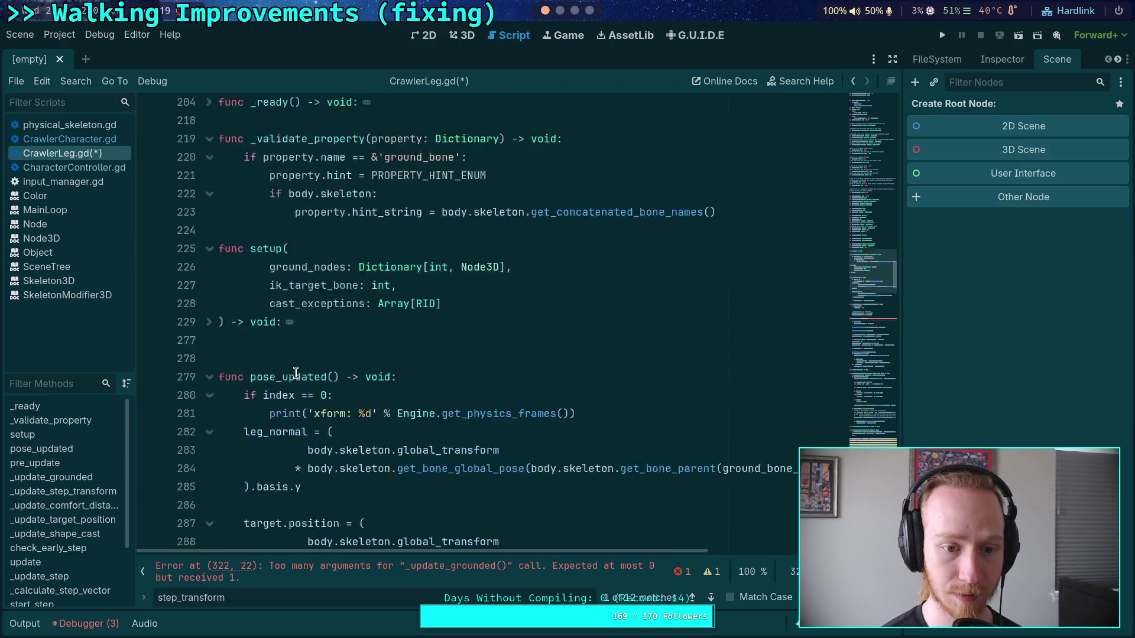
{"action": "scroll", "coordinate": [296, 372], "scroll_direction": "down", "scroll_amount": 9}
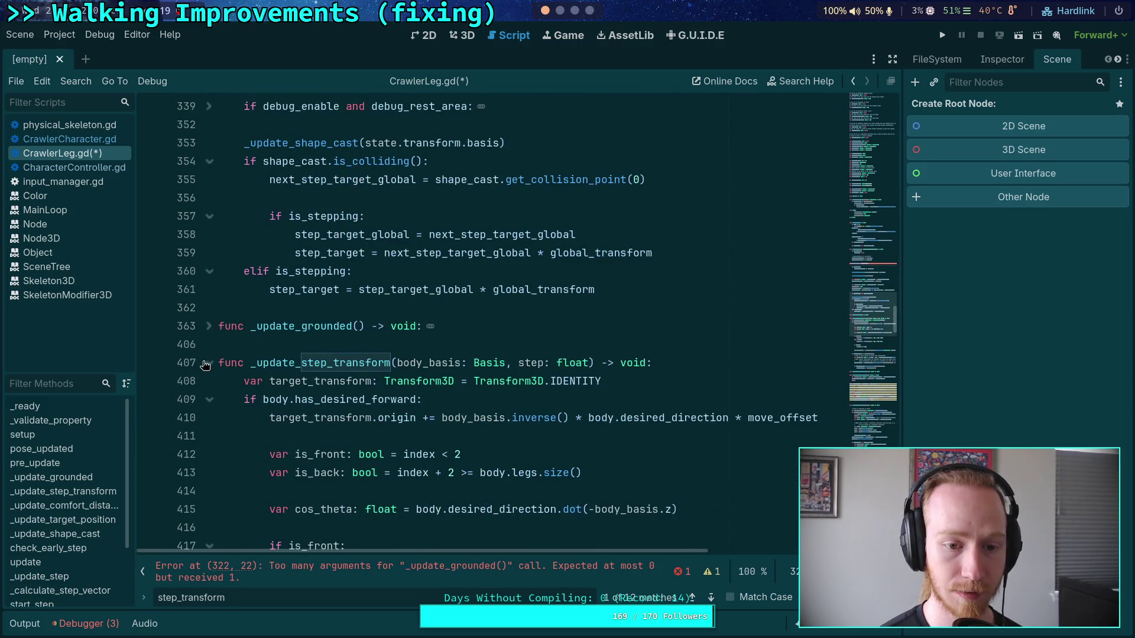
{"action": "left_click", "coordinate": [210, 327]}
{"action": "left_click", "coordinate": [357, 326]}
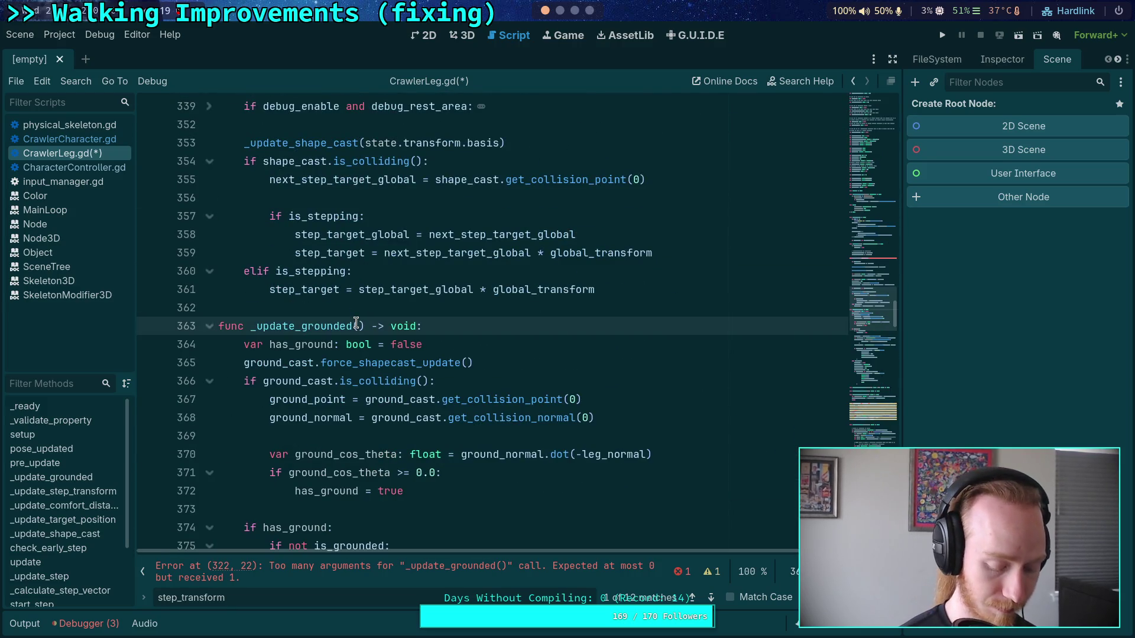
{"action": "scroll", "coordinate": [361, 342], "scroll_direction": "down", "scroll_amount": 16}
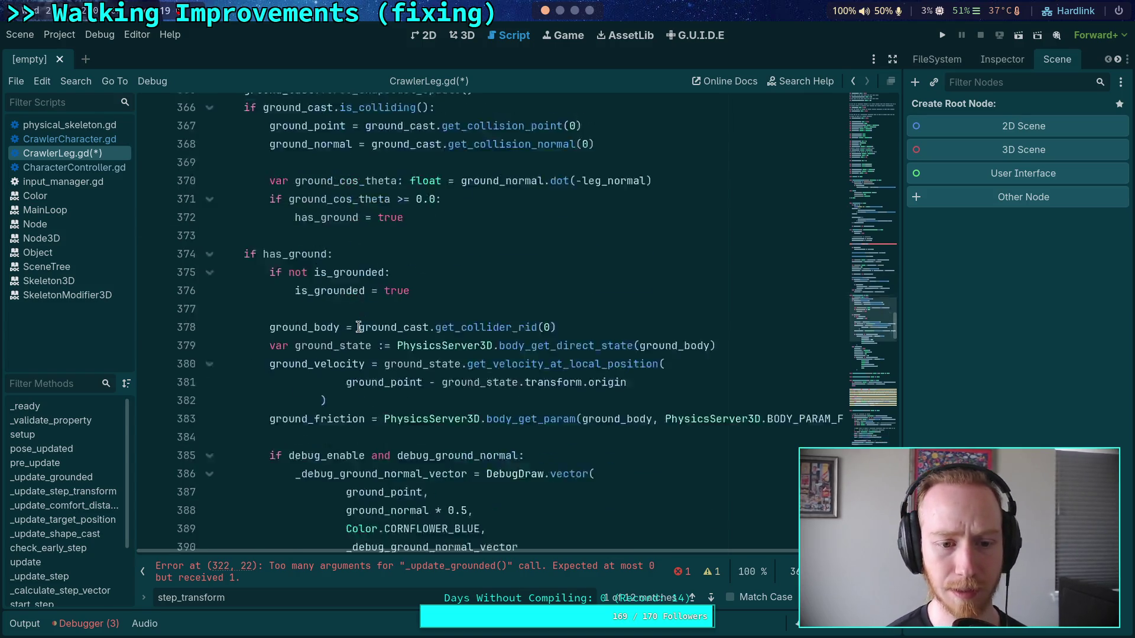
{"action": "scroll", "coordinate": [372, 367], "scroll_direction": "up", "scroll_amount": 15}
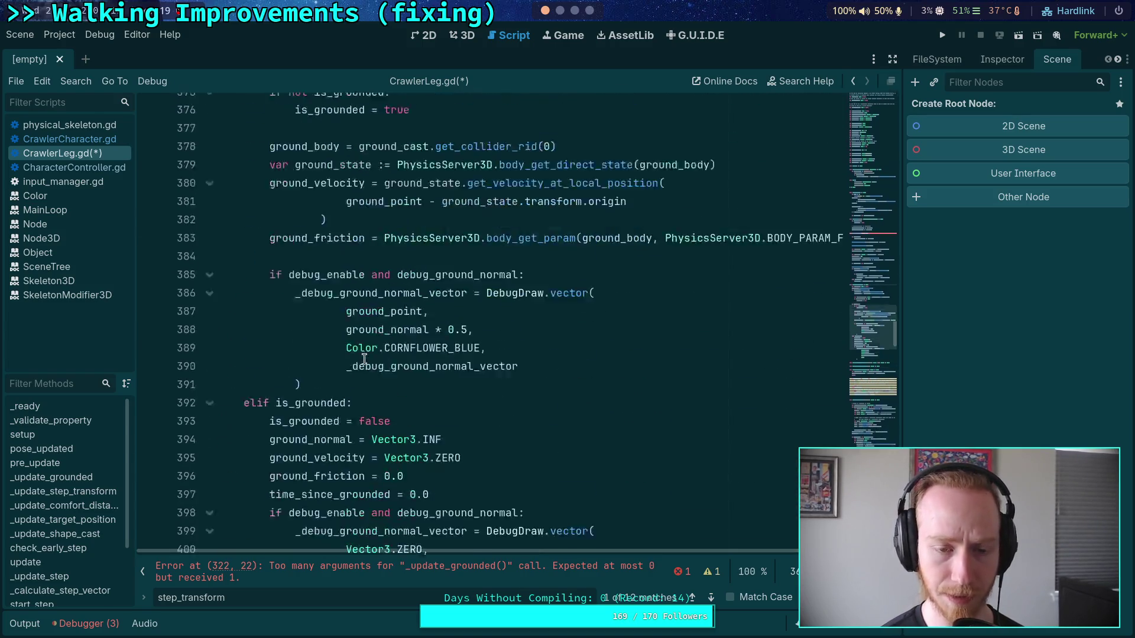
{"action": "type", "text": "step: float) -> void:"}
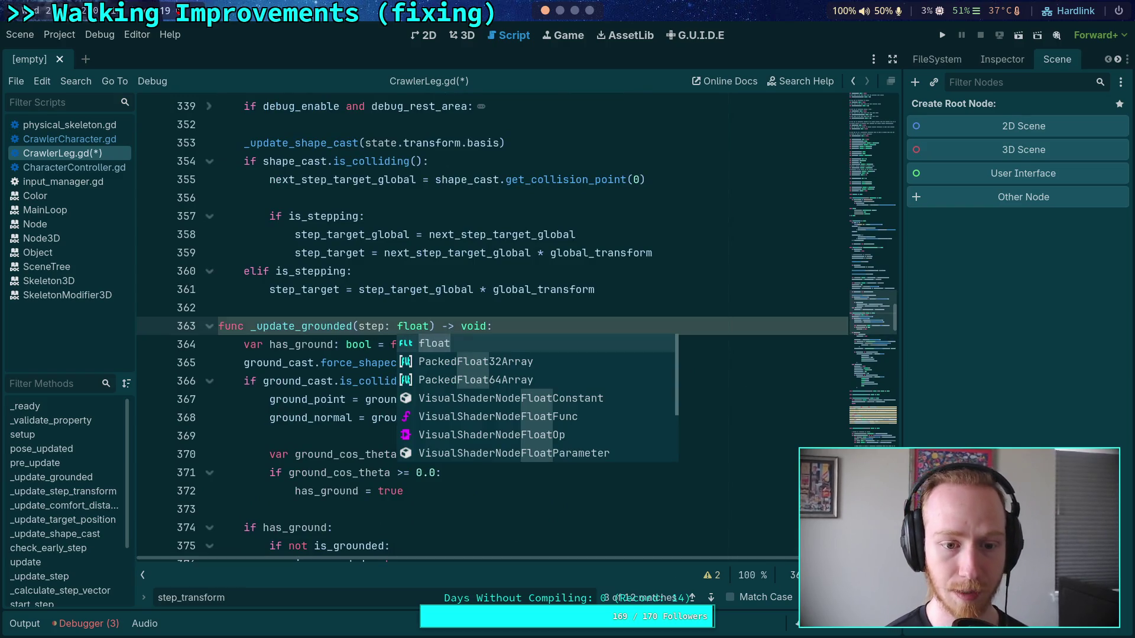
{"action": "key", "text": "Escape"}
Unfold _update_step_transform to inspect it, then fold it back up
{"action": "scroll", "coordinate": [384, 349], "scroll_direction": "down", "scroll_amount": 8}
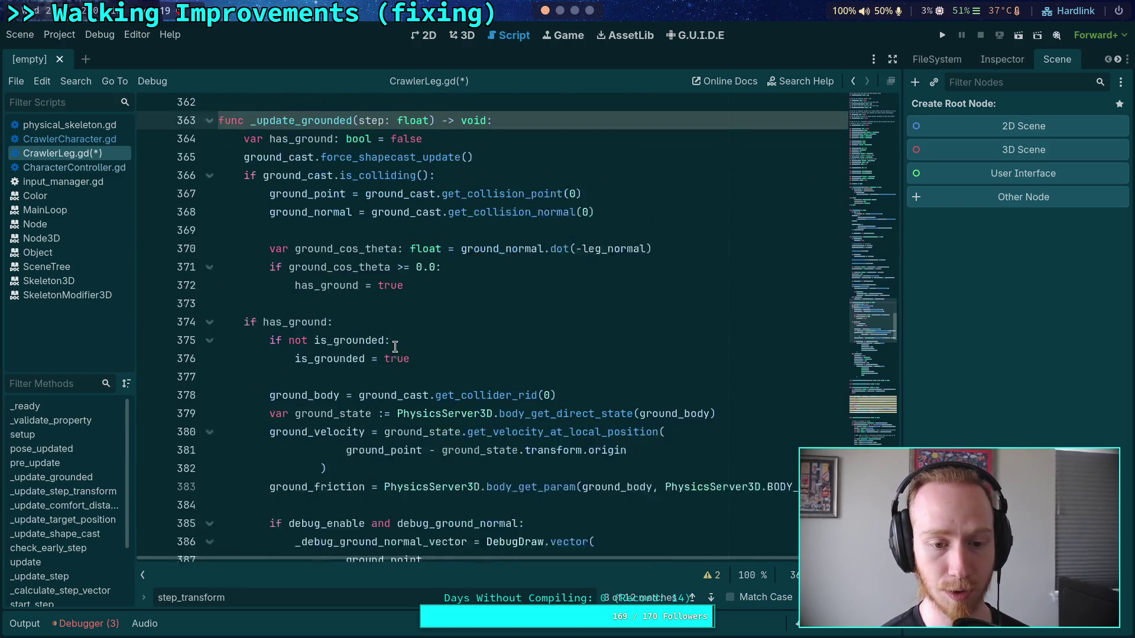
{"action": "scroll", "coordinate": [383, 353], "scroll_direction": "down", "scroll_amount": 5}
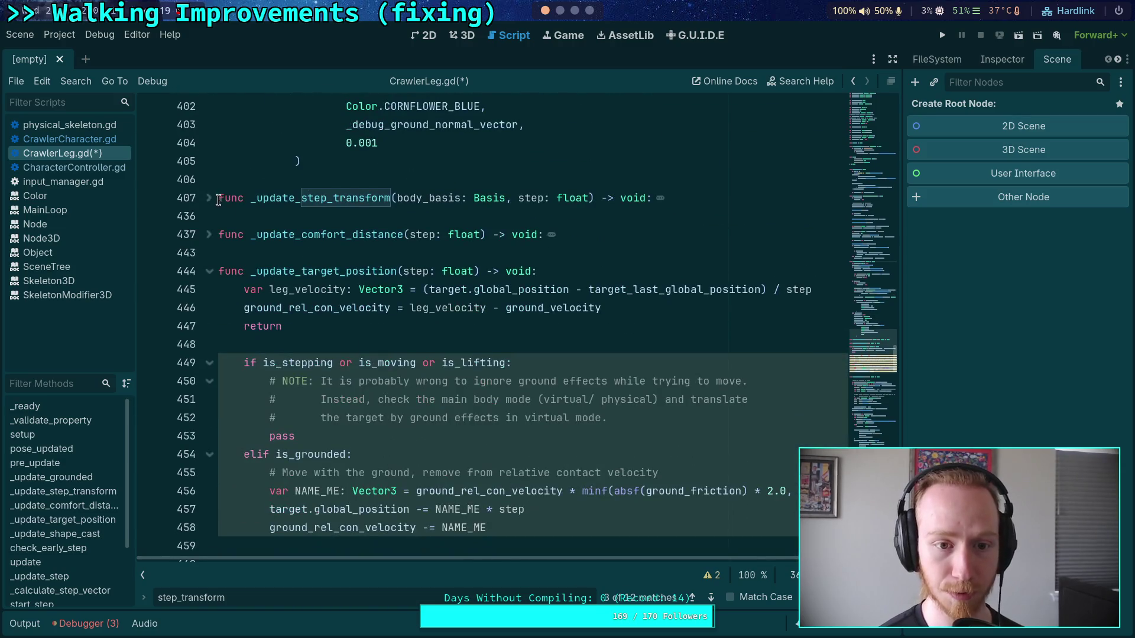
{"action": "left_click", "coordinate": [209, 194]}
{"action": "scroll", "coordinate": [286, 268], "scroll_direction": "down", "scroll_amount": 1}
{"action": "scroll", "coordinate": [285, 267], "scroll_direction": "up", "scroll_amount": 2}
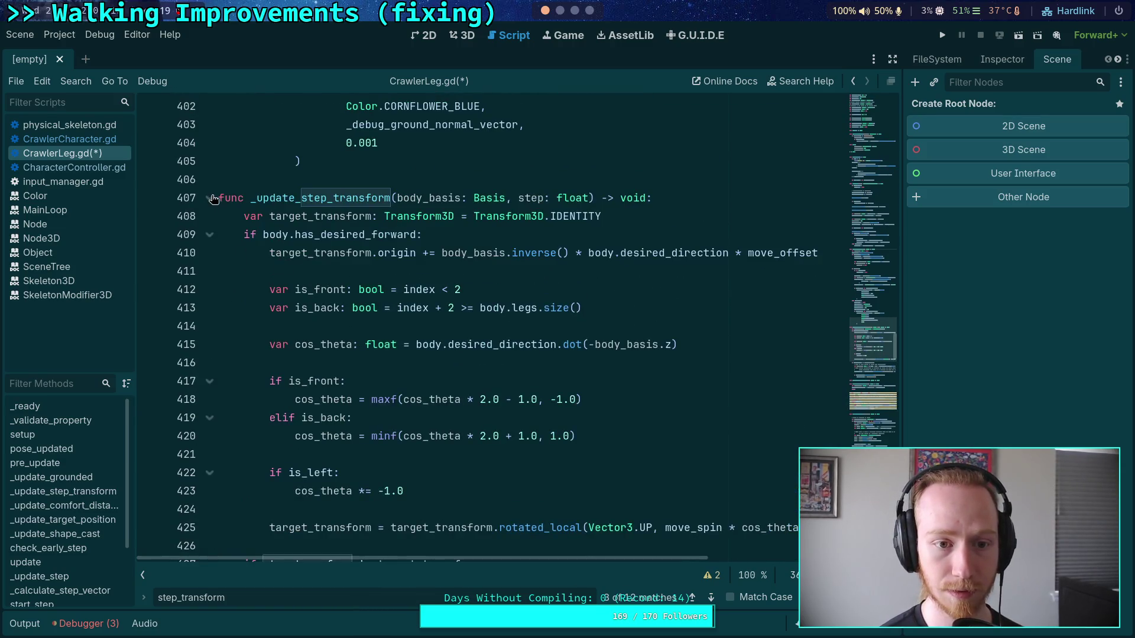
{"action": "left_click", "coordinate": [209, 198]}
Cut the _update_target_position body and delete its leftover header and blank lines
{"action": "scroll", "coordinate": [280, 322], "scroll_direction": "down", "scroll_amount": 2}
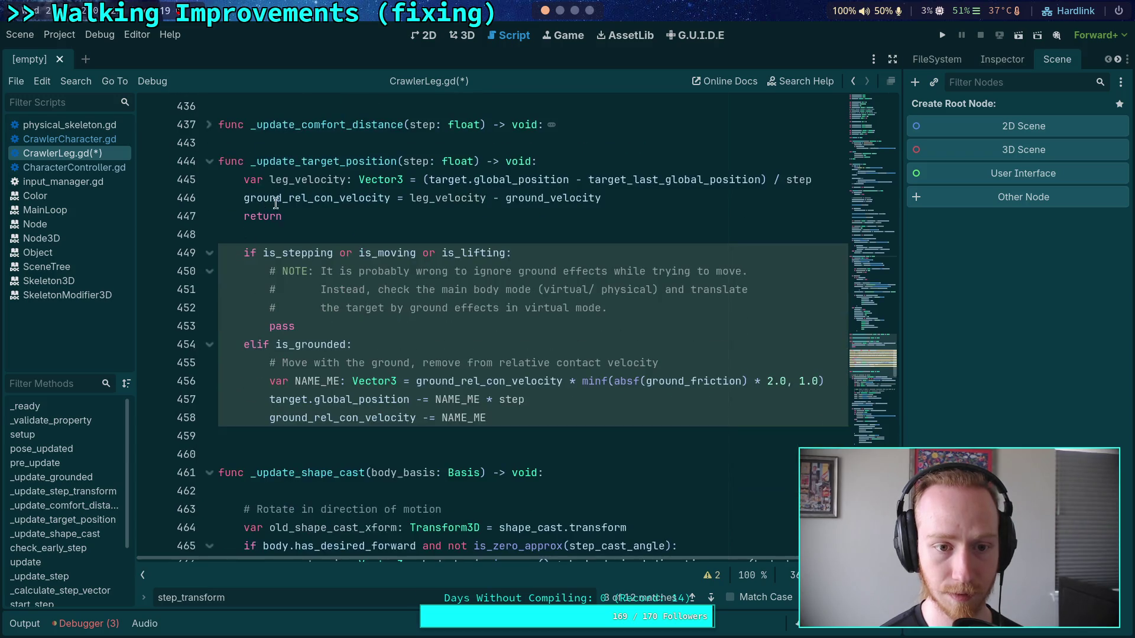
{"action": "left_click_drag", "start_coordinate": [532, 417], "coordinate": [220, 180]}
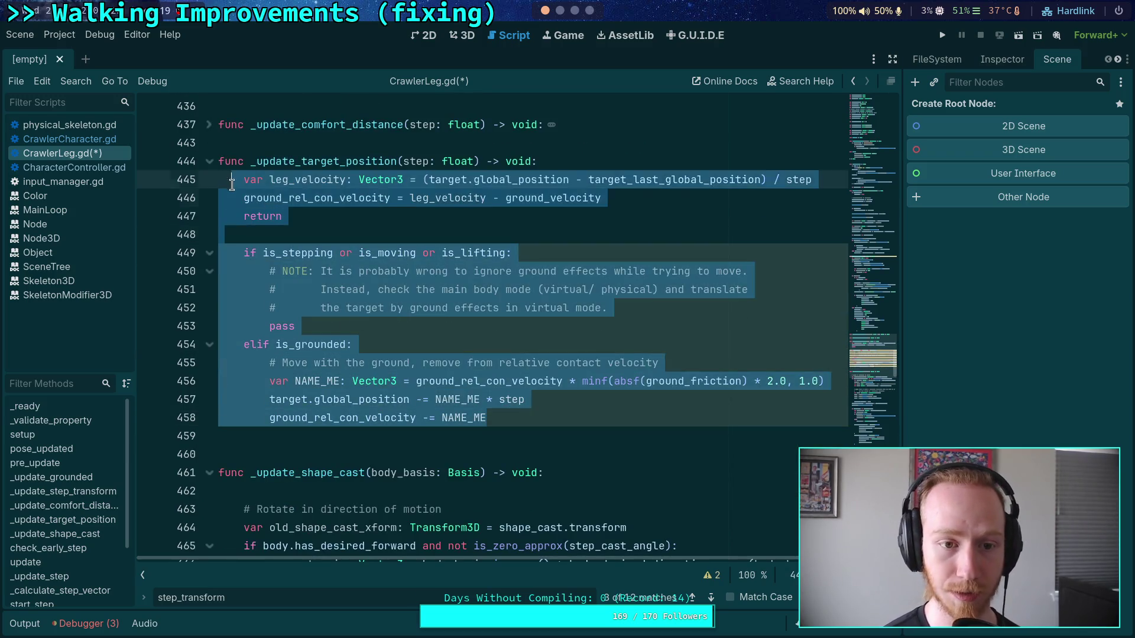
{"action": "key", "text": "BackSpace"}
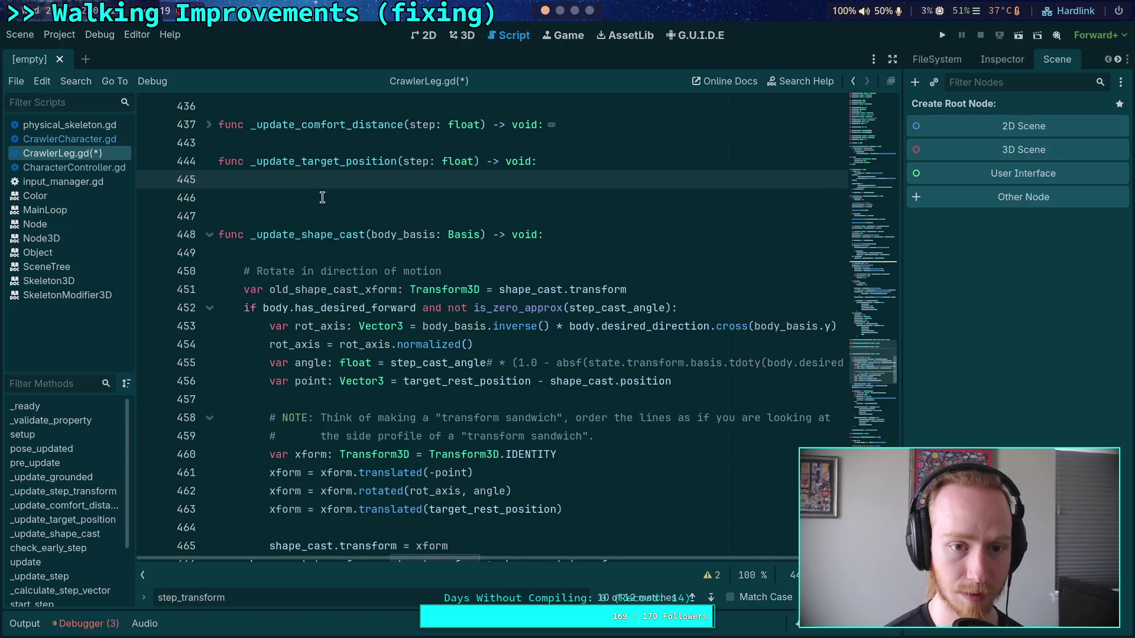
{"action": "key", "text": "Up"}
{"action": "key", "text": "shift+End"}
{"action": "key", "text": "BackSpace"}
{"action": "key", "text": "Delete"}
{"action": "key", "text": "Delete"}
Fold _update_grounded's if/elif branches and paste the cut body at its end
{"action": "scroll", "coordinate": [283, 189], "scroll_direction": "up", "scroll_amount": 4}
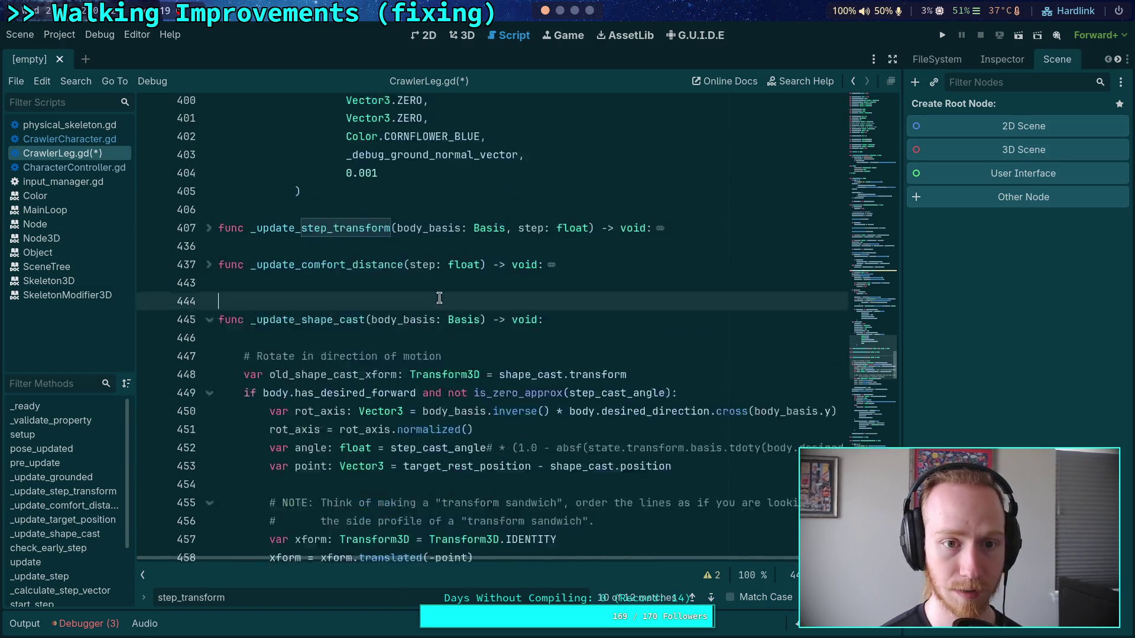
{"action": "scroll", "coordinate": [379, 376], "scroll_direction": "up", "scroll_amount": 10}
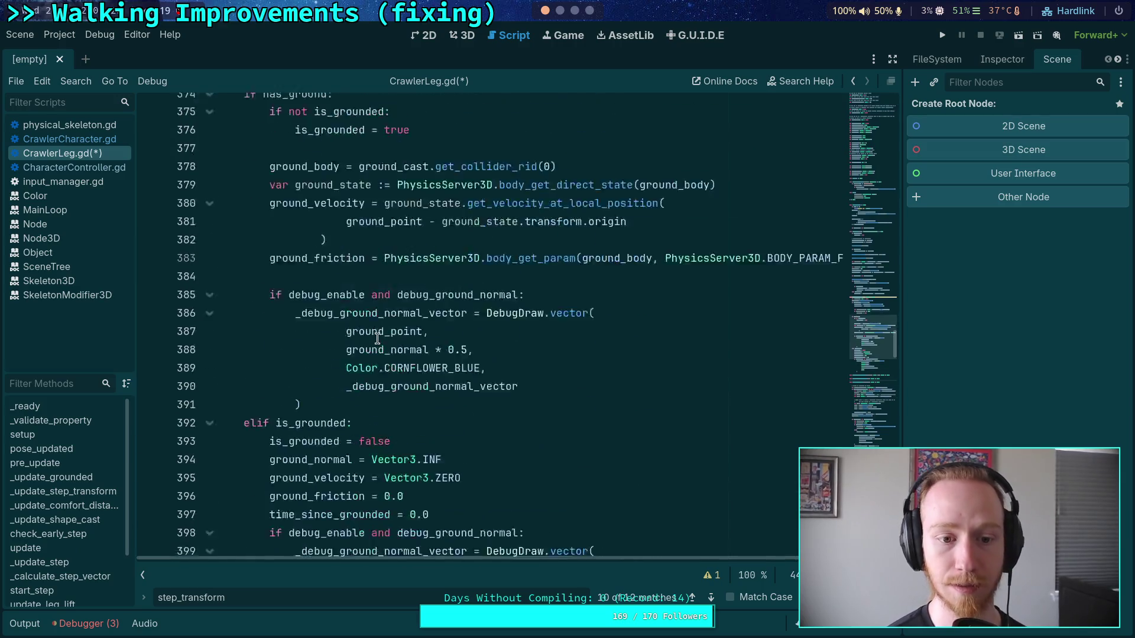
{"action": "left_click", "coordinate": [210, 308]}
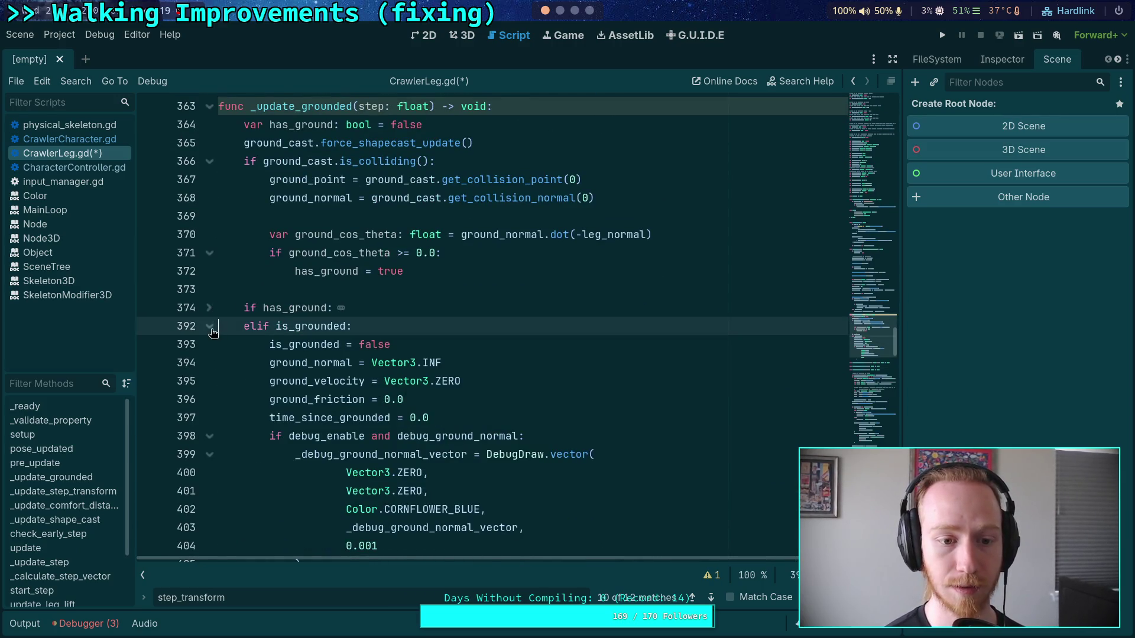
{"action": "left_click", "coordinate": [209, 326]}
{"action": "left_click", "coordinate": [322, 346]}
{"action": "key", "text": "Return"}
{"action": "key", "text": "Return"}
{"action": "key", "text": "Up"}
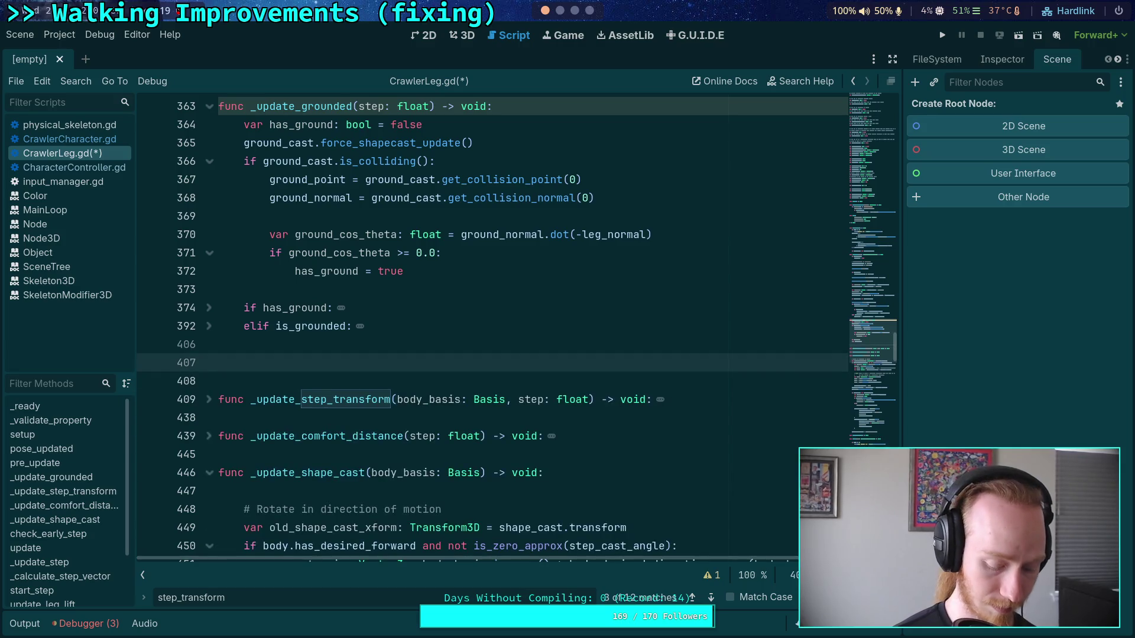
{"action": "key", "text": "ctrl+v"}
{"action": "left_click", "coordinate": [292, 304]}
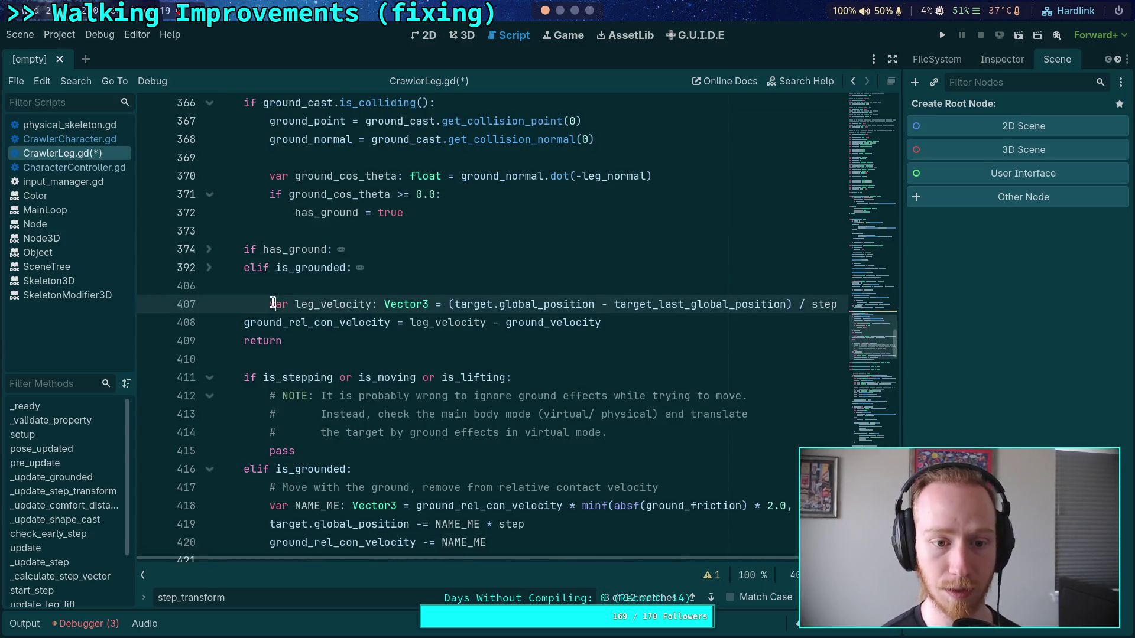
{"action": "left_click", "coordinate": [316, 286]}
{"action": "scroll", "coordinate": [315, 287], "scroll_direction": "up", "scroll_amount": 2}
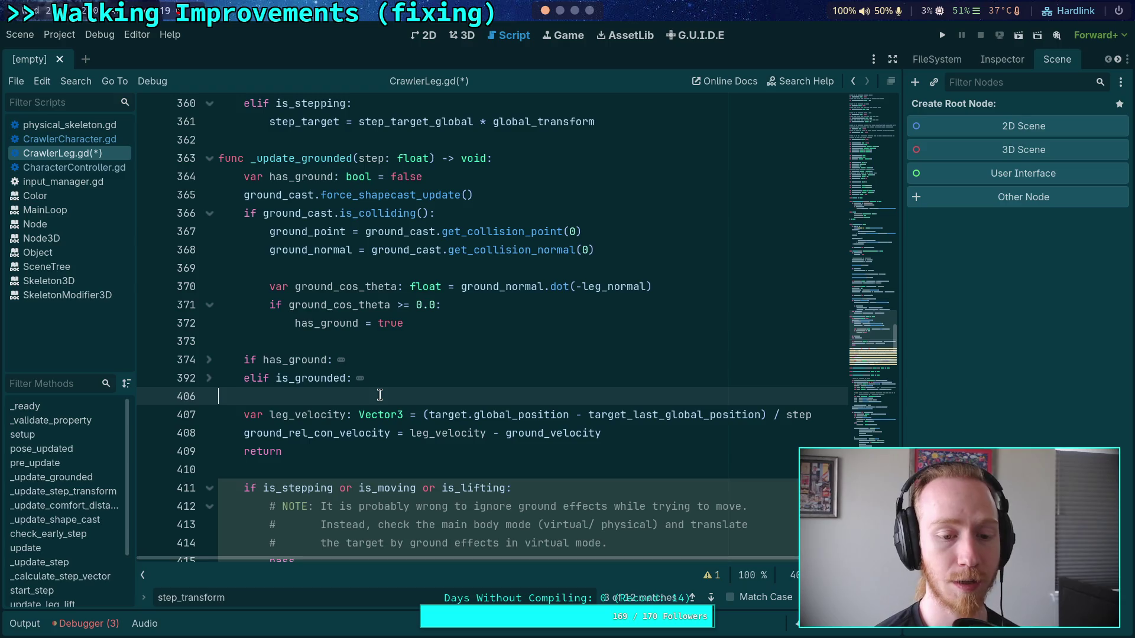
Delete the return line and the if is_stepping…pass block from the pasted code
{"action": "scroll", "coordinate": [379, 395], "scroll_direction": "down", "scroll_amount": 3}
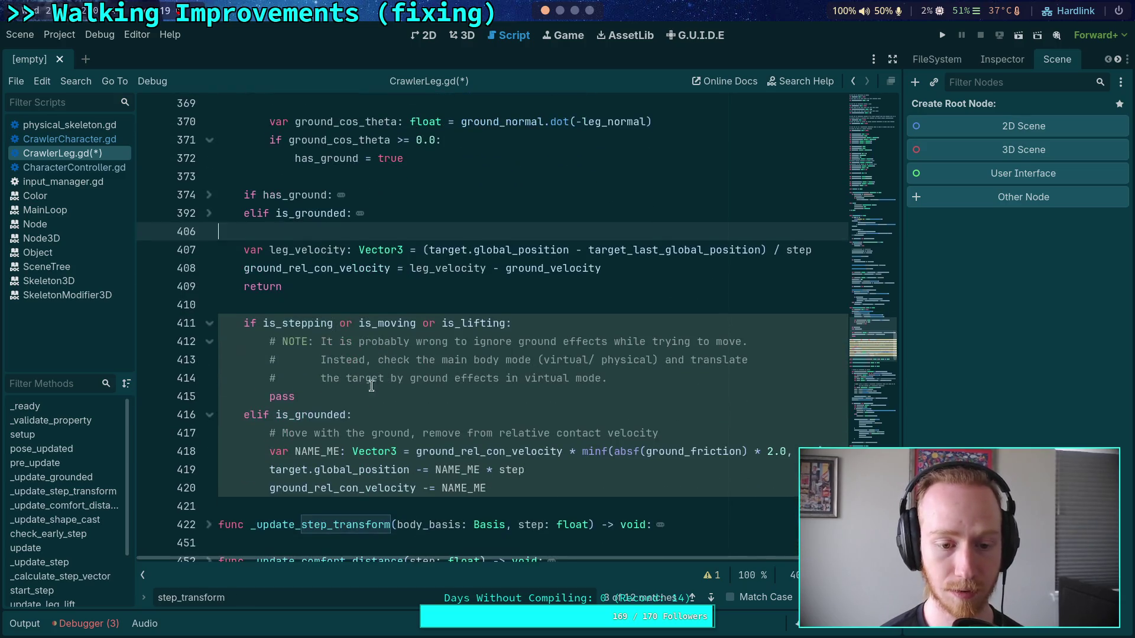
{"action": "mouse_move", "coordinate": [319, 399]}
{"action": "left_mouse_down"}
{"action": "mouse_move", "coordinate": [295, 396]}
{"action": "mouse_move", "coordinate": [225, 342]}
{"action": "mouse_move", "coordinate": [204, 309]}
{"action": "left_mouse_up"}
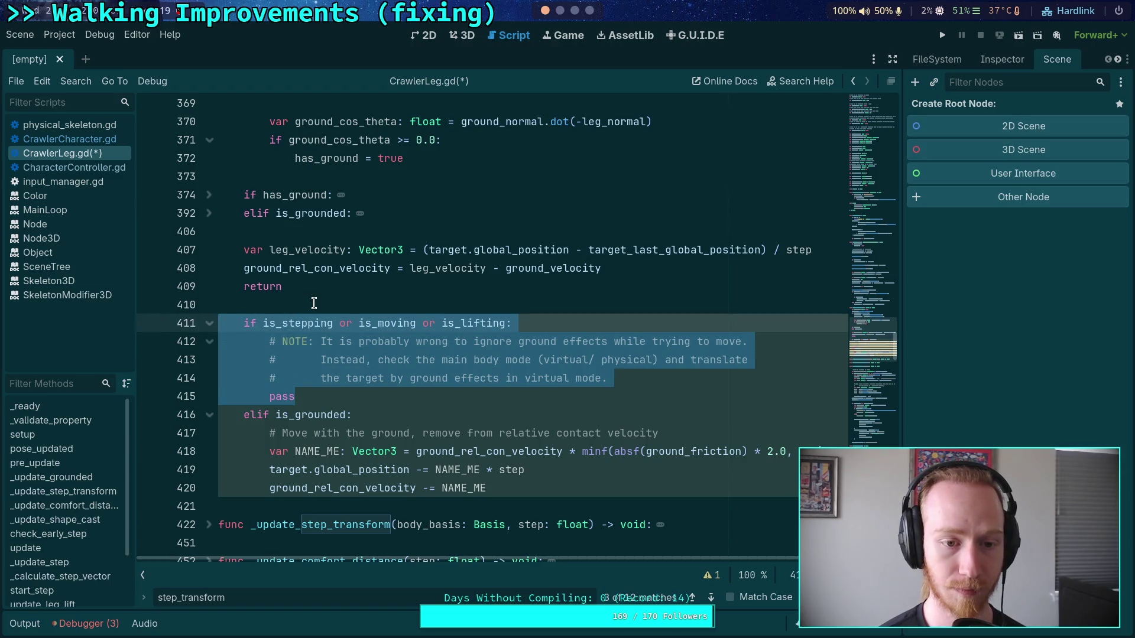
{"action": "mouse_move", "coordinate": [296, 397]}
{"action": "left_mouse_down"}
{"action": "mouse_move", "coordinate": [307, 356]}
{"action": "mouse_move", "coordinate": [278, 380]}
{"action": "mouse_move", "coordinate": [204, 311]}
{"action": "left_mouse_up"}
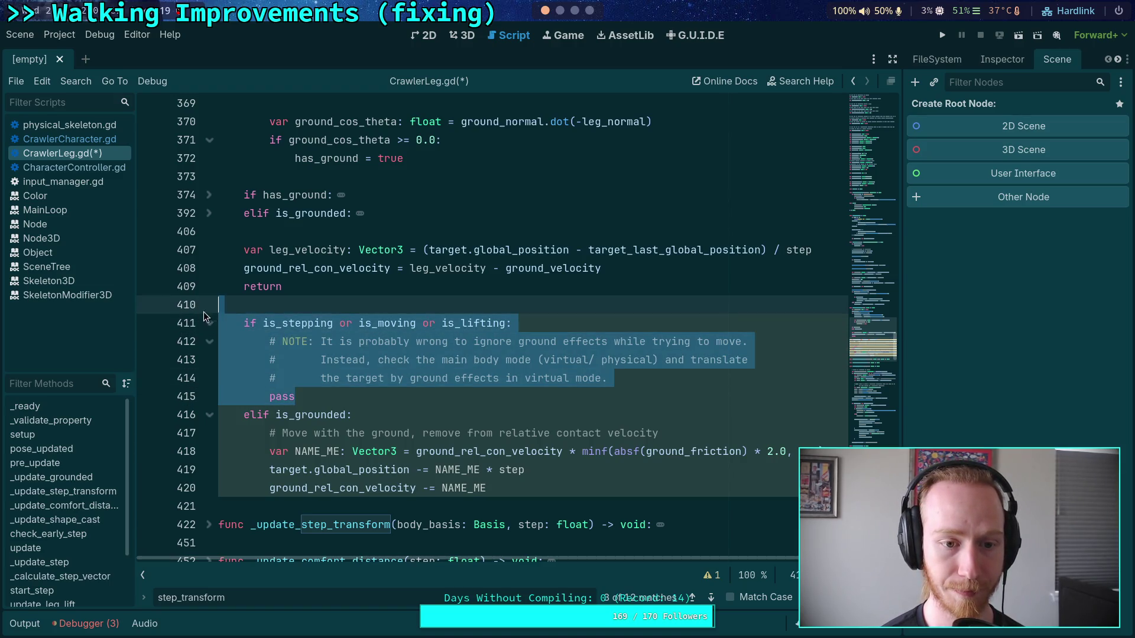
{"action": "left_click", "coordinate": [322, 393]}
{"action": "left_click_drag", "start_coordinate": [287, 390], "coordinate": [244, 287]}
{"action": "key", "text": "BackSpace"}
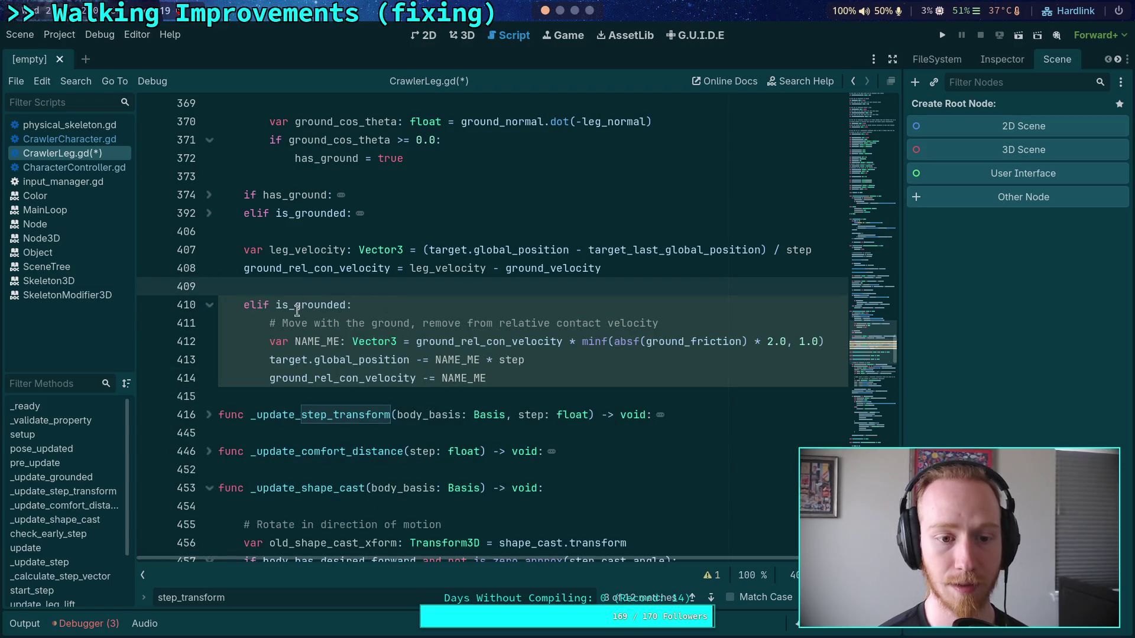
Change elif is_grounded to if is_grounded and select leg_velocity
{"action": "left_click", "coordinate": [257, 304]}
{"action": "key", "text": "BackSpace"}
{"action": "key", "text": "BackSpace"}
{"action": "scroll", "coordinate": [431, 375], "scroll_direction": "up", "scroll_amount": 2}
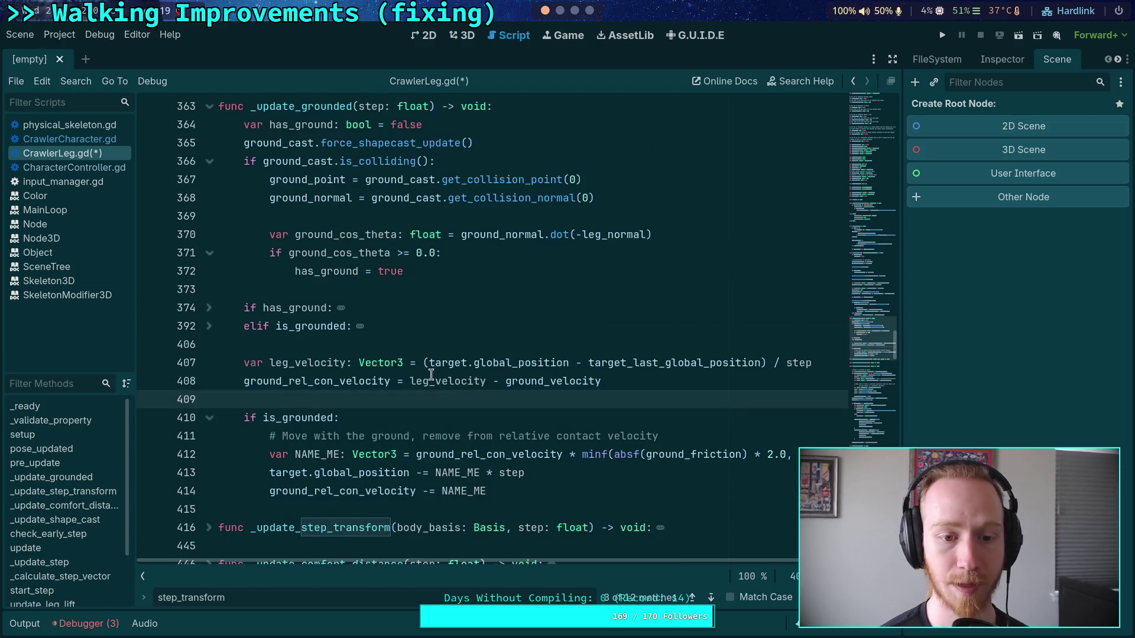
{"action": "double_click", "coordinate": [313, 364]}
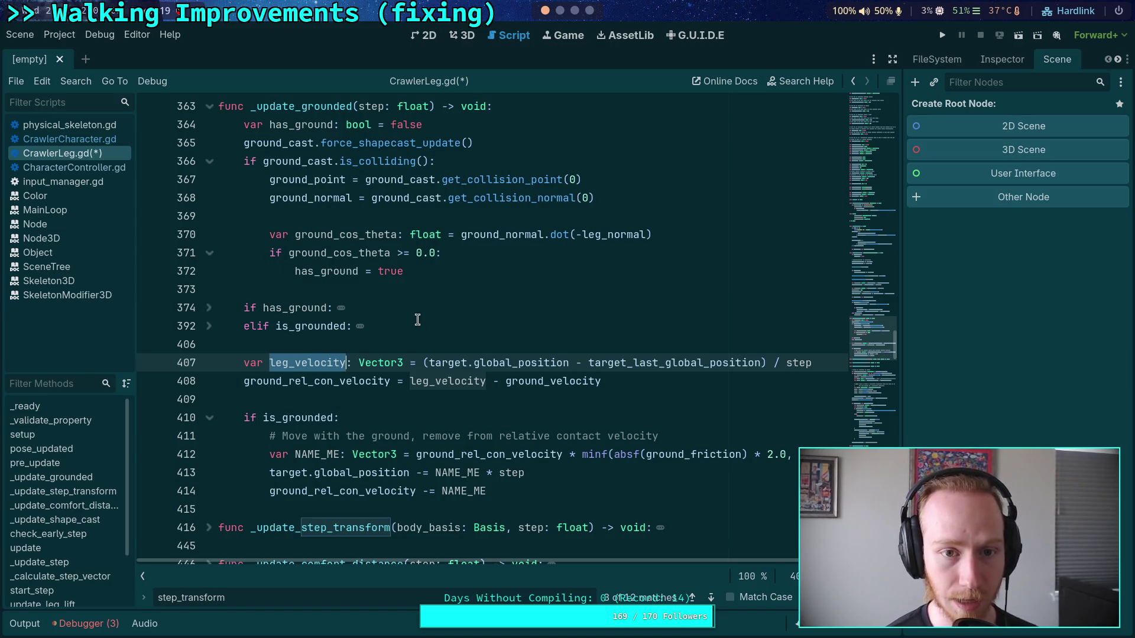
Find every ground_velocity use, ending at its assignment in _update_grounded
{"action": "double_click", "coordinate": [560, 387]}
{"action": "key", "text": "ctrl+f"}
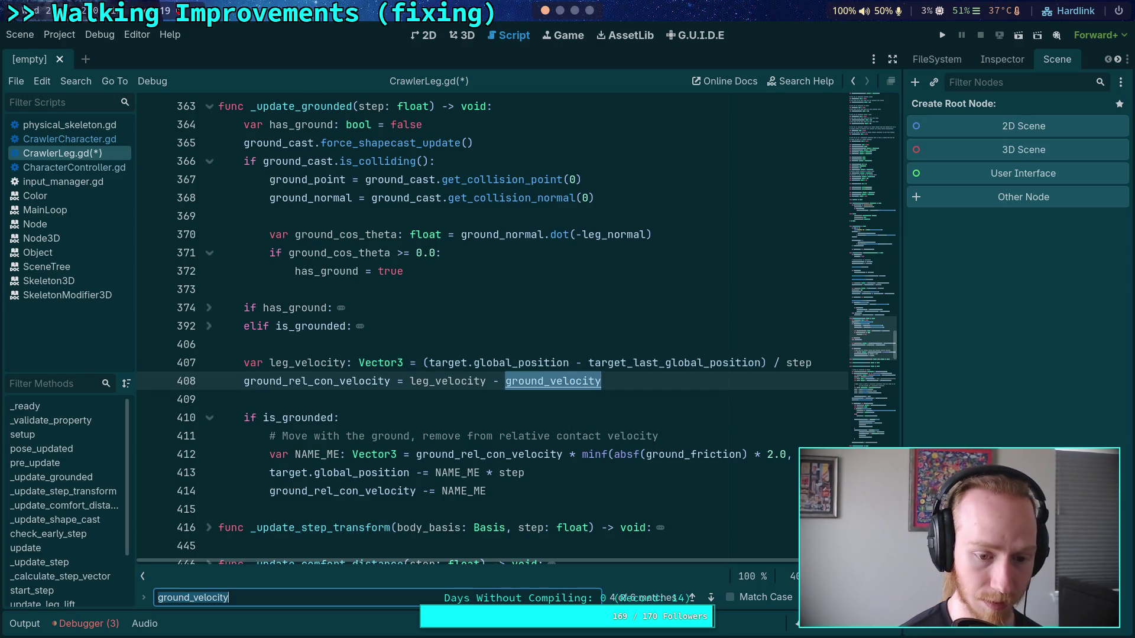
{"action": "left_click", "coordinate": [711, 600]}
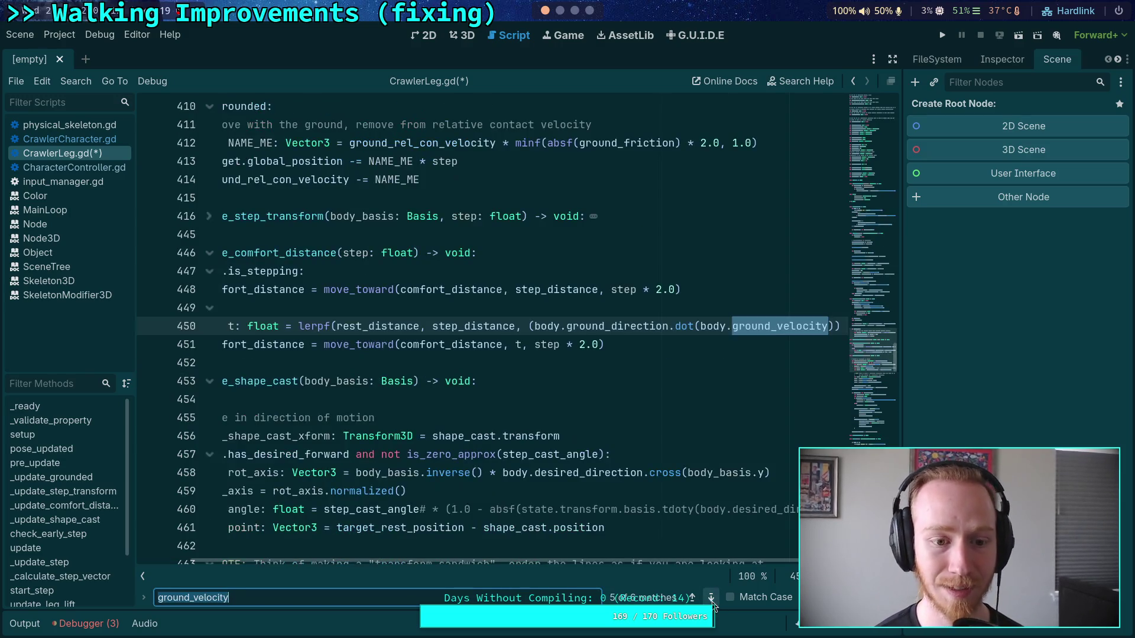
{"action": "left_click", "coordinate": [712, 599]}
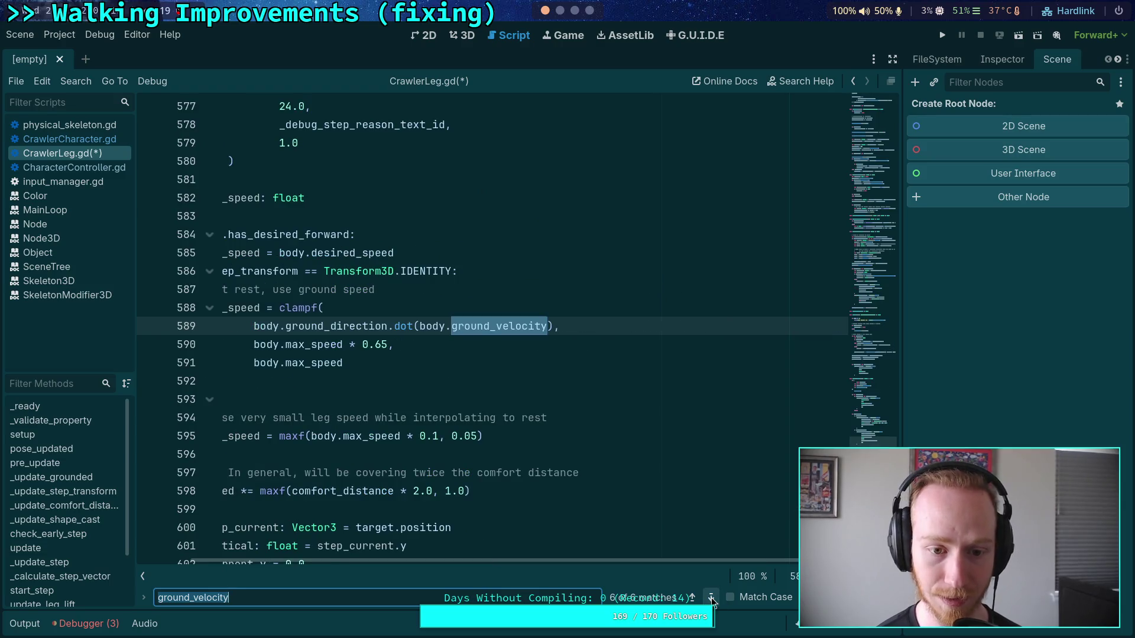
{"action": "left_click", "coordinate": [711, 599]}
{"action": "left_click", "coordinate": [712, 598]}
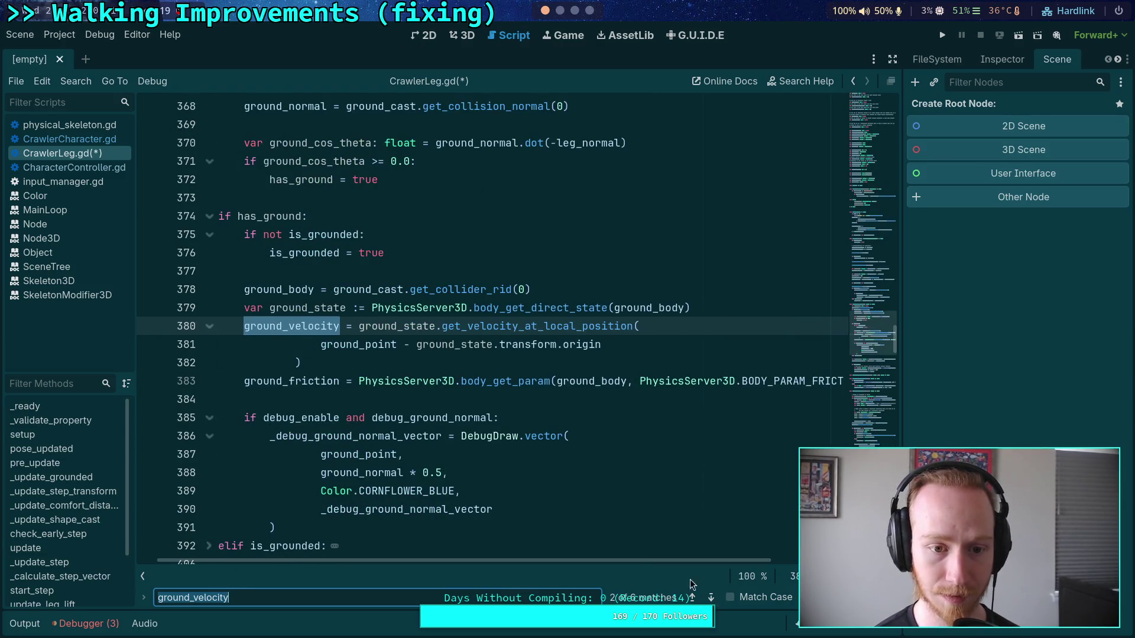
Review _update_grounded and expand its collapsed elif is_grounded branch
{"action": "scroll", "coordinate": [494, 547], "scroll_direction": "left", "scroll_amount": 2}
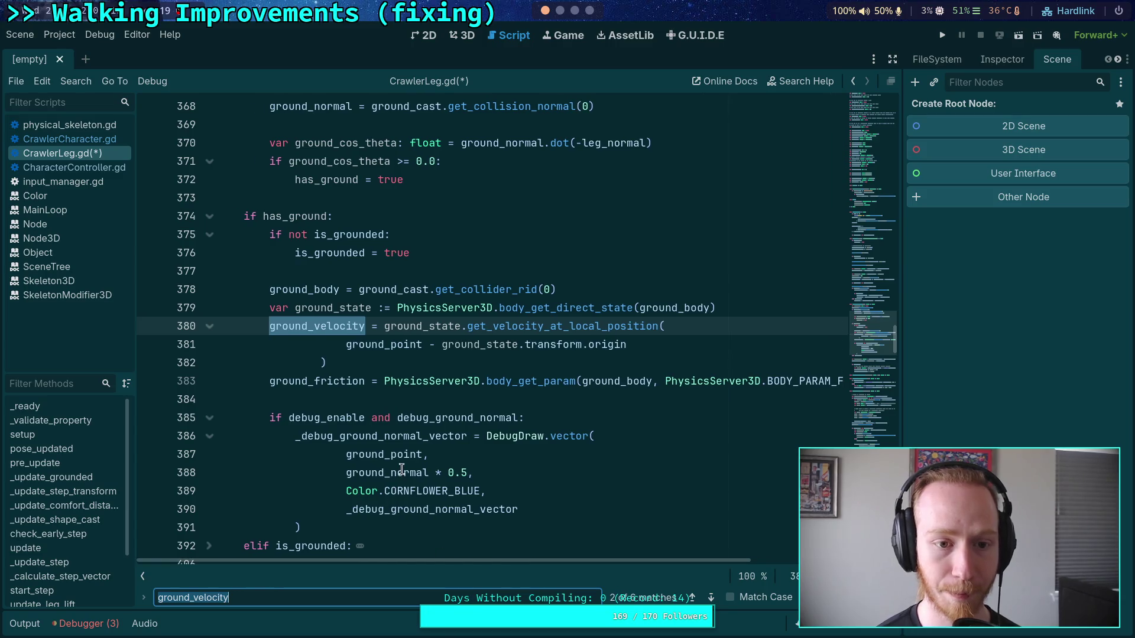
{"action": "scroll", "coordinate": [401, 474], "scroll_direction": "down", "scroll_amount": 2}
{"action": "scroll", "coordinate": [405, 453], "scroll_direction": "up", "scroll_amount": 1}
{"action": "scroll", "coordinate": [406, 452], "scroll_direction": "up", "scroll_amount": 4}
{"action": "scroll", "coordinate": [392, 353], "scroll_direction": "down", "scroll_amount": 3}
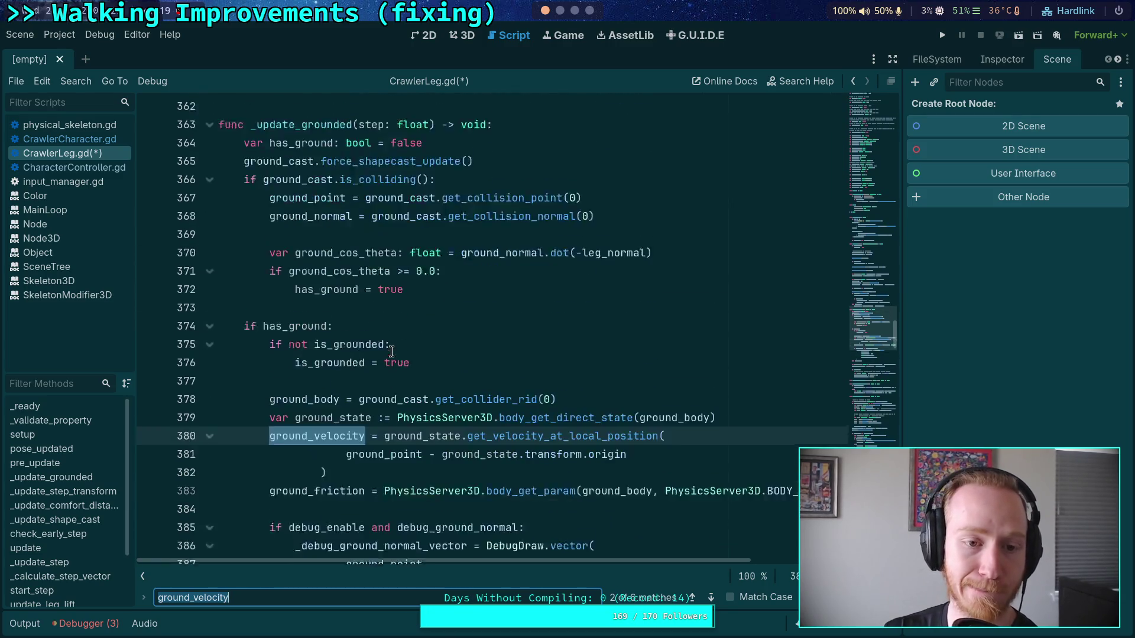
{"action": "scroll", "coordinate": [392, 353], "scroll_direction": "down", "scroll_amount": 1}
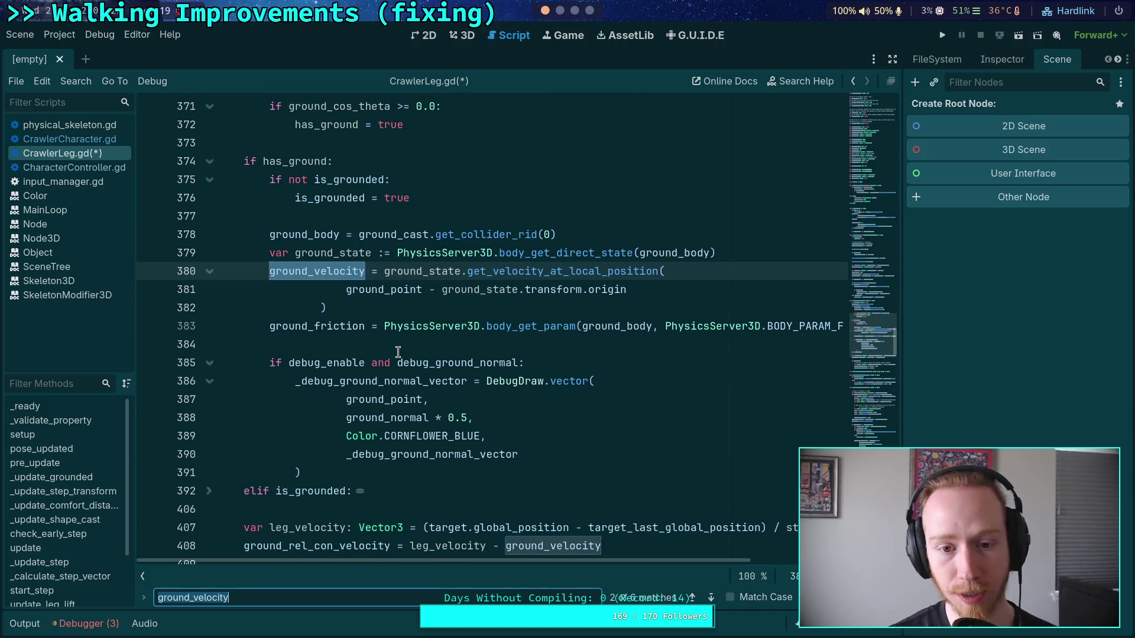
{"action": "scroll", "coordinate": [419, 353], "scroll_direction": "down", "scroll_amount": 3}
{"action": "scroll", "coordinate": [440, 335], "scroll_direction": "up", "scroll_amount": 2}
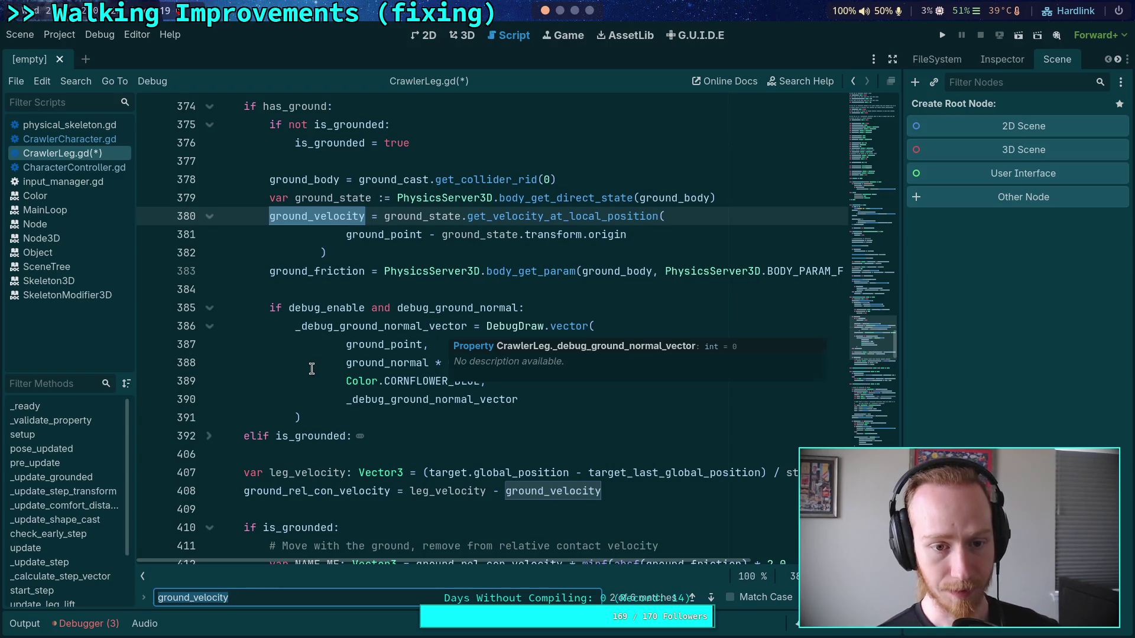
{"action": "scroll", "coordinate": [311, 369], "scroll_direction": "down", "scroll_amount": 3}
{"action": "scroll", "coordinate": [281, 408], "scroll_direction": "up", "scroll_amount": 2}
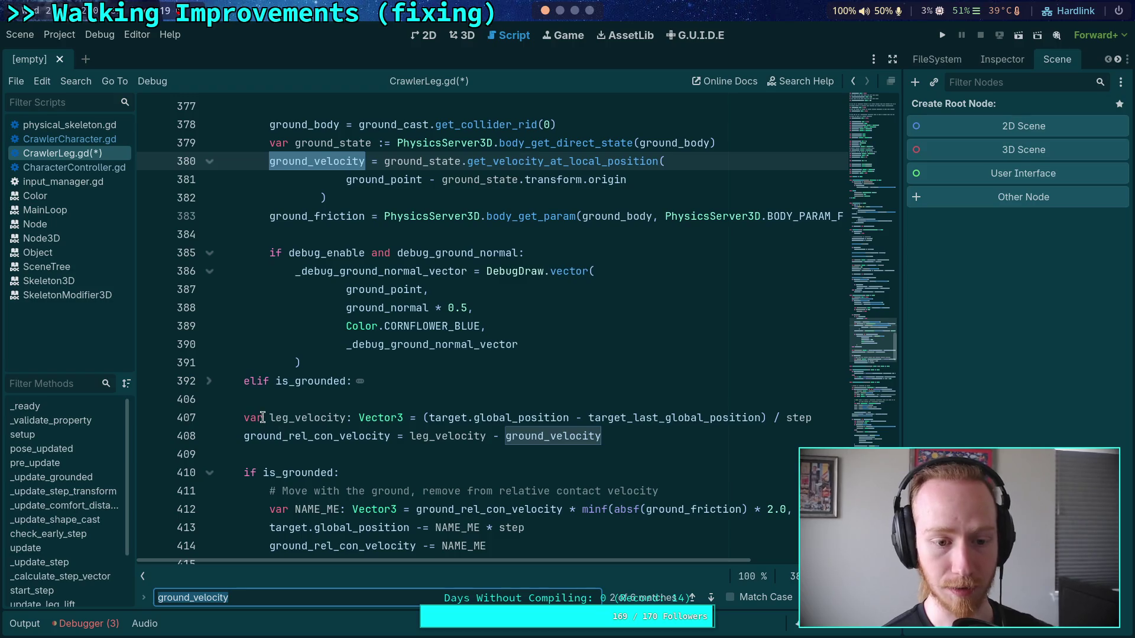
{"action": "scroll", "coordinate": [254, 411], "scroll_direction": "up", "scroll_amount": 5}
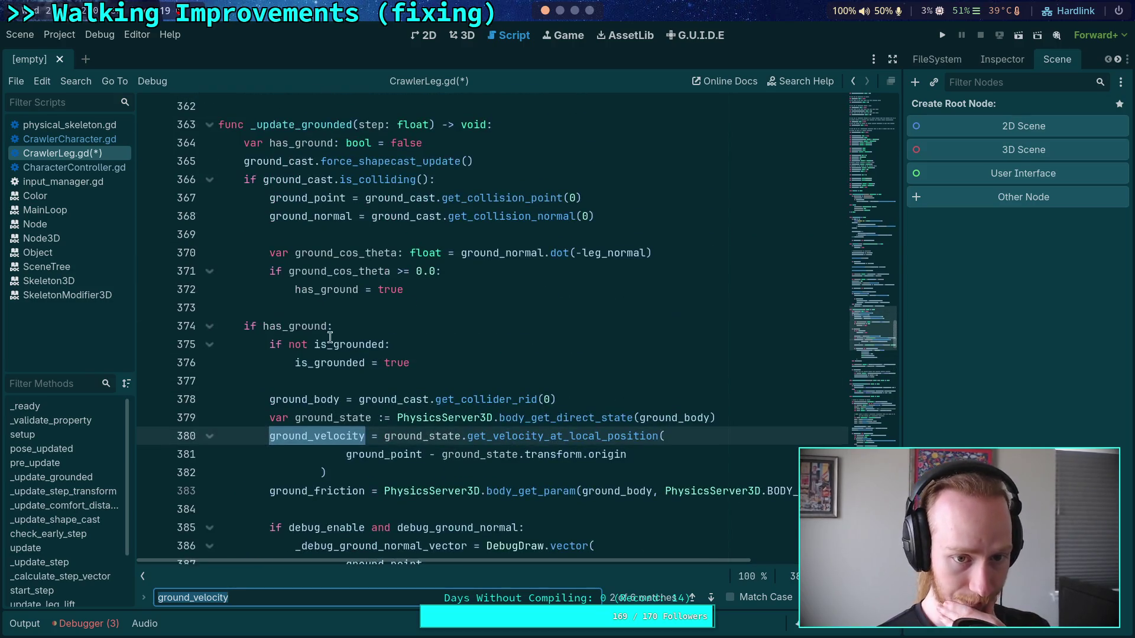
{"action": "left_click", "coordinate": [351, 316]}
{"action": "scroll", "coordinate": [373, 316], "scroll_direction": "down", "scroll_amount": 5}
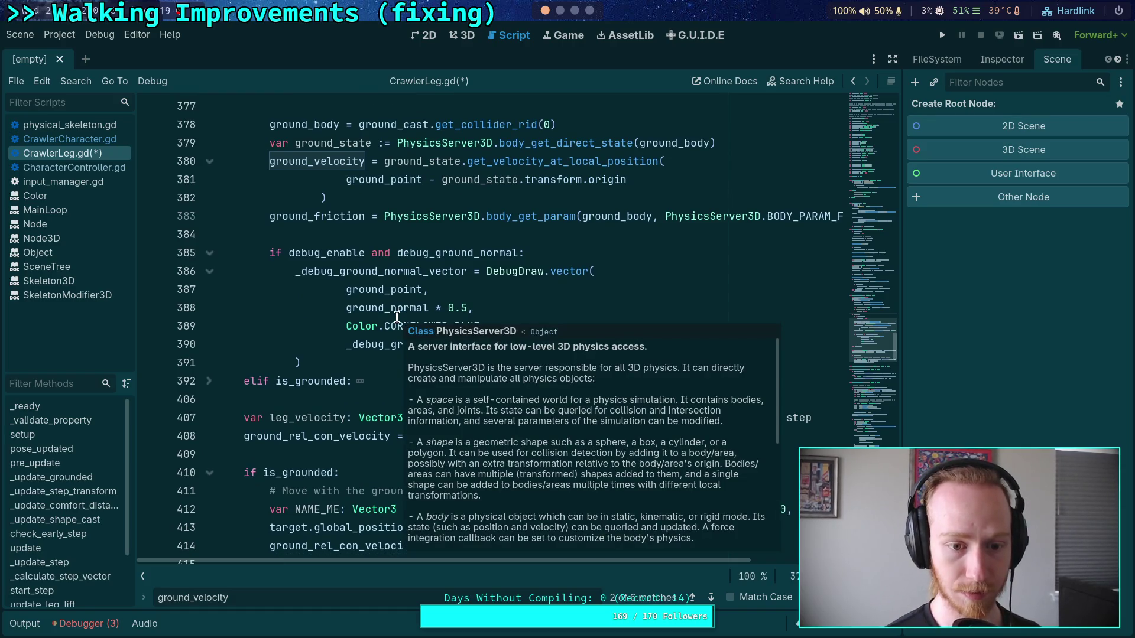
{"action": "scroll", "coordinate": [308, 321], "scroll_direction": "up", "scroll_amount": 1}
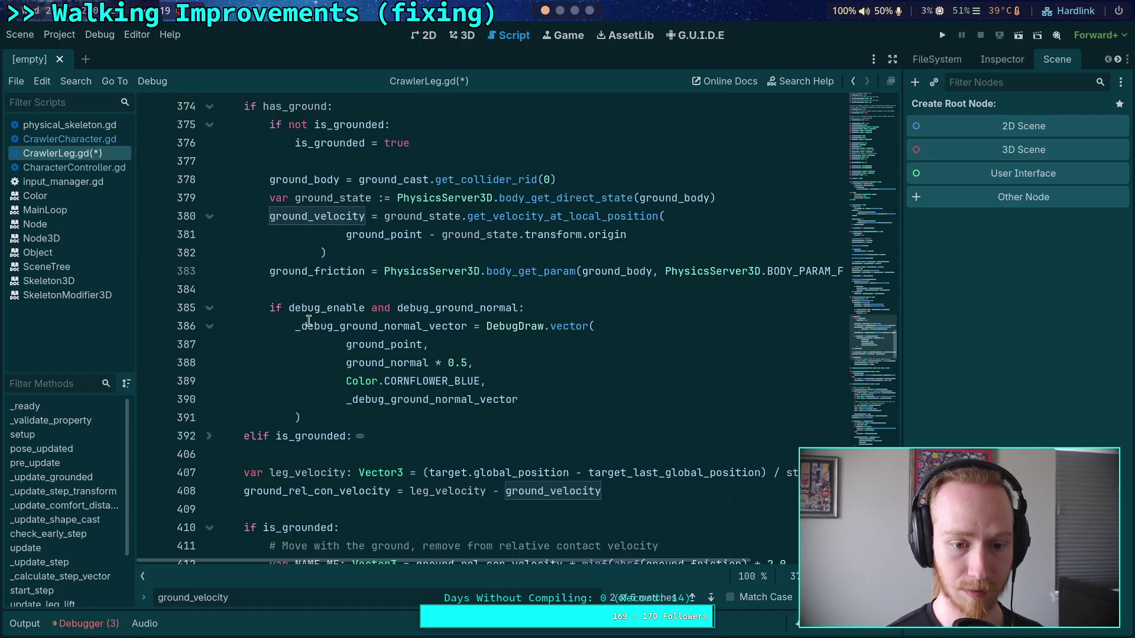
{"action": "left_click", "coordinate": [209, 436]}
{"action": "scroll", "coordinate": [414, 265], "scroll_direction": "down", "scroll_amount": 6}
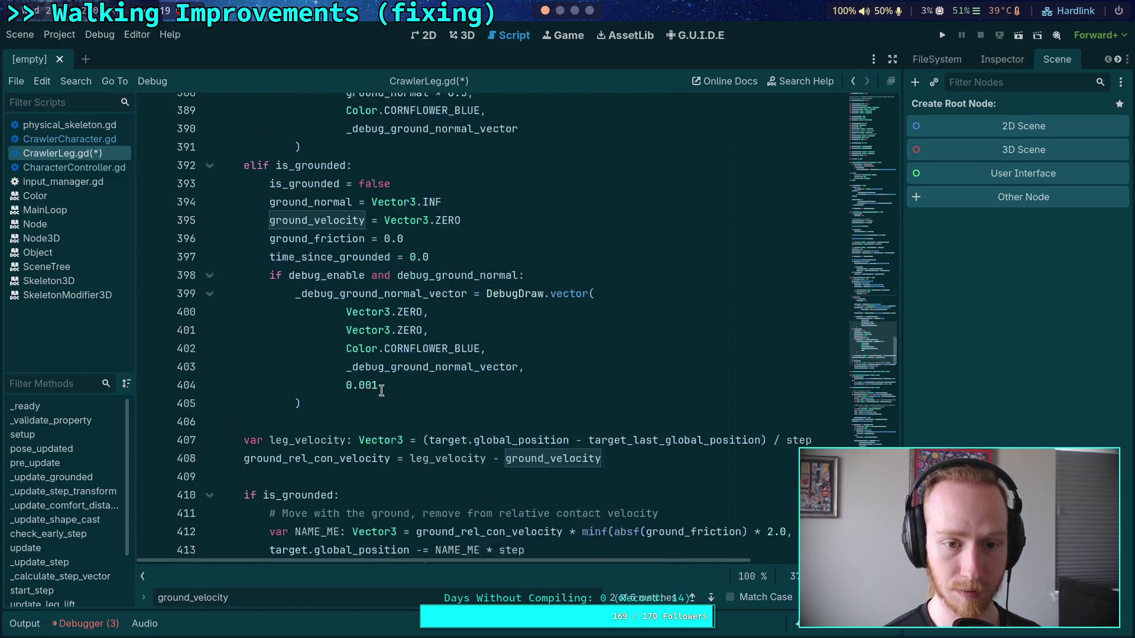
Add 'ground_rel_con_velocity = Vector3.ZERO' after the ground_velocity reset in the ungrounded branch
{"action": "left_click", "coordinate": [496, 164]}
{"action": "key", "text": "Return"}
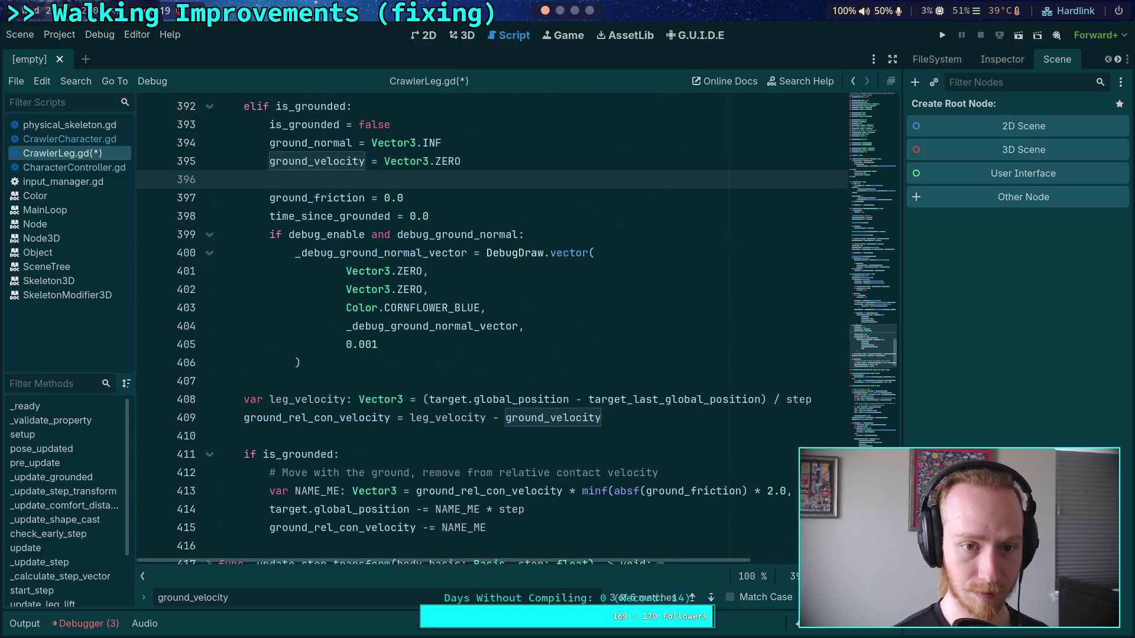
{"action": "type", "text": "ground_rel"}
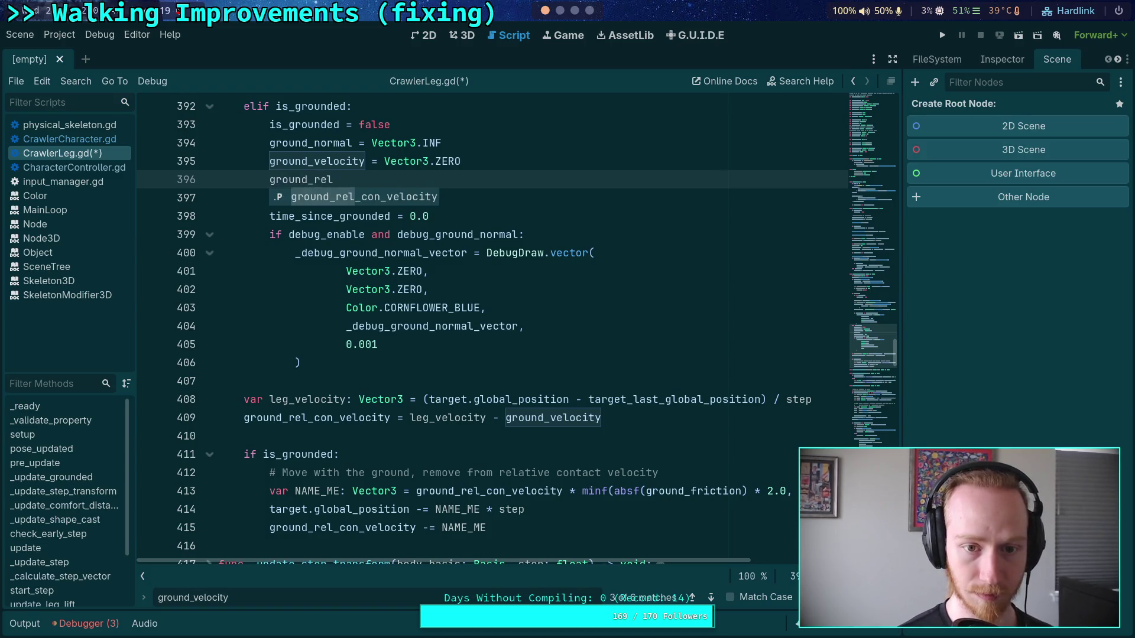
{"action": "key", "text": "Return"}
{"action": "type", "text": "= Vector3.ZERO"}
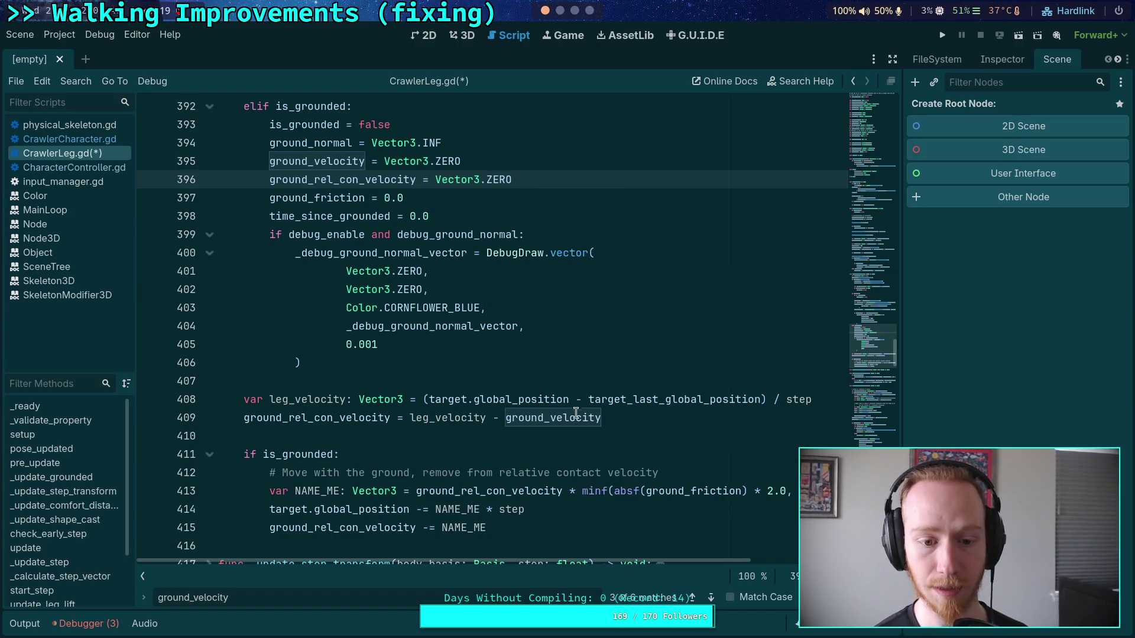
Move the ground-move block above if is_grounded, unindent it, and delete the if line
{"action": "left_click_drag", "start_coordinate": [250, 397], "coordinate": [455, 459]}
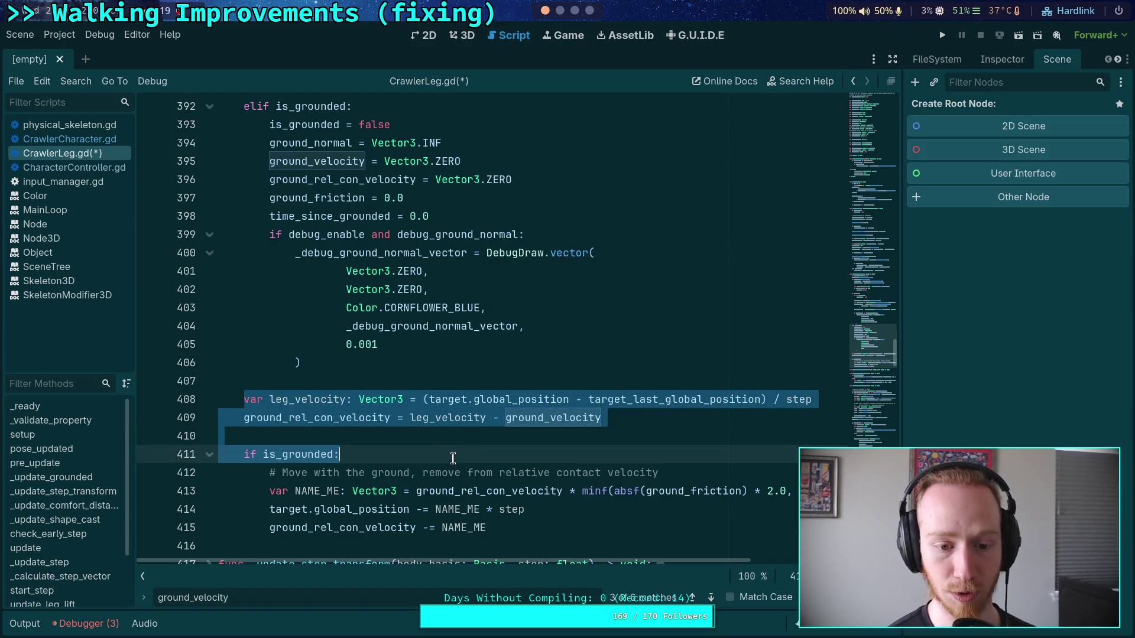
{"action": "left_click", "coordinate": [359, 473]}
{"action": "left_click_drag", "start_coordinate": [359, 472], "coordinate": [364, 528]}
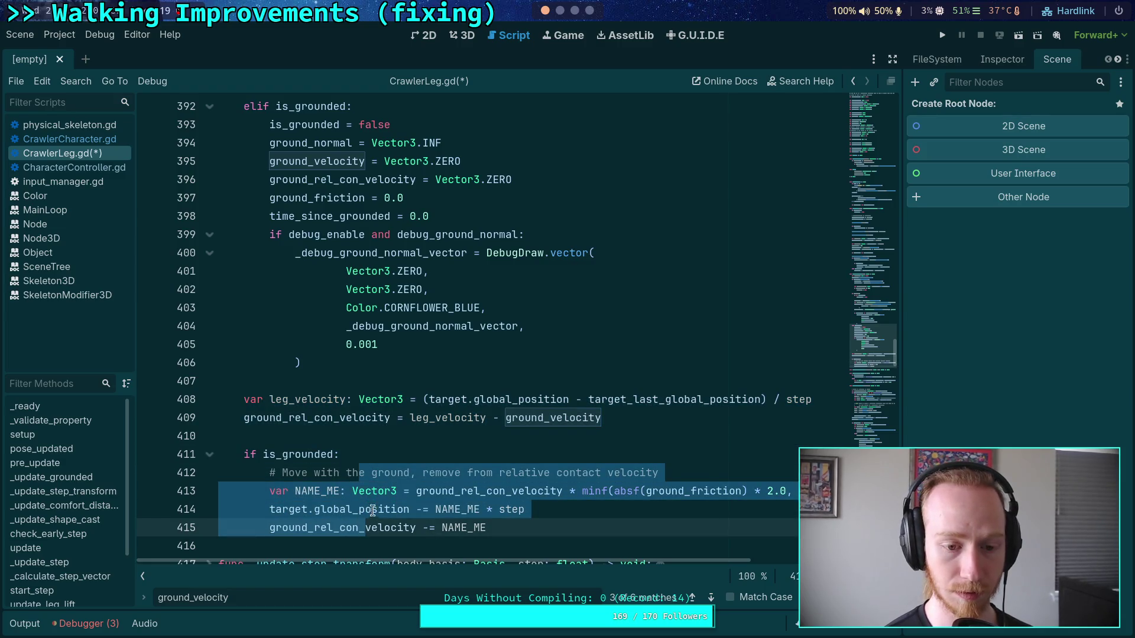
{"action": "key", "text": "alt+Up"}
{"action": "key", "text": "alt+Up"}
{"action": "key", "text": "shift+Tab"}
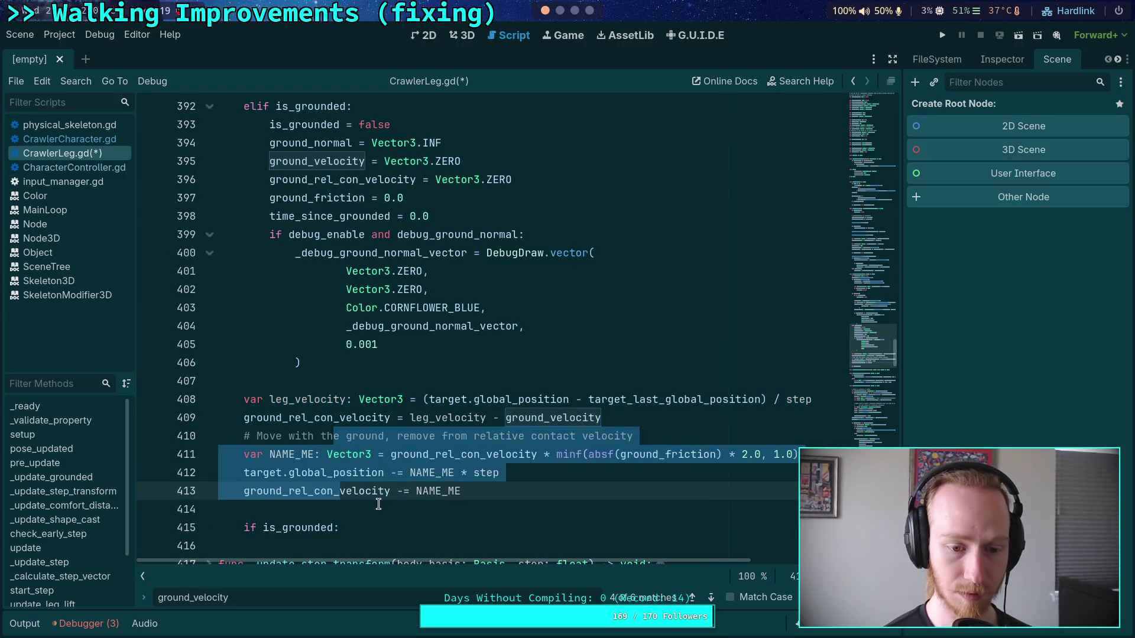
{"action": "triple_click", "coordinate": [357, 520]}
{"action": "key", "text": "BackSpace"}
Cut lines 407–413 holding the leg-velocity and ground-move code
{"action": "left_click", "coordinate": [521, 494]}
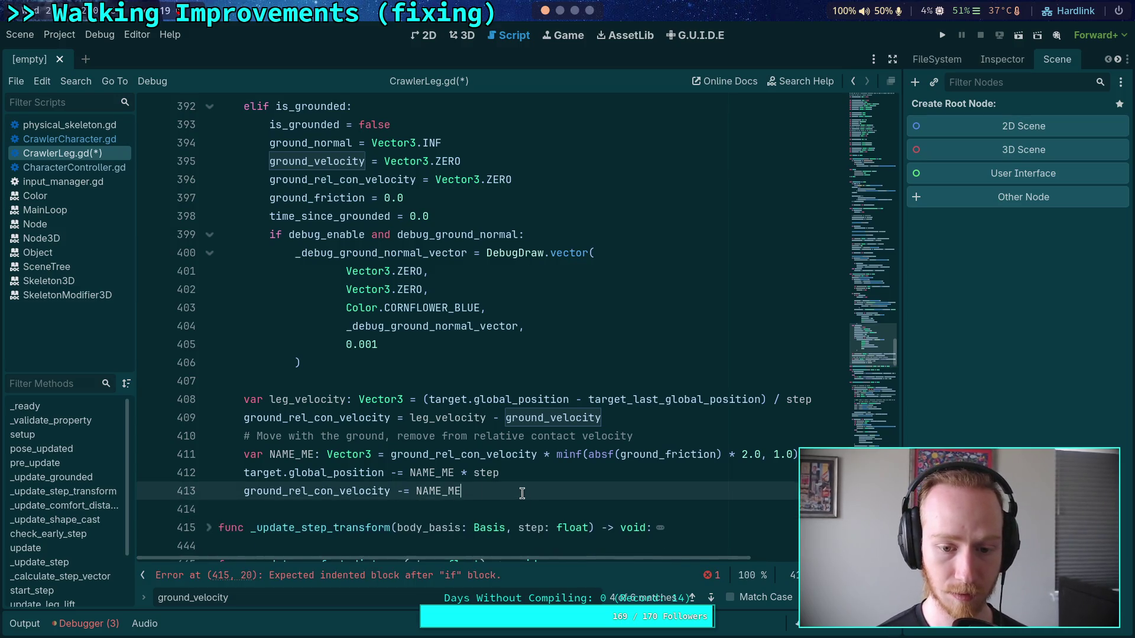
{"action": "mouse_move", "coordinate": [522, 493]}
{"action": "left_mouse_down"}
{"action": "mouse_move", "coordinate": [222, 437]}
{"action": "mouse_move", "coordinate": [221, 381]}
{"action": "left_mouse_up"}
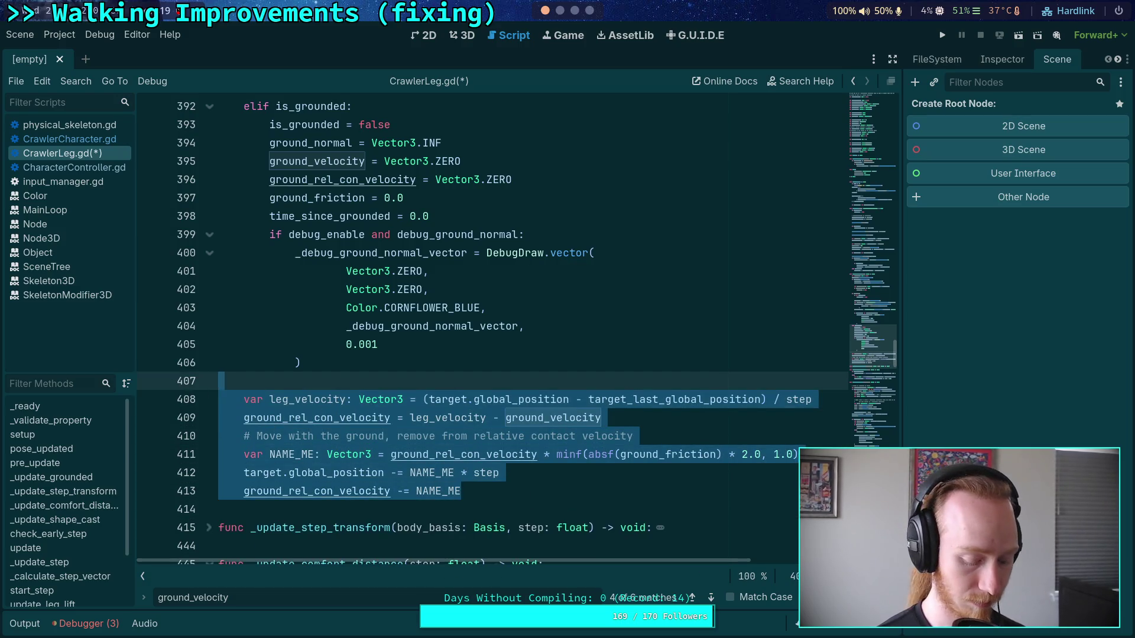
{"action": "key", "text": "ctrl+x"}
{"action": "scroll", "coordinate": [242, 342], "scroll_direction": "up", "scroll_amount": 4}
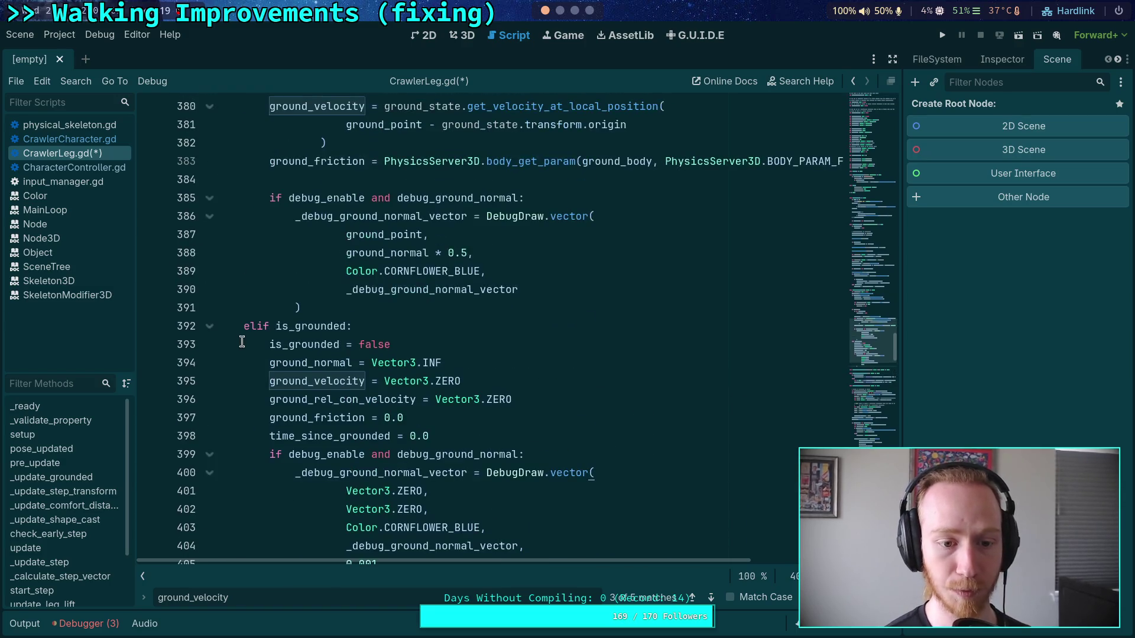
Paste the leg-velocity block after the ground_friction line in _update_grounded and tidy its blank lines
{"action": "left_click", "coordinate": [209, 327]}
{"action": "scroll", "coordinate": [372, 331], "scroll_direction": "up", "scroll_amount": 3}
{"action": "left_click", "coordinate": [378, 344]}
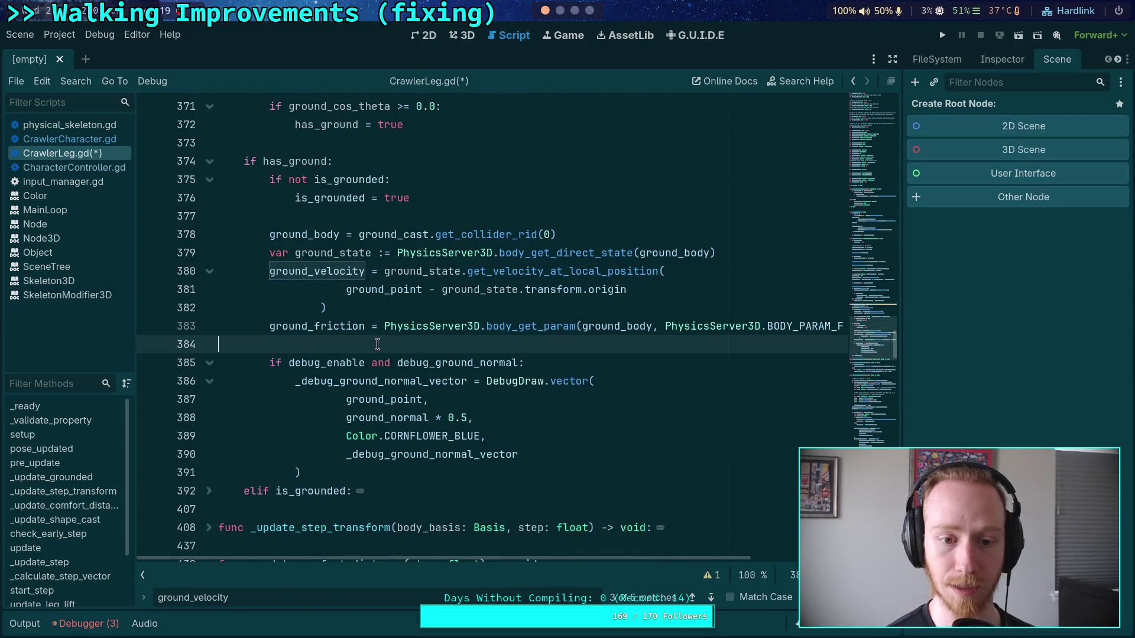
{"action": "key", "text": "Return"}
{"action": "key", "text": "Return"}
{"action": "key", "text": "Up"}
{"action": "key", "text": "ctrl+v"}
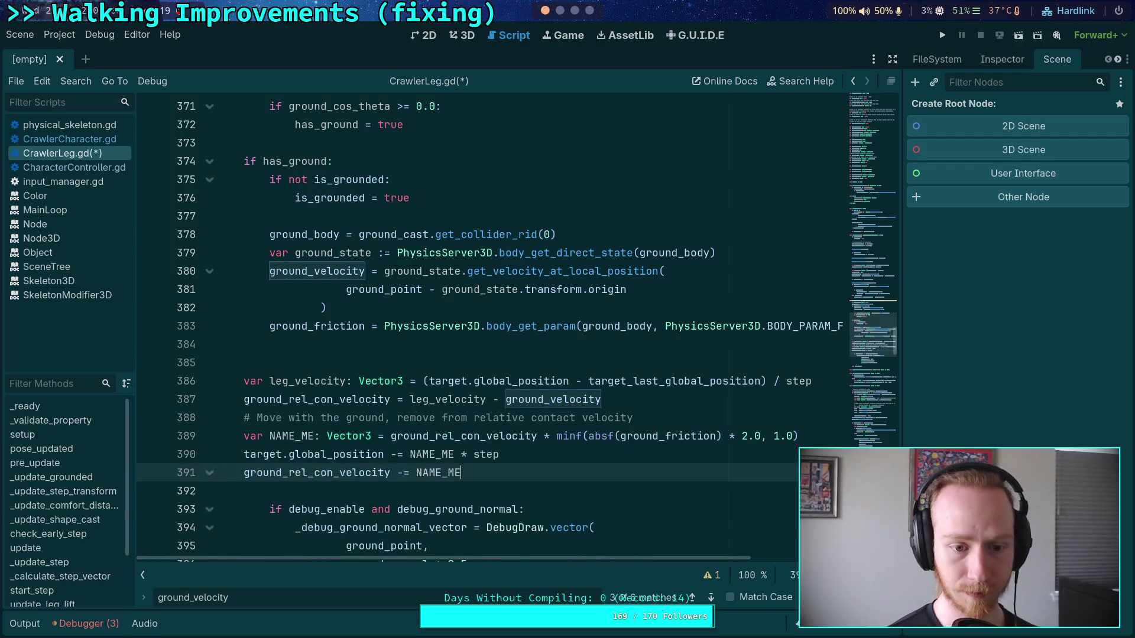
{"action": "left_click_drag", "start_coordinate": [428, 473], "coordinate": [359, 381]}
{"action": "left_click", "coordinate": [350, 360]}
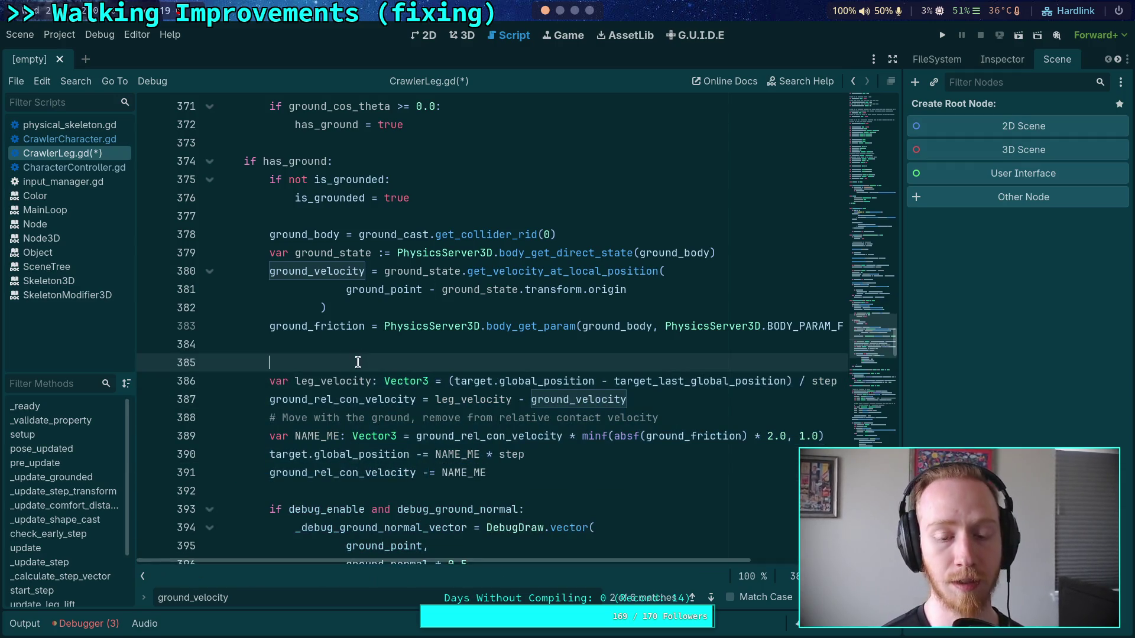
{"action": "key", "text": "BackSpace"}
{"action": "left_click", "coordinate": [513, 453]}
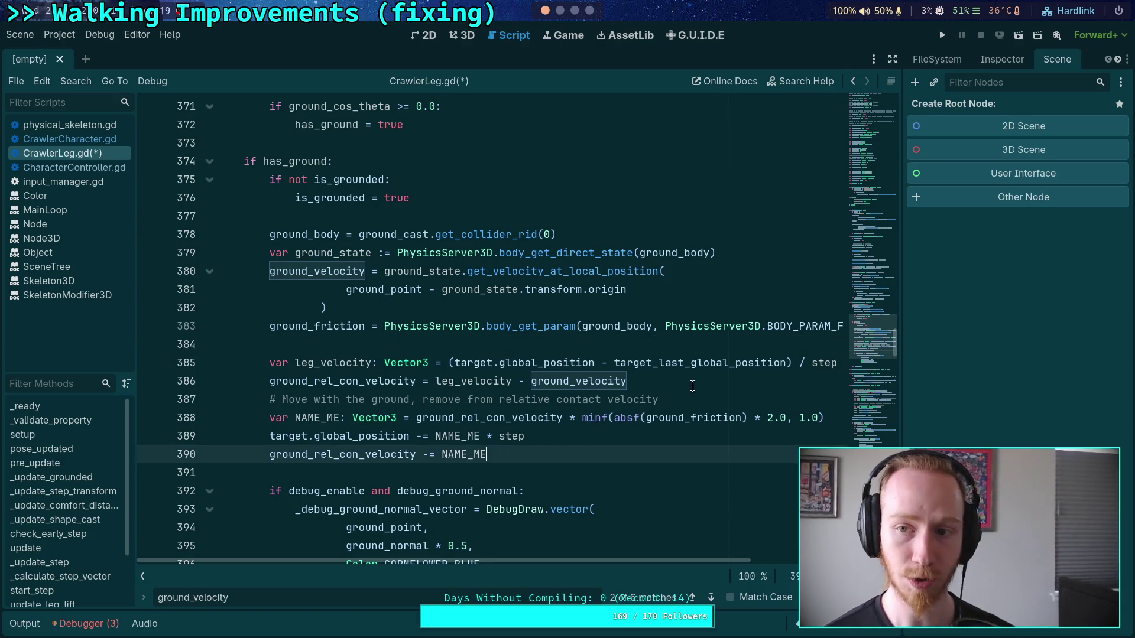
Hide the side docks and review the pasted leg_velocity code in the wider editor
{"action": "left_click", "coordinate": [892, 61]}
{"action": "double_click", "coordinate": [341, 363]}
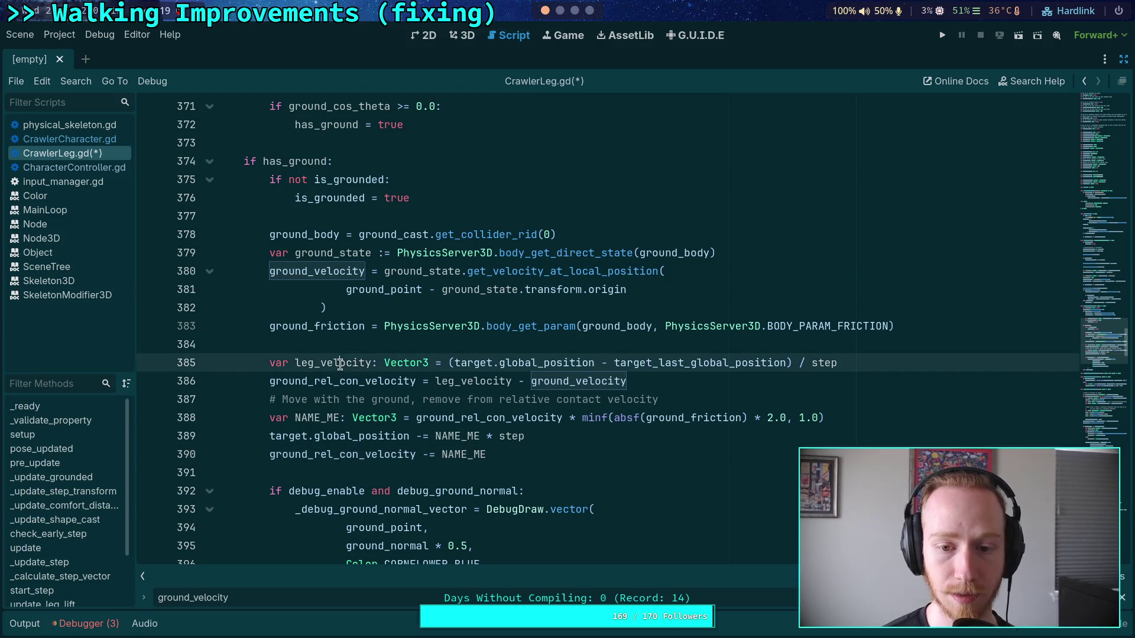
{"action": "scroll", "coordinate": [587, 424], "scroll_direction": "up", "scroll_amount": 4}
{"action": "scroll", "coordinate": [587, 425], "scroll_direction": "down", "scroll_amount": 4}
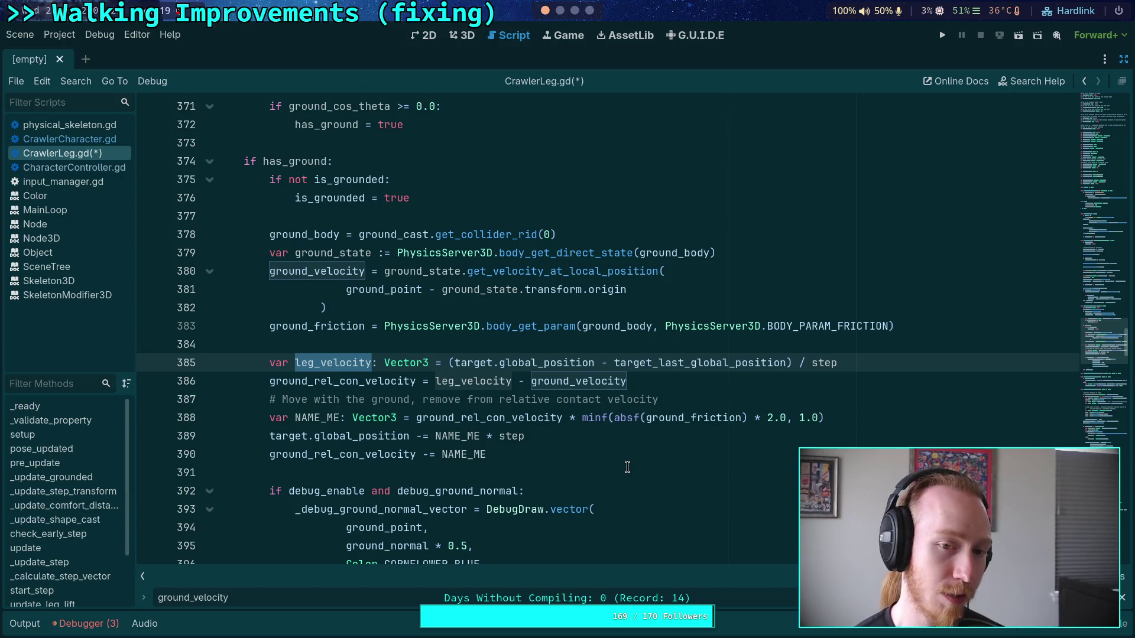
{"action": "scroll", "coordinate": [663, 492], "scroll_direction": "up", "scroll_amount": 3}
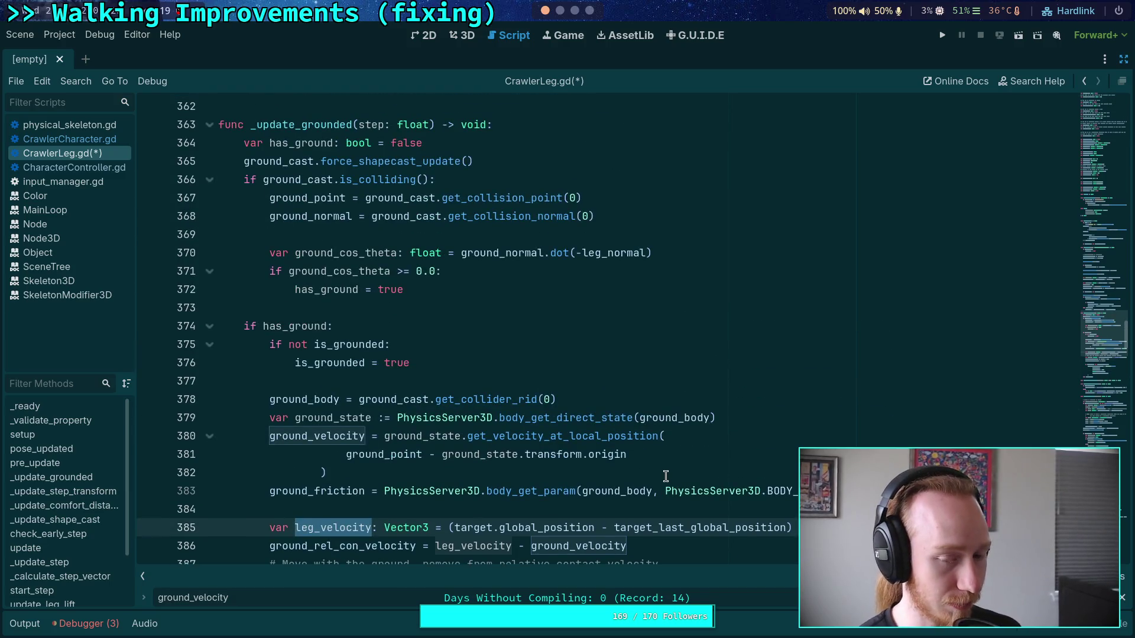
{"action": "scroll", "coordinate": [665, 475], "scroll_direction": "down", "scroll_amount": 2}
{"action": "mouse_move", "coordinate": [663, 477]}
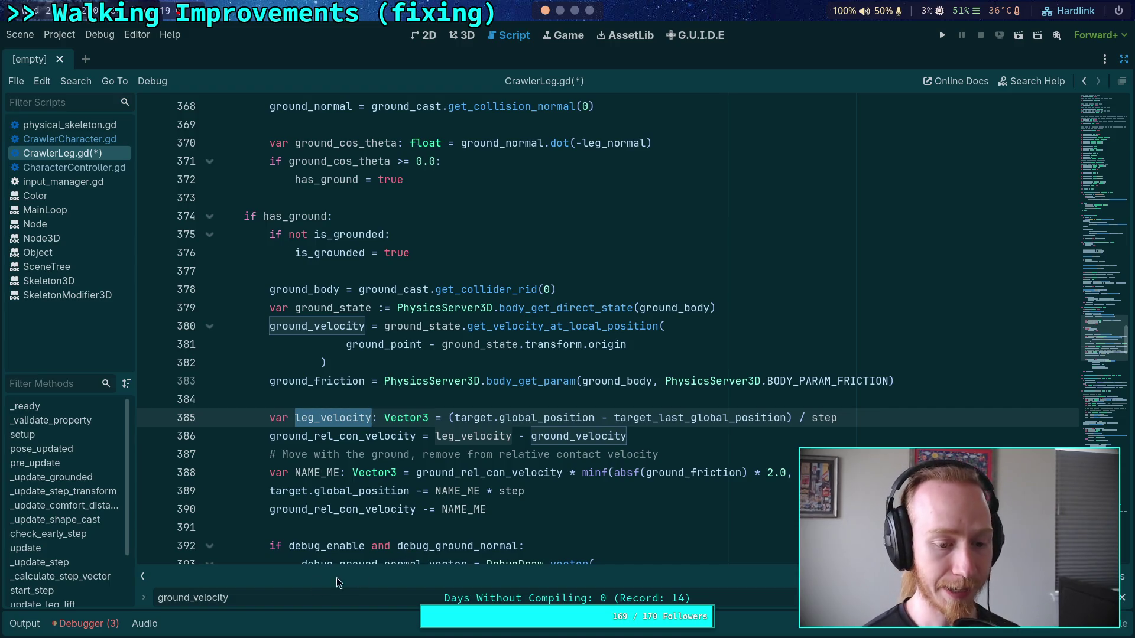
Check the ik and xform lines in the output log, then save and run the game
{"action": "left_click", "coordinate": [25, 624]}
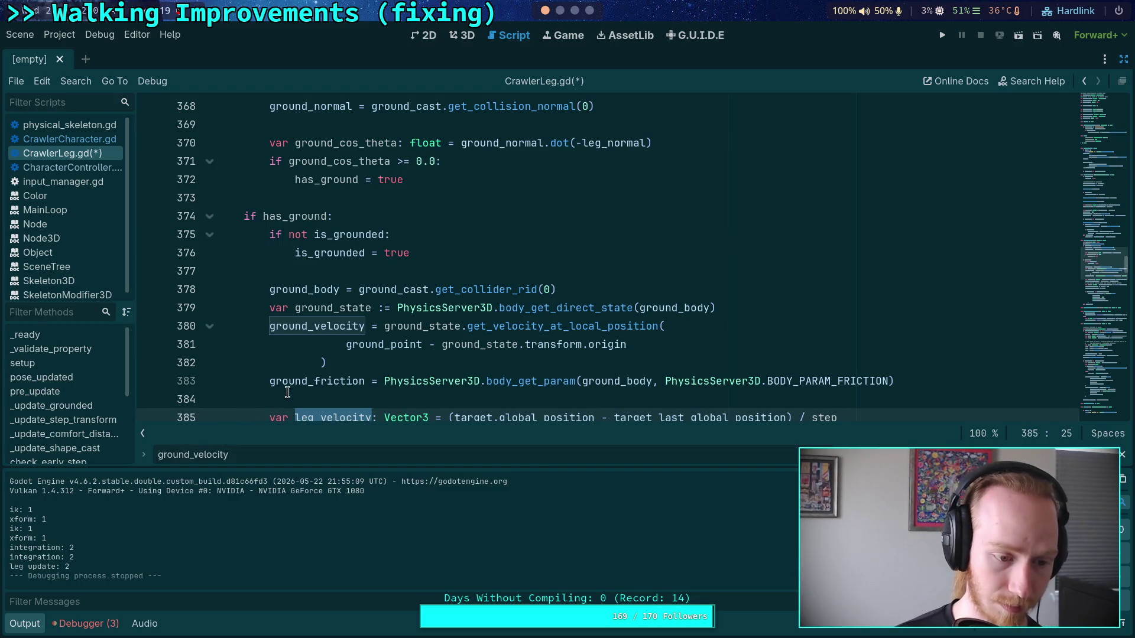
{"action": "left_click_drag", "start_coordinate": [48, 539], "coordinate": [9, 508]}
{"action": "left_click", "coordinate": [50, 517]}
{"action": "left_click", "coordinate": [23, 521]}
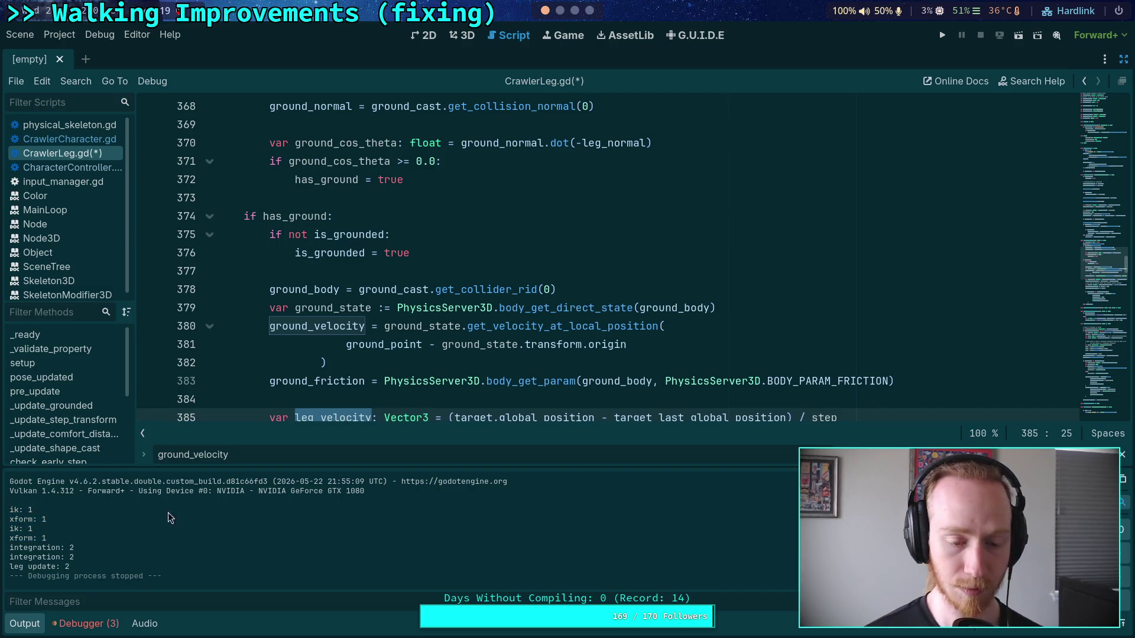
{"action": "left_click", "coordinate": [943, 35]}
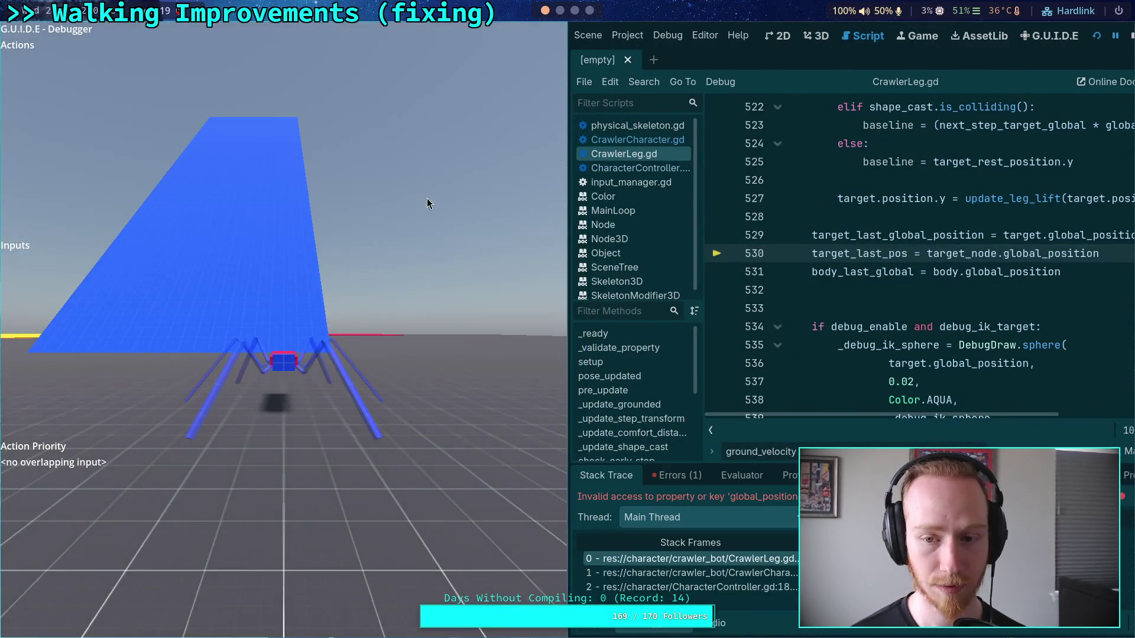
Stop the game and delete the target_last_pos and body_last_global lines at 530–531, plus the blank line
{"action": "left_click", "coordinate": [1129, 37]}
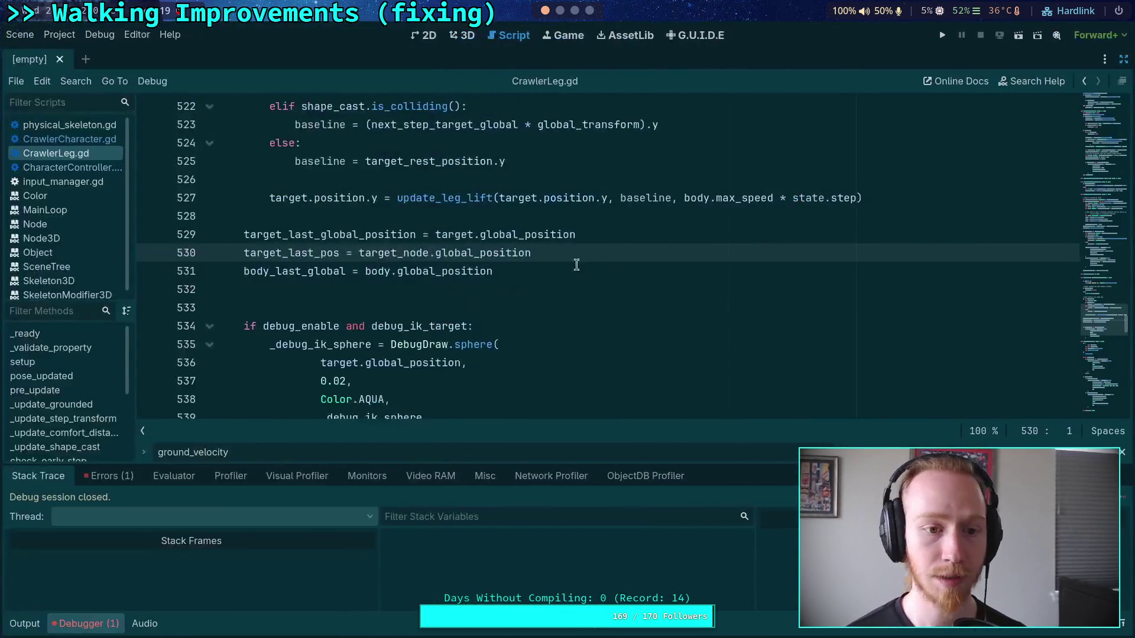
{"action": "double_click", "coordinate": [384, 252]}
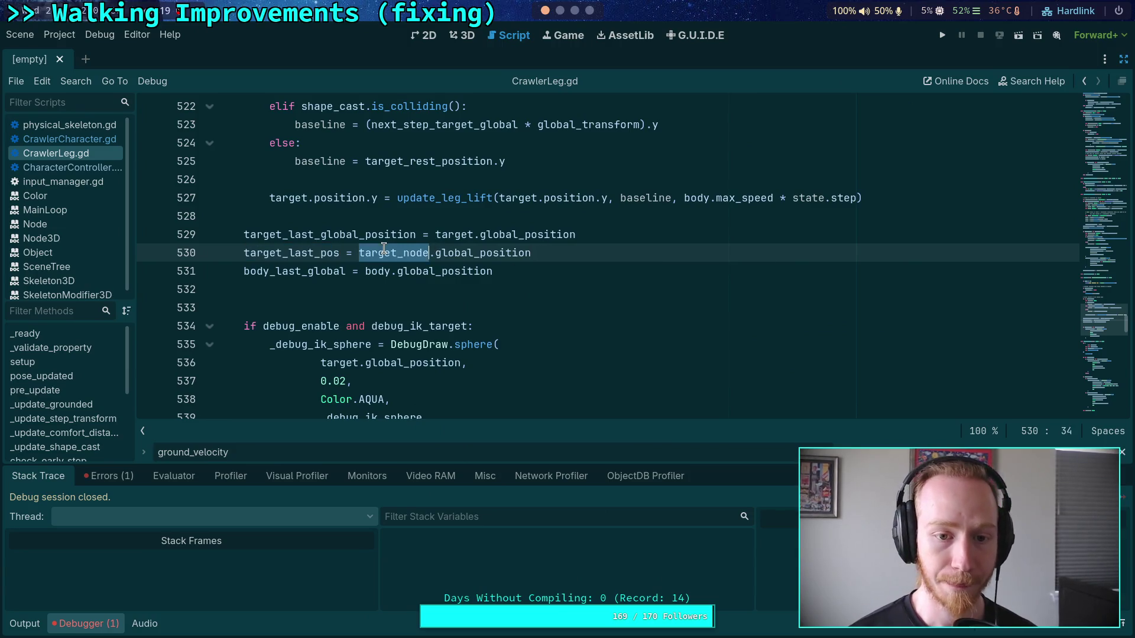
{"action": "left_click_drag", "start_coordinate": [531, 252], "coordinate": [200, 251]}
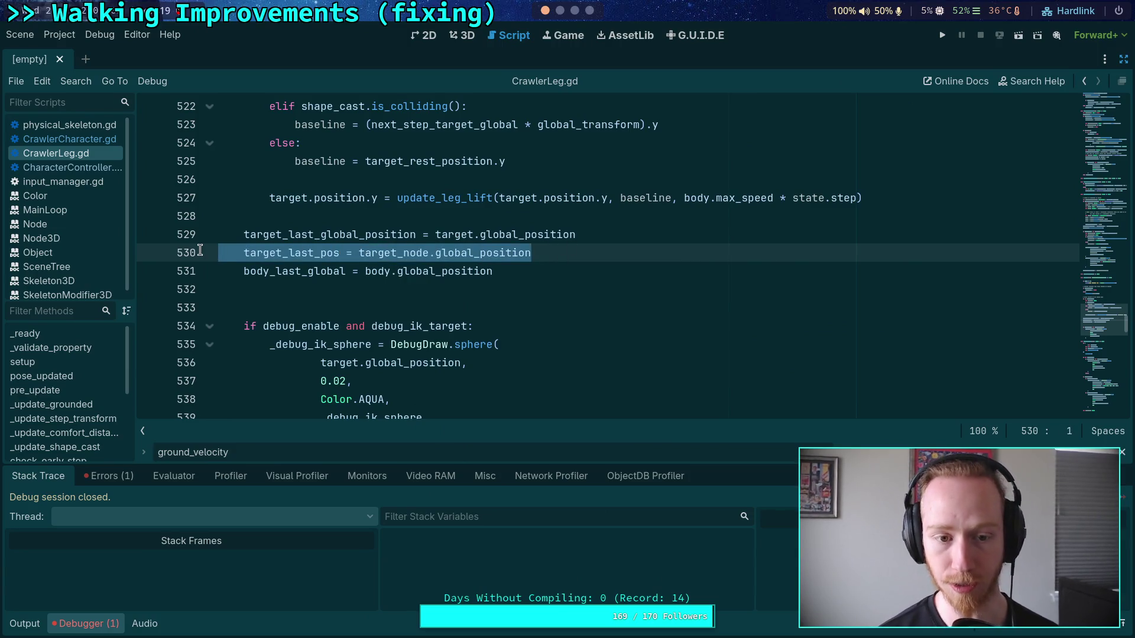
{"action": "left_click", "coordinate": [283, 290]}
{"action": "key", "text": "BackSpace"}
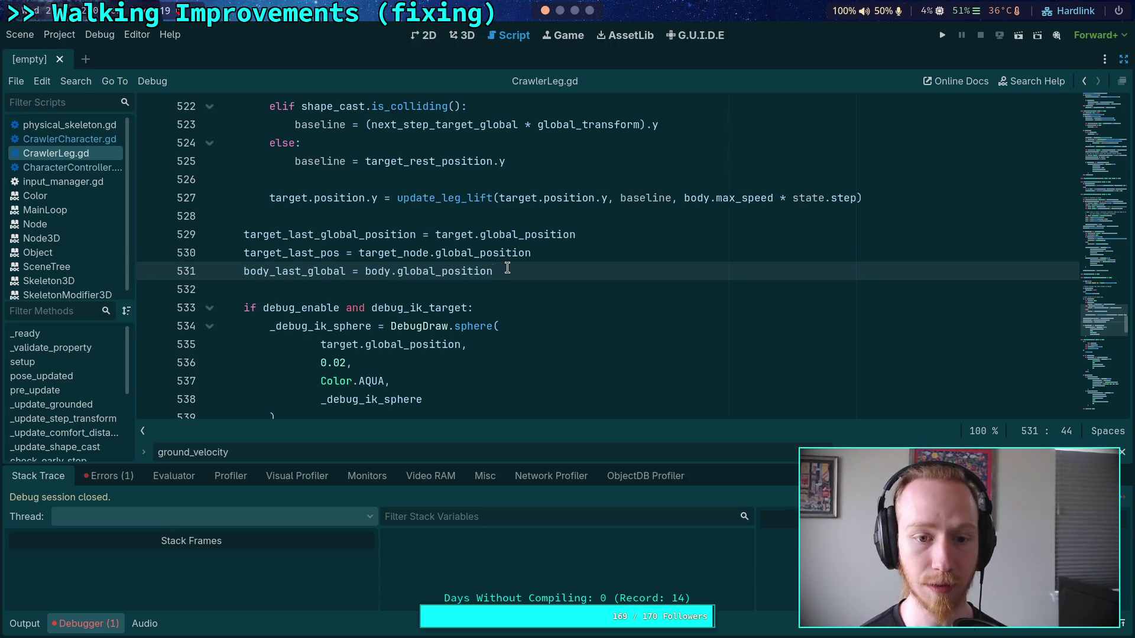
{"action": "key", "text": "shift+Home"}
{"action": "key", "text": "shift+Up"}
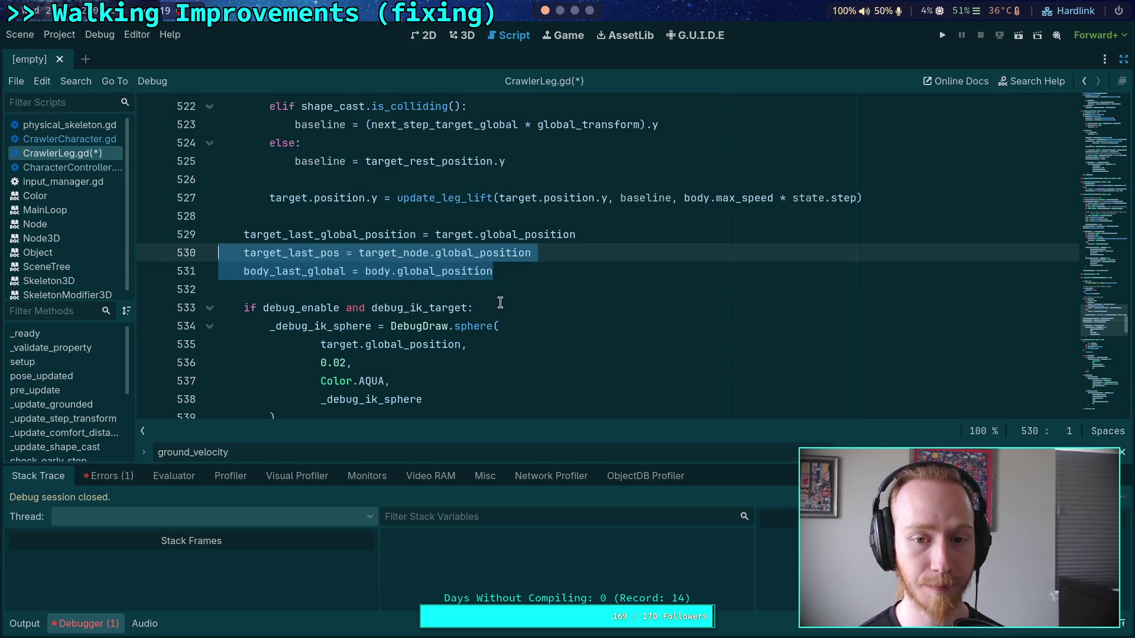
{"action": "key", "text": "BackSpace"}
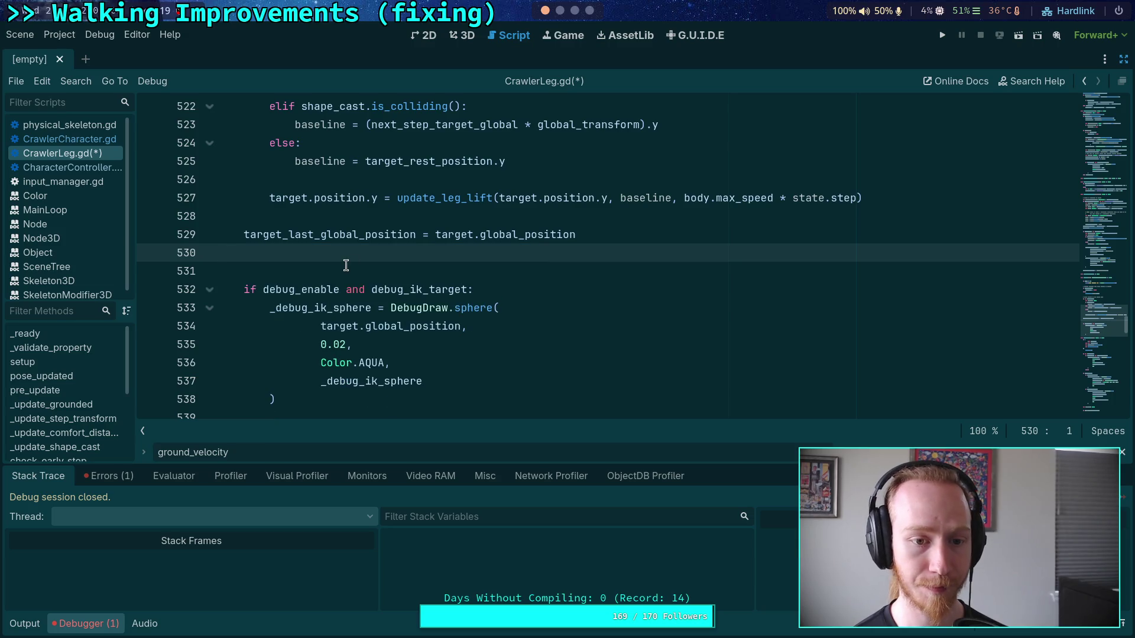
{"action": "key", "text": "Delete"}
{"action": "scroll", "coordinate": [507, 300], "scroll_direction": "down", "scroll_amount": 1}
{"action": "scroll", "coordinate": [510, 299], "scroll_direction": "up", "scroll_amount": 1}
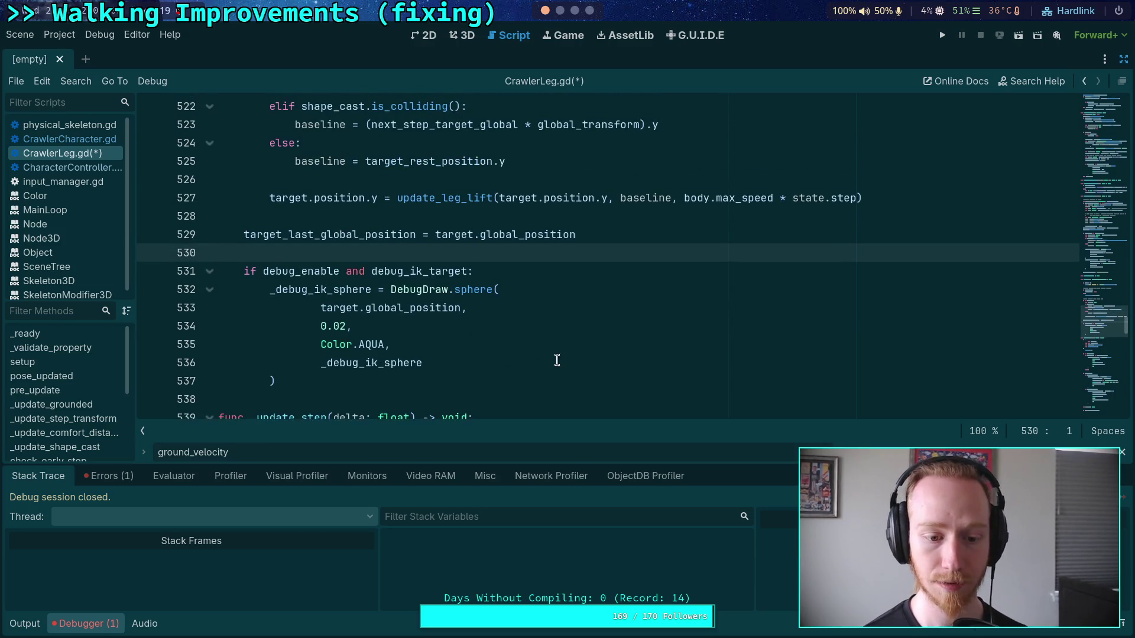
{"action": "left_click_drag", "start_coordinate": [337, 451], "coordinate": [151, 448]}
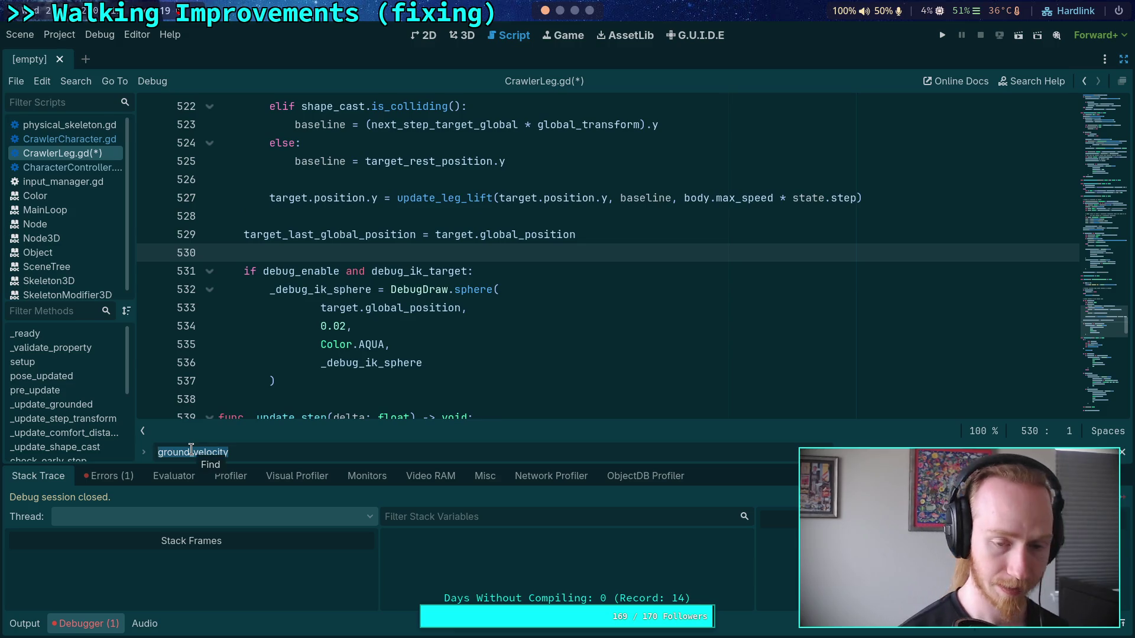
Save CrawlerLeg.gd and rerun git diff in the terminal
{"action": "key", "text": "ctrl+s"}
{"action": "key", "text": "super+1"}
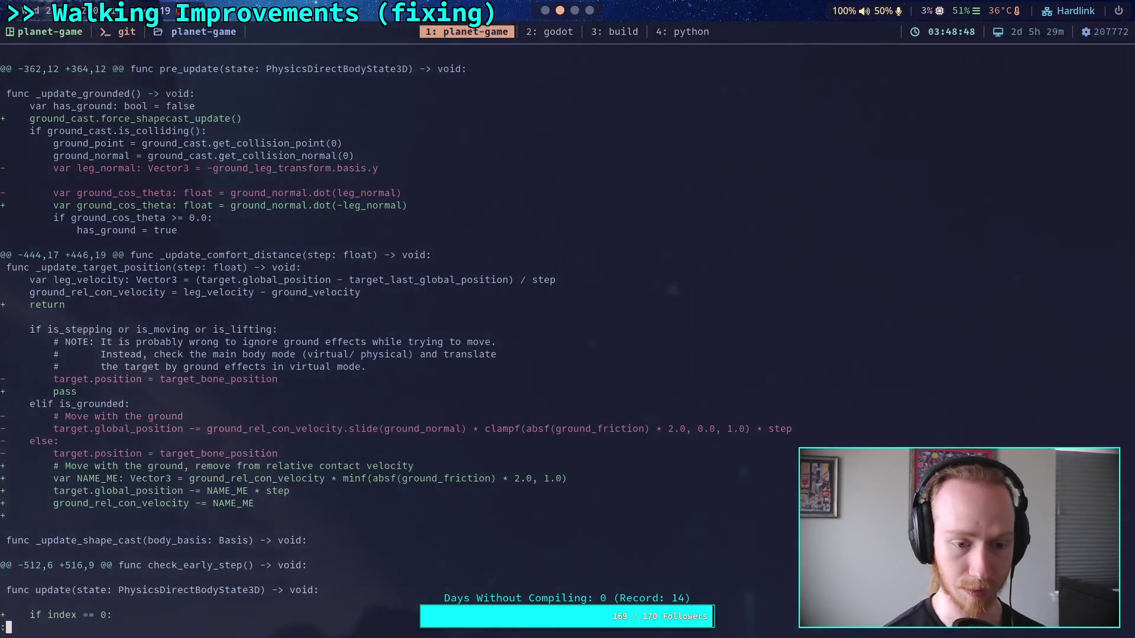
{"action": "key", "text": "q"}
{"action": "key", "text": "Up"}
{"action": "key", "text": "Return"}
Page through the diff to the CrawlerLeg.gd changes, then return to the Godot editor
{"action": "key", "text": "space"}
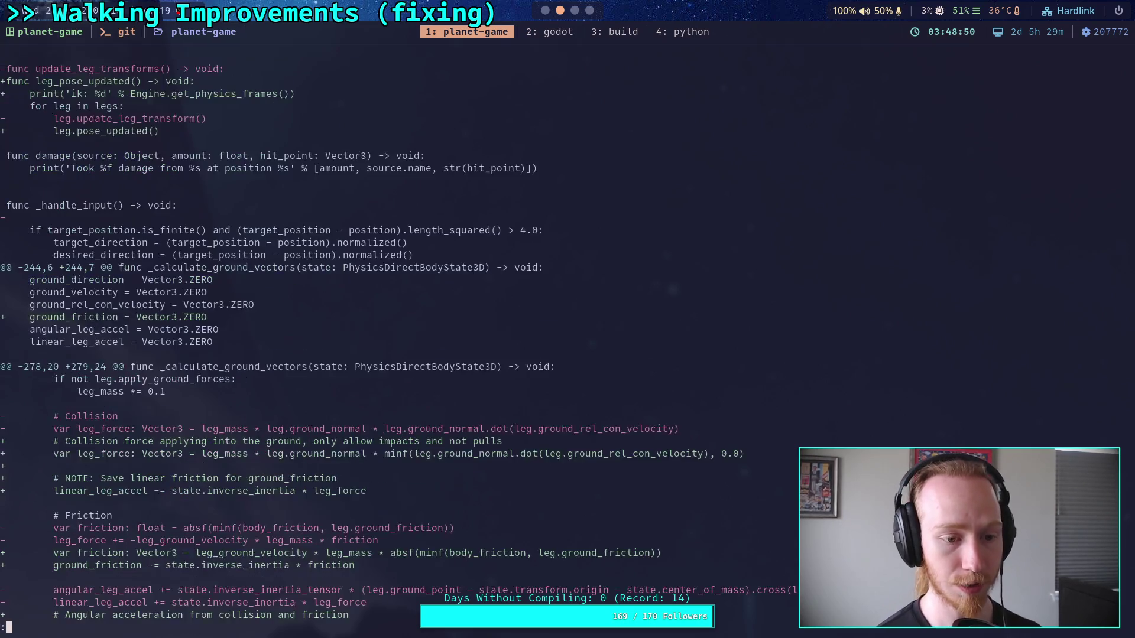
{"action": "key", "text": "Up"}
{"action": "key", "text": "Up"}
{"action": "key", "text": "Up"}
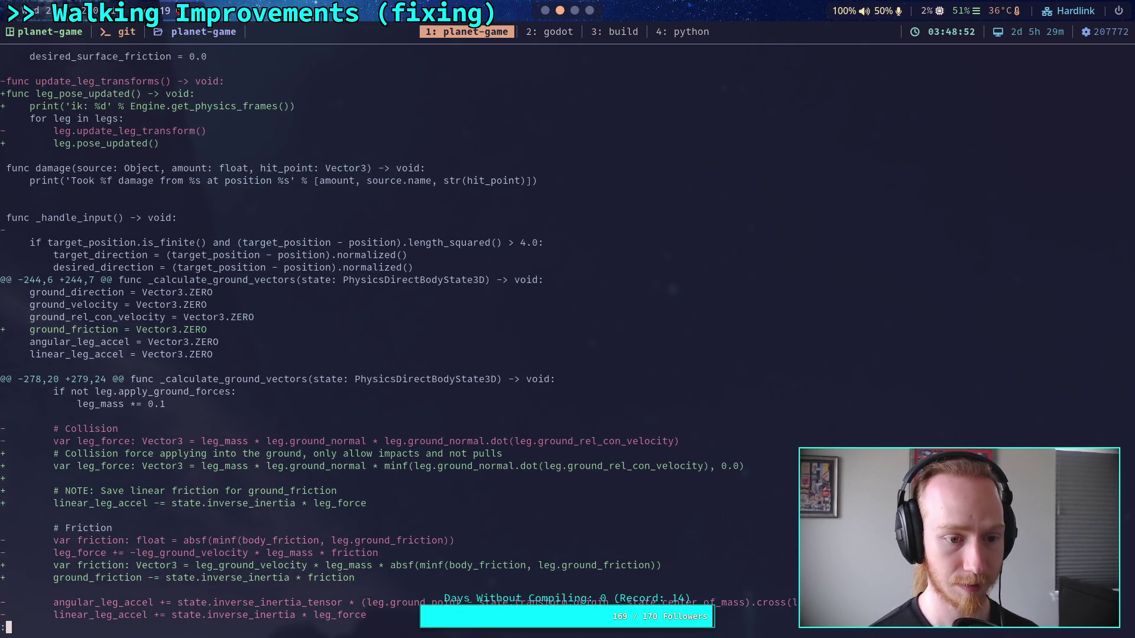
{"action": "key", "text": "Down"}
{"action": "key", "text": "Down"}
{"action": "key", "text": "Down"}
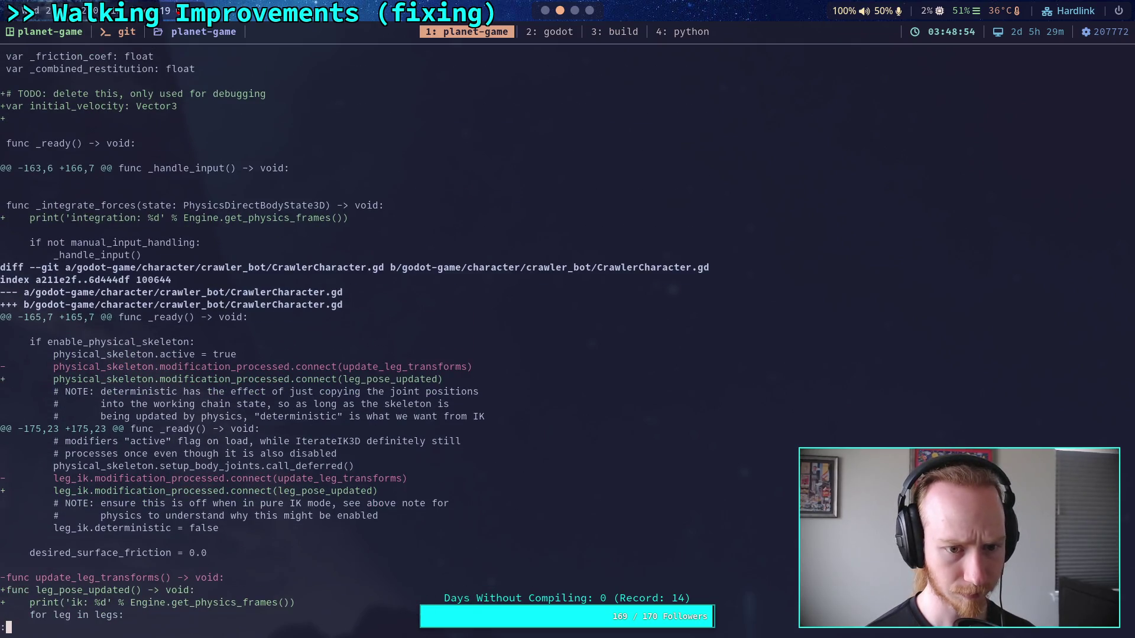
{"action": "key", "text": "Down"}
{"action": "key", "text": "Down"}
{"action": "key", "text": "space"}
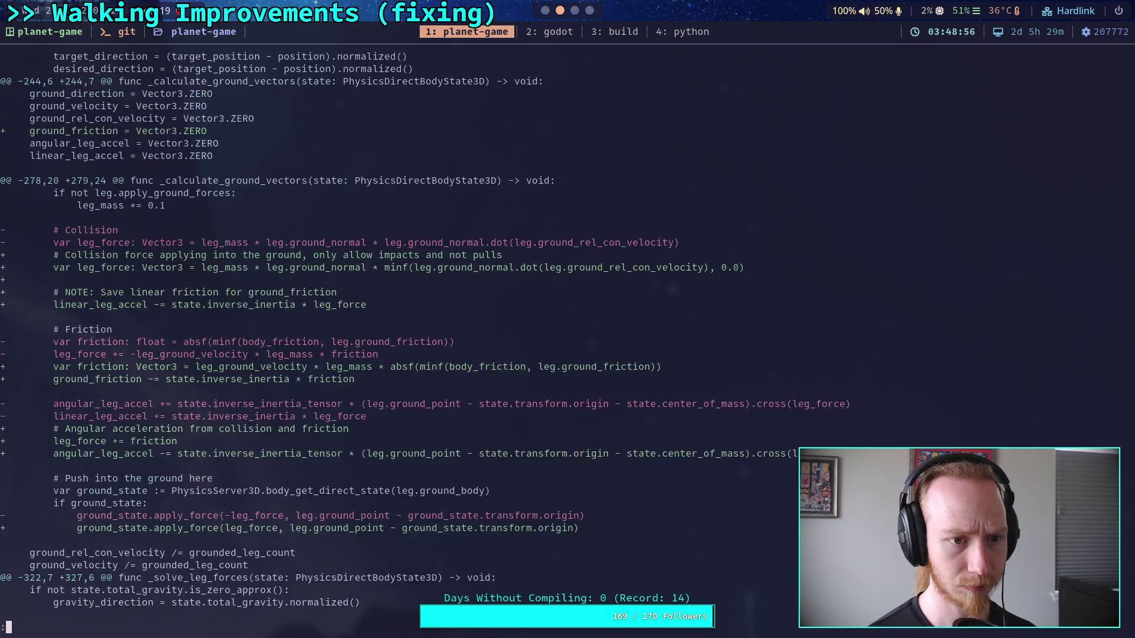
{"action": "key", "text": "space"}
{"action": "key", "text": "Down"}
{"action": "key", "text": "Down"}
{"action": "key", "text": "Down"}
{"action": "key", "text": "Down"}
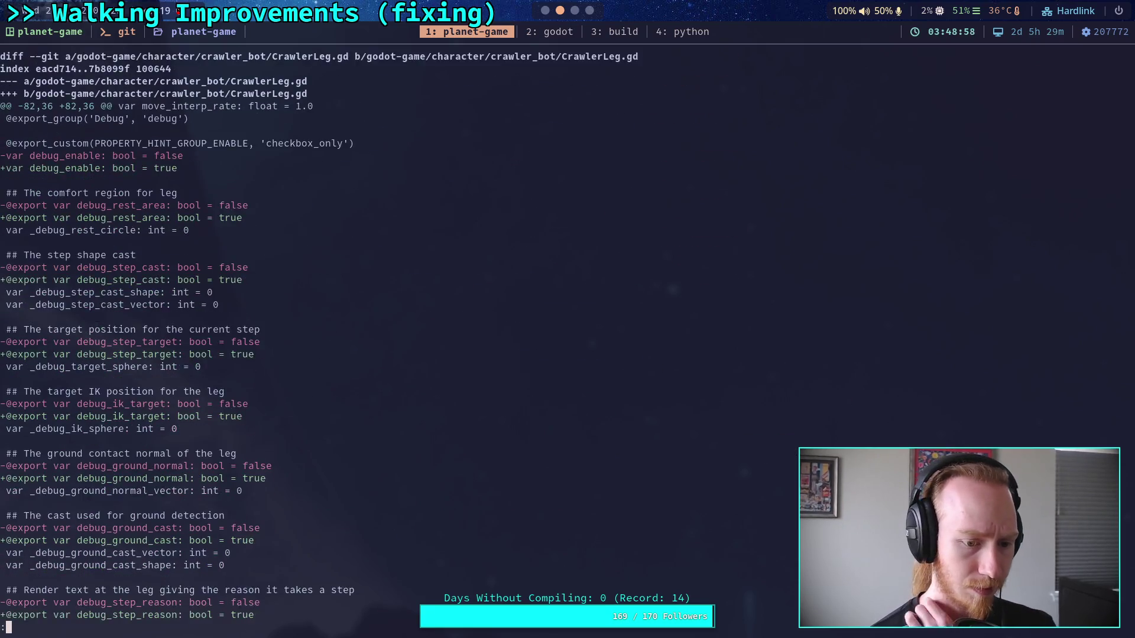
{"action": "key", "text": "Down"}
{"action": "key", "text": "Down"}
{"action": "key", "text": "Down"}
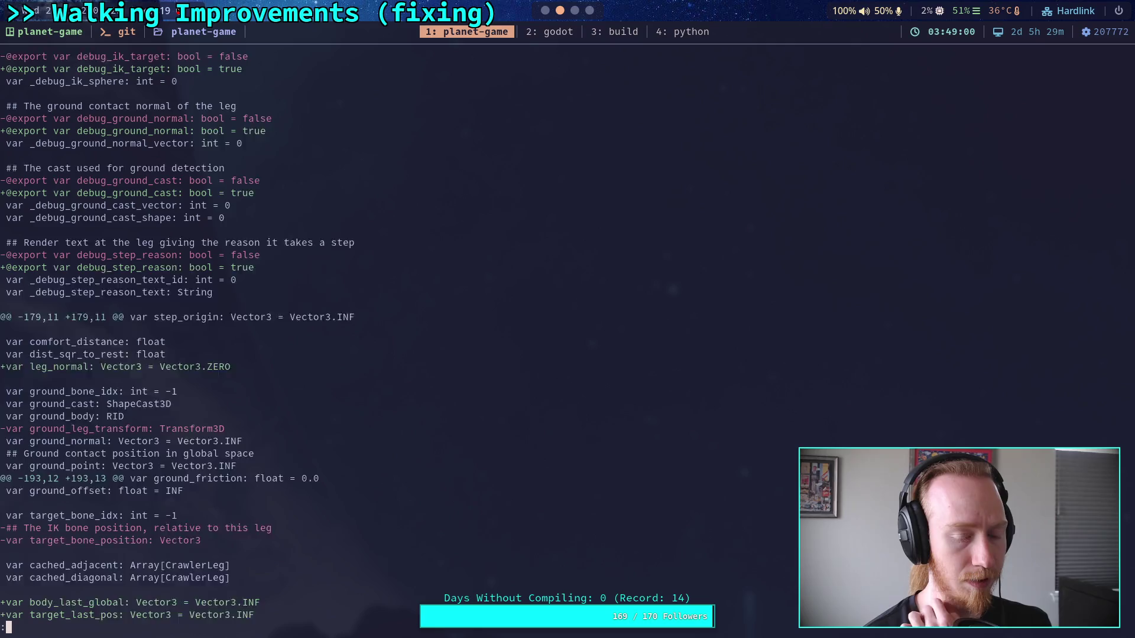
{"action": "key", "text": "Down"}
{"action": "key", "text": "Down"}
{"action": "key", "text": "Down"}
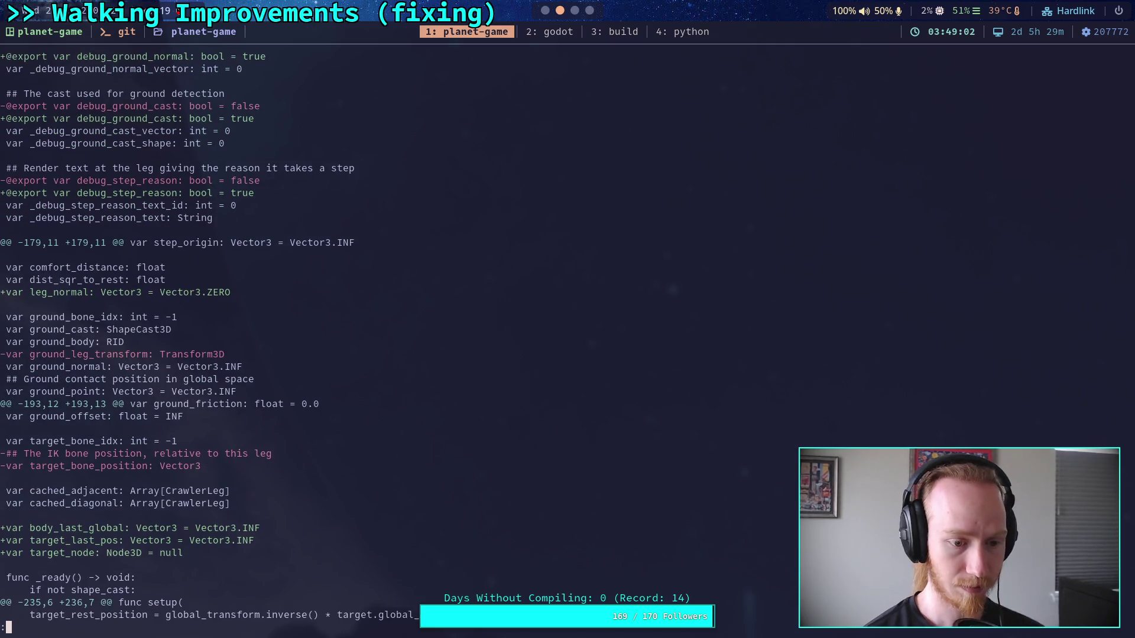
{"action": "left_click", "coordinate": [523, 32]}
{"action": "scroll", "coordinate": [933, 407], "scroll_direction": "up", "scroll_amount": 3}
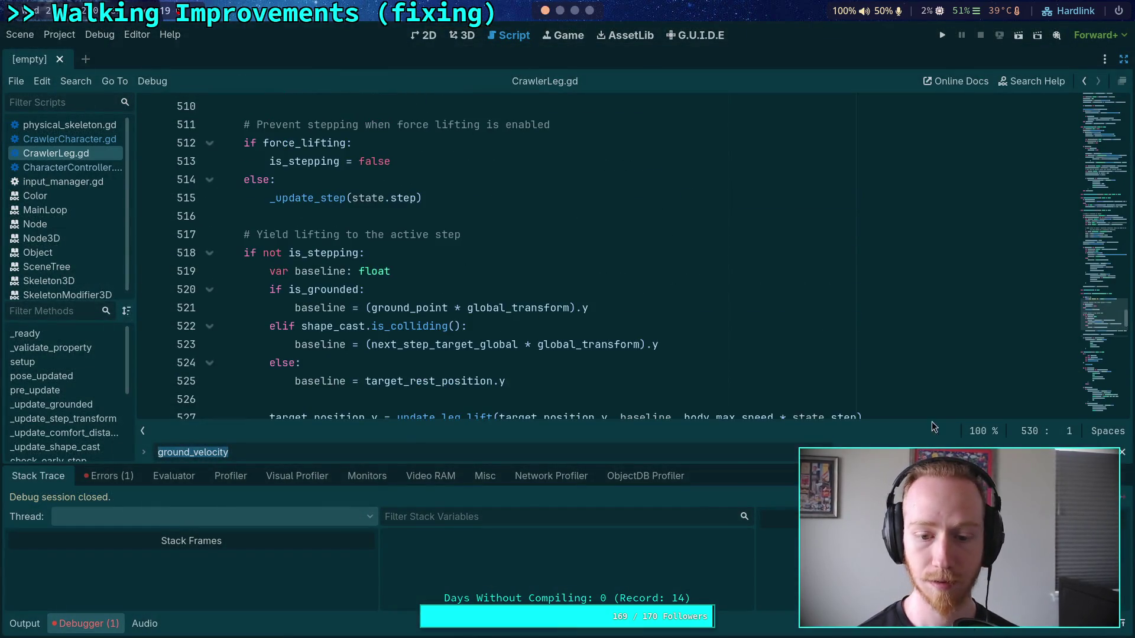
Delete the leftover body_last_global, target_last_pos and target_node declarations at lines 200–202
{"action": "key", "text": "Escape"}
{"action": "left_click", "coordinate": [96, 626]}
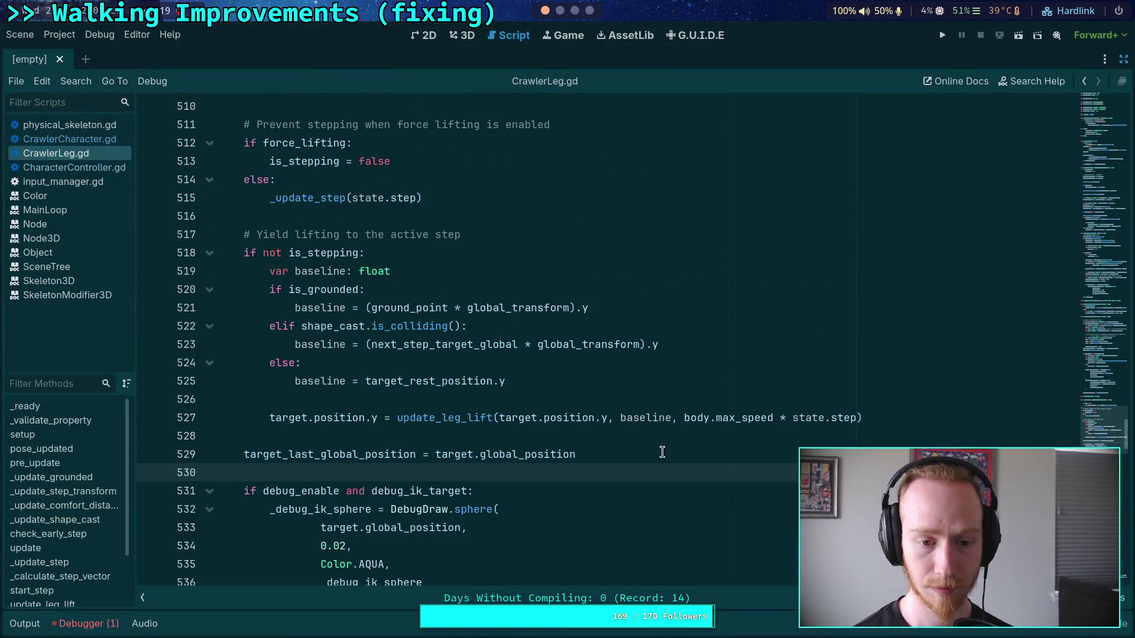
{"action": "left_click", "coordinate": [1101, 170]}
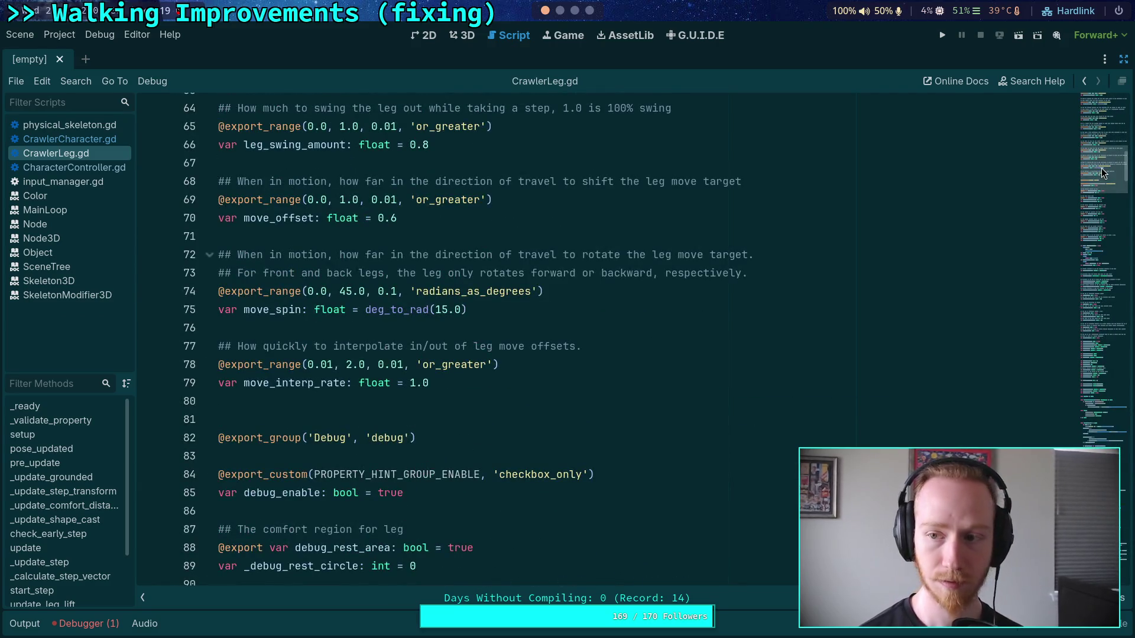
{"action": "left_click_drag", "start_coordinate": [1101, 168], "coordinate": [1087, 226]}
{"action": "scroll", "coordinate": [515, 355], "scroll_direction": "down", "scroll_amount": 15}
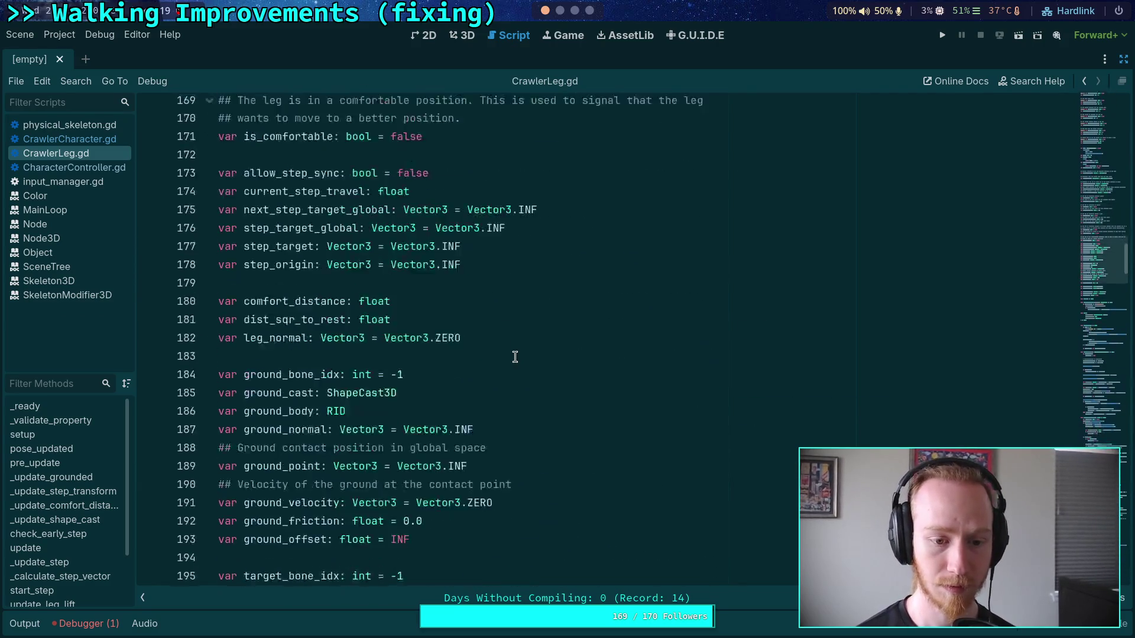
{"action": "left_click_drag", "start_coordinate": [423, 188], "coordinate": [301, 154]}
{"action": "key", "text": "ctrl+shift+k"}
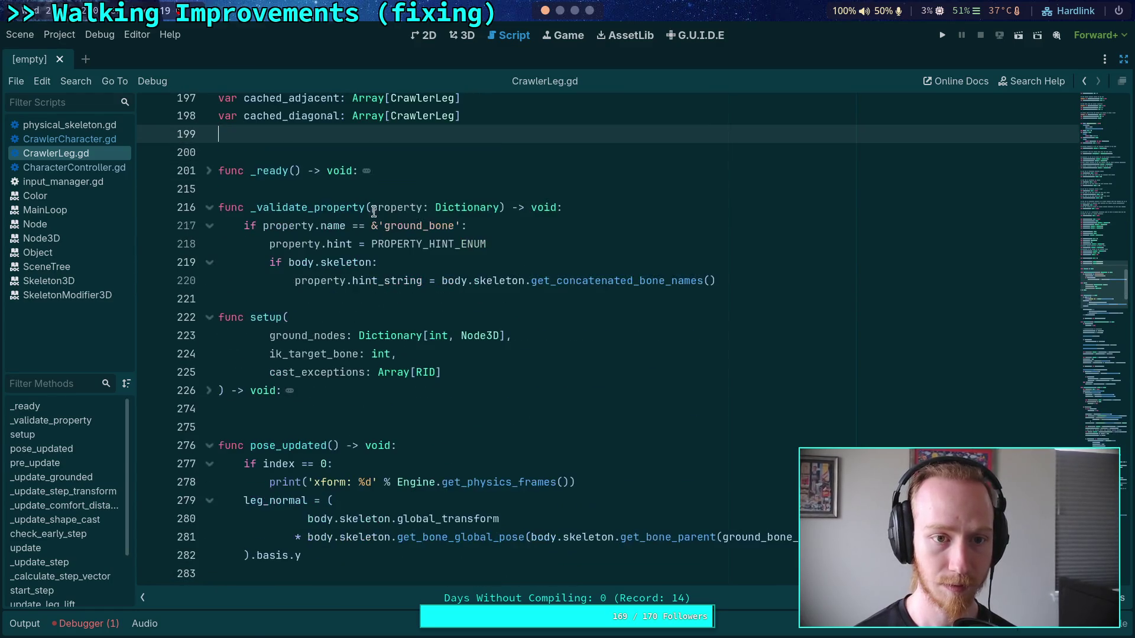
{"action": "key", "text": "BackSpace"}
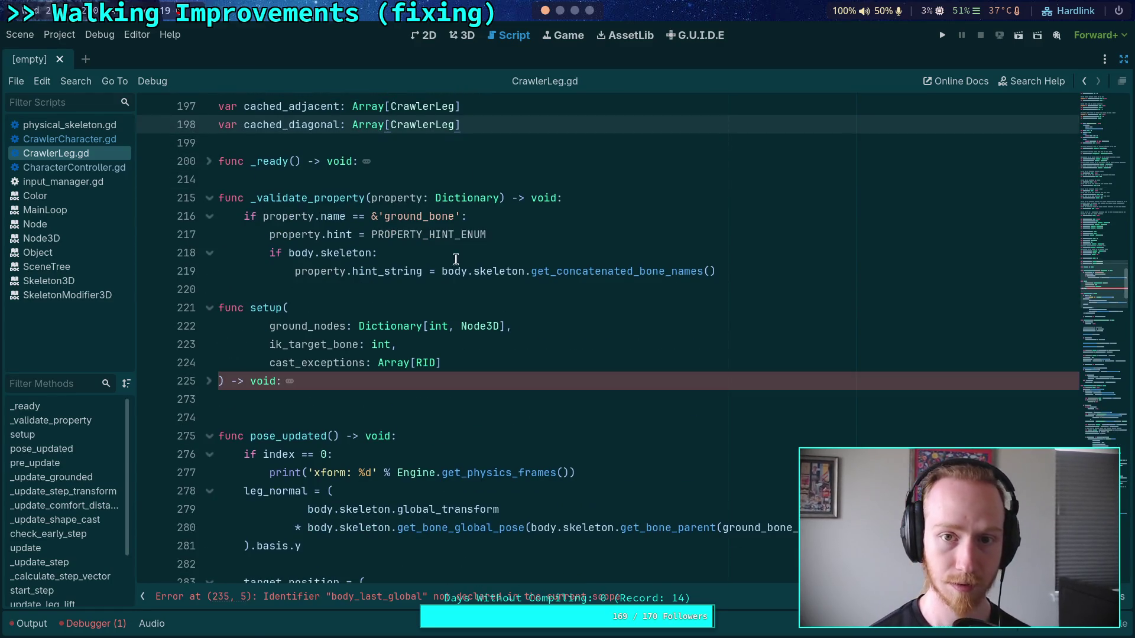
Remove the body_last_global assignment from setup() and start a git diff of CrawlerLeg.gd
{"action": "left_click", "coordinate": [208, 382]}
{"action": "scroll", "coordinate": [354, 354], "scroll_direction": "down", "scroll_amount": 8}
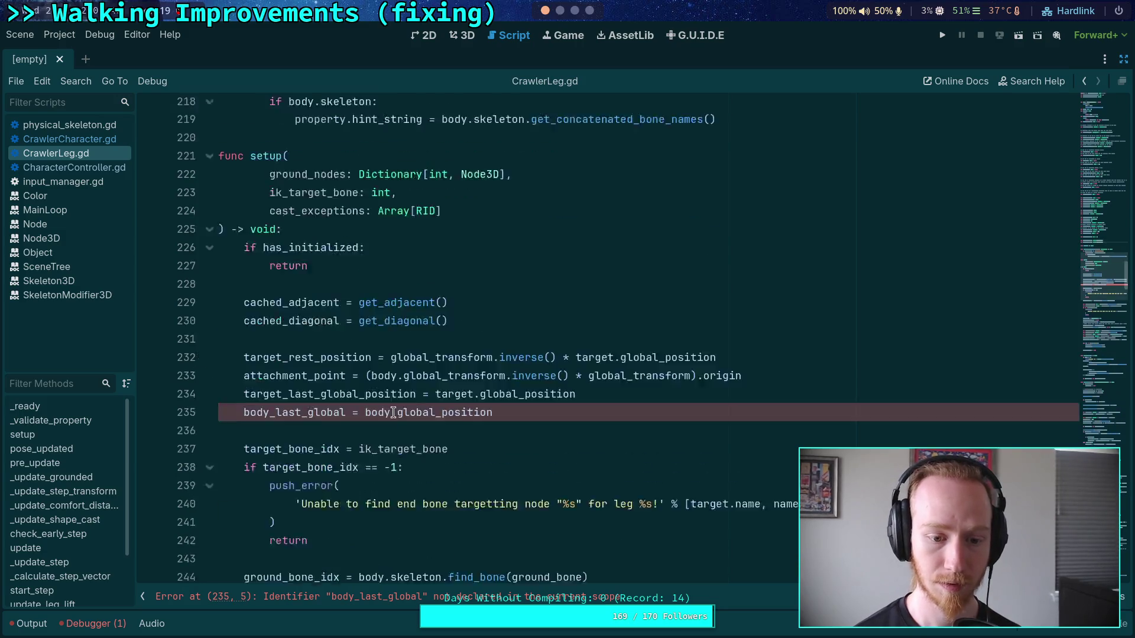
{"action": "left_click_drag", "start_coordinate": [497, 344], "coordinate": [152, 336]}
{"action": "key", "text": "BackSpace"}
{"action": "key", "text": "BackSpace"}
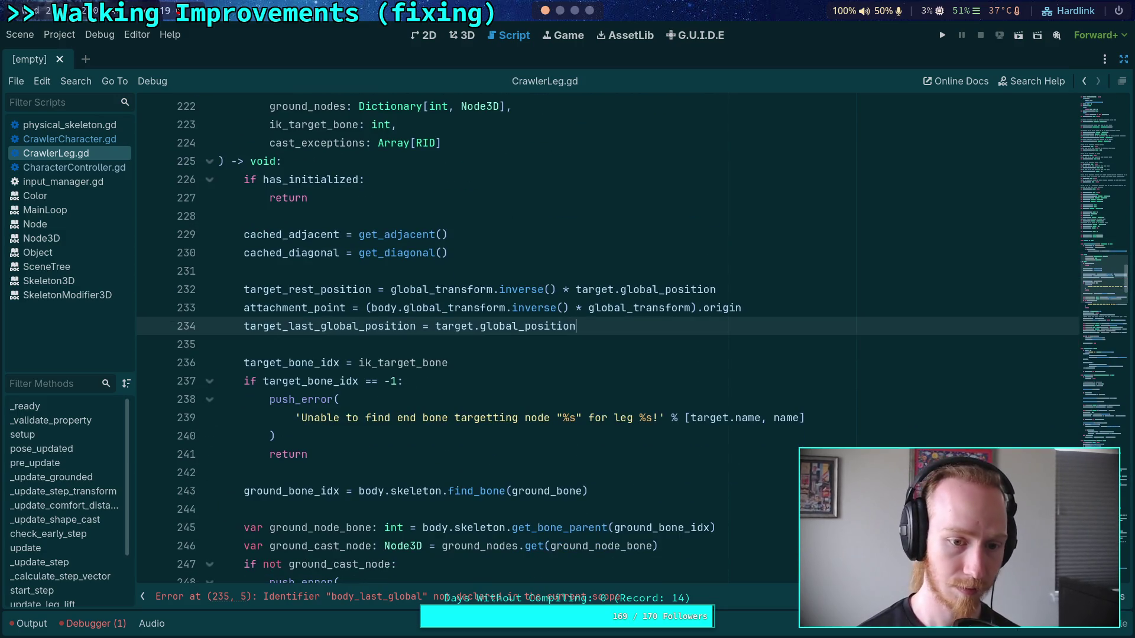
{"action": "left_click", "coordinate": [559, 10]}
{"action": "type", "text": "qgit diff "}
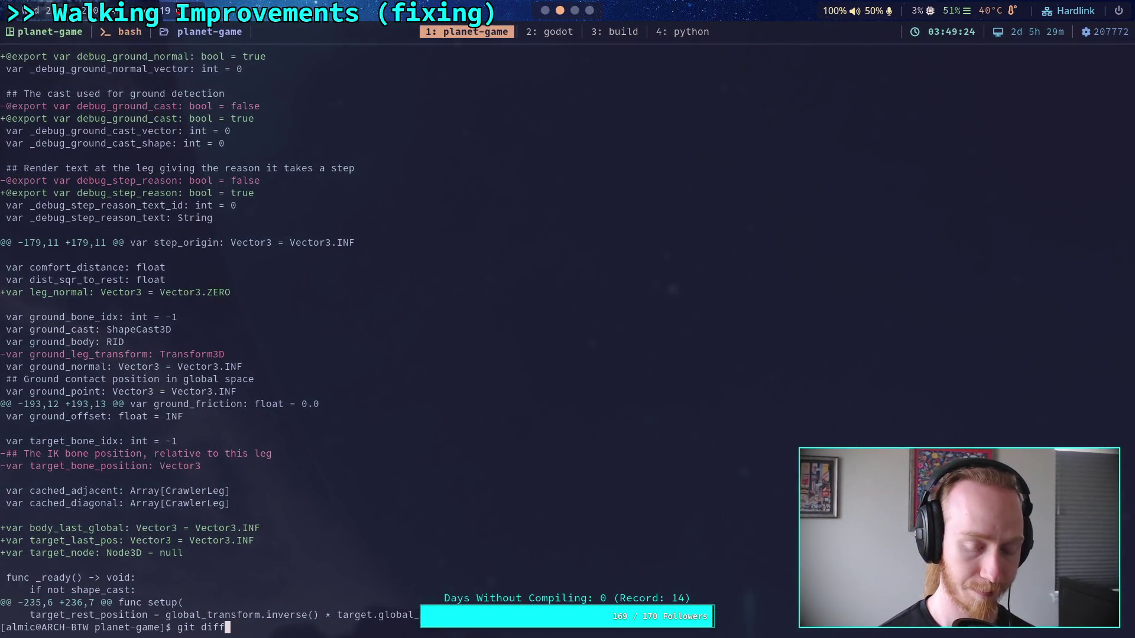
{"action": "type", "text": "godot-game/ch"}
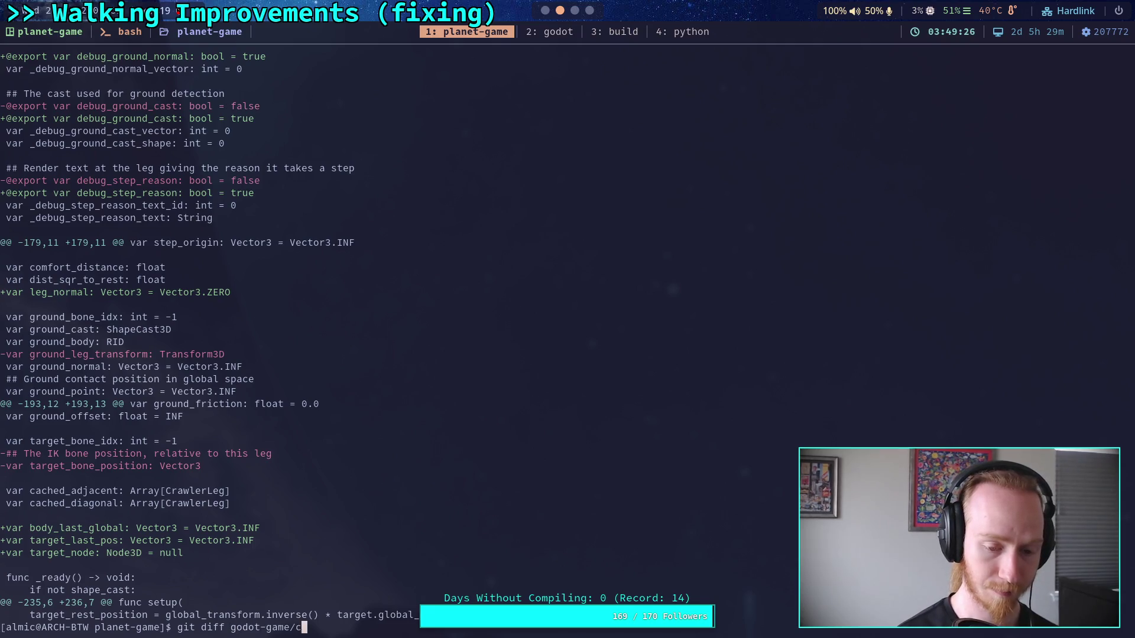
Run git diff for godot-game's crawler_bot/CrawlerLeg.gd only and page through it
{"action": "key", "text": "Tab"}
{"action": "key", "text": "Tab"}
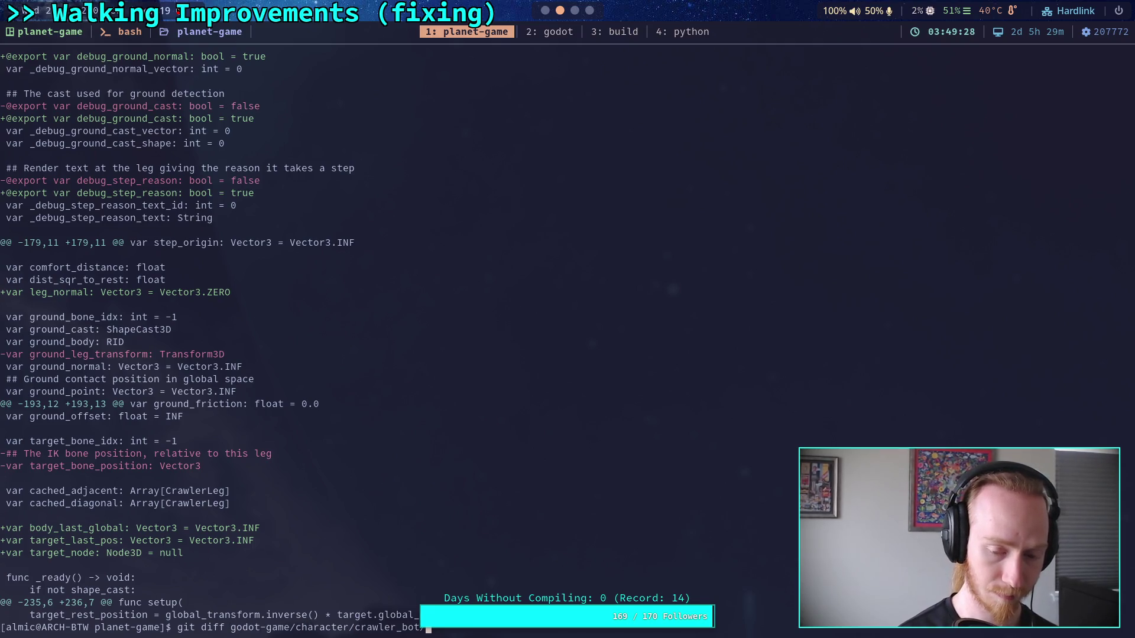
{"action": "type", "text": "CrawlerLeg.gd"}
{"action": "key", "text": "Return"}
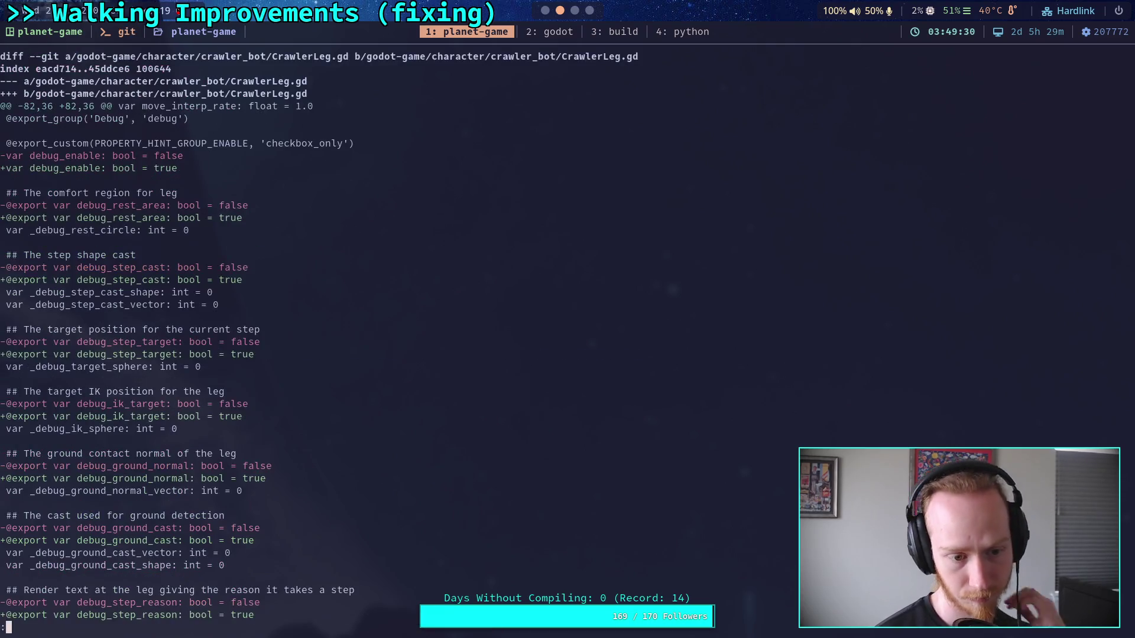
{"action": "key", "text": "space"}
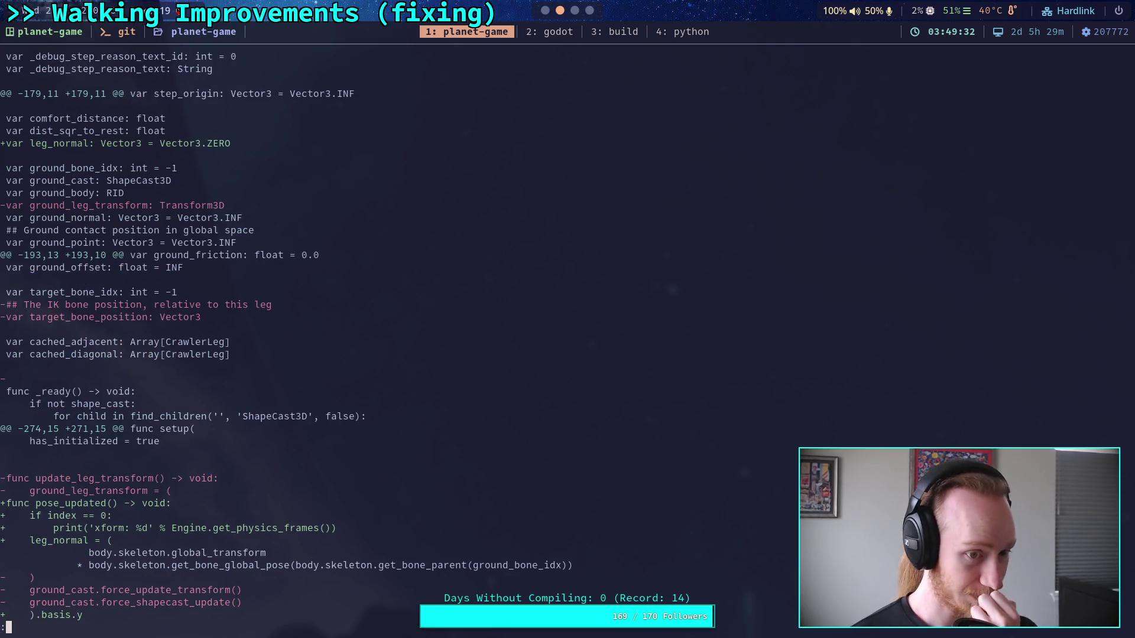
Add a blank line after the cached arrays, before func _ready, in CrawlerLeg.gd
{"action": "key", "text": "super+1"}
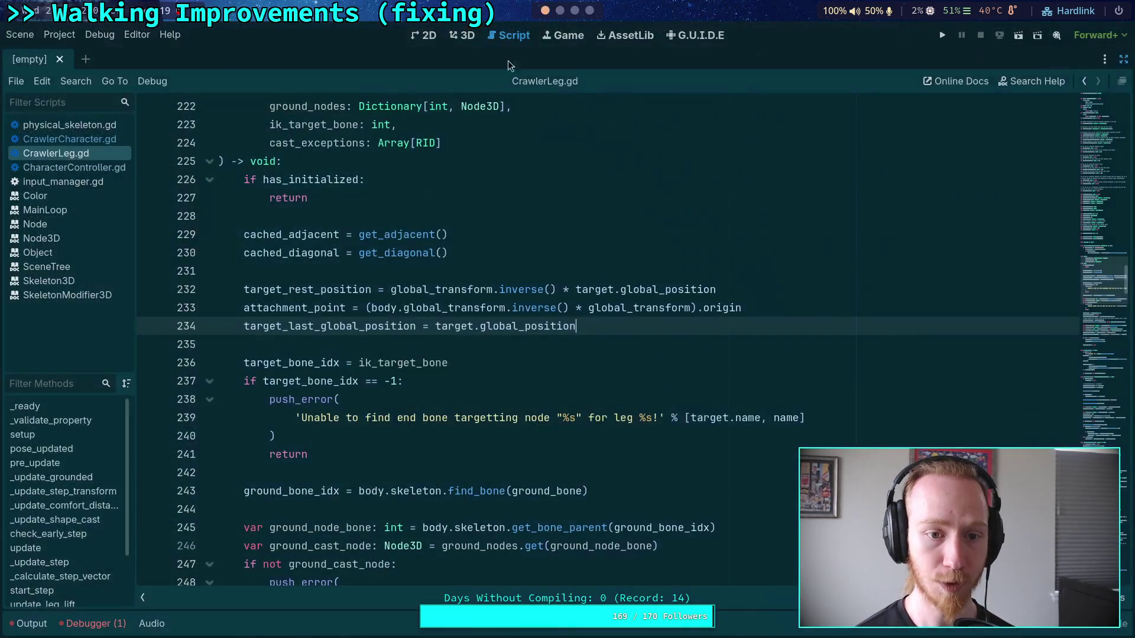
{"action": "scroll", "coordinate": [256, 519], "scroll_direction": "up", "scroll_amount": 15}
{"action": "left_click", "coordinate": [256, 519]}
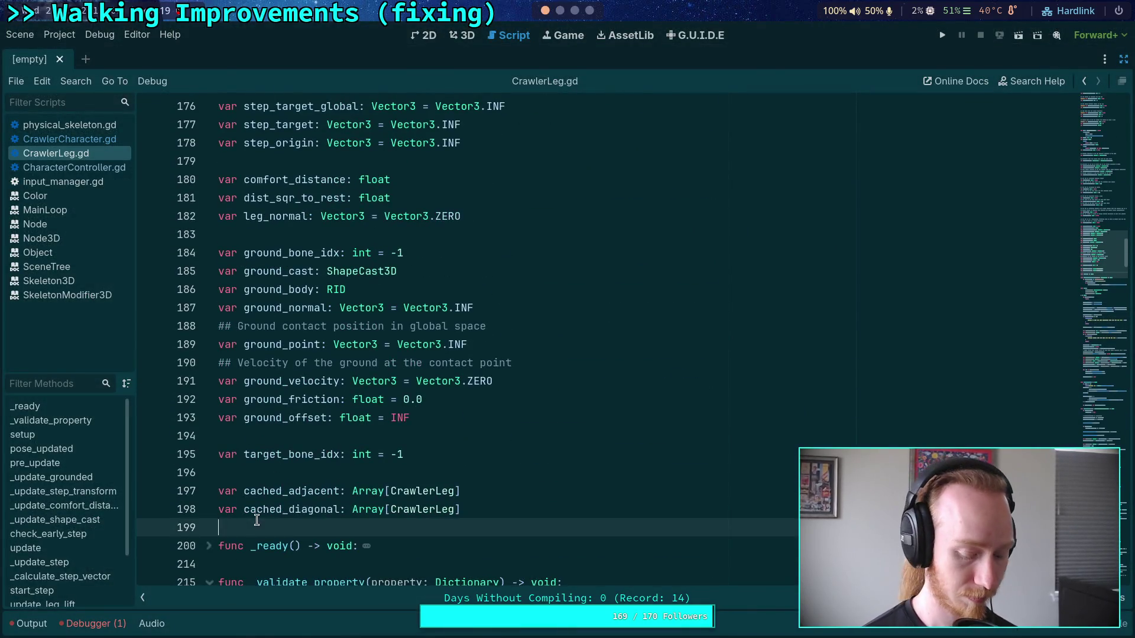
{"action": "key", "text": "Return"}
Re-view the diff through _update_grounded, _update_comfort_distance and the removed _update_target_position hunks
{"action": "key", "text": "super+2"}
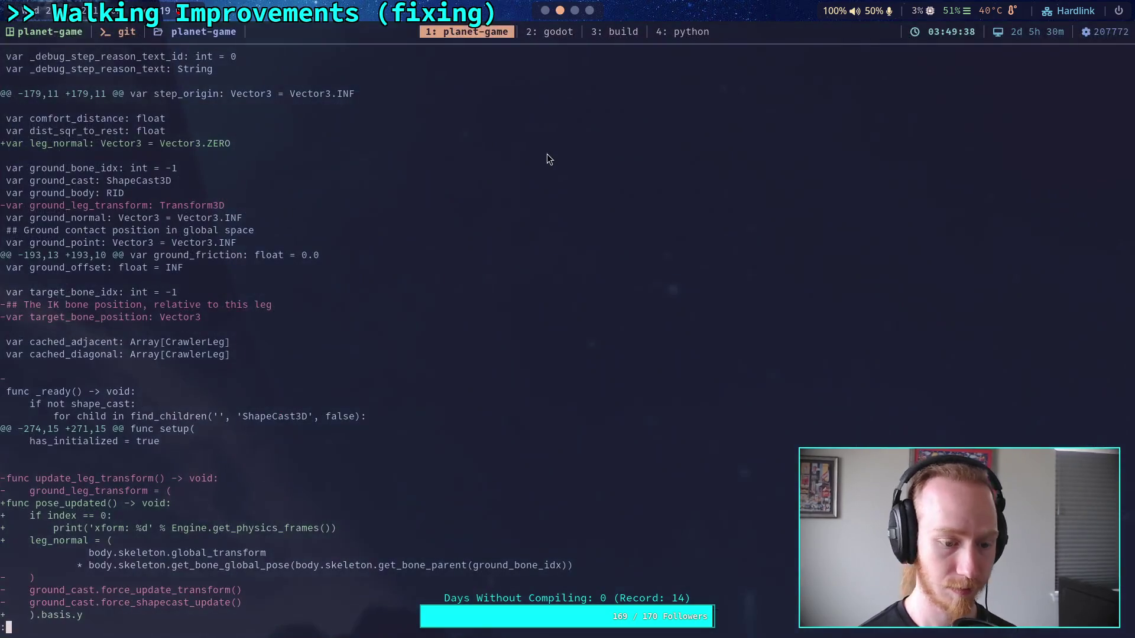
{"action": "key", "text": "q"}
{"action": "key", "text": "space"}
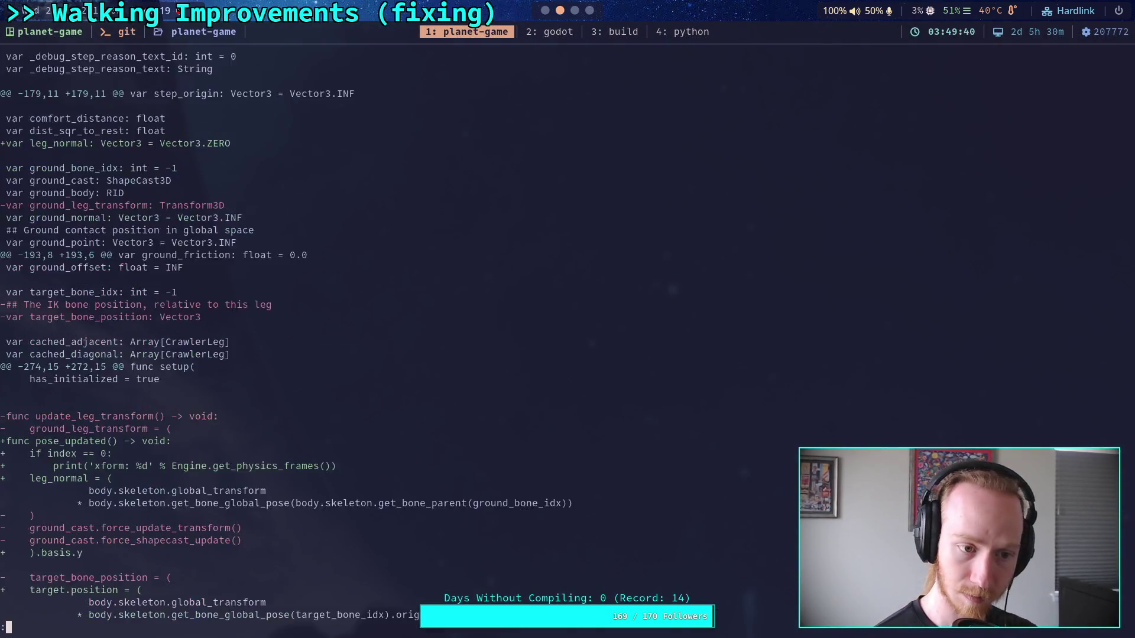
{"action": "key", "text": "space"}
{"action": "key", "text": "b"}
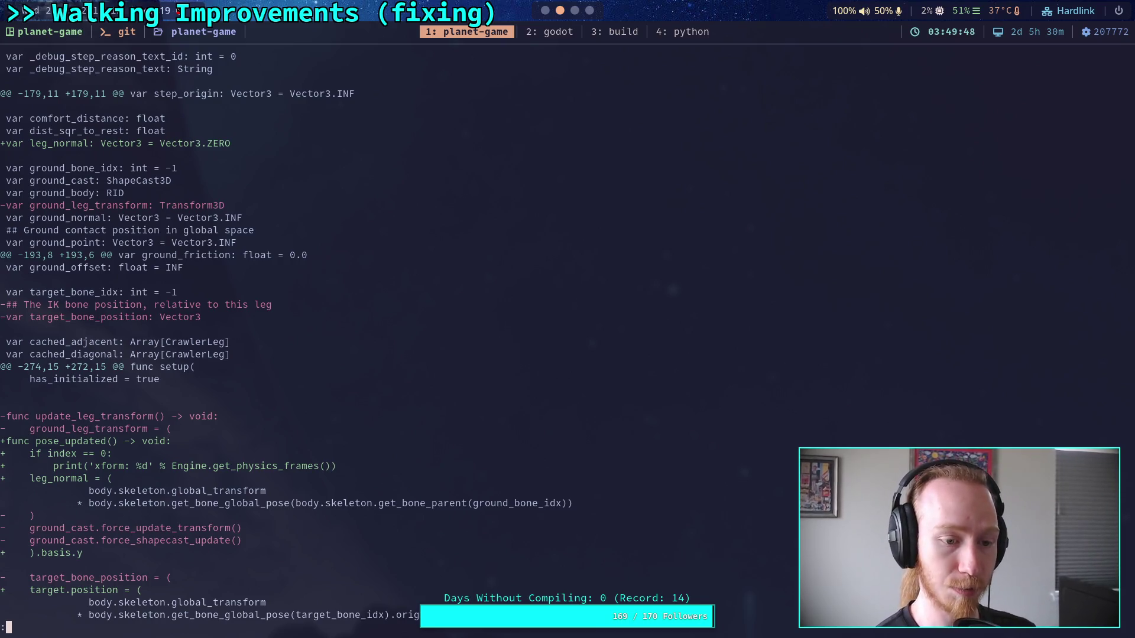
{"action": "key", "text": "j"}
{"action": "key", "text": "j"}
{"action": "key", "text": "j"}
{"action": "key", "text": "j"}
{"action": "key", "text": "j"}
{"action": "key", "text": "j"}
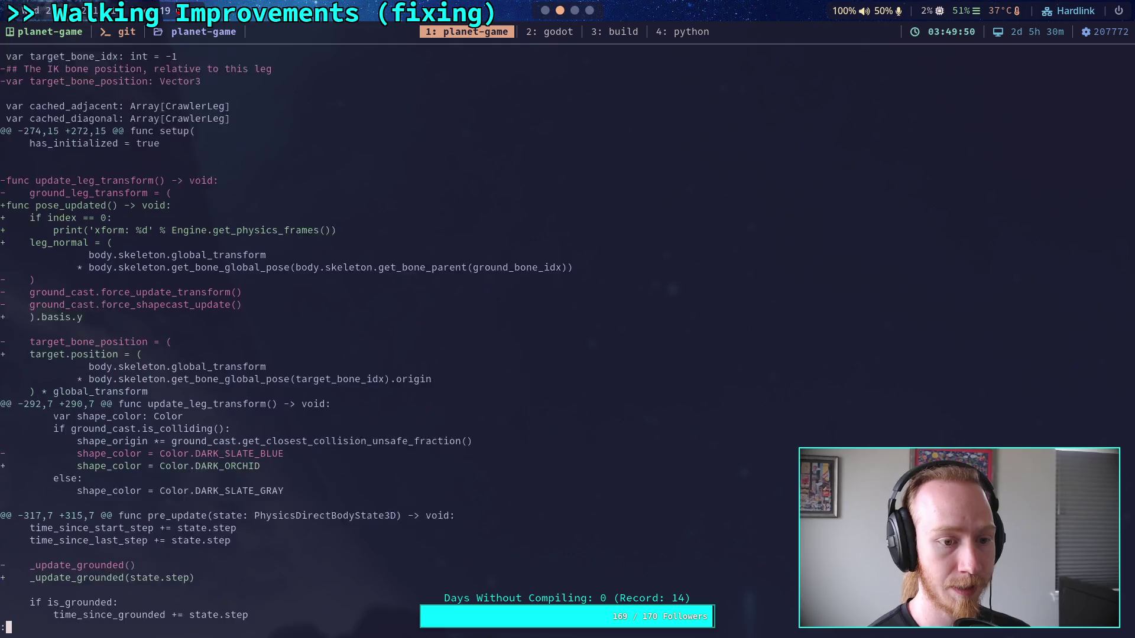
{"action": "key", "text": "j"}
{"action": "key", "text": "j"}
{"action": "key", "text": "j"}
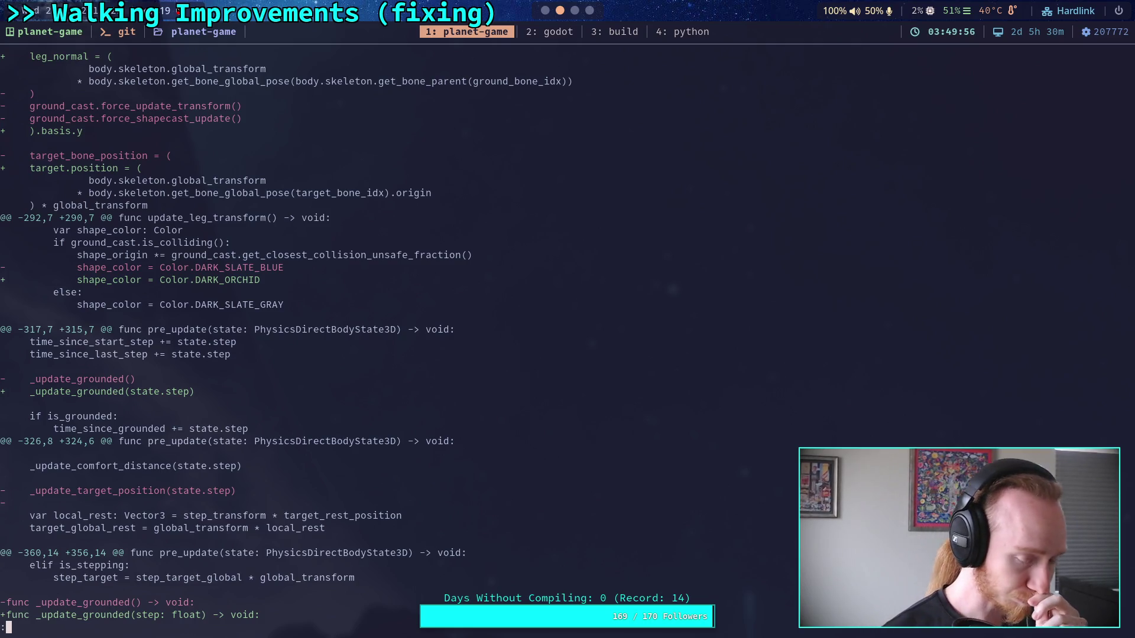
{"action": "key", "text": "j"}
{"action": "key", "text": "j"}
{"action": "key", "text": "j"}
{"action": "key", "text": "j"}
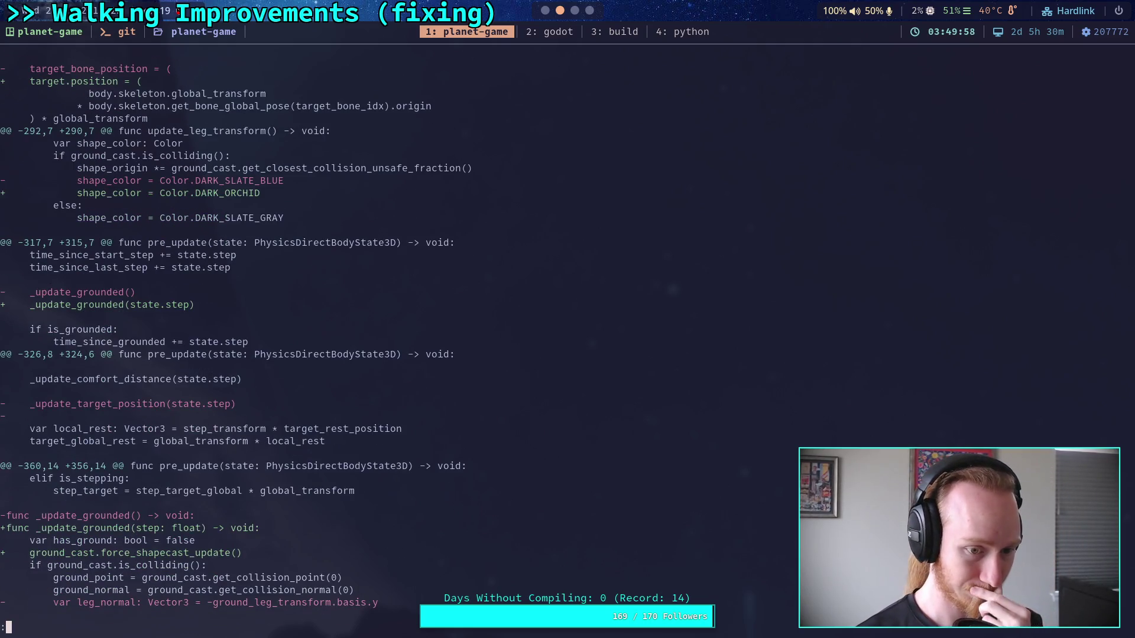
{"action": "key", "text": "j"}
{"action": "key", "text": "j"}
{"action": "key", "text": "j"}
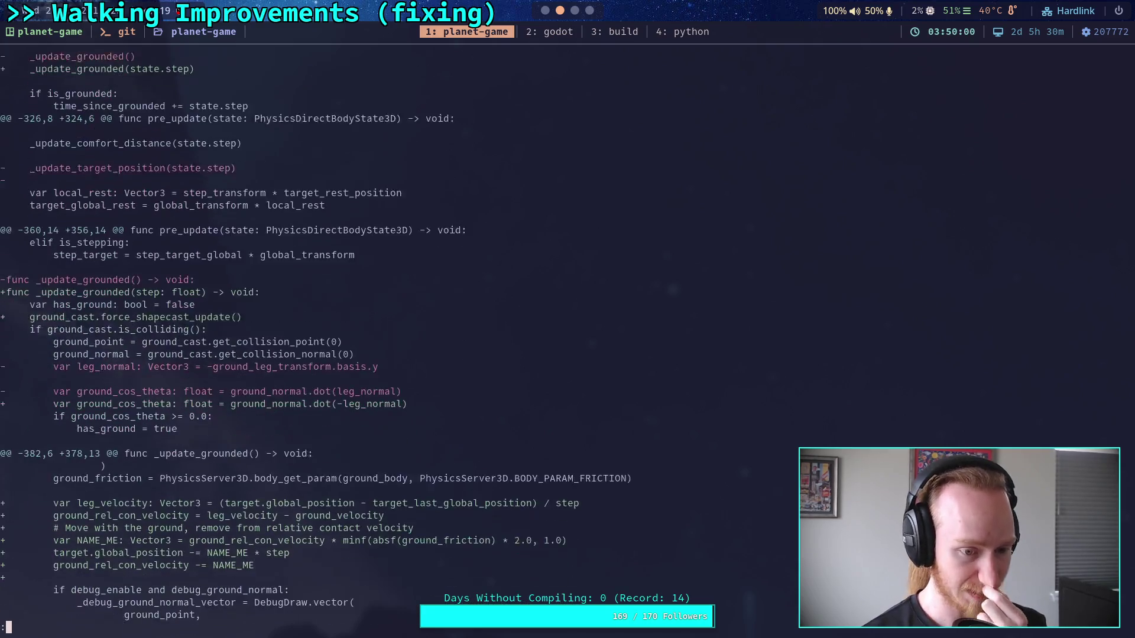
{"action": "key", "text": "j"}
{"action": "key", "text": "j"}
{"action": "key", "text": "j"}
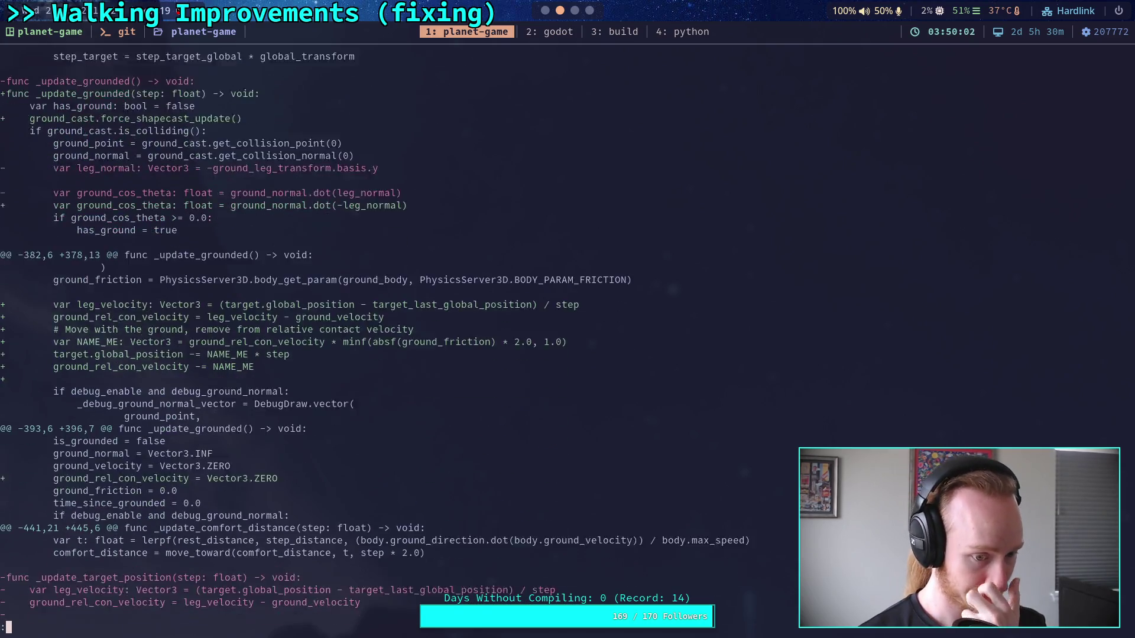
{"action": "key", "text": "j"}
{"action": "key", "text": "j"}
{"action": "key", "text": "j"}
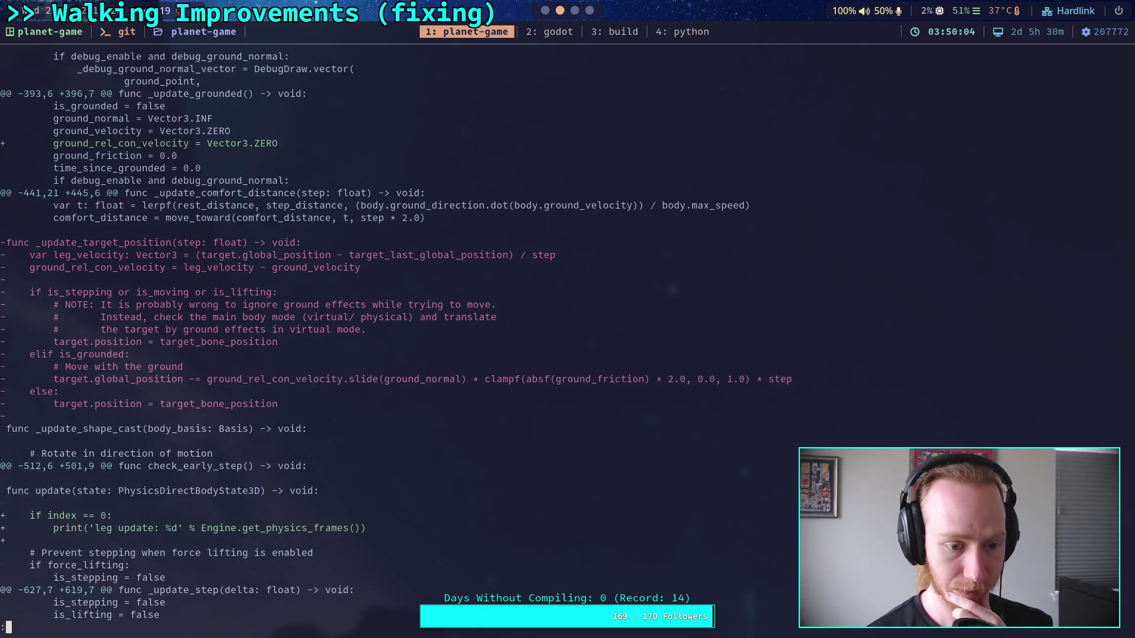
{"action": "key", "text": "j"}
{"action": "key", "text": "j"}
{"action": "key", "text": "j"}
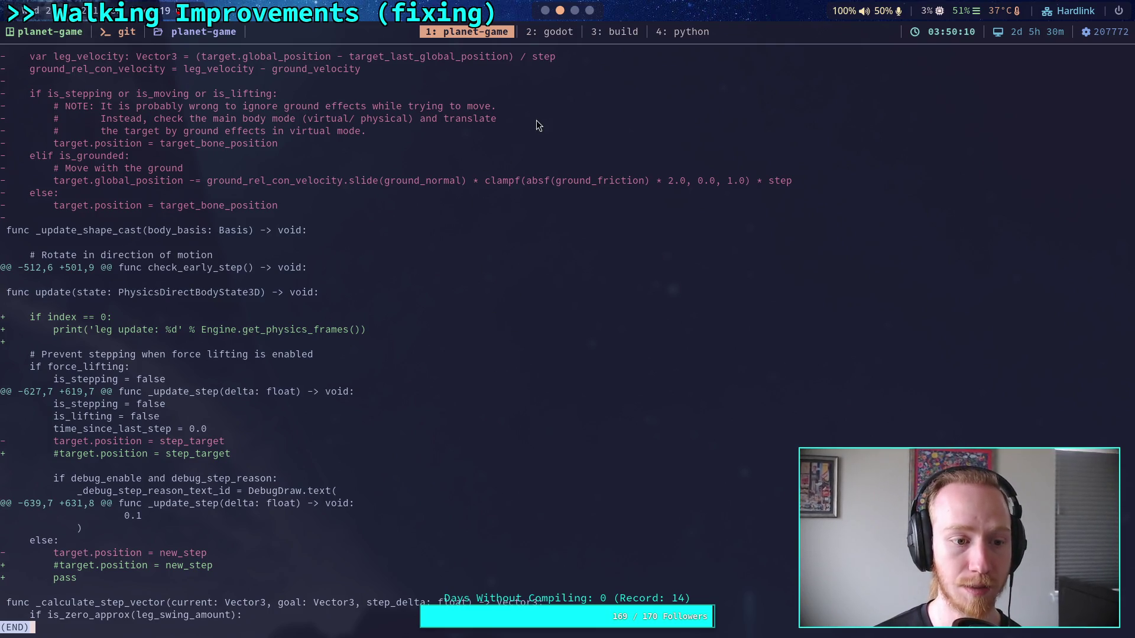
{"action": "left_click", "coordinate": [545, 10]}
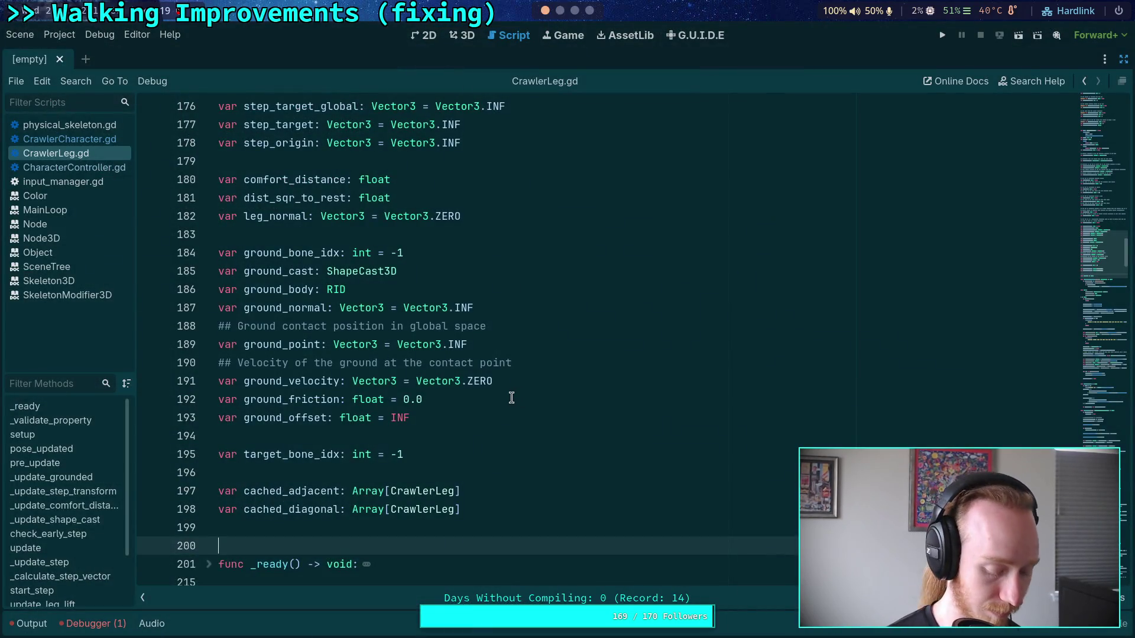
Search the script for 'target.posi' and step through matches down to _update_step
{"action": "key", "text": "ctrl+f"}
{"action": "type", "text": "target.posi"}
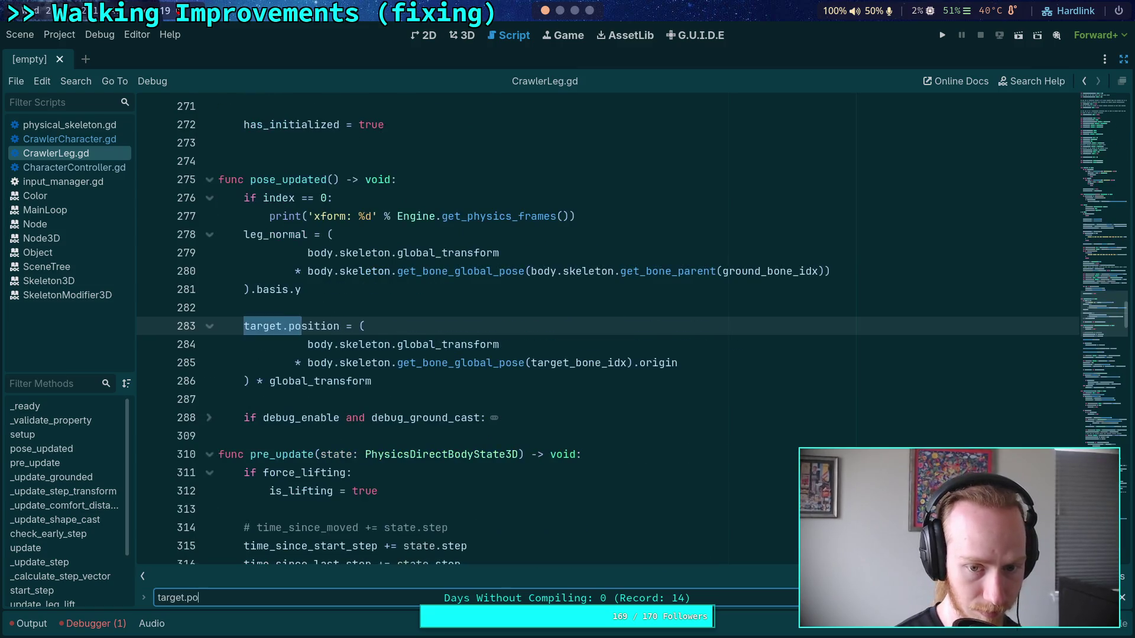
{"action": "key", "text": "Return"}
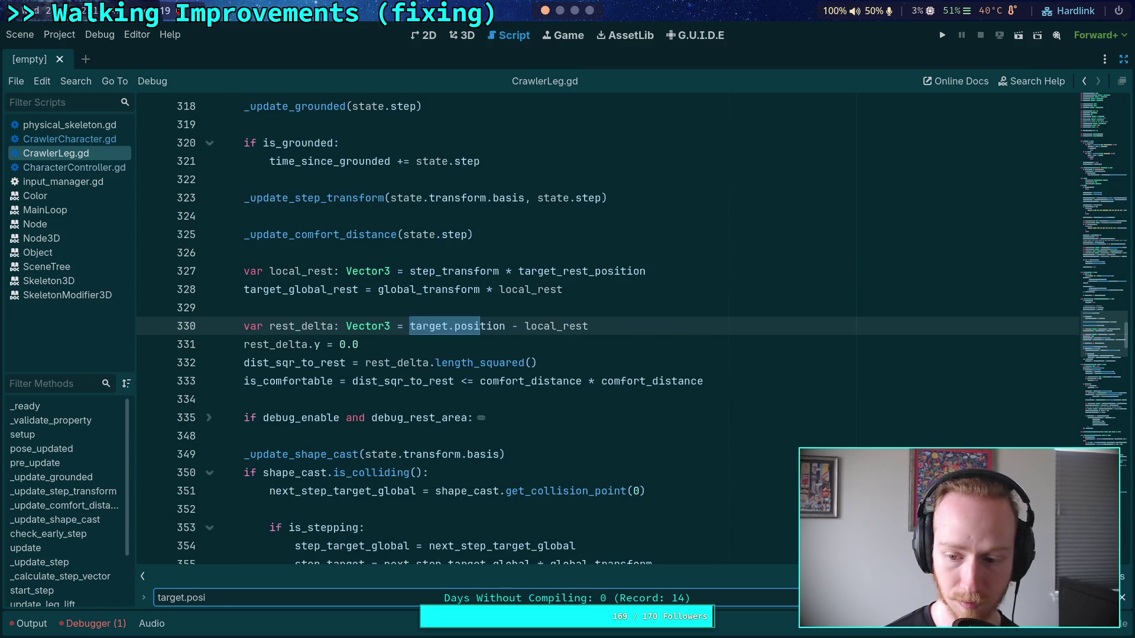
{"action": "key", "text": "Return"}
{"action": "key", "text": "Return"}
{"action": "key", "text": "Return"}
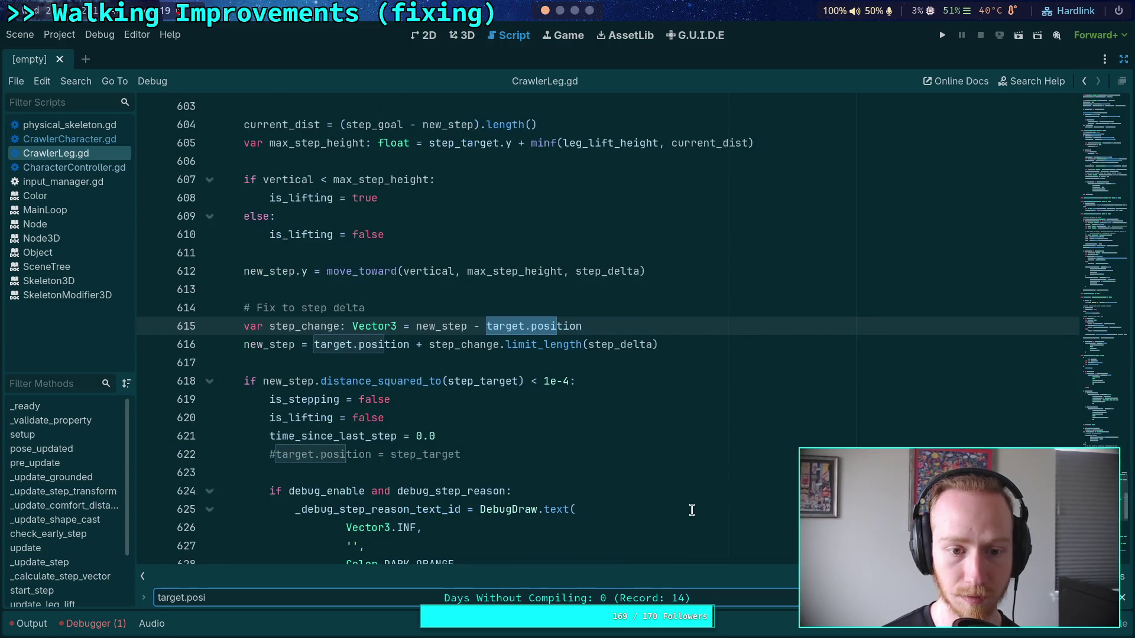
{"action": "scroll", "coordinate": [369, 419], "scroll_direction": "down", "scroll_amount": 2}
Uncomment target.position = step_target and target.position = new_step, deleting the placeholder pass
{"action": "left_click", "coordinate": [277, 326]}
{"action": "key", "text": "ctrl+k"}
{"action": "scroll", "coordinate": [324, 418], "scroll_direction": "down", "scroll_amount": 2}
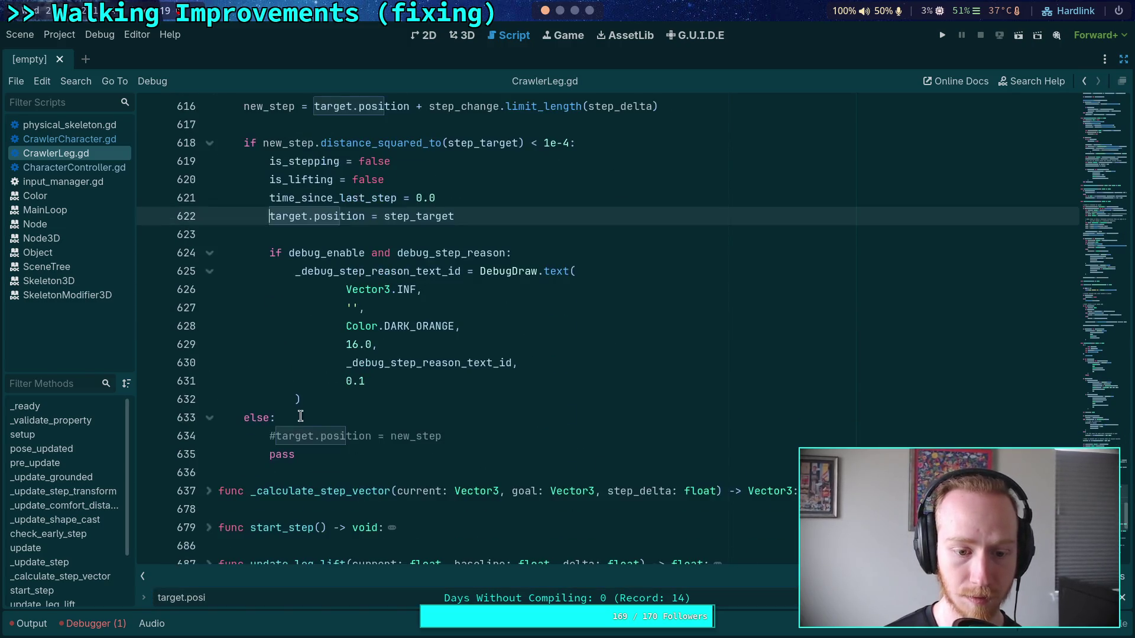
{"action": "left_click", "coordinate": [276, 436]}
{"action": "key", "text": "ctrl+k"}
{"action": "key", "text": "End"}
{"action": "key", "text": "shift+Down"}
{"action": "key", "text": "BackSpace"}
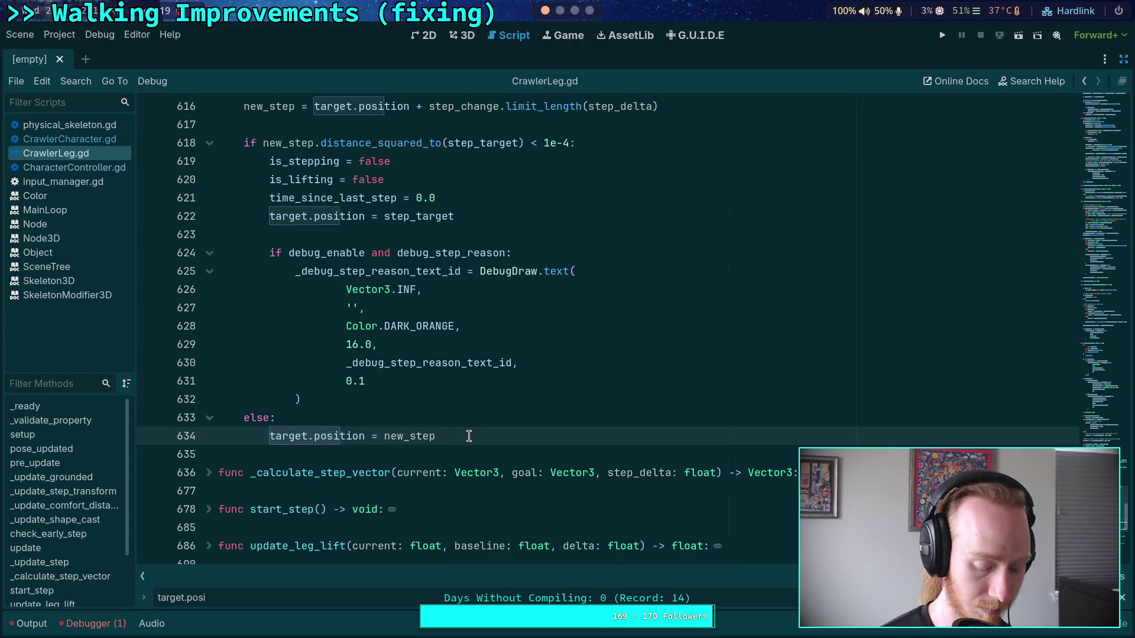
{"action": "key", "text": "super+1"}
Rerun git diff in the terminal and jump to its end
{"action": "key", "text": "Up"}
{"action": "key", "text": "Return"}
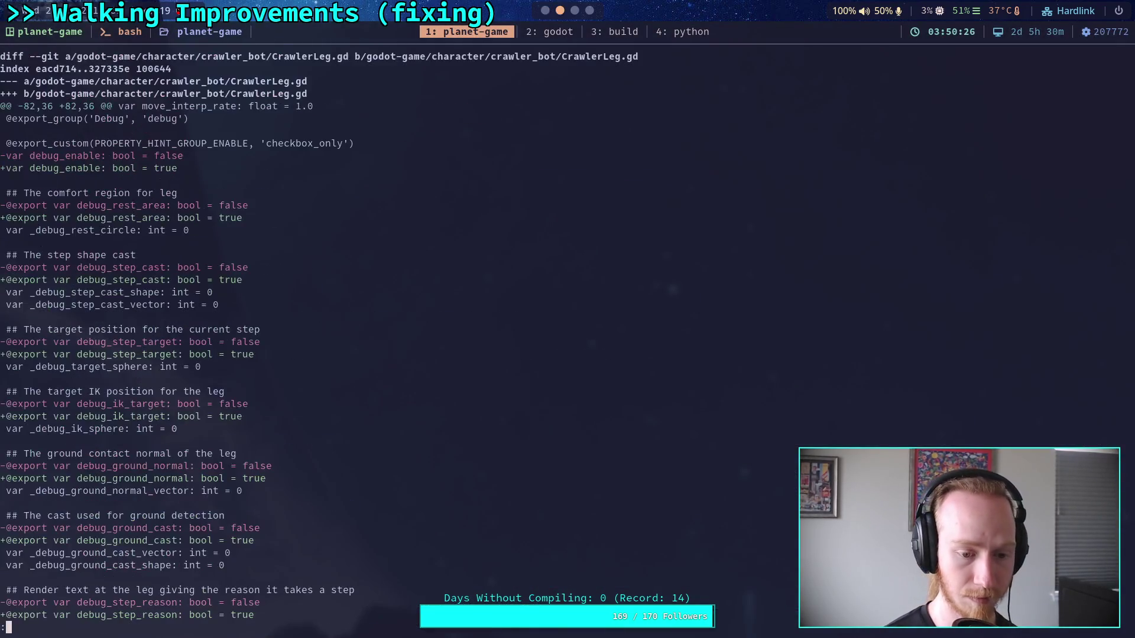
{"action": "key", "text": "space"}
{"action": "key", "text": "space"}
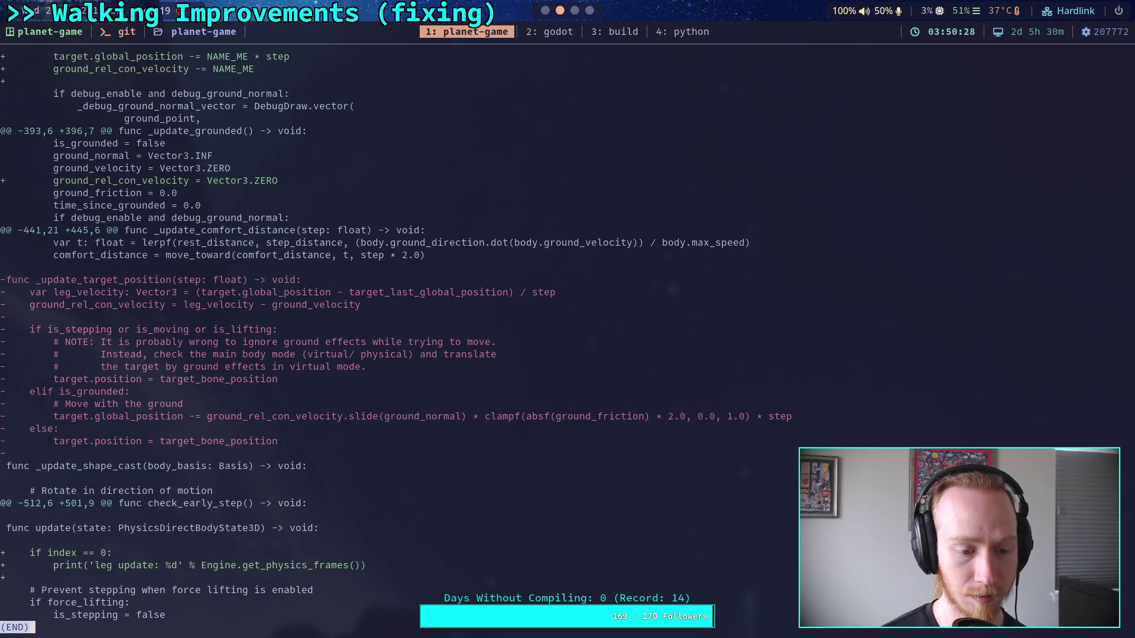
Scroll the diff to the _update_grounded hunk with the new leg_velocity and NAME_ME lines
{"action": "scroll", "coordinate": [556, 342], "scroll_direction": "up", "scroll_amount": 7}
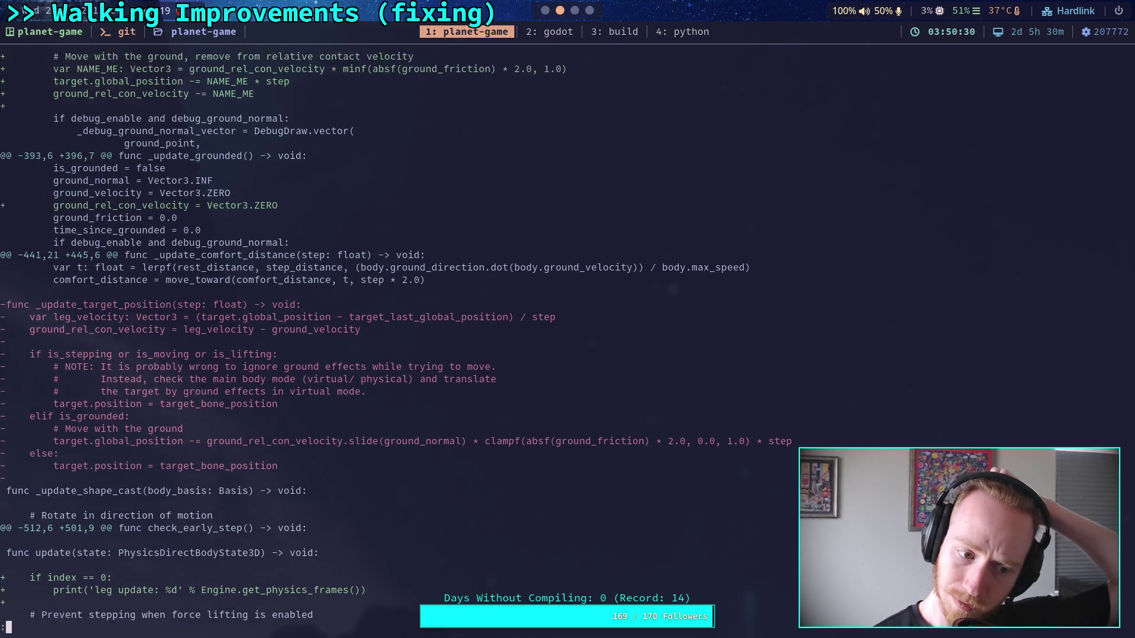
{"action": "scroll", "coordinate": [556, 343], "scroll_direction": "up", "scroll_amount": 2}
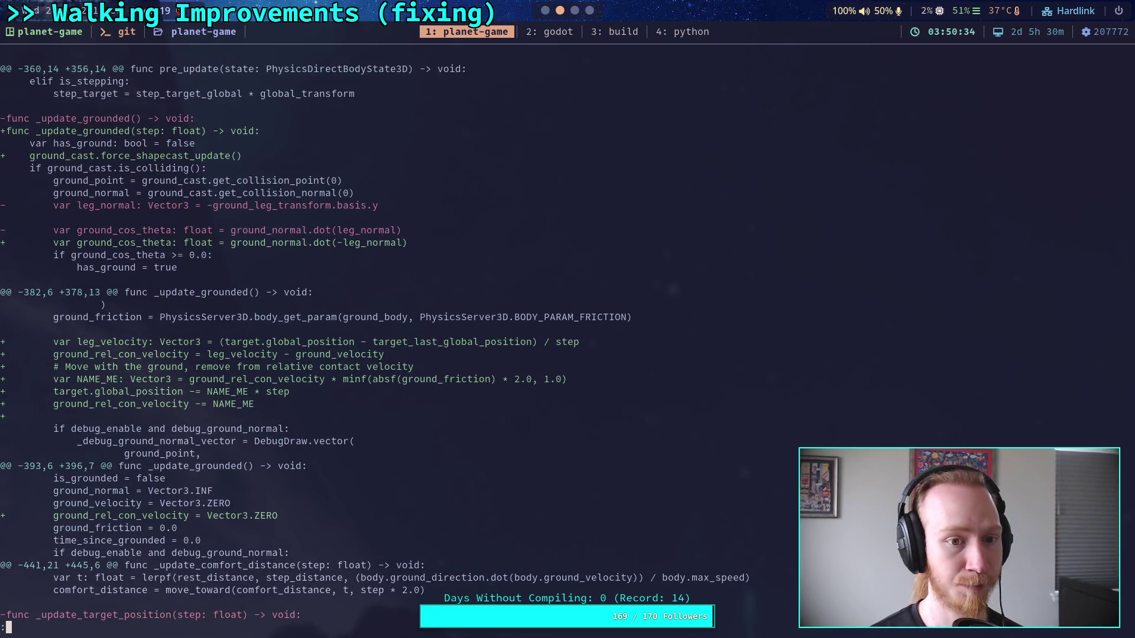
{"action": "scroll", "coordinate": [556, 343], "scroll_direction": "up", "scroll_amount": 7}
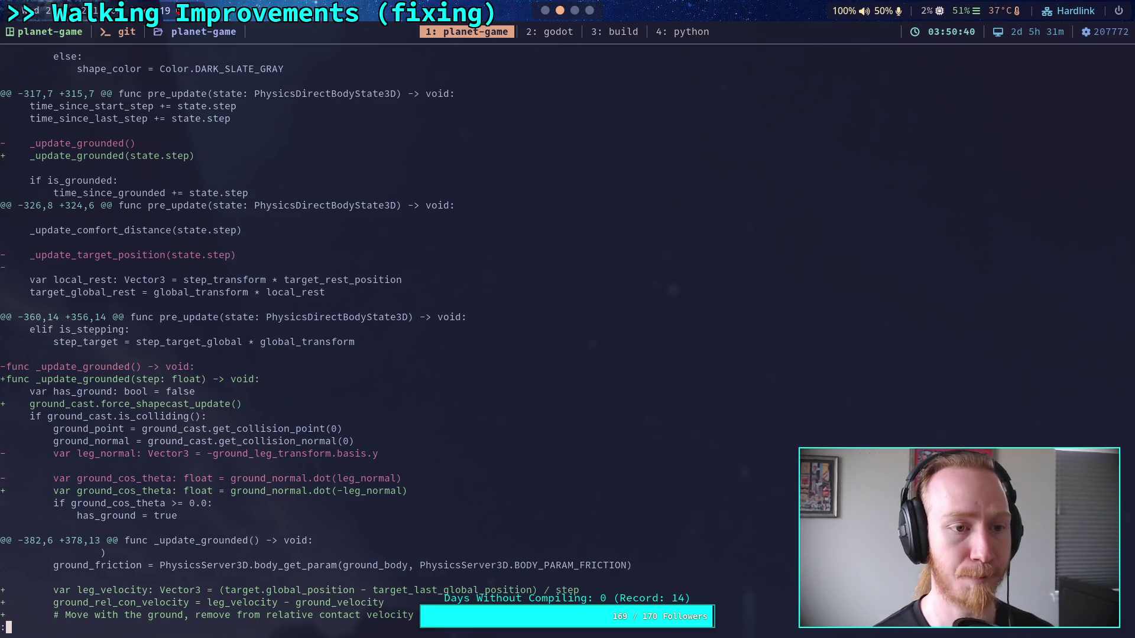
{"action": "scroll", "coordinate": [313, 337], "scroll_direction": "up", "scroll_amount": 3}
{"action": "scroll", "coordinate": [313, 337], "scroll_direction": "down", "scroll_amount": 2}
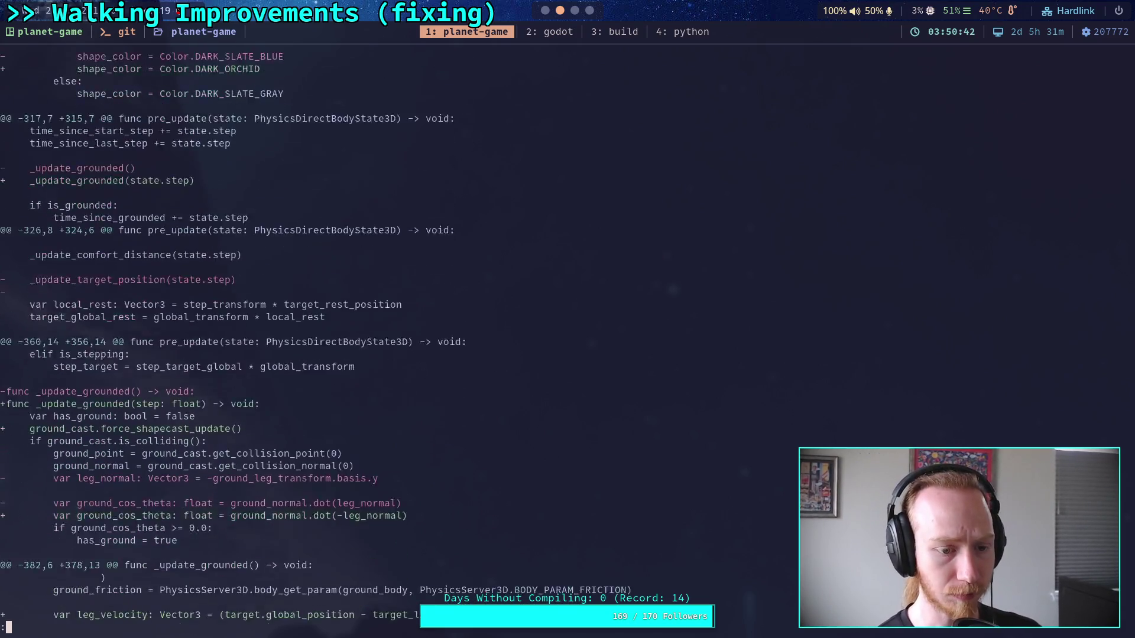
{"action": "scroll", "coordinate": [313, 337], "scroll_direction": "down", "scroll_amount": 12}
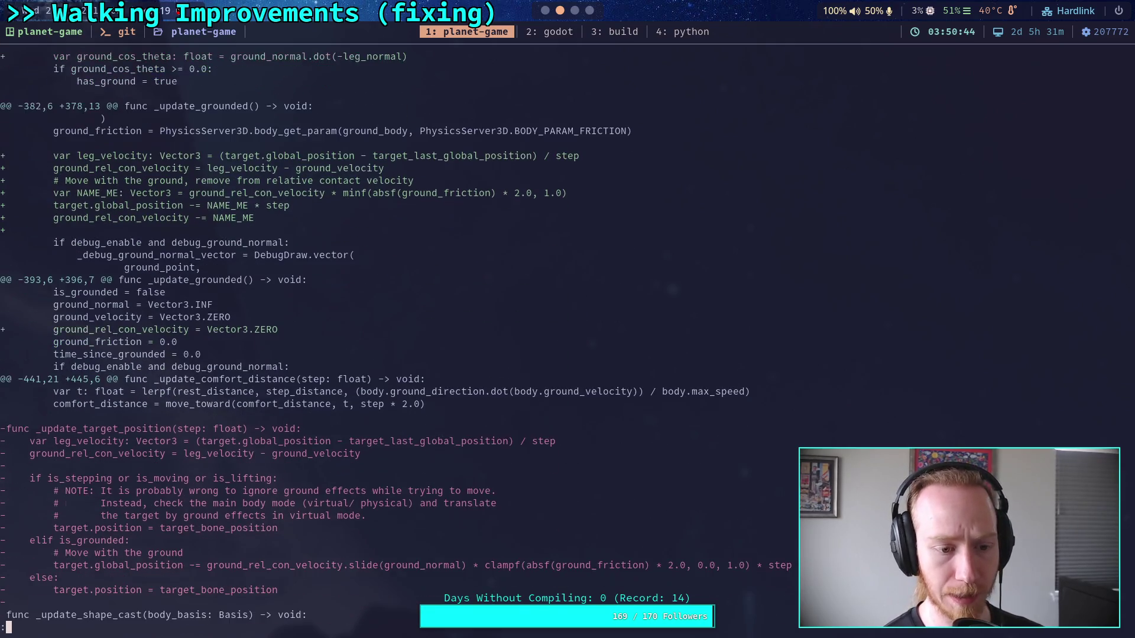
{"action": "scroll", "coordinate": [313, 337], "scroll_direction": "down", "scroll_amount": 4}
{"action": "scroll", "coordinate": [313, 337], "scroll_direction": "up", "scroll_amount": 3}
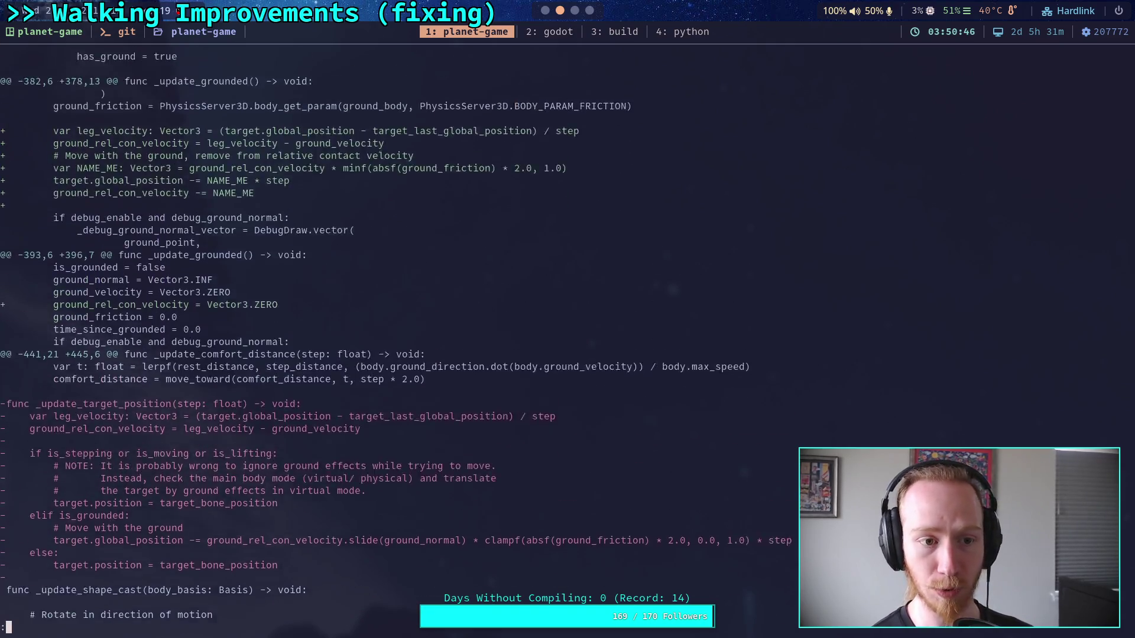
{"action": "scroll", "coordinate": [314, 337], "scroll_direction": "up", "scroll_amount": 17}
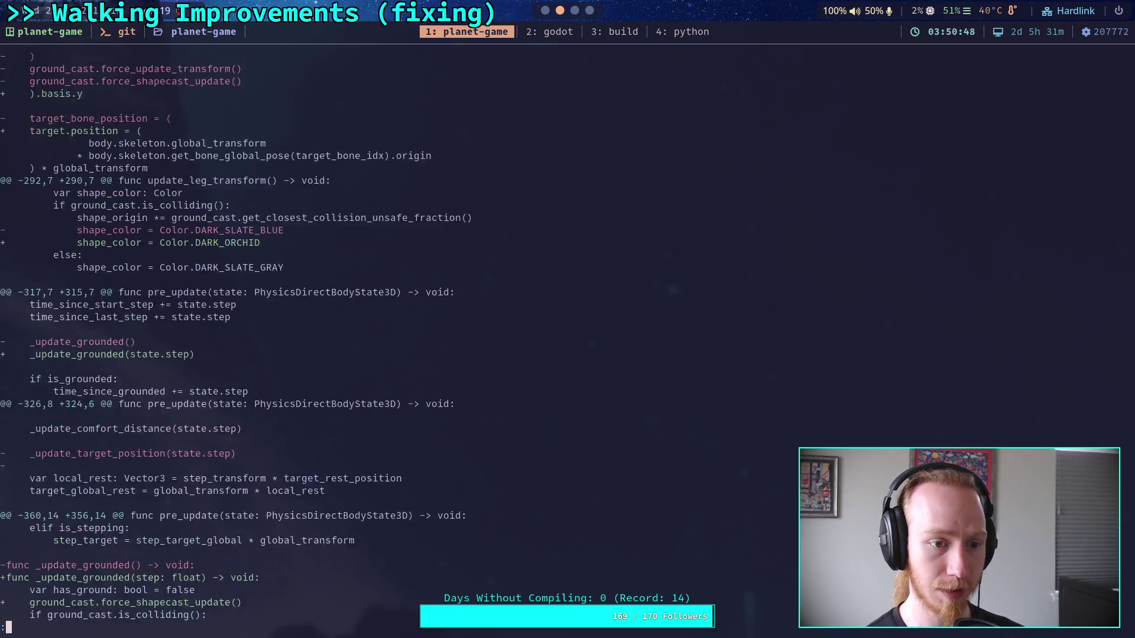
{"action": "scroll", "coordinate": [313, 337], "scroll_direction": "up", "scroll_amount": 6}
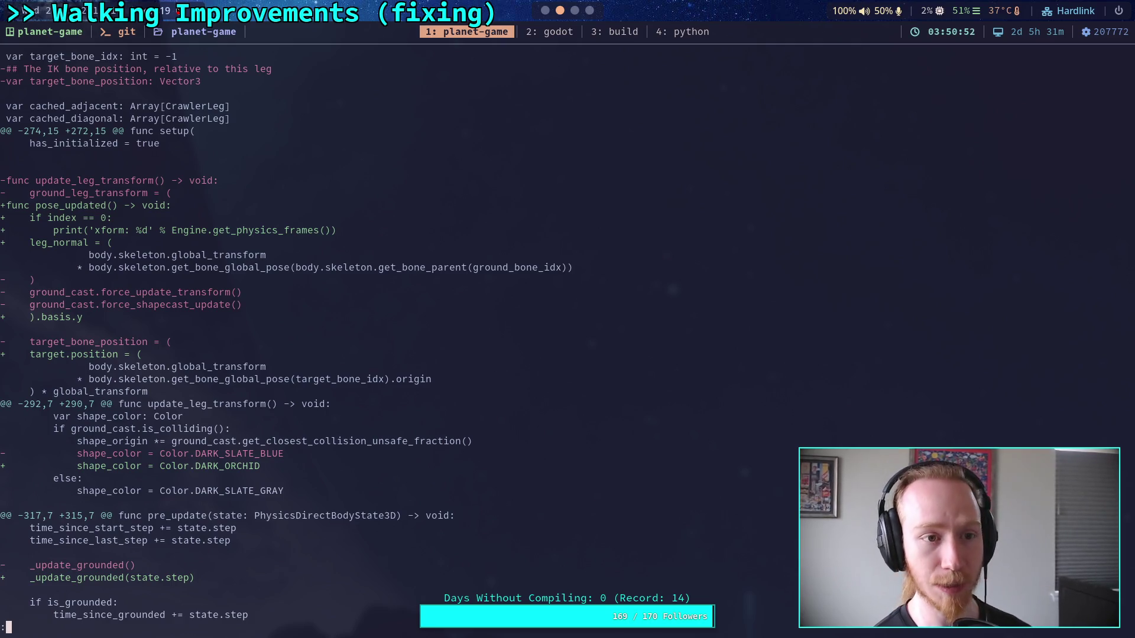
{"action": "scroll", "coordinate": [313, 337], "scroll_direction": "up", "scroll_amount": 1}
{"action": "scroll", "coordinate": [313, 337], "scroll_direction": "down", "scroll_amount": 3}
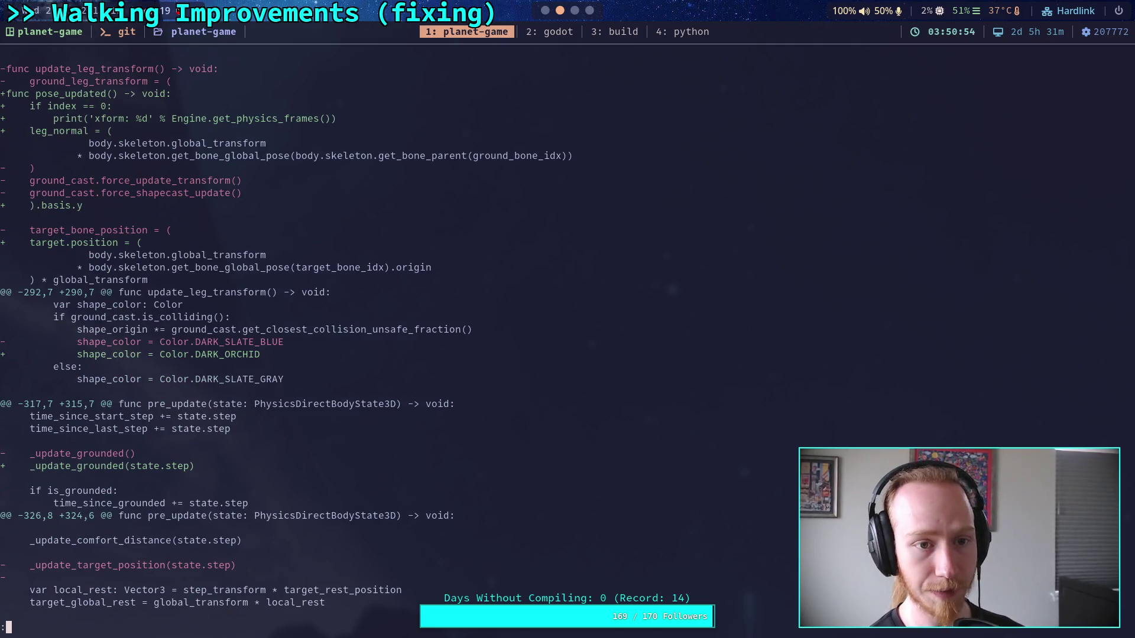
{"action": "scroll", "coordinate": [314, 337], "scroll_direction": "down", "scroll_amount": 4}
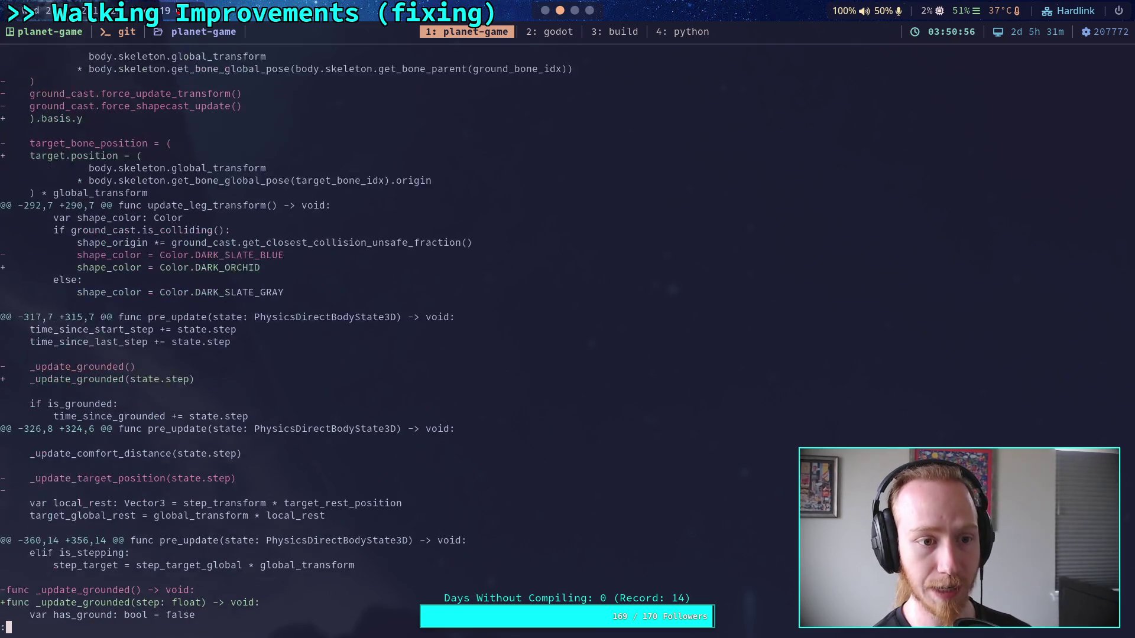
{"action": "scroll", "coordinate": [314, 337], "scroll_direction": "down", "scroll_amount": 5}
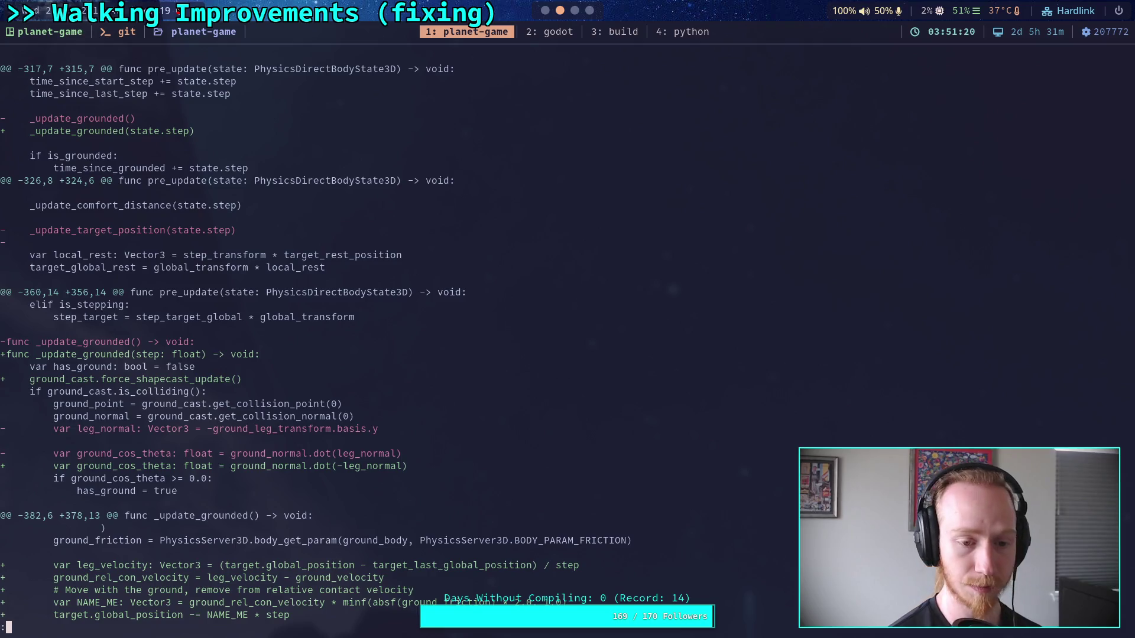
{"action": "left_click", "coordinate": [542, 36]}
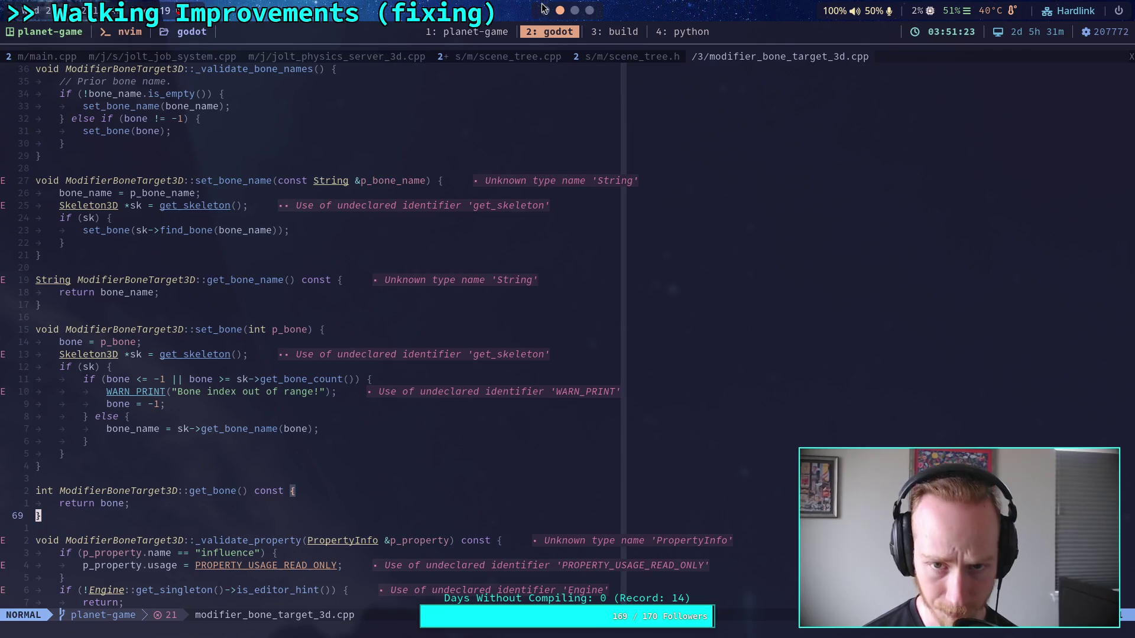
Switch from Neovim back to the Godot script editor on CrawlerLeg.gd
{"action": "left_click", "coordinate": [544, 9]}
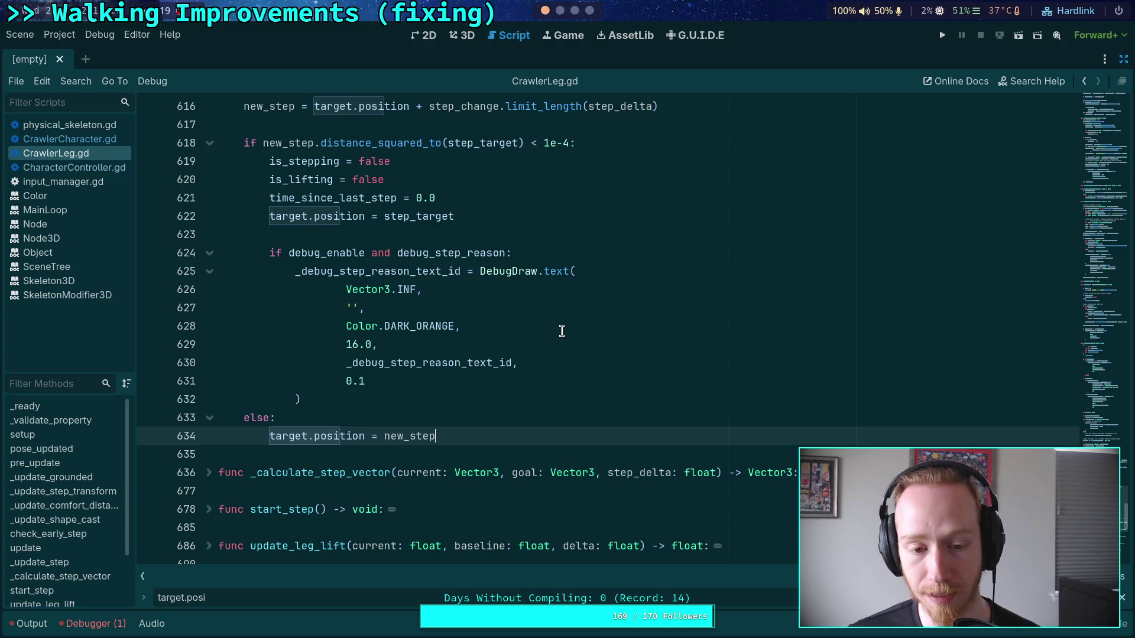
Review the restored _update_step code and close the target.posi search
{"action": "scroll", "coordinate": [524, 337], "scroll_direction": "up", "scroll_amount": 10}
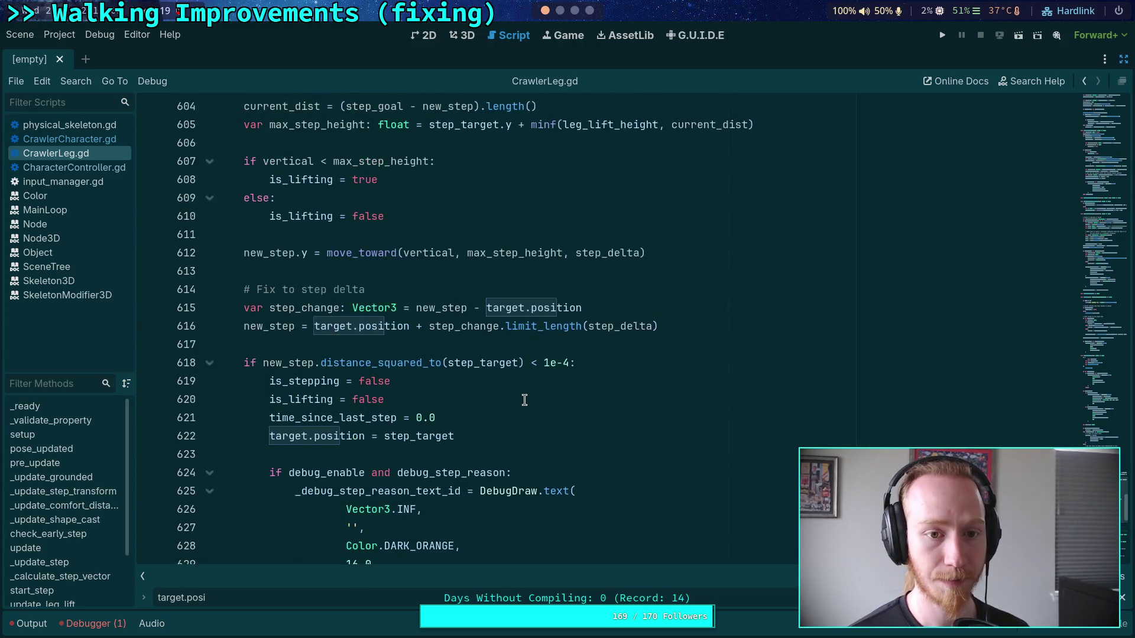
{"action": "scroll", "coordinate": [524, 400], "scroll_direction": "up", "scroll_amount": 5}
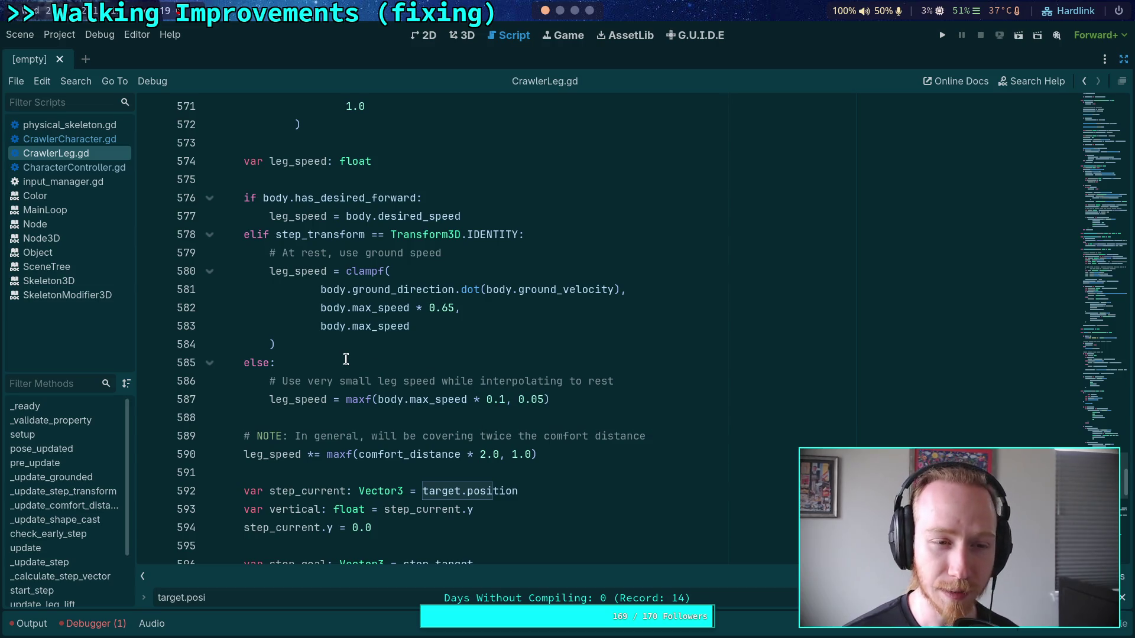
{"action": "scroll", "coordinate": [354, 352], "scroll_direction": "down", "scroll_amount": 9}
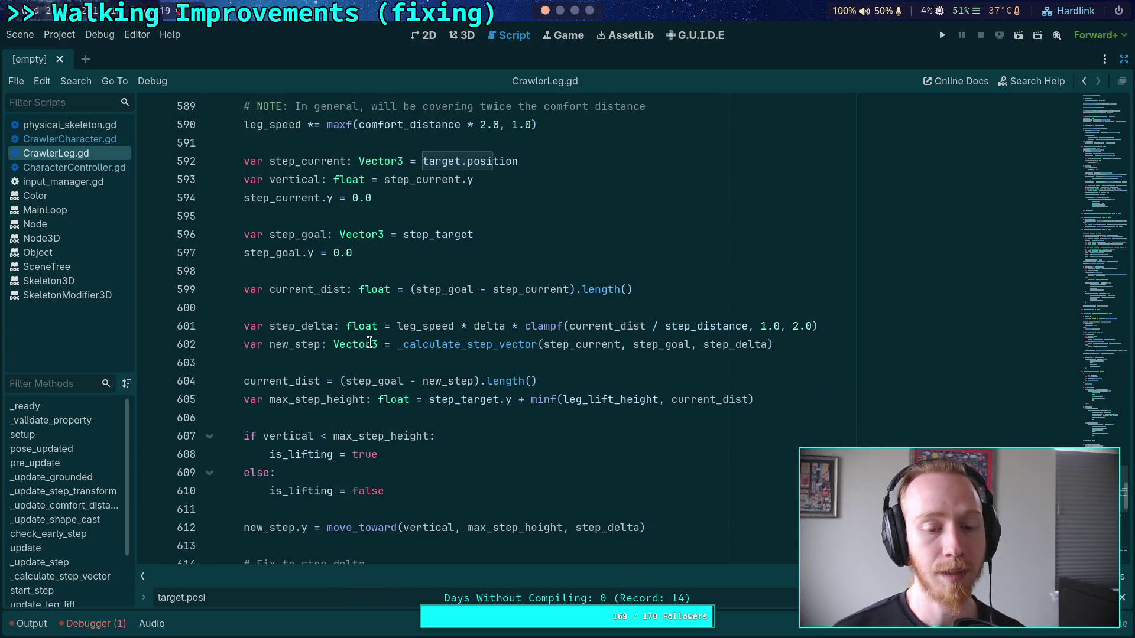
{"action": "scroll", "coordinate": [372, 339], "scroll_direction": "down", "scroll_amount": 3}
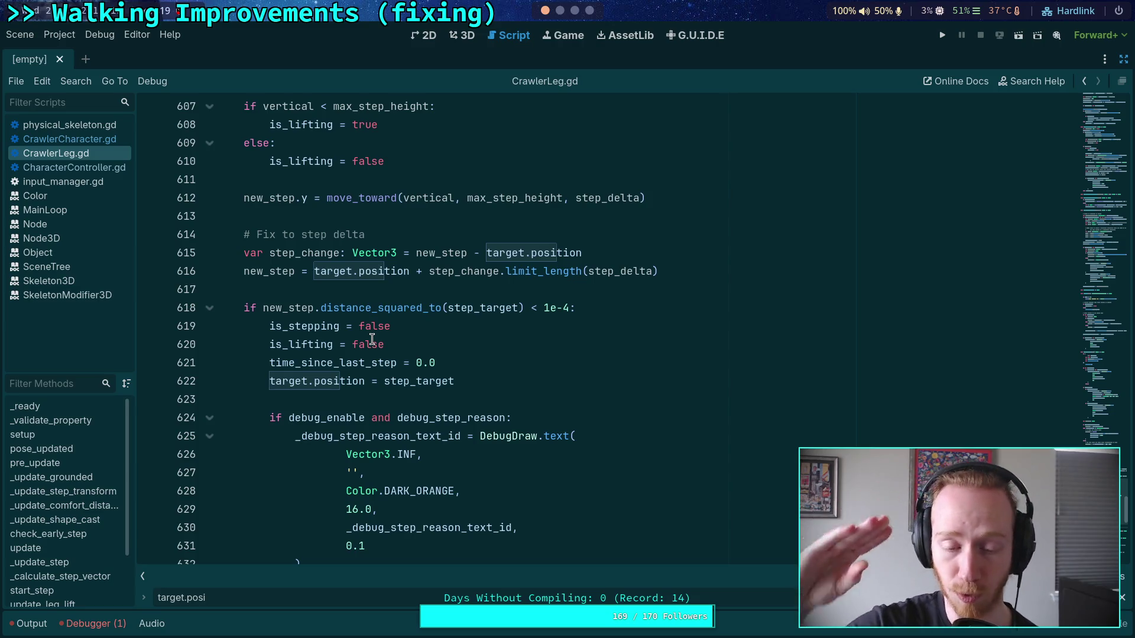
{"action": "scroll", "coordinate": [360, 362], "scroll_direction": "down", "scroll_amount": 3}
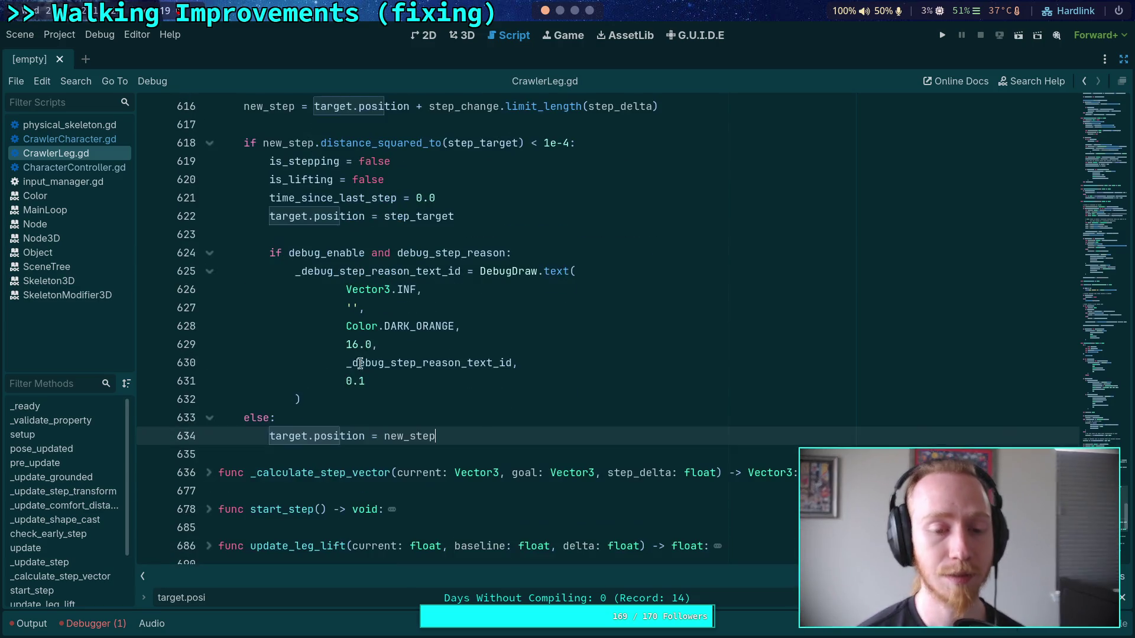
{"action": "left_click", "coordinate": [390, 452]}
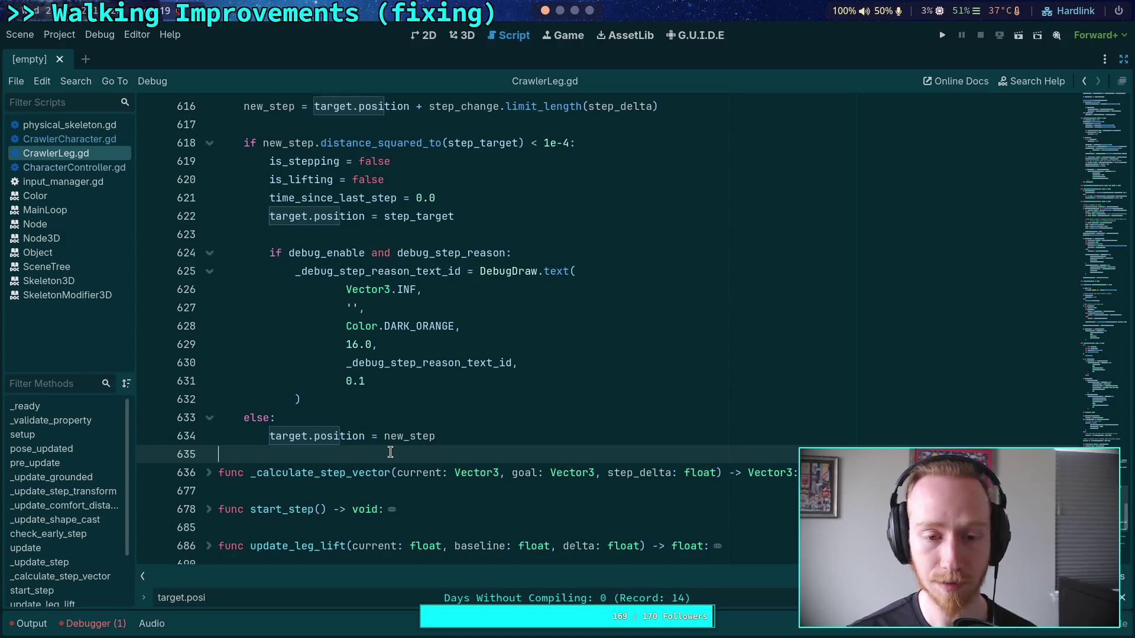
{"action": "key", "text": "Escape"}
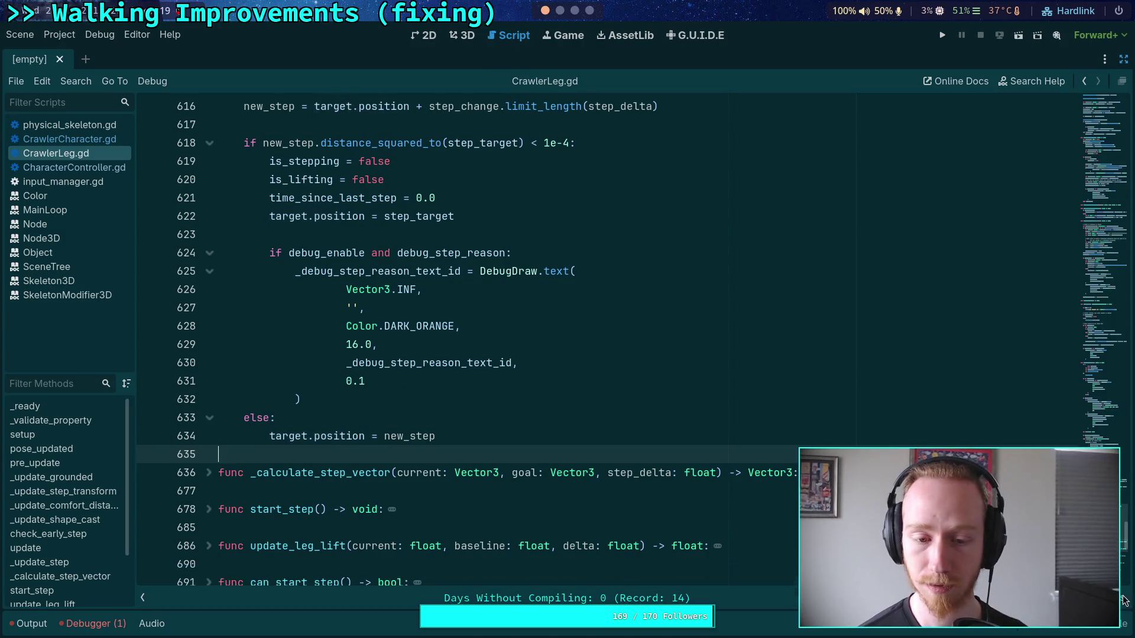
{"action": "scroll", "coordinate": [415, 367], "scroll_direction": "up", "scroll_amount": 6}
{"action": "scroll", "coordinate": [415, 368], "scroll_direction": "up", "scroll_amount": 20}
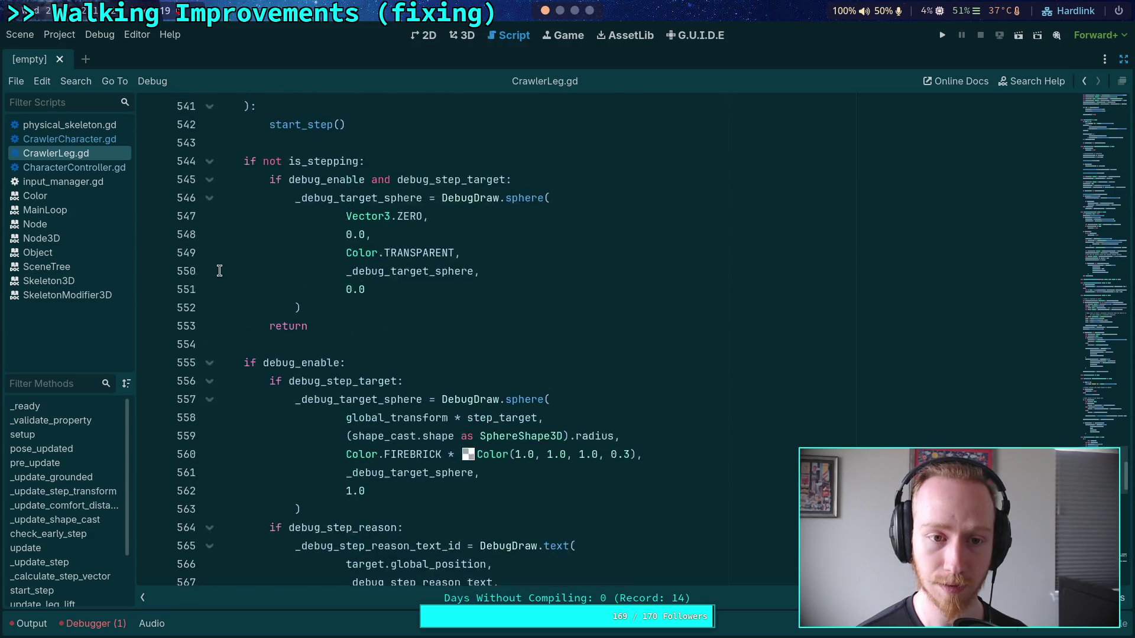
Fold the _update_step, update() and _update_shape_cast functions
{"action": "left_click", "coordinate": [210, 271]}
{"action": "scroll", "coordinate": [234, 286], "scroll_direction": "down", "scroll_amount": 5}
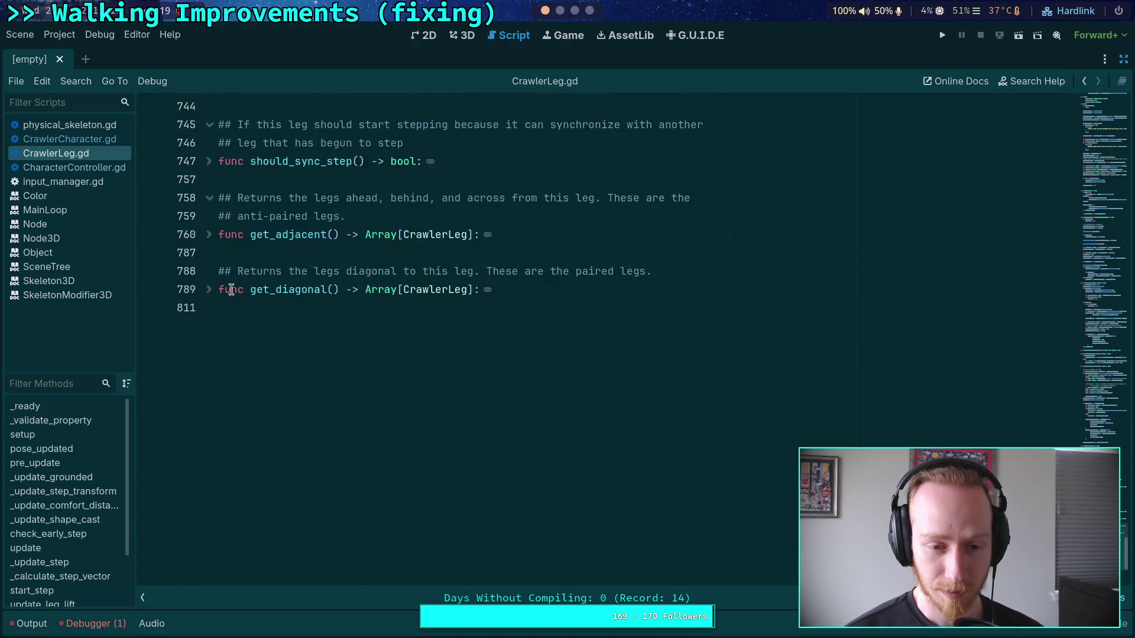
{"action": "scroll", "coordinate": [232, 289], "scroll_direction": "up", "scroll_amount": 6}
{"action": "scroll", "coordinate": [231, 289], "scroll_direction": "up", "scroll_amount": 13}
{"action": "scroll", "coordinate": [204, 229], "scroll_direction": "down", "scroll_amount": 3}
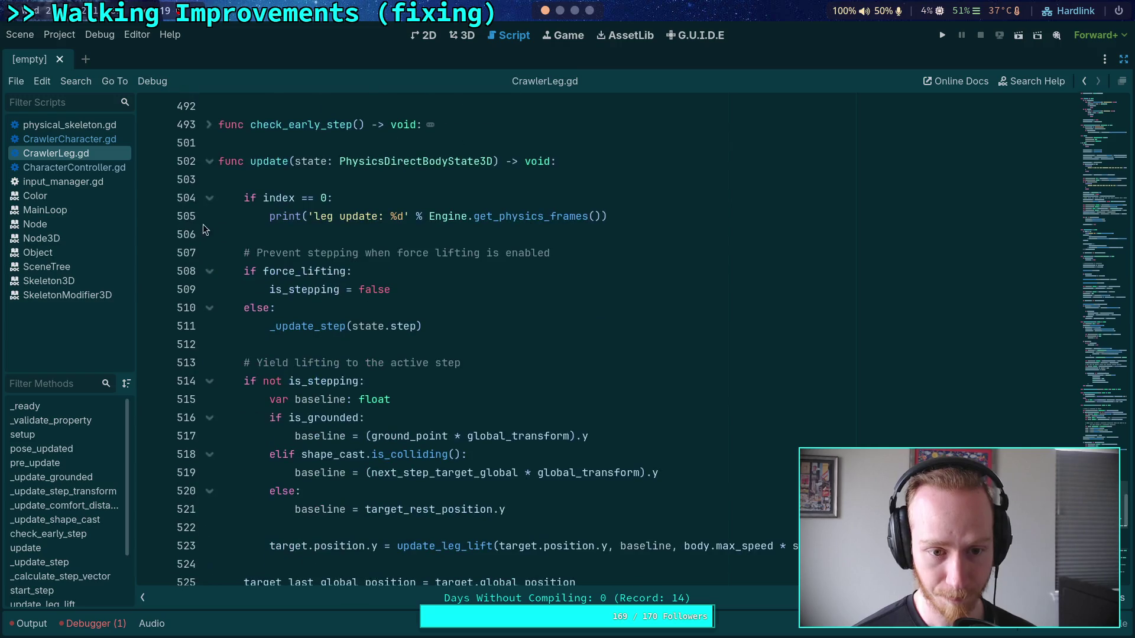
{"action": "left_click", "coordinate": [210, 162]}
{"action": "scroll", "coordinate": [278, 263], "scroll_direction": "up", "scroll_amount": 13}
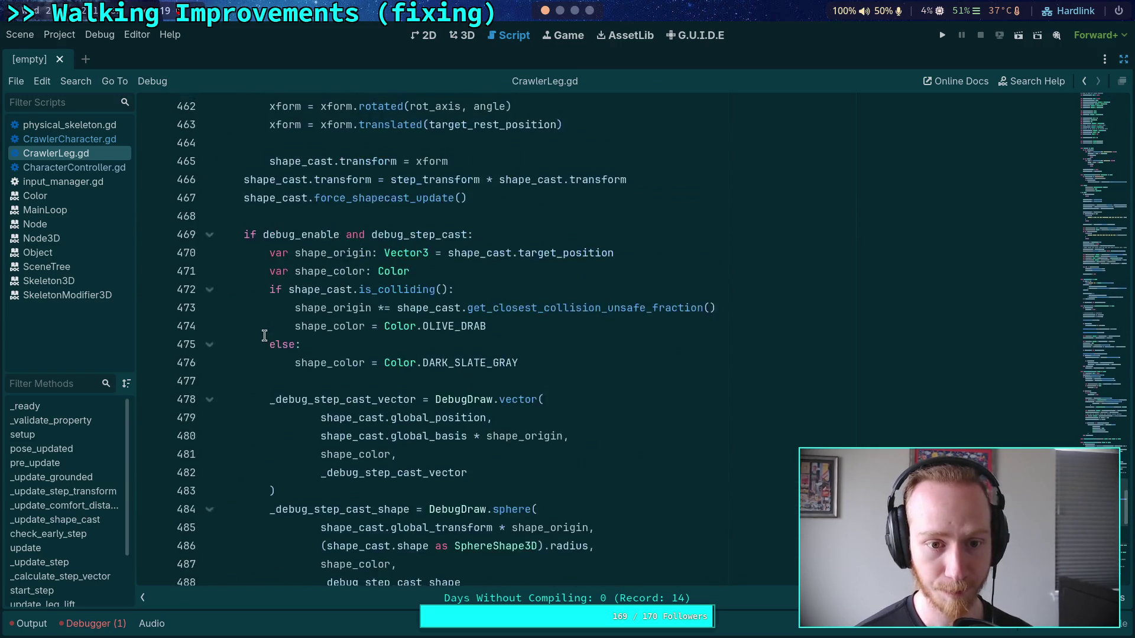
{"action": "scroll", "coordinate": [207, 378], "scroll_direction": "up", "scroll_amount": 6}
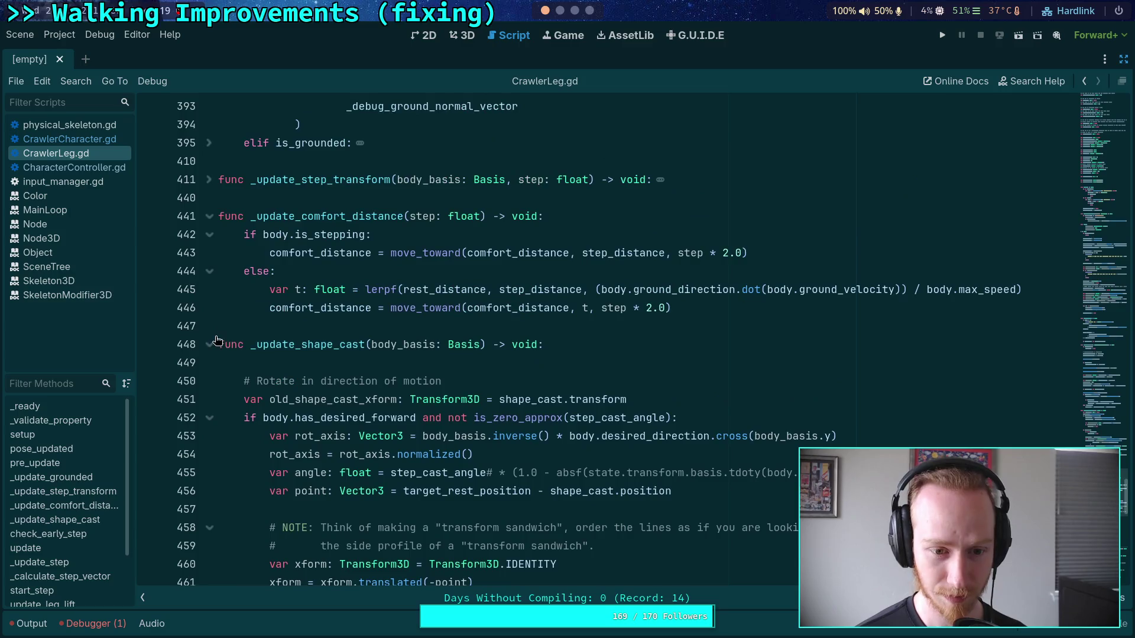
{"action": "left_click", "coordinate": [209, 334]}
{"action": "scroll", "coordinate": [204, 342], "scroll_direction": "up", "scroll_amount": 3}
Fold _update_comfort_distance and highlight target_last_global_position in _update_grounded
{"action": "left_click", "coordinate": [209, 381]}
{"action": "scroll", "coordinate": [217, 341], "scroll_direction": "up", "scroll_amount": 12}
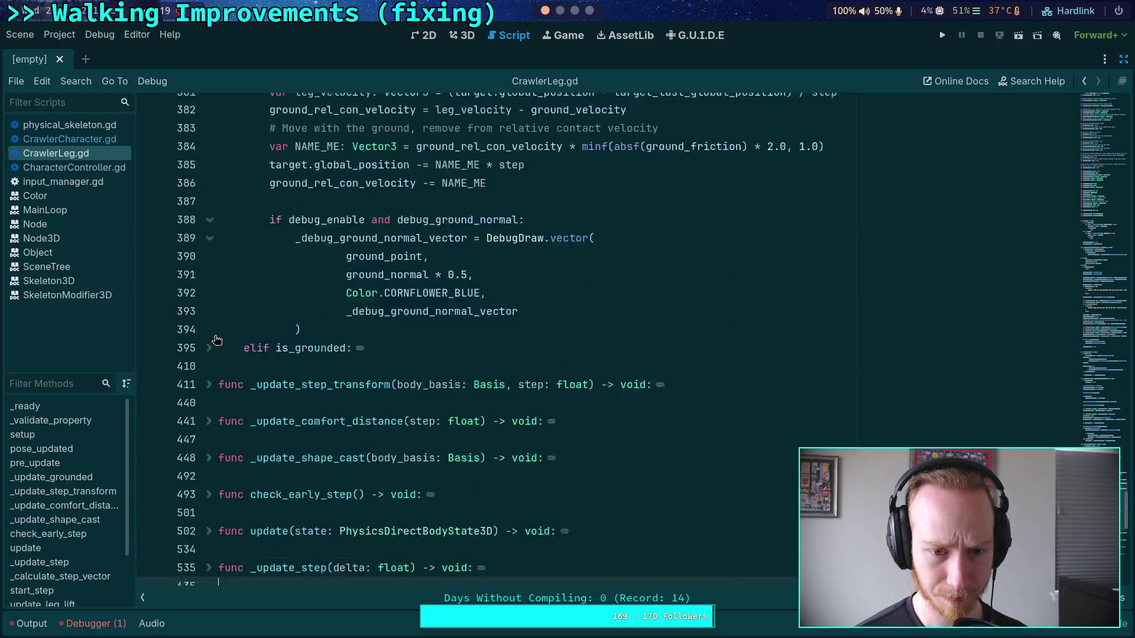
{"action": "scroll", "coordinate": [217, 340], "scroll_direction": "down", "scroll_amount": 5}
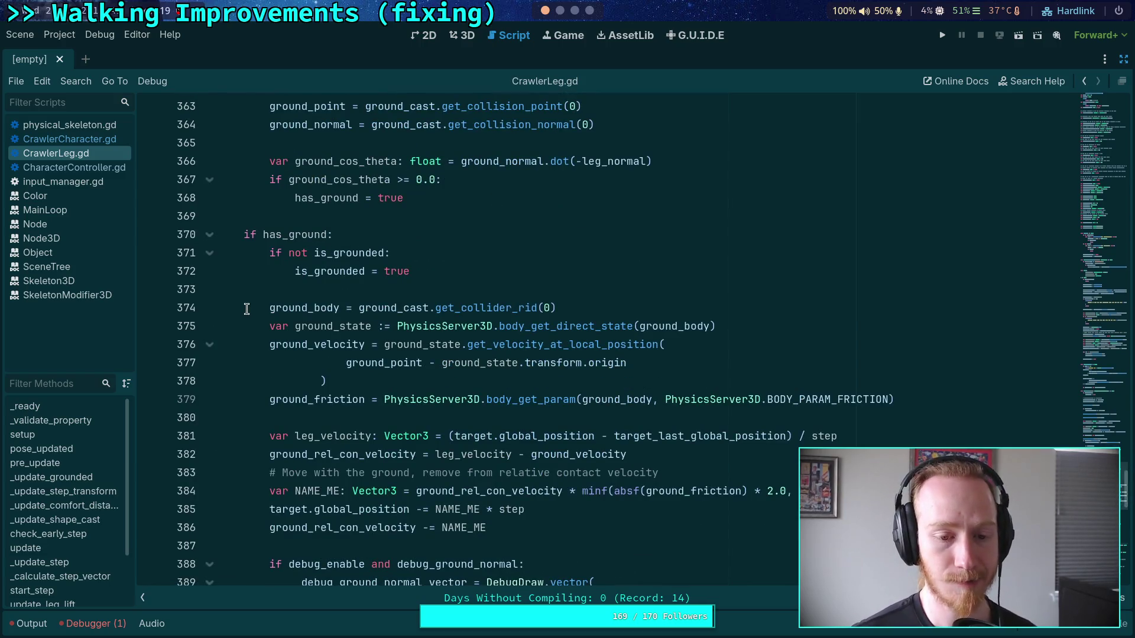
{"action": "scroll", "coordinate": [314, 305], "scroll_direction": "down", "scroll_amount": 3}
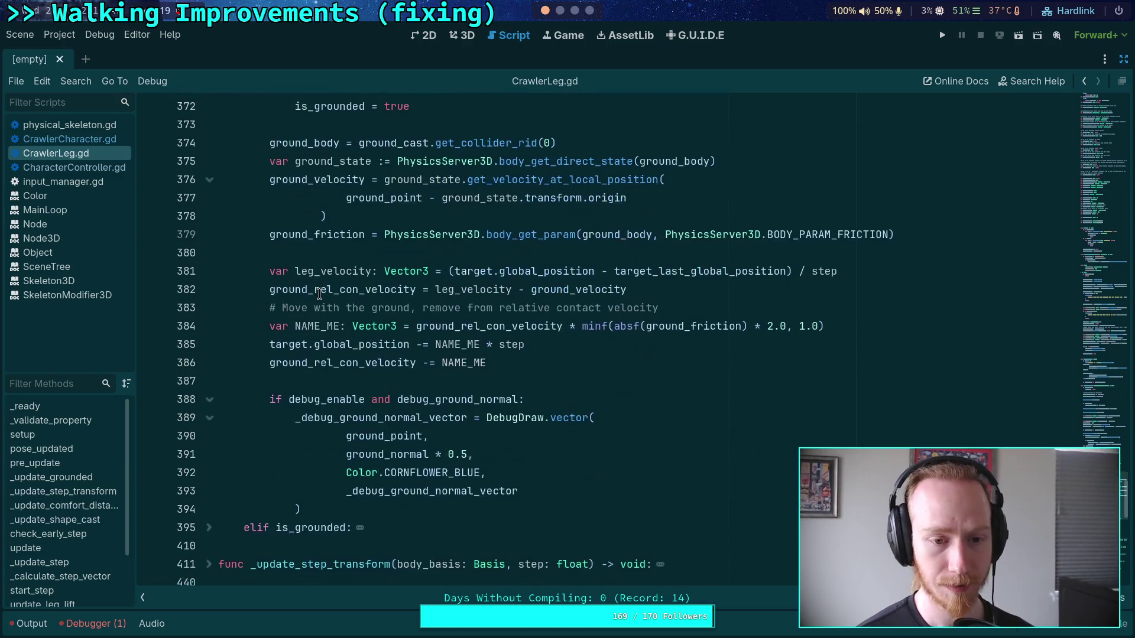
{"action": "mouse_move", "coordinate": [485, 370]}
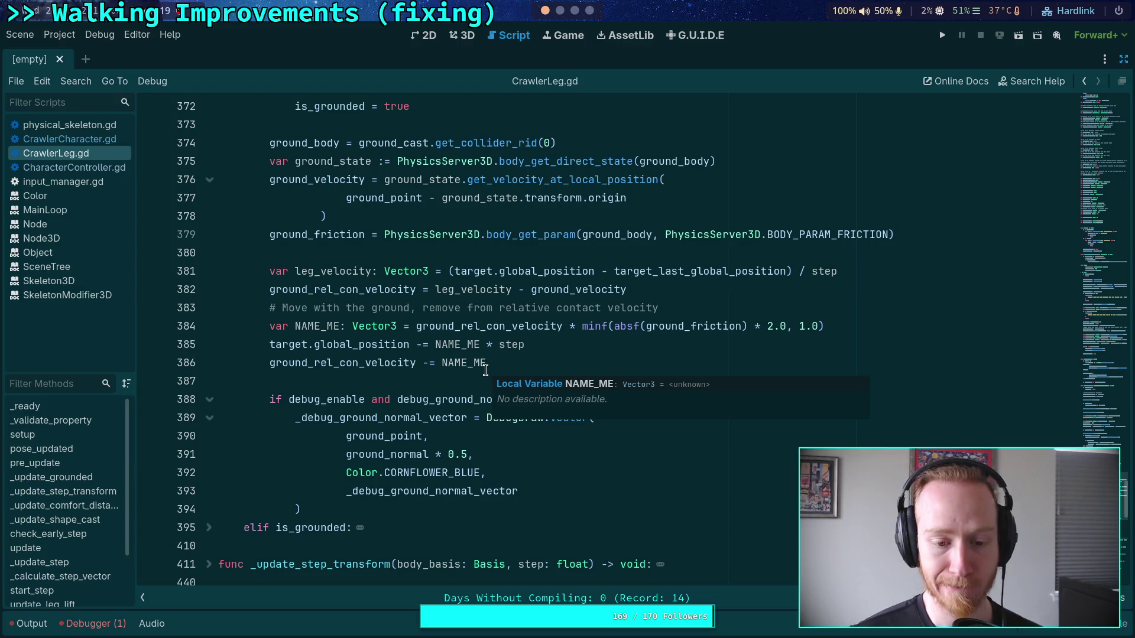
{"action": "double_click", "coordinate": [637, 270]}
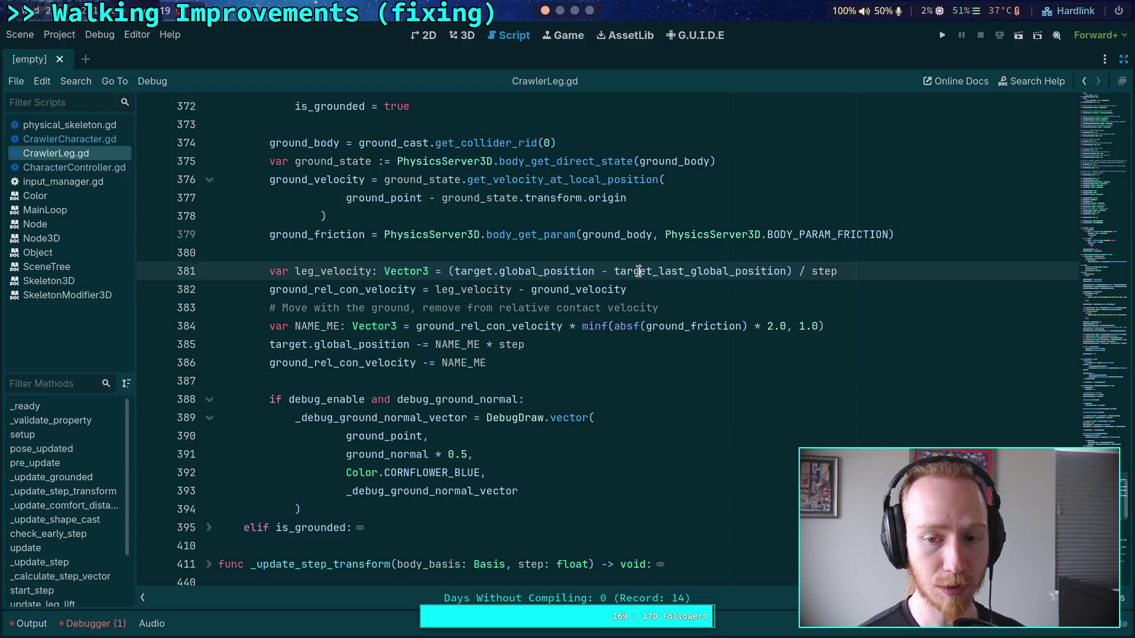
Fold pre_update so pose_updated sits near _update_grounded, with the caret on line 286
{"action": "scroll", "coordinate": [426, 346], "scroll_direction": "down", "scroll_amount": 4}
{"action": "scroll", "coordinate": [426, 346], "scroll_direction": "down", "scroll_amount": 2}
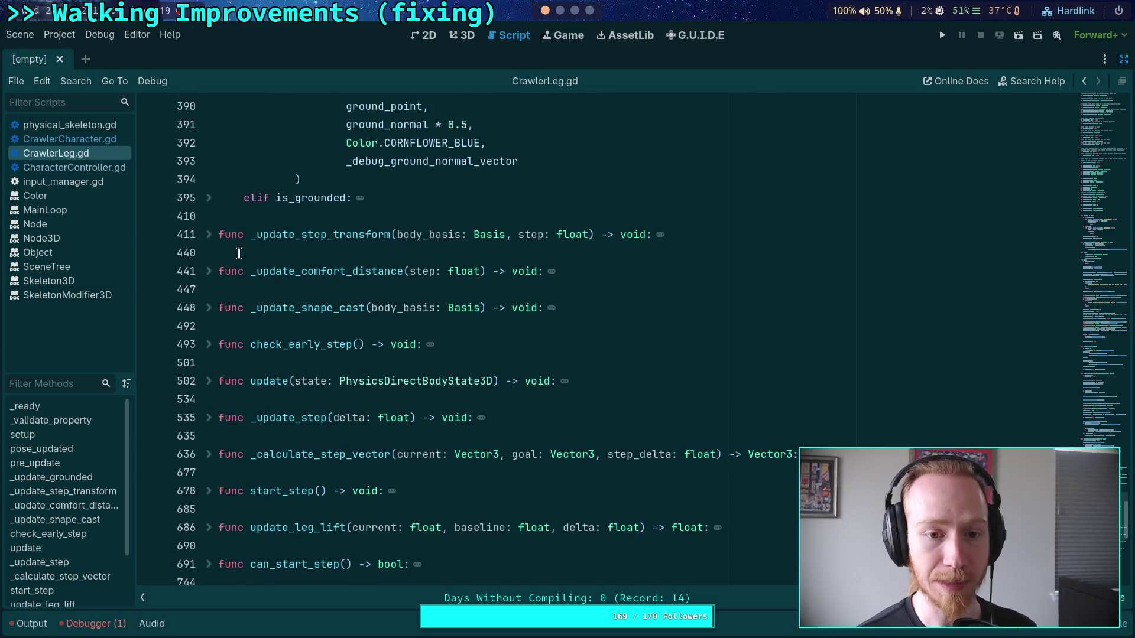
{"action": "scroll", "coordinate": [227, 352], "scroll_direction": "up", "scroll_amount": 20}
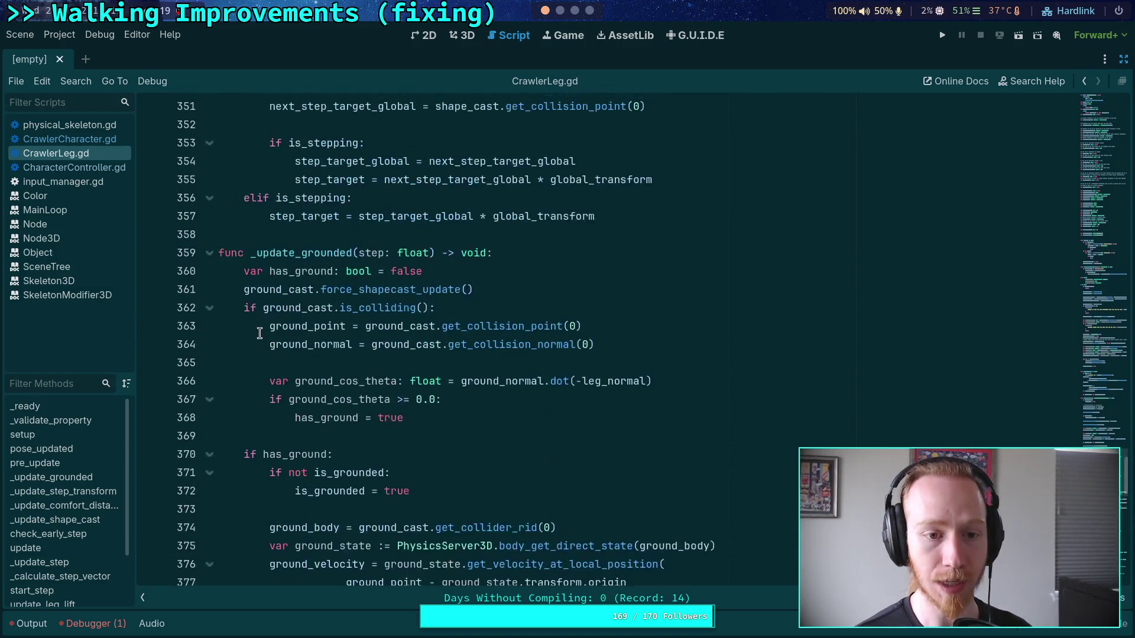
{"action": "scroll", "coordinate": [260, 324], "scroll_direction": "up", "scroll_amount": 12}
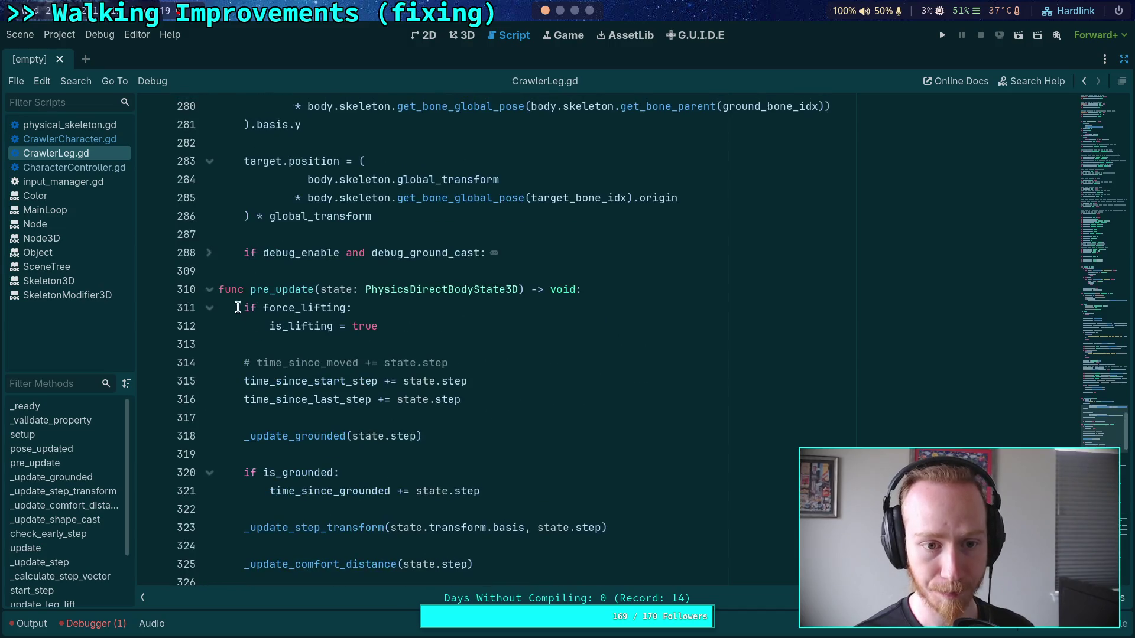
{"action": "left_click", "coordinate": [209, 289]}
{"action": "scroll", "coordinate": [265, 296], "scroll_direction": "up", "scroll_amount": 5}
{"action": "scroll", "coordinate": [355, 346], "scroll_direction": "down", "scroll_amount": 3}
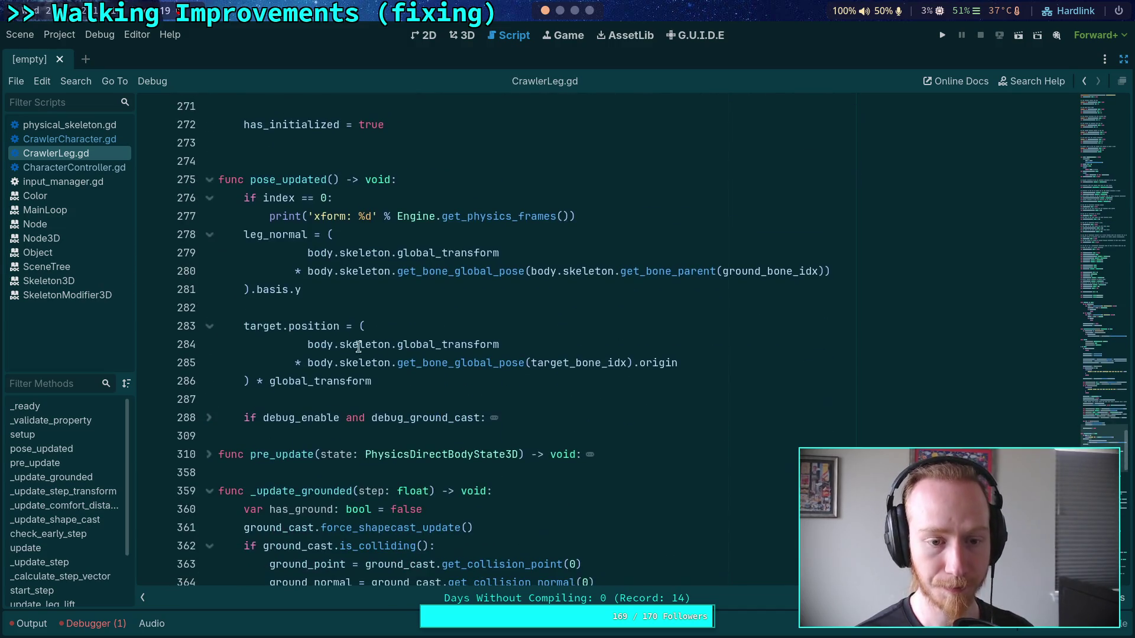
{"action": "left_click", "coordinate": [426, 379]}
{"action": "scroll", "coordinate": [532, 378], "scroll_direction": "down", "scroll_amount": 3}
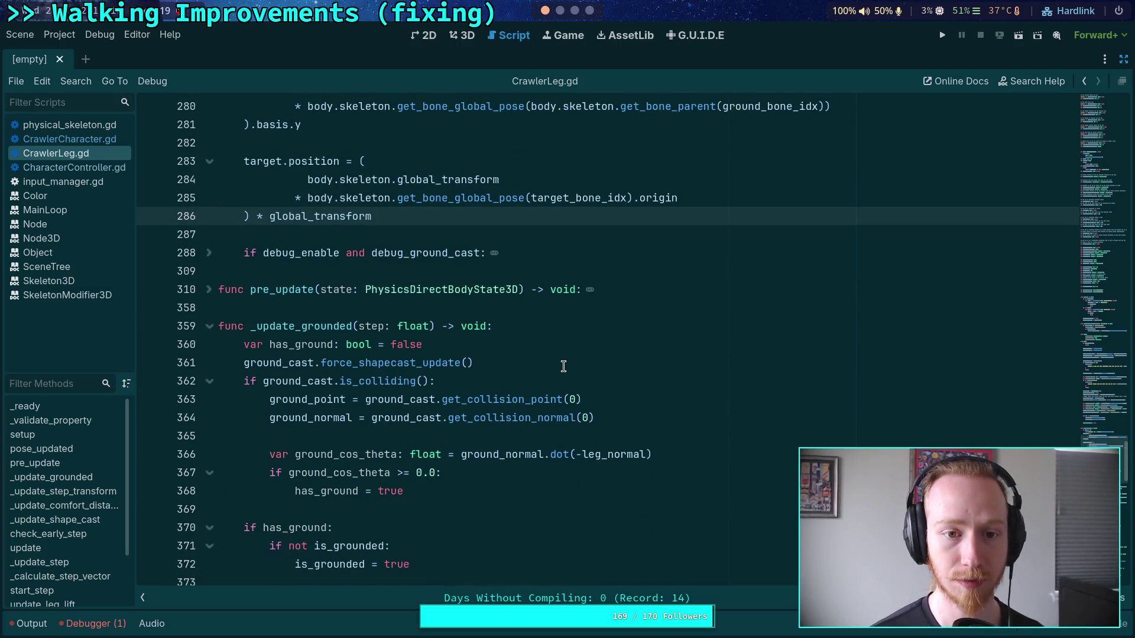
{"action": "scroll", "coordinate": [518, 328], "scroll_direction": "up", "scroll_amount": 3}
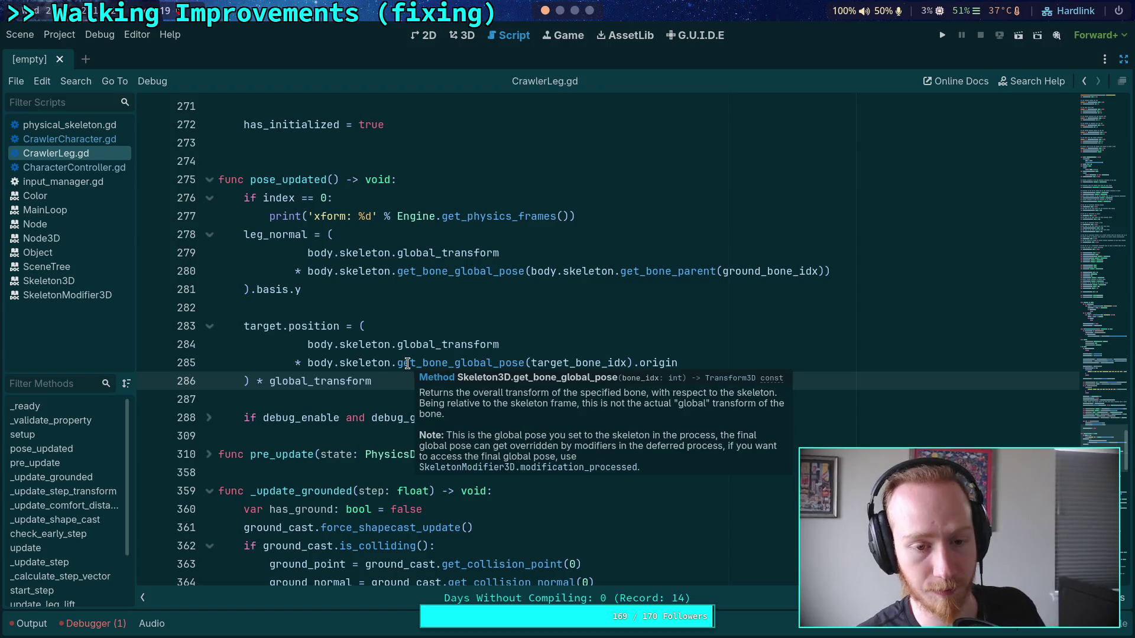
Change target.position to target.global_position on line 283
{"action": "left_click", "coordinate": [287, 327]}
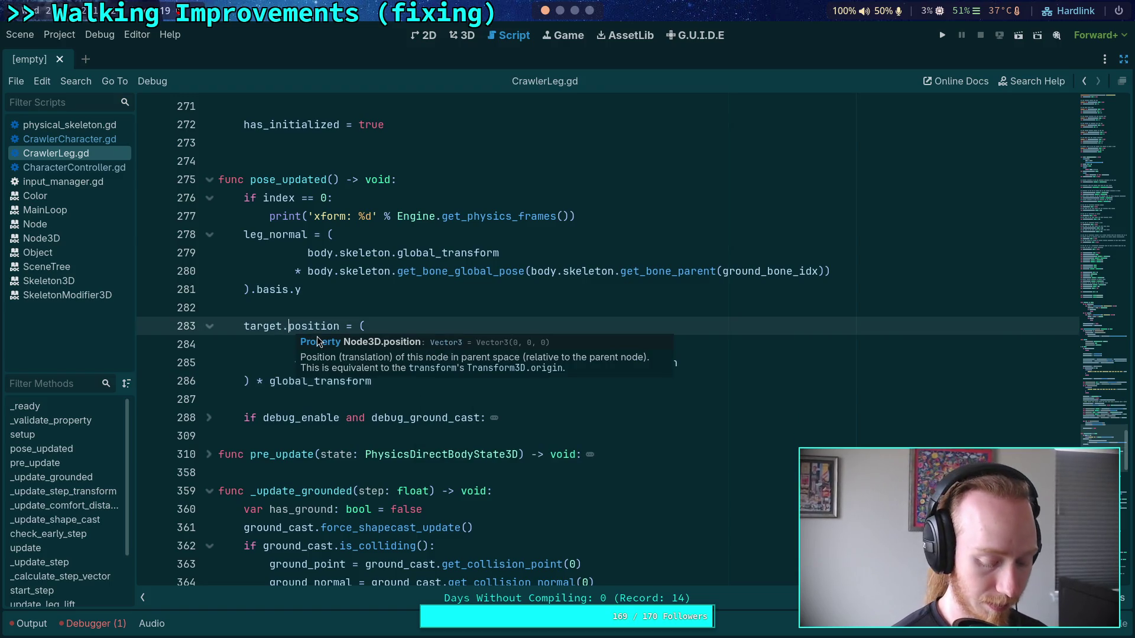
{"action": "type", "text": "global_"}
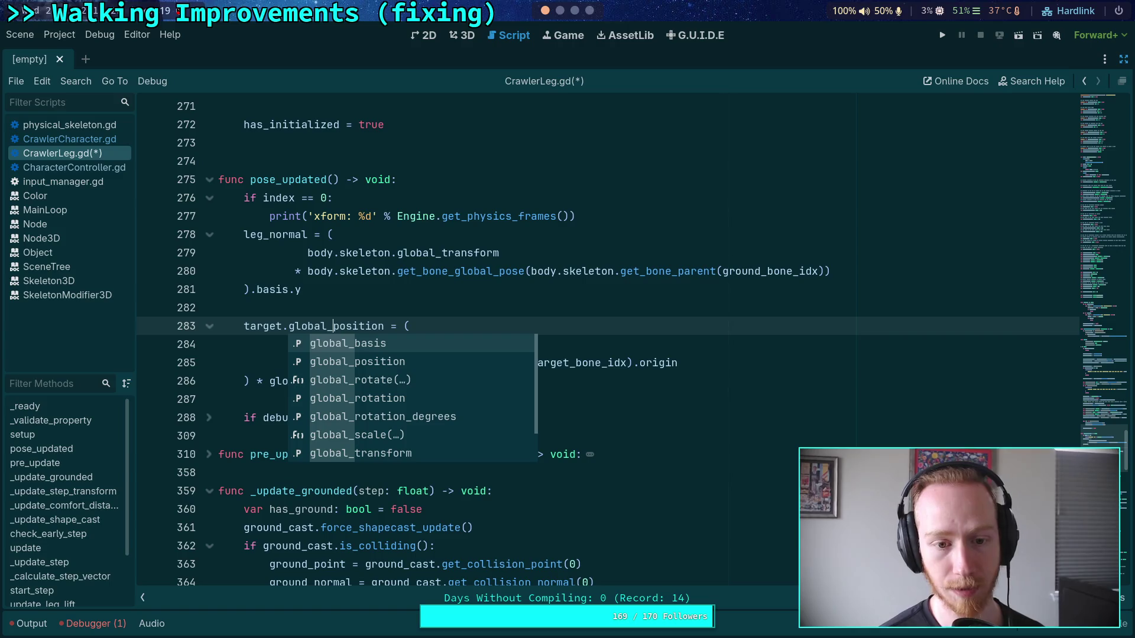
{"action": "left_click", "coordinate": [328, 290]}
Add 'target_last_global_position = target.global_position' after line 286 and save CrawlerLeg.gd
{"action": "left_click", "coordinate": [249, 381]}
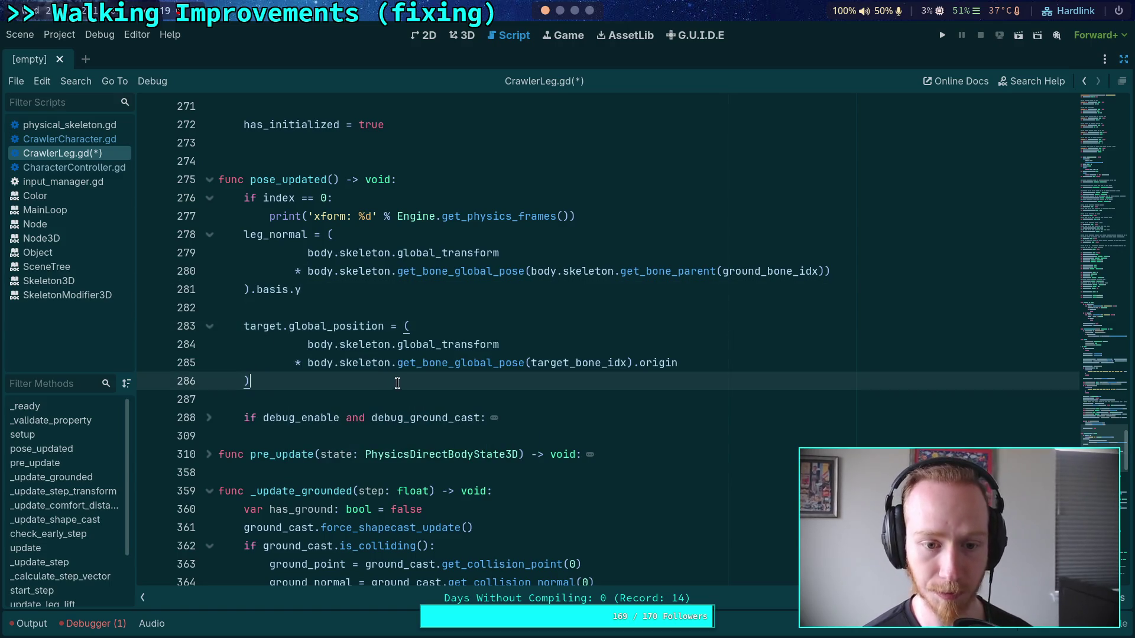
{"action": "key", "text": "Return"}
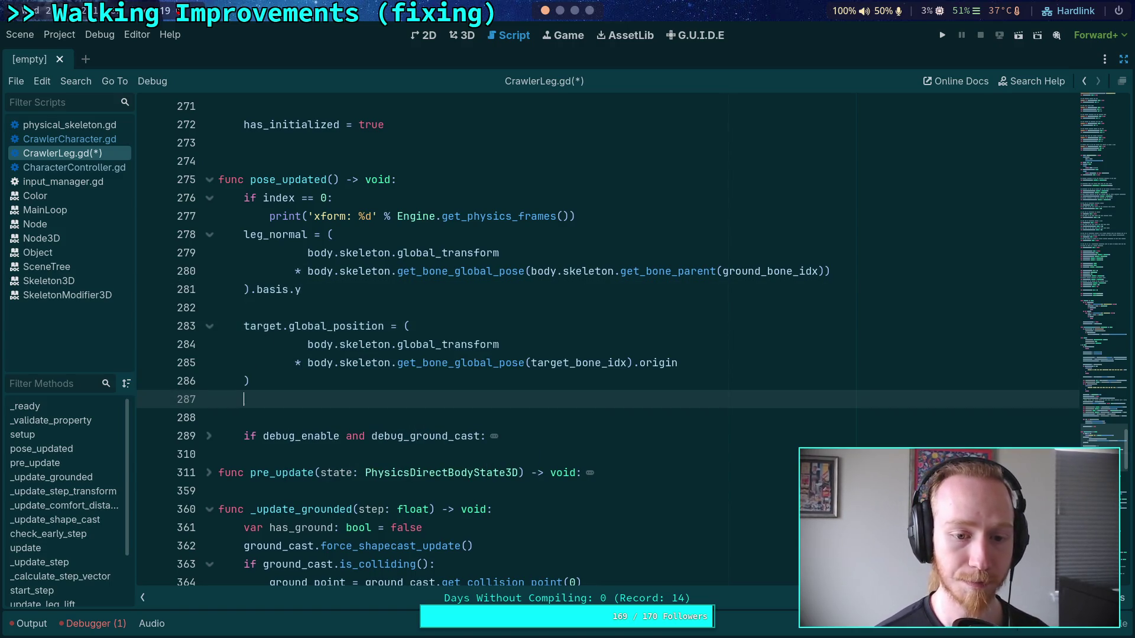
{"action": "type", "text": "target_l"}
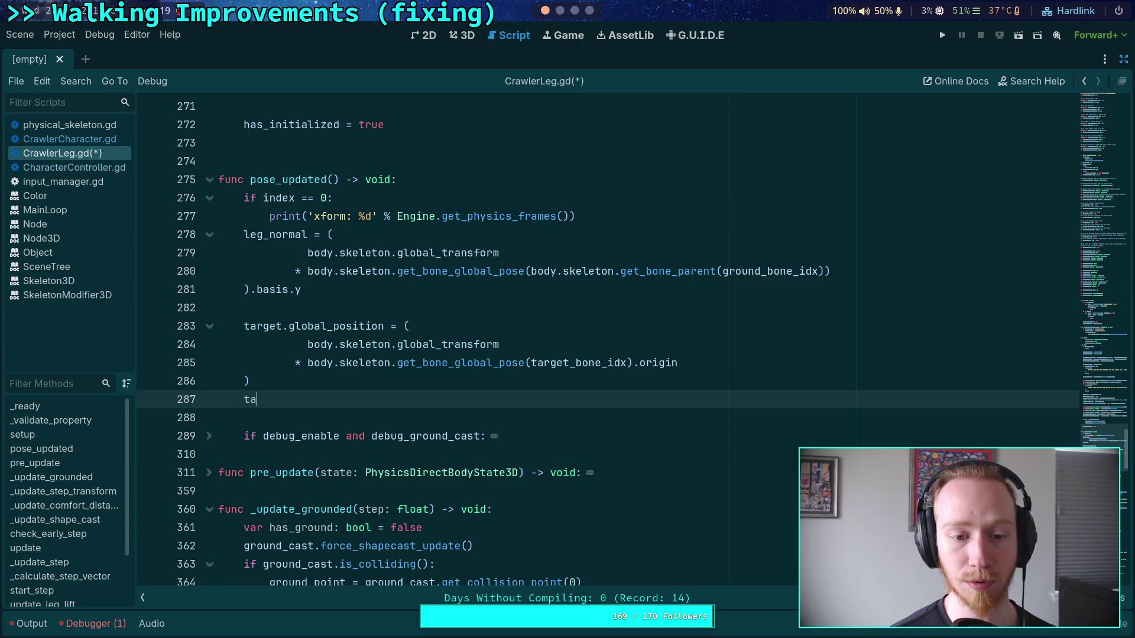
{"action": "key", "text": "Return"}
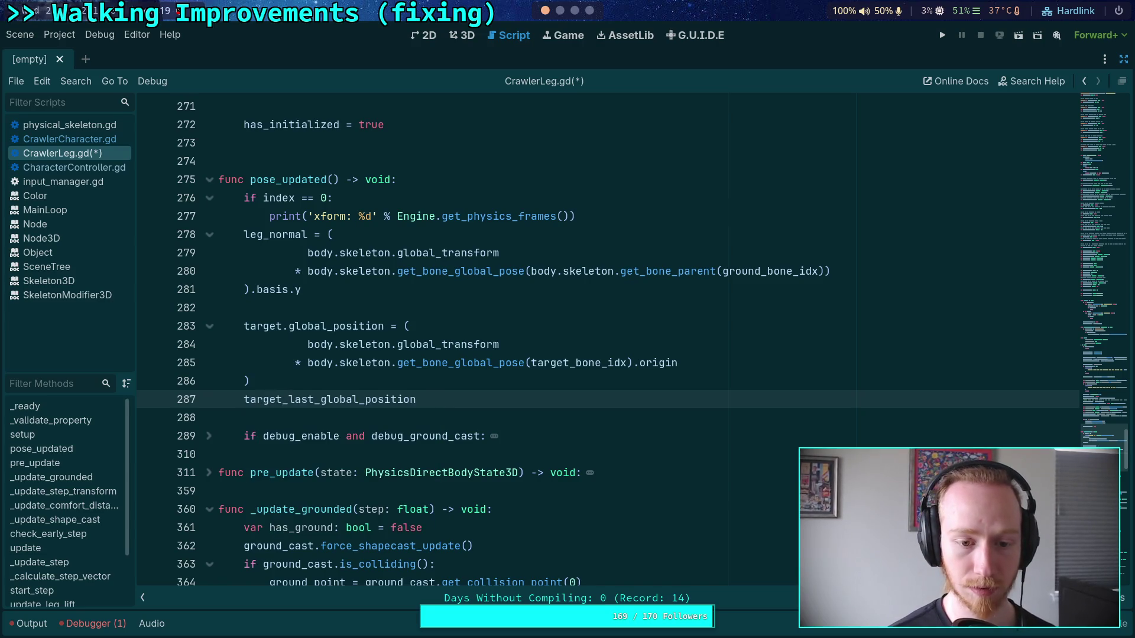
{"action": "type", "text": " = target."}
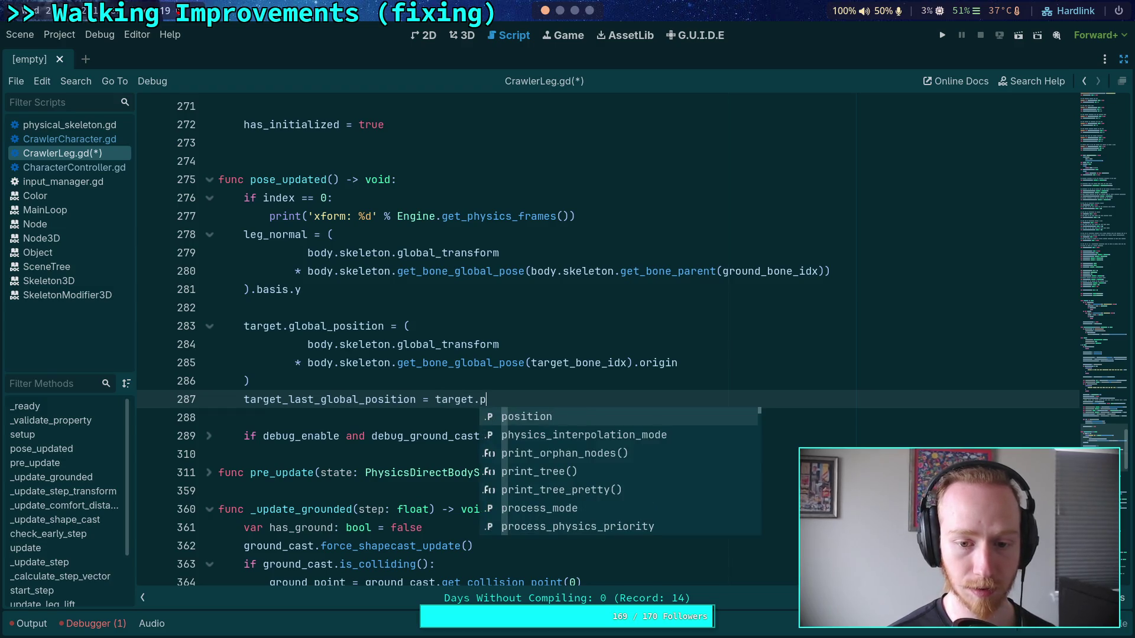
{"action": "type", "text": "gl"}
{"action": "key", "text": "Down"}
{"action": "key", "text": "Return"}
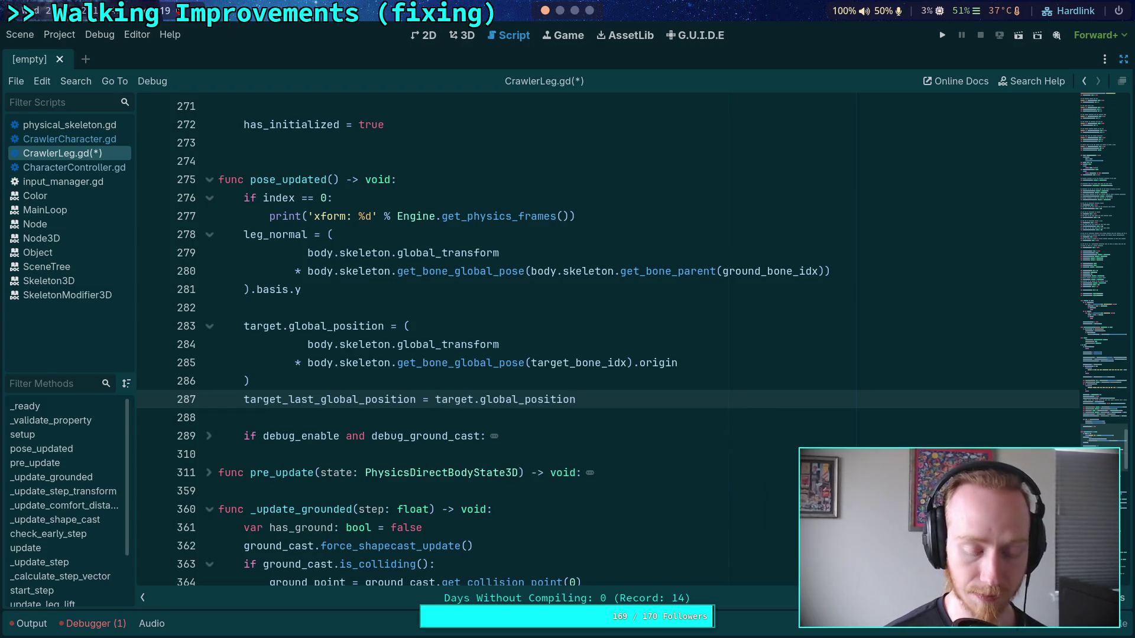
{"action": "key", "text": "ctrl+s"}
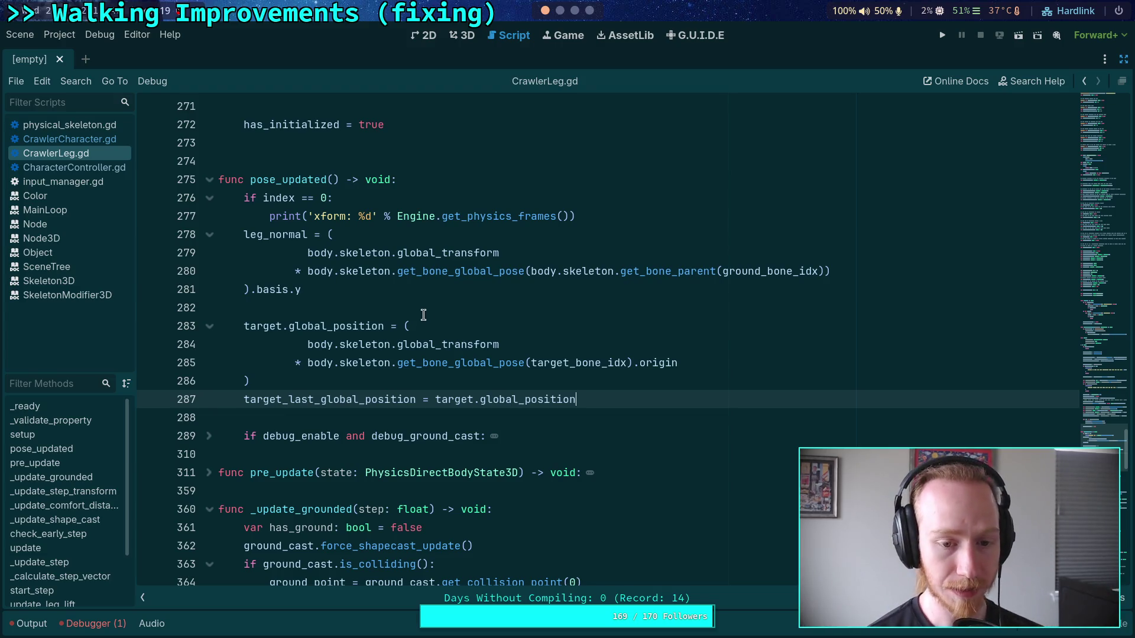
Open an empty line after line 383's ground_rel_con_velocity assignment and select that variable
{"action": "scroll", "coordinate": [424, 320], "scroll_direction": "down", "scroll_amount": 3}
{"action": "scroll", "coordinate": [430, 361], "scroll_direction": "down", "scroll_amount": 2}
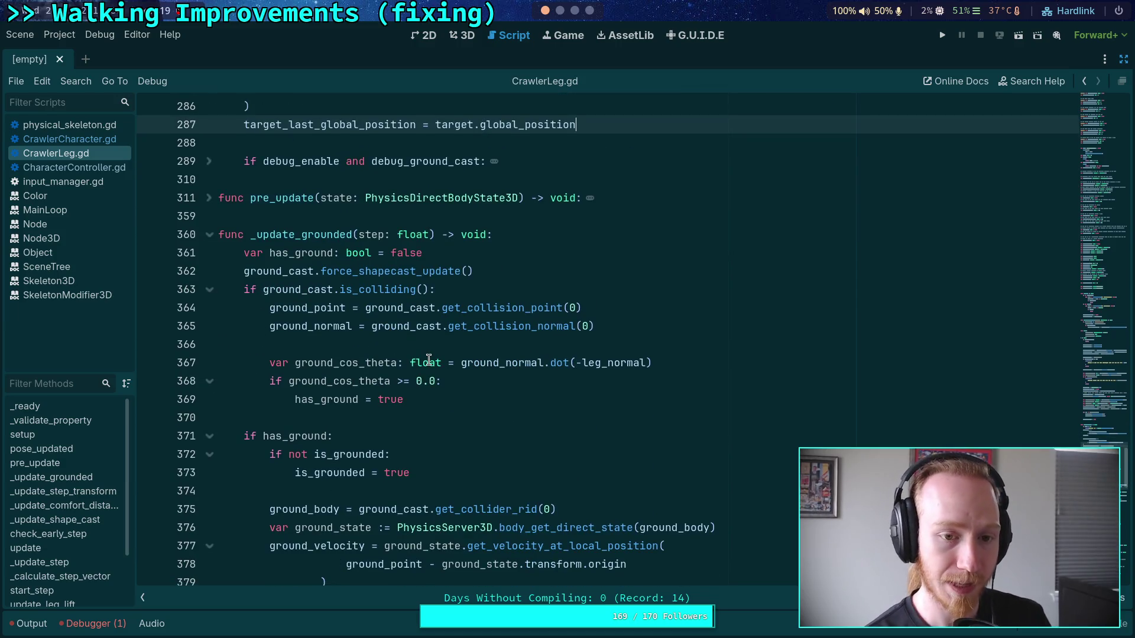
{"action": "scroll", "coordinate": [429, 360], "scroll_direction": "down", "scroll_amount": 2}
{"action": "left_click", "coordinate": [400, 311]}
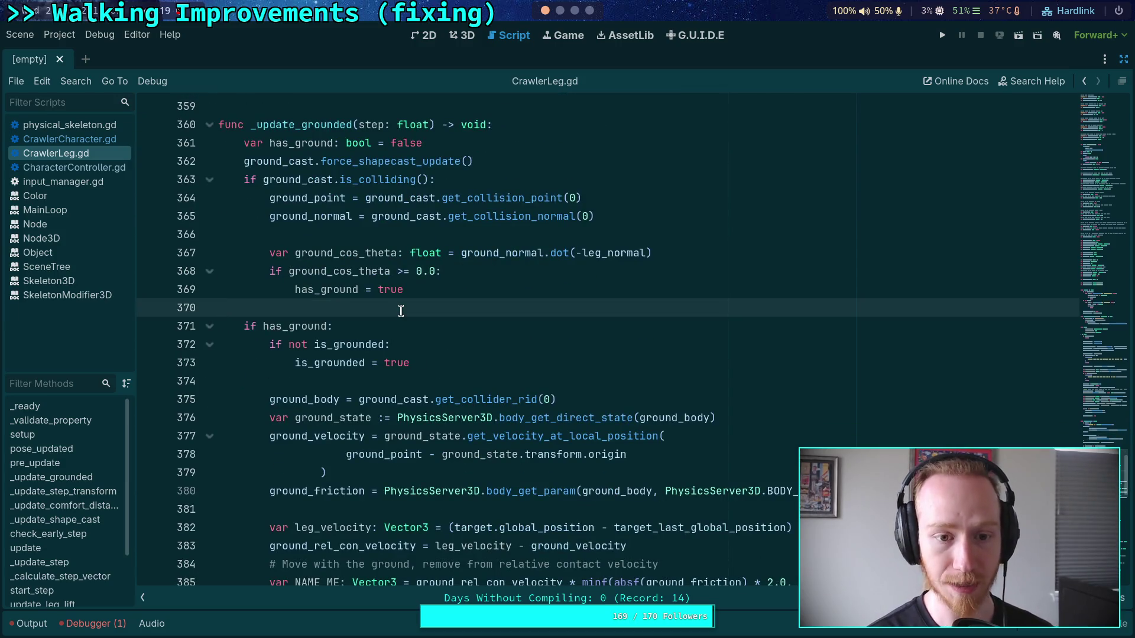
{"action": "scroll", "coordinate": [401, 310], "scroll_direction": "down", "scroll_amount": 2}
{"action": "mouse_move", "coordinate": [526, 418]}
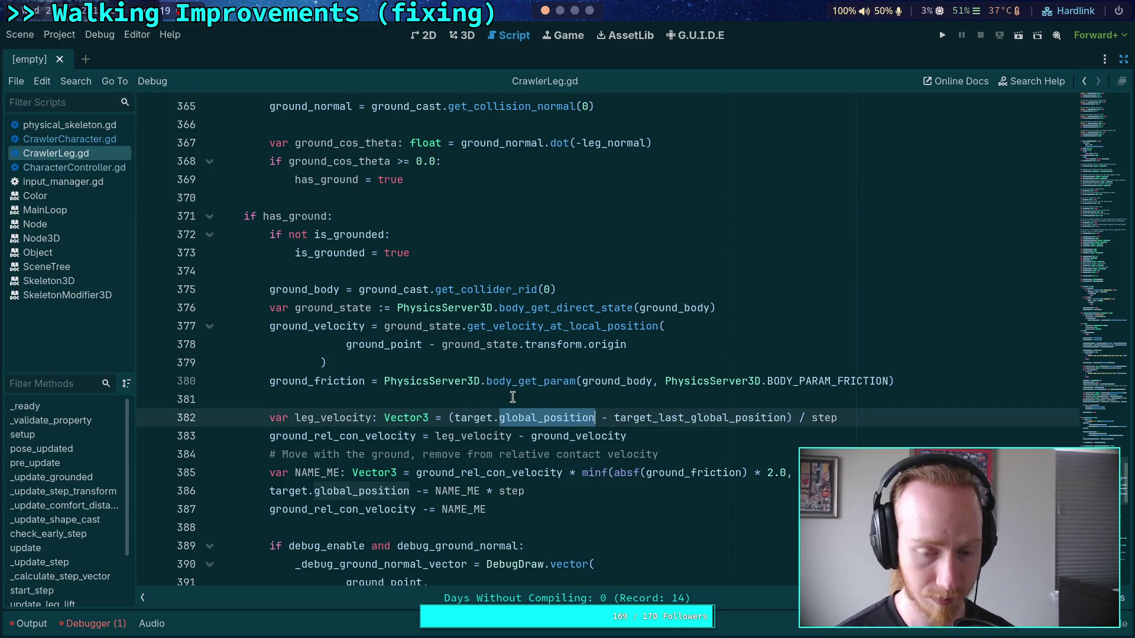
{"action": "scroll", "coordinate": [513, 397], "scroll_direction": "down", "scroll_amount": 2}
{"action": "mouse_move", "coordinate": [535, 371]}
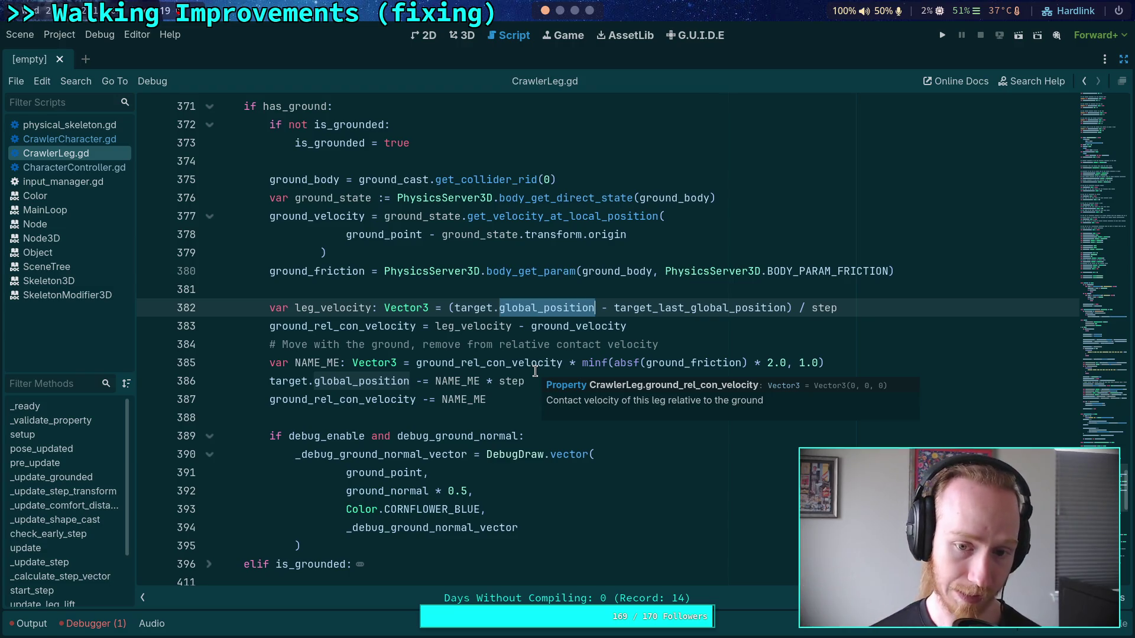
{"action": "left_click", "coordinate": [668, 326]}
{"action": "key", "text": "Return"}
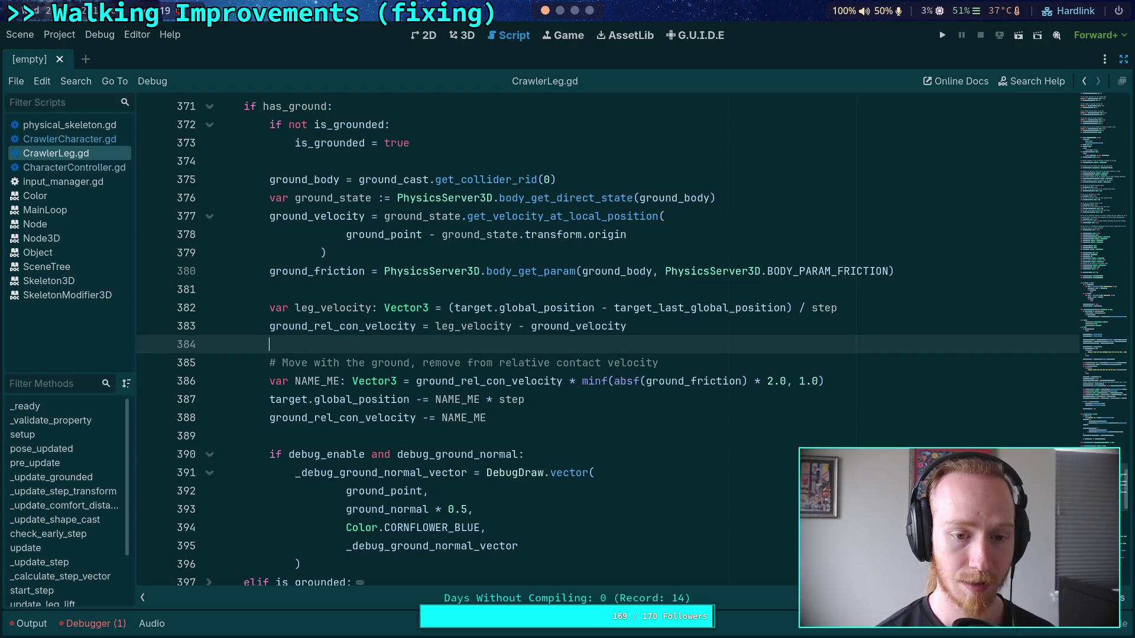
{"action": "double_click", "coordinate": [346, 326]}
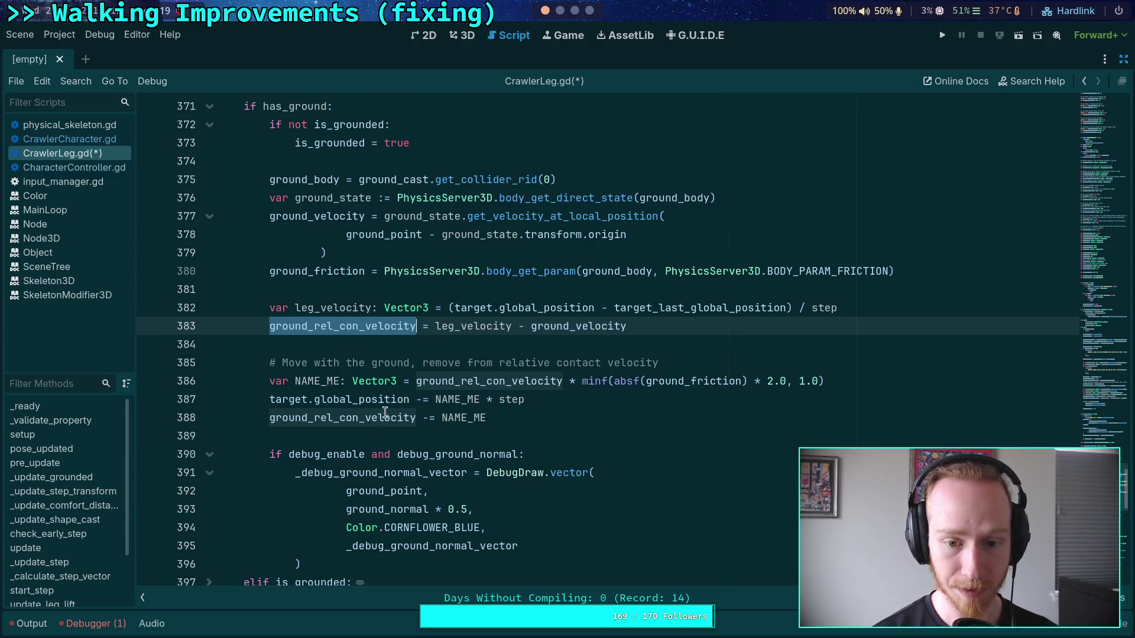
{"action": "mouse_move", "coordinate": [416, 333]}
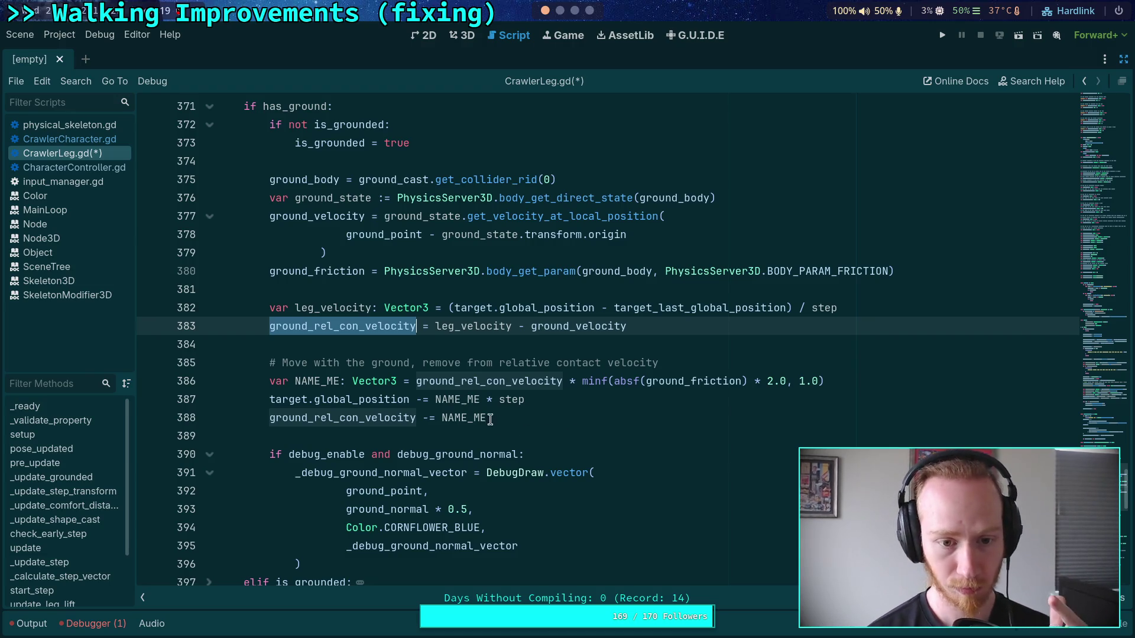
{"action": "scroll", "coordinate": [491, 376], "scroll_direction": "up", "scroll_amount": 1}
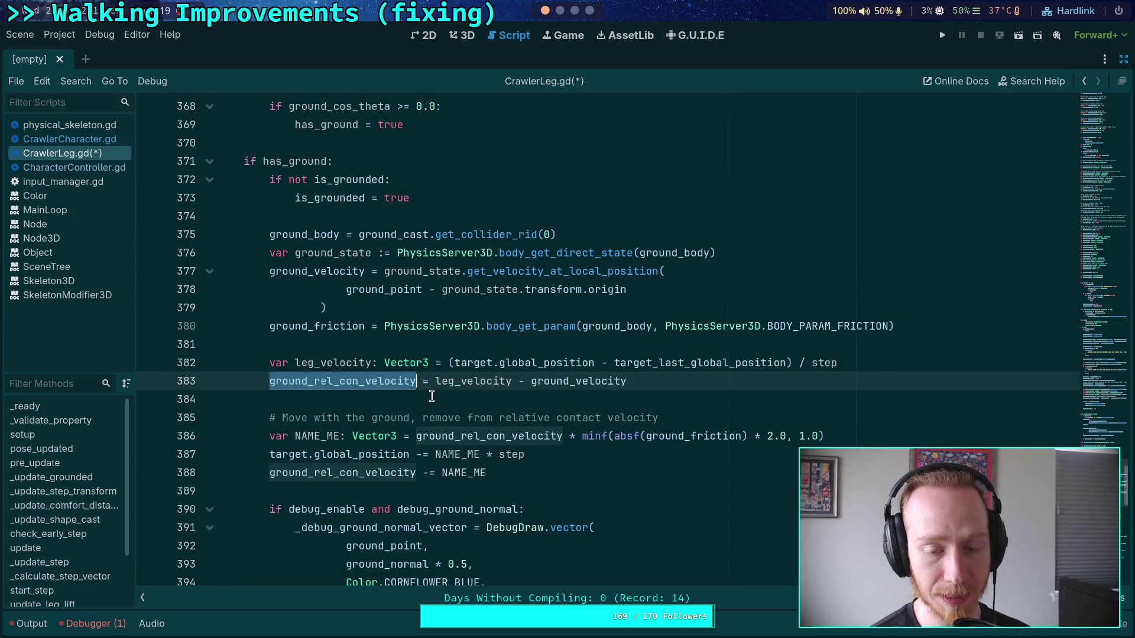
{"action": "double_click", "coordinate": [335, 370]}
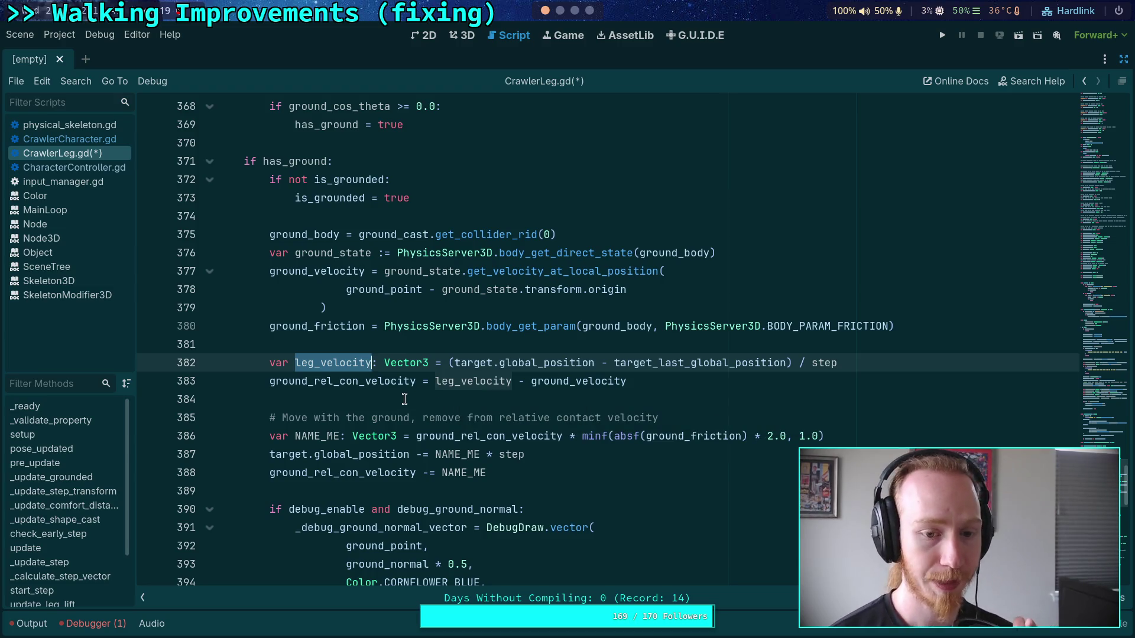
{"action": "scroll", "coordinate": [383, 394], "scroll_direction": "up", "scroll_amount": 4}
{"action": "scroll", "coordinate": [384, 393], "scroll_direction": "up", "scroll_amount": 5}
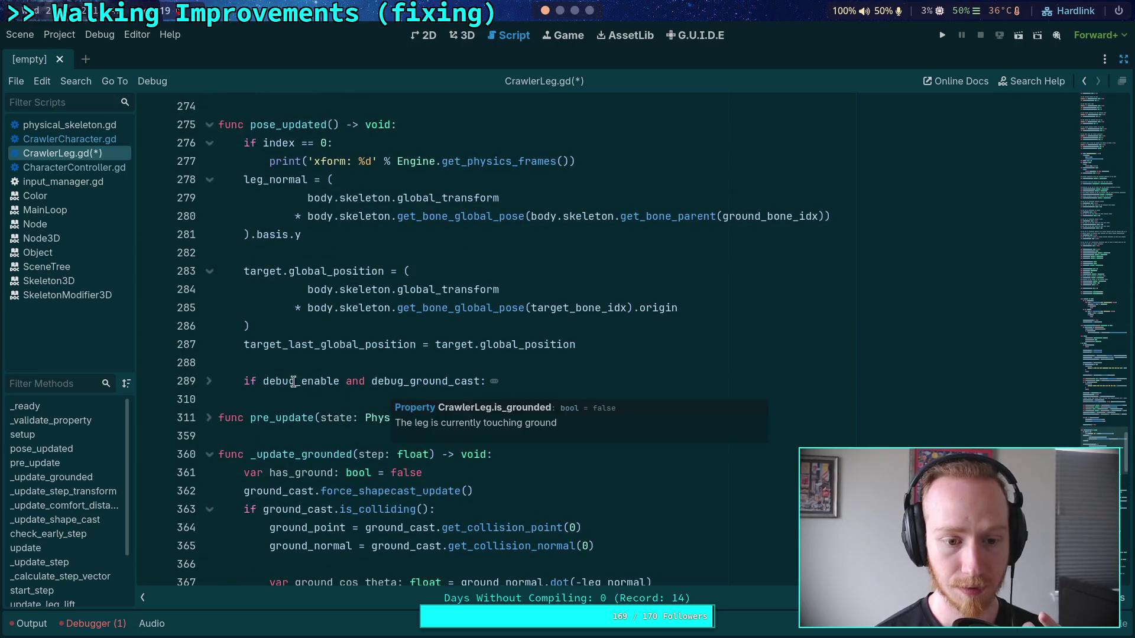
{"action": "scroll", "coordinate": [293, 381], "scroll_direction": "up", "scroll_amount": 2}
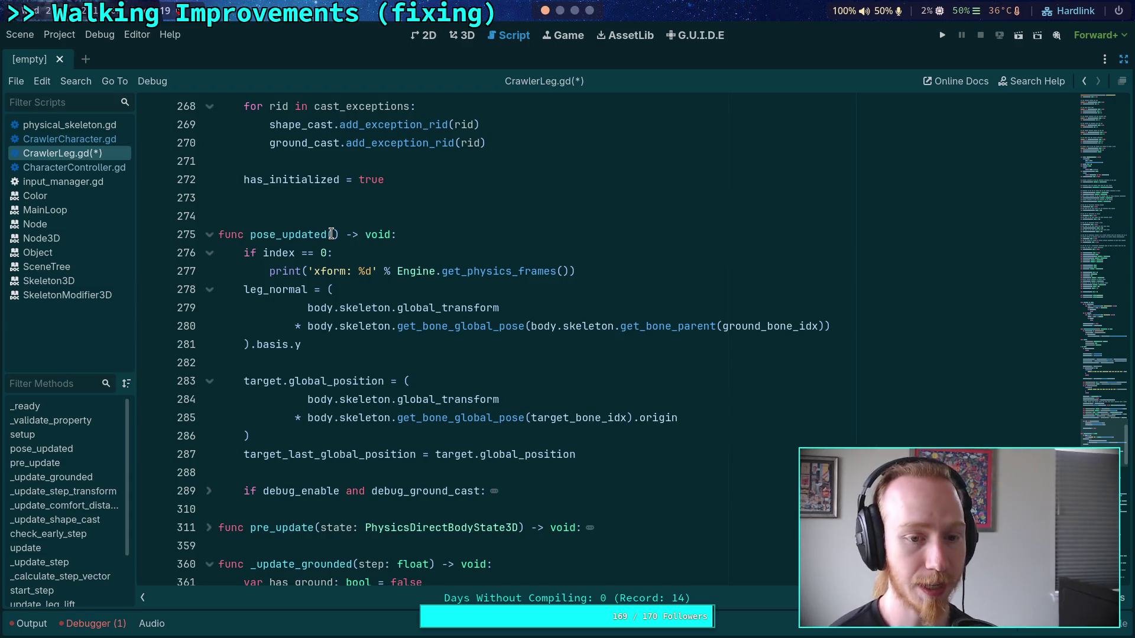
Insert an empty line after line 286, before the target_last_global_position assignment
{"action": "left_click", "coordinate": [349, 363]}
{"action": "left_click", "coordinate": [332, 430]}
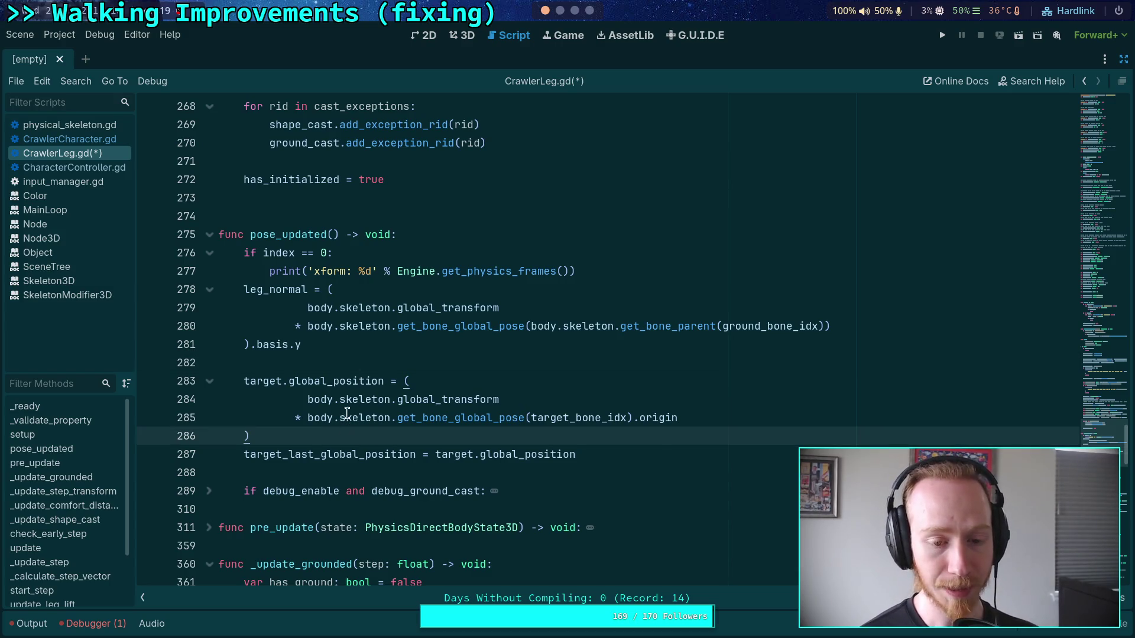
{"action": "left_click_drag", "start_coordinate": [246, 382], "coordinate": [384, 383]}
{"action": "left_click", "coordinate": [384, 383]}
{"action": "left_click", "coordinate": [309, 434]}
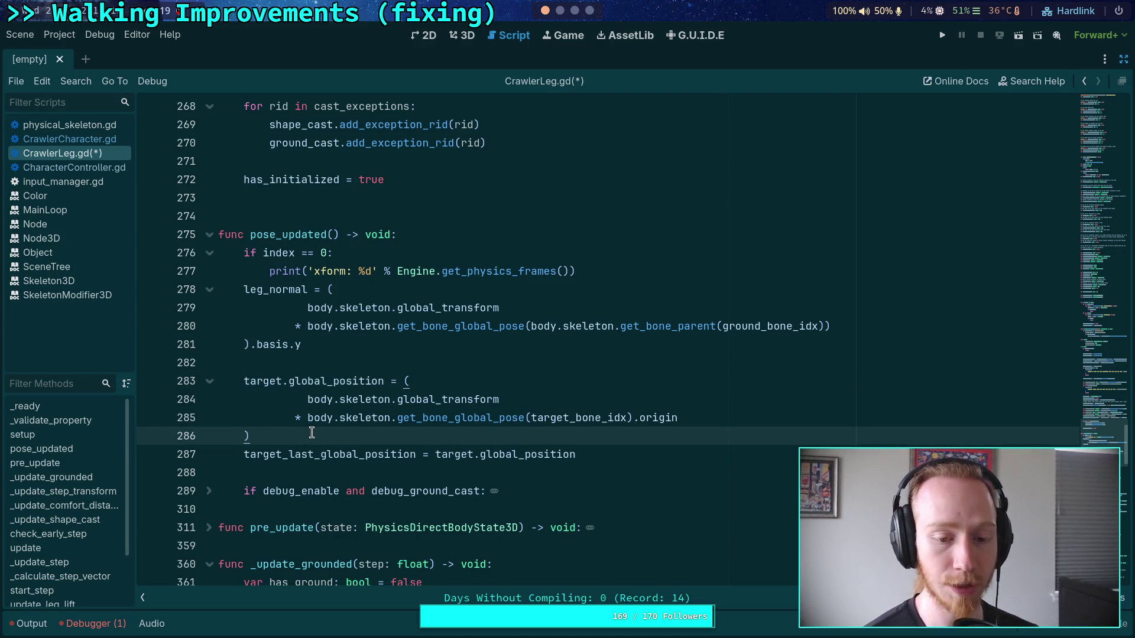
{"action": "key", "text": "Return"}
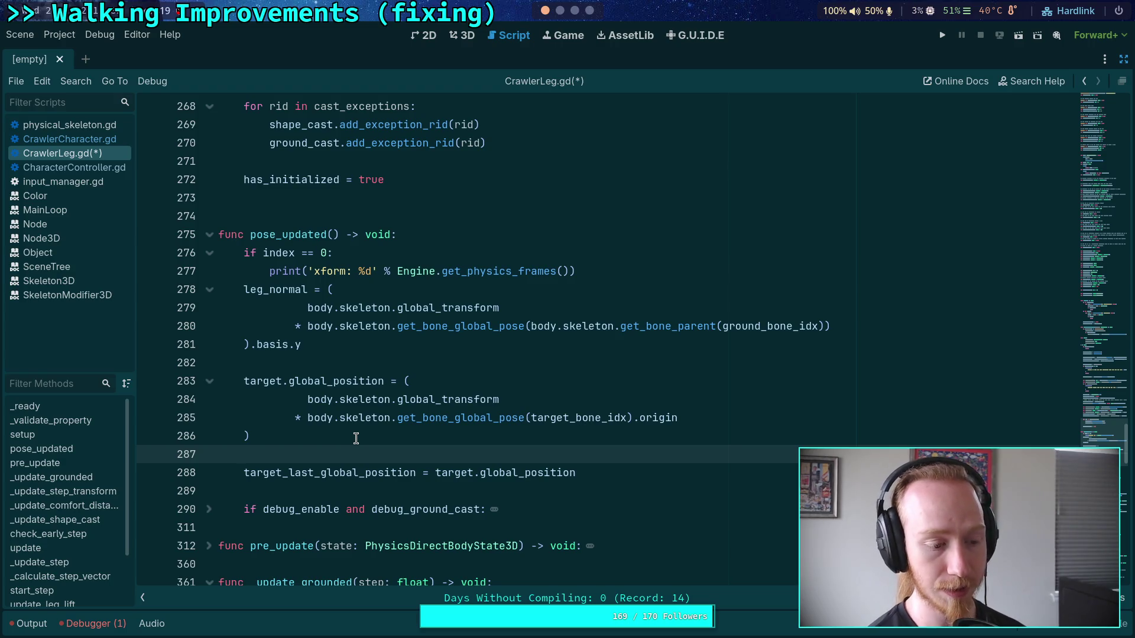
Fold the setup function's parameter list and body
{"action": "scroll", "coordinate": [422, 408], "scroll_direction": "up", "scroll_amount": 15}
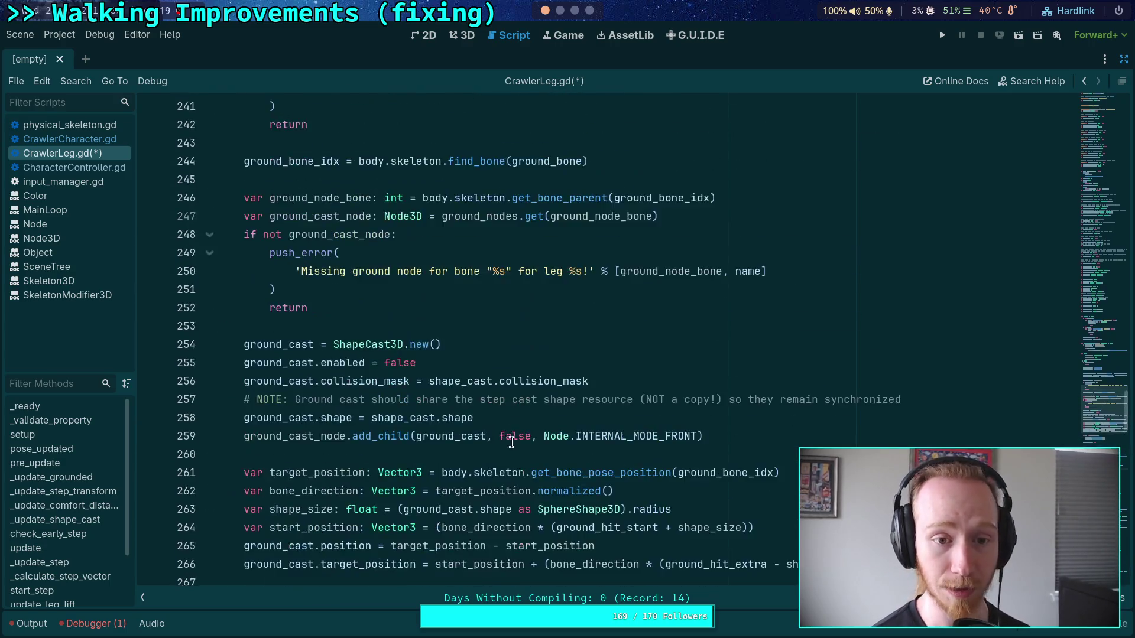
{"action": "scroll", "coordinate": [535, 414], "scroll_direction": "up", "scroll_amount": 14}
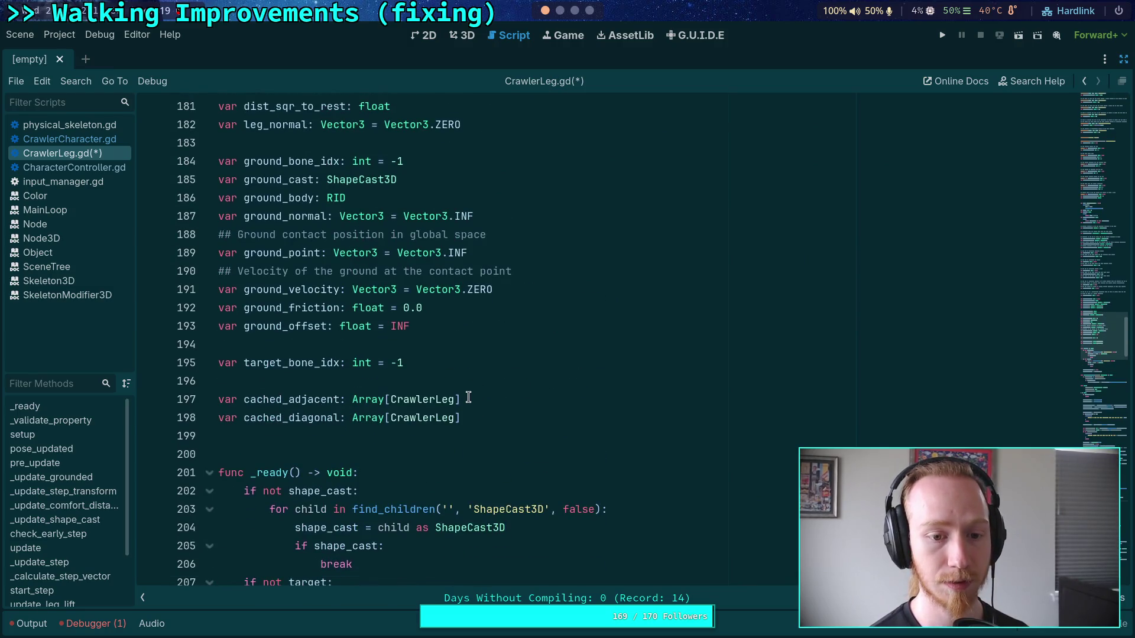
{"action": "scroll", "coordinate": [455, 408], "scroll_direction": "up", "scroll_amount": 1}
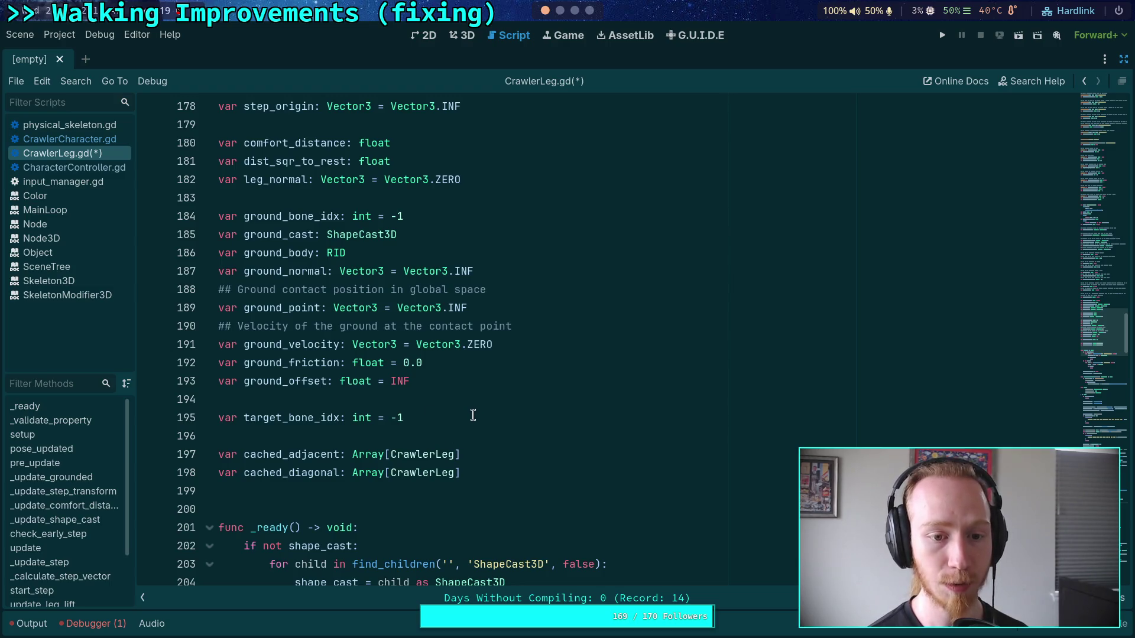
{"action": "scroll", "coordinate": [473, 406], "scroll_direction": "up", "scroll_amount": 2}
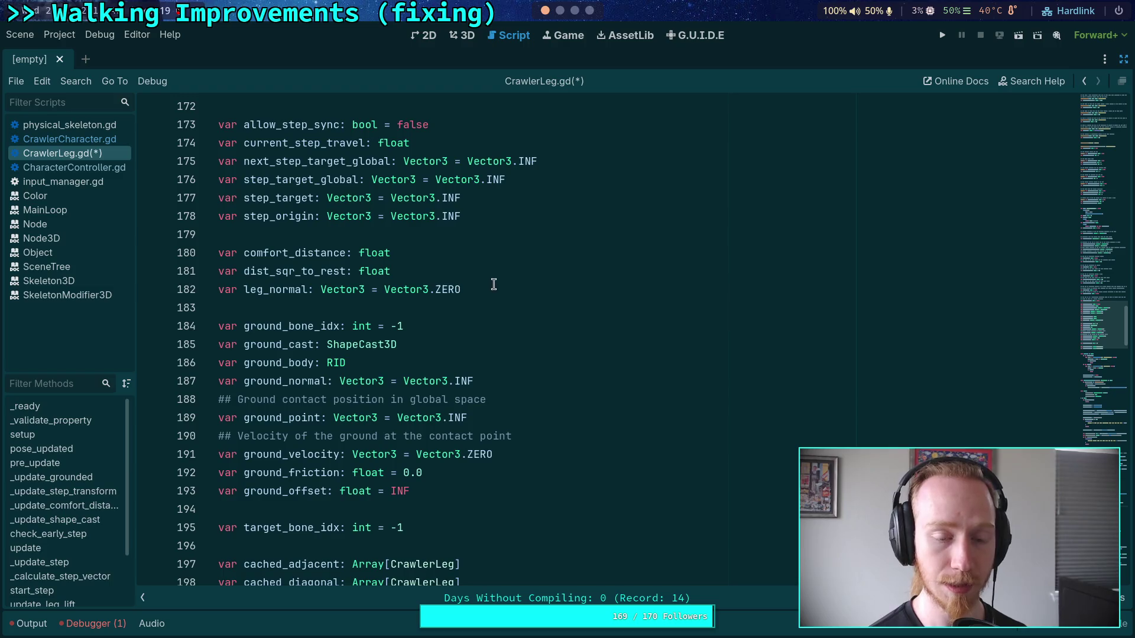
{"action": "scroll", "coordinate": [489, 323], "scroll_direction": "down", "scroll_amount": 12}
{"action": "scroll", "coordinate": [492, 324], "scroll_direction": "down", "scroll_amount": 8}
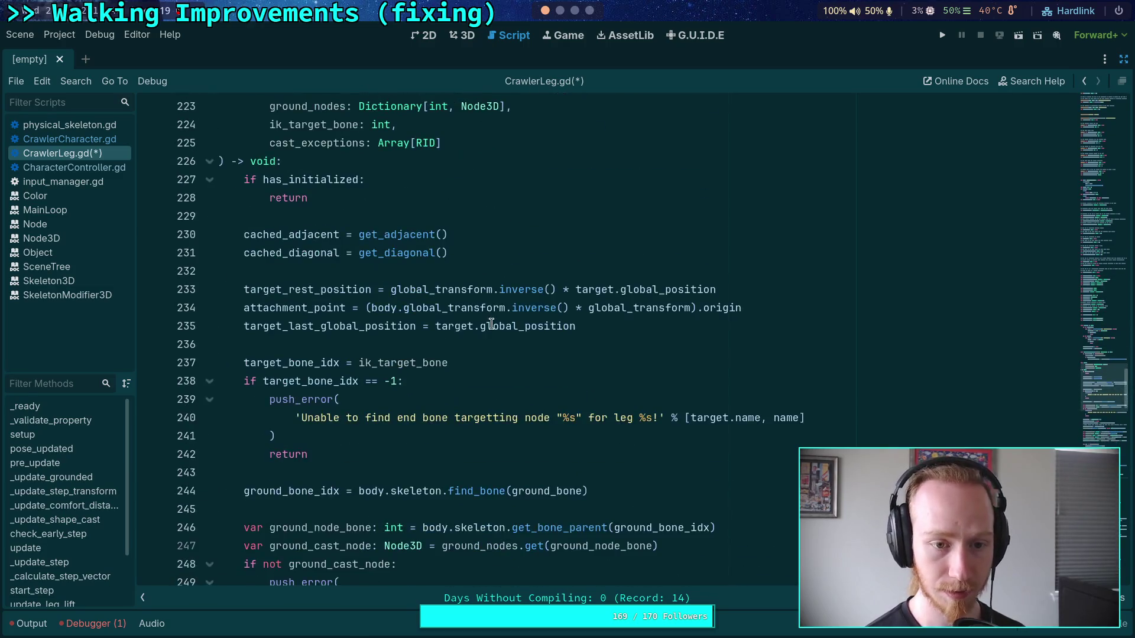
{"action": "scroll", "coordinate": [465, 316], "scroll_direction": "up", "scroll_amount": 5}
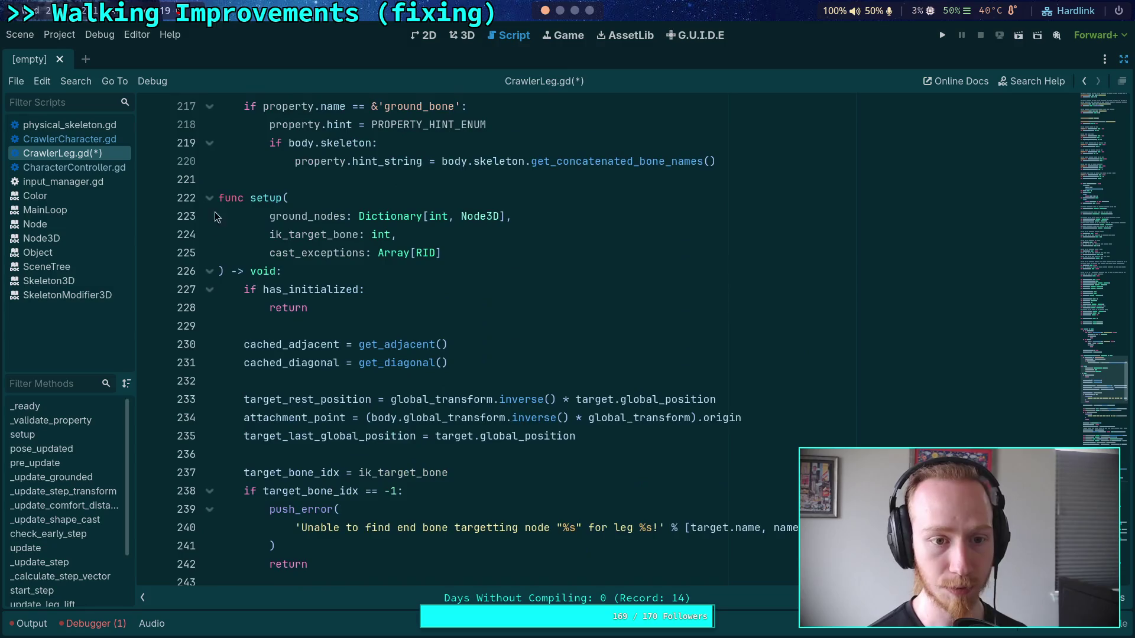
{"action": "left_click", "coordinate": [209, 198]}
{"action": "left_click", "coordinate": [209, 216]}
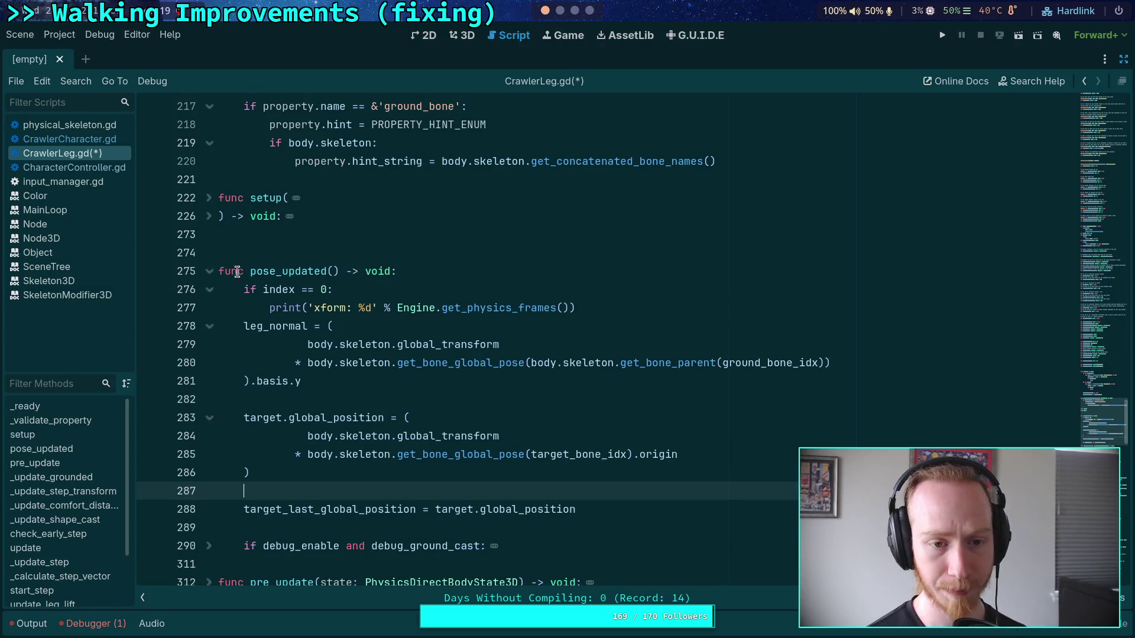
Jump to the declaration of target_last_global_position from line 288
{"action": "left_click", "coordinate": [243, 253]}
{"action": "scroll", "coordinate": [253, 258], "scroll_direction": "down", "scroll_amount": 3}
{"action": "scroll", "coordinate": [454, 384], "scroll_direction": "up", "scroll_amount": 2}
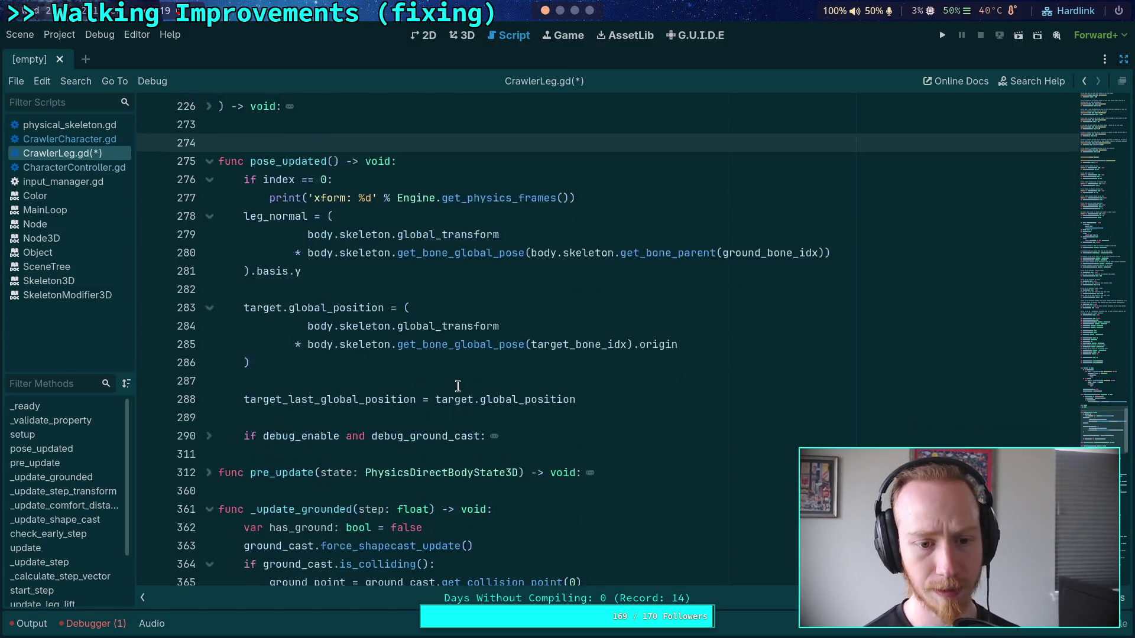
{"action": "double_click", "coordinate": [266, 271]}
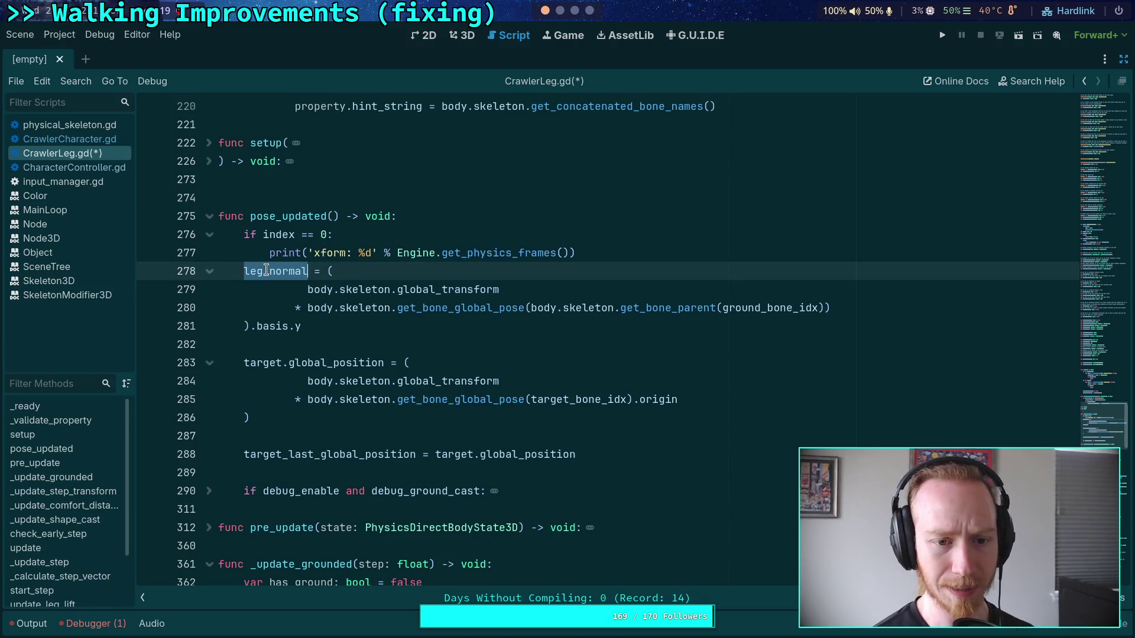
{"action": "left_click", "coordinate": [326, 450]}
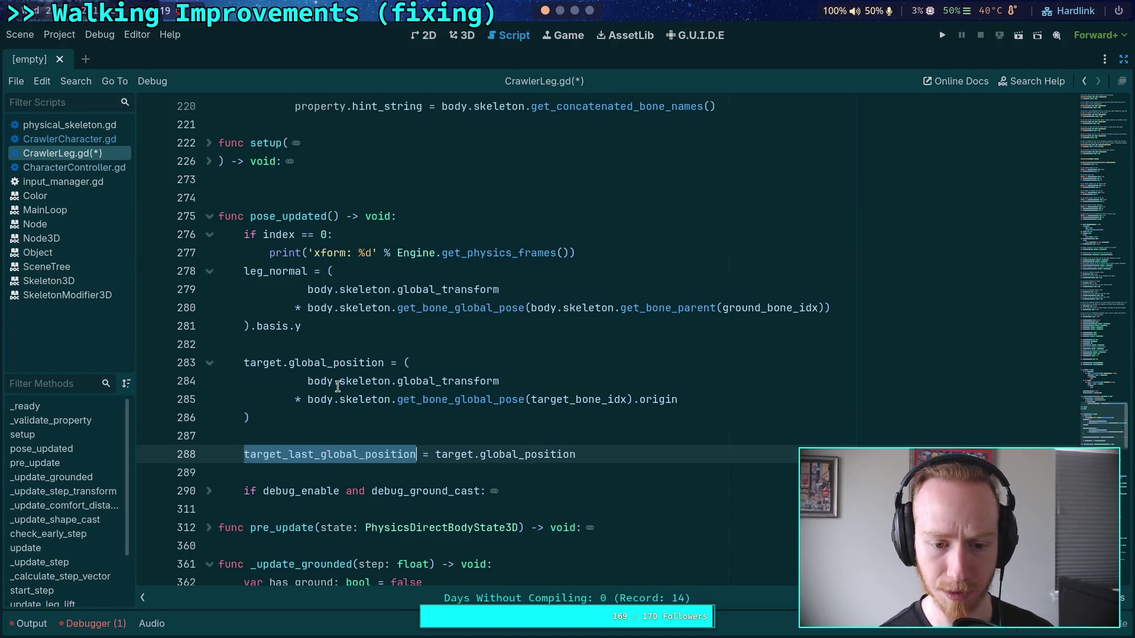
{"action": "left_click", "coordinate": [326, 451], "text": "ctrl"}
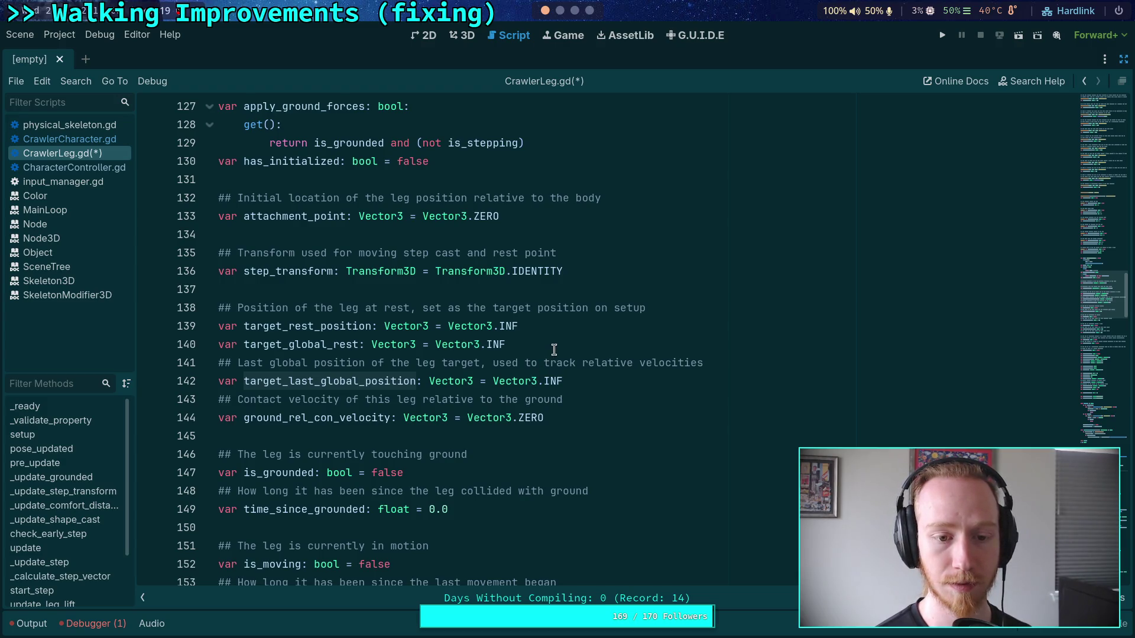
Declare 'var target_position_delta: Vector3 = Vector3.ZERO' below line 142
{"action": "left_click", "coordinate": [610, 381]}
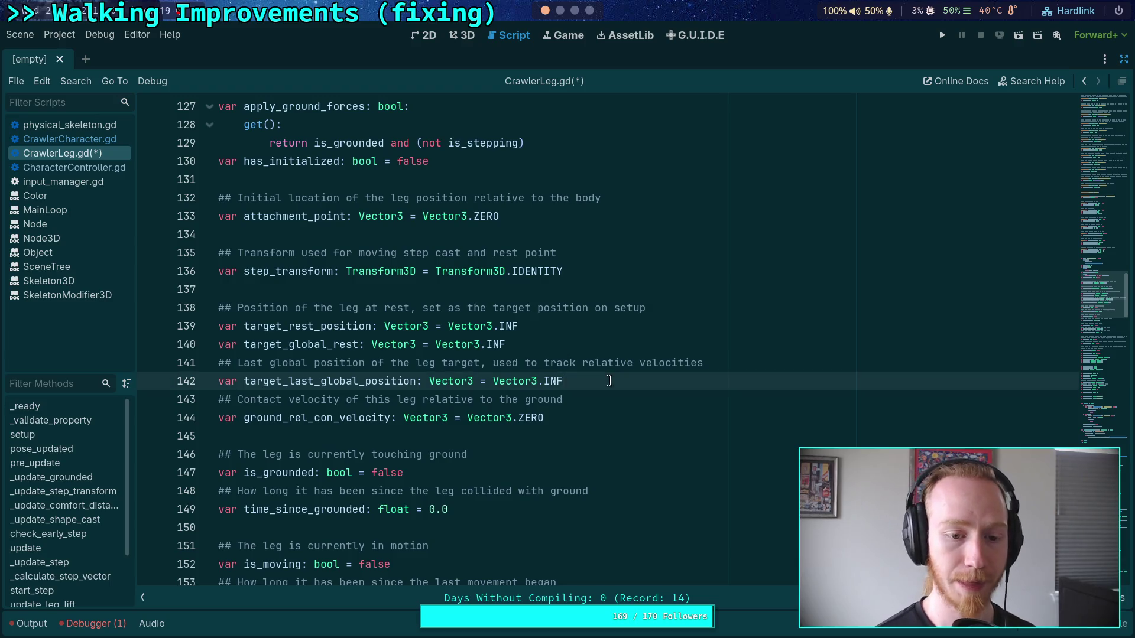
{"action": "key", "text": "Return"}
{"action": "type", "text": "var target_"}
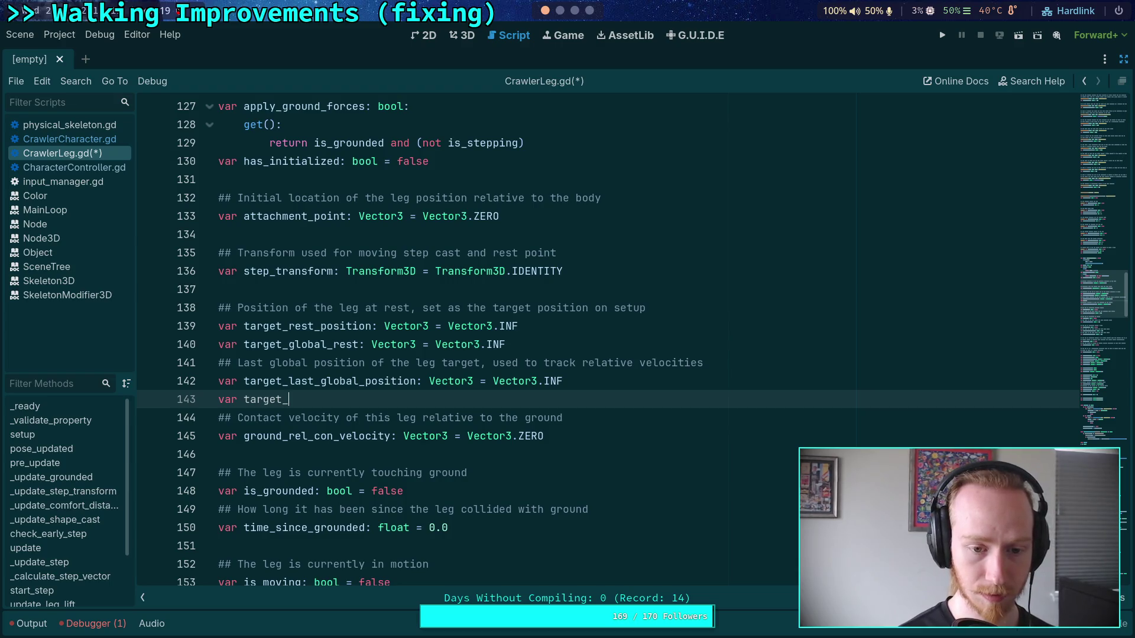
{"action": "type", "text": "veloc"}
{"action": "key", "text": "BackSpace"}
{"action": "key", "text": "BackSpace"}
{"action": "key", "text": "BackSpace"}
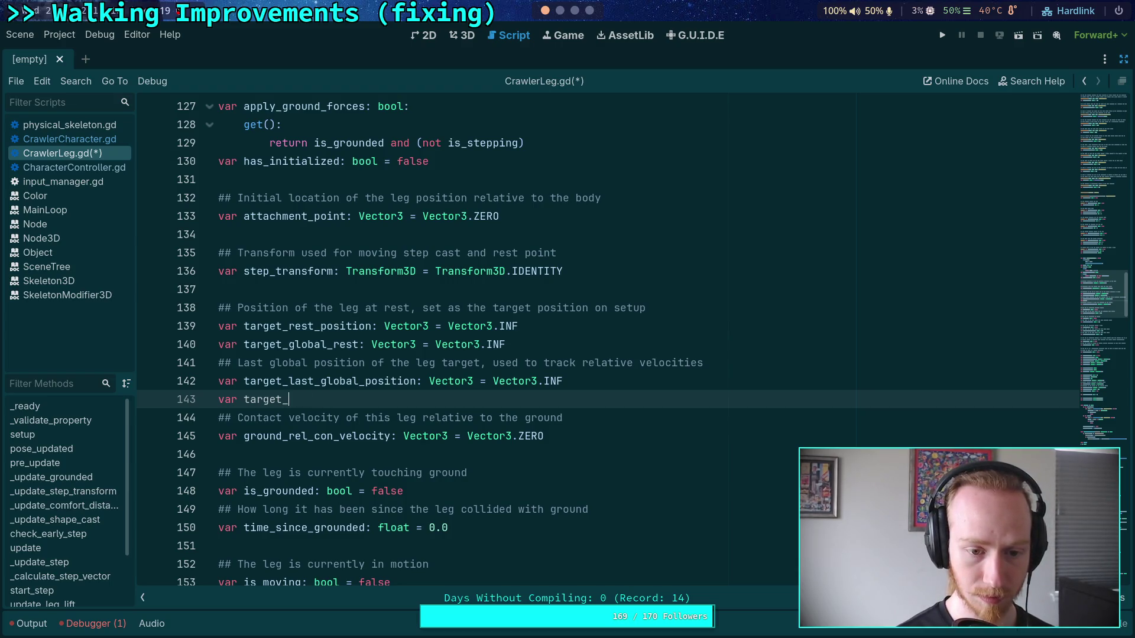
{"action": "type", "text": "veloc"}
{"action": "key", "text": "BackSpace"}
{"action": "key", "text": "BackSpace"}
{"action": "key", "text": "BackSpace"}
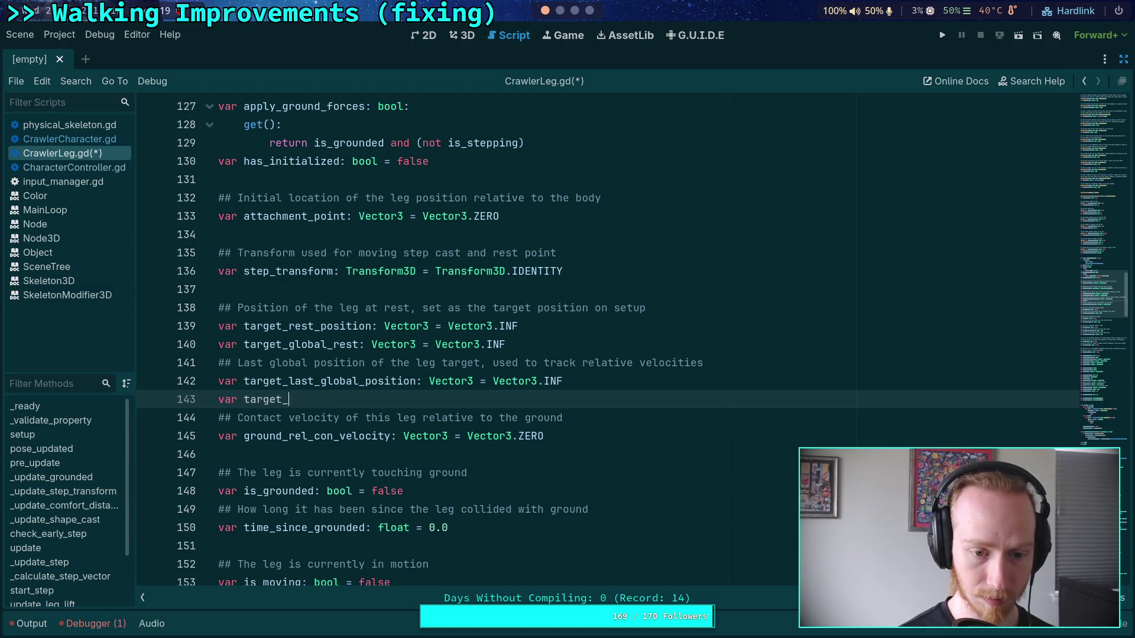
{"action": "type", "text": "position_"}
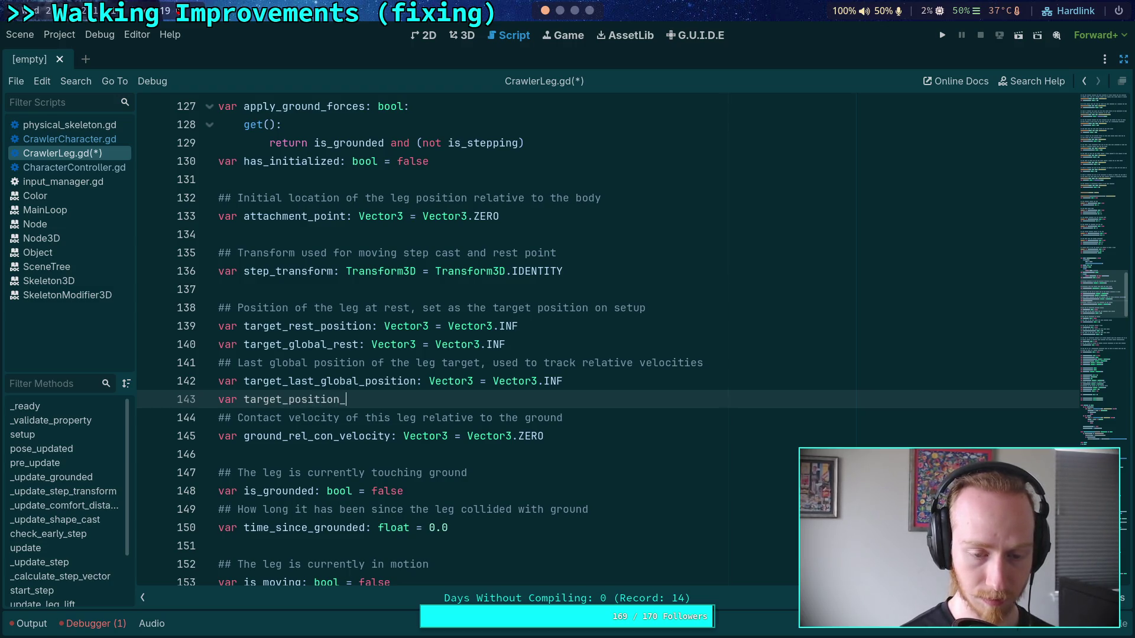
{"action": "type", "text": "slide"}
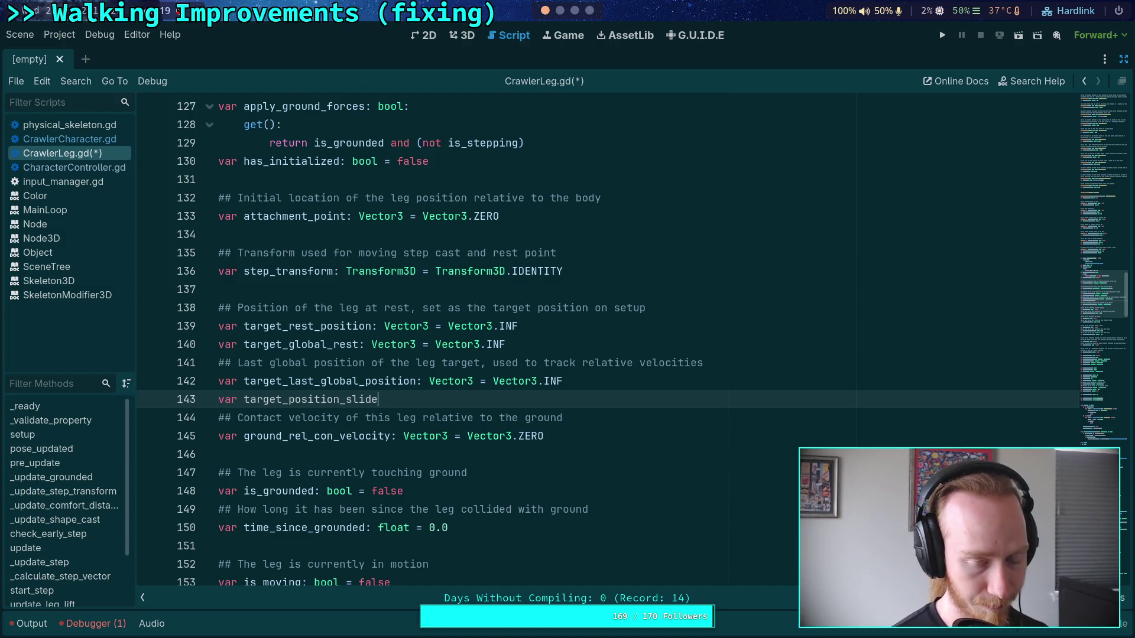
{"action": "key", "text": "BackSpace"}
{"action": "key", "text": "BackSpace"}
{"action": "key", "text": "BackSpace"}
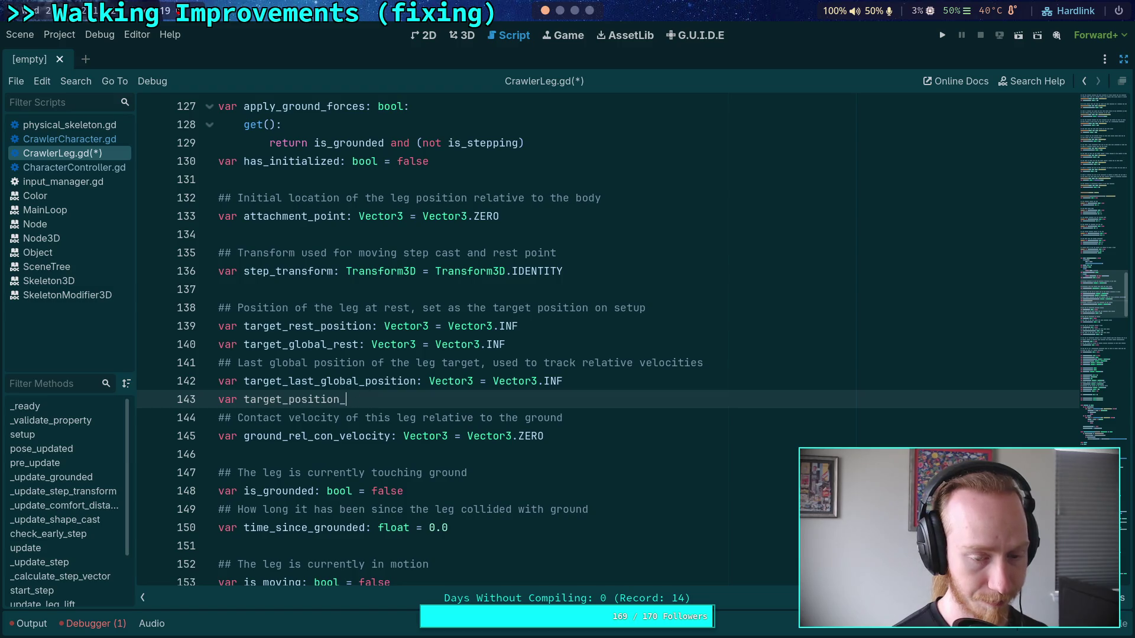
{"action": "type", "text": "d"}
{"action": "key", "text": "BackSpace"}
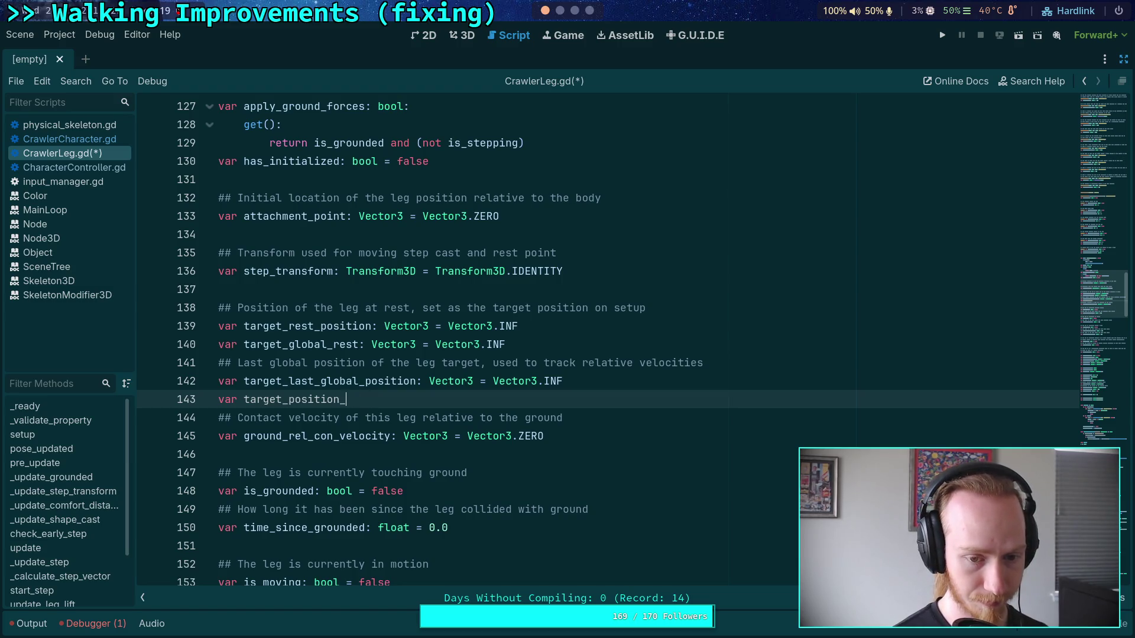
{"action": "type", "text": "slide: V"}
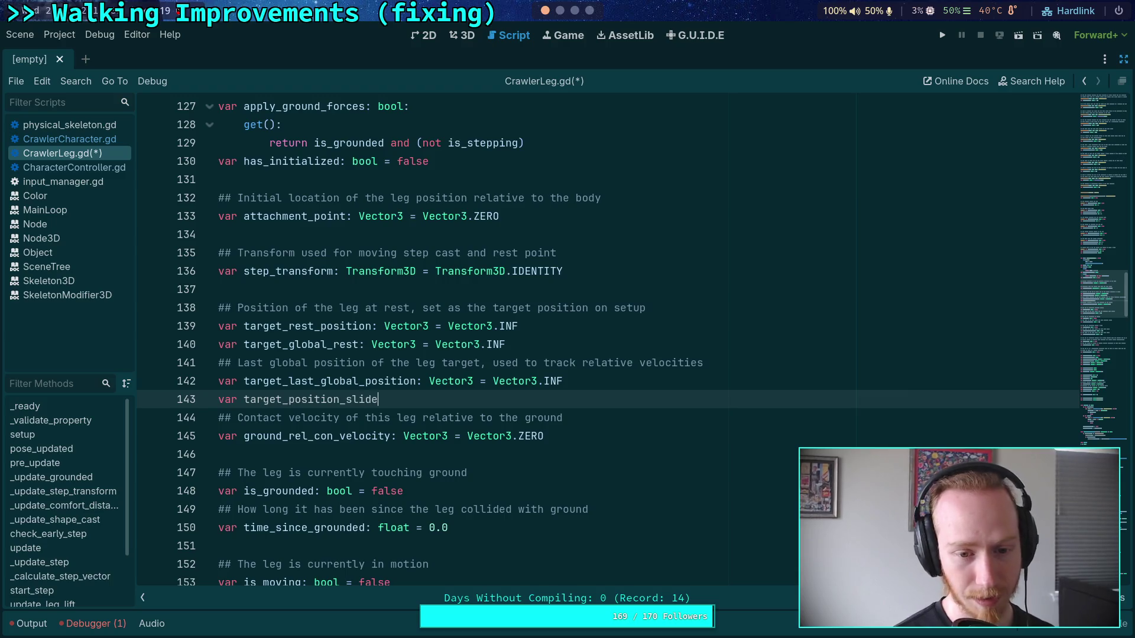
{"action": "key", "text": "BackSpace"}
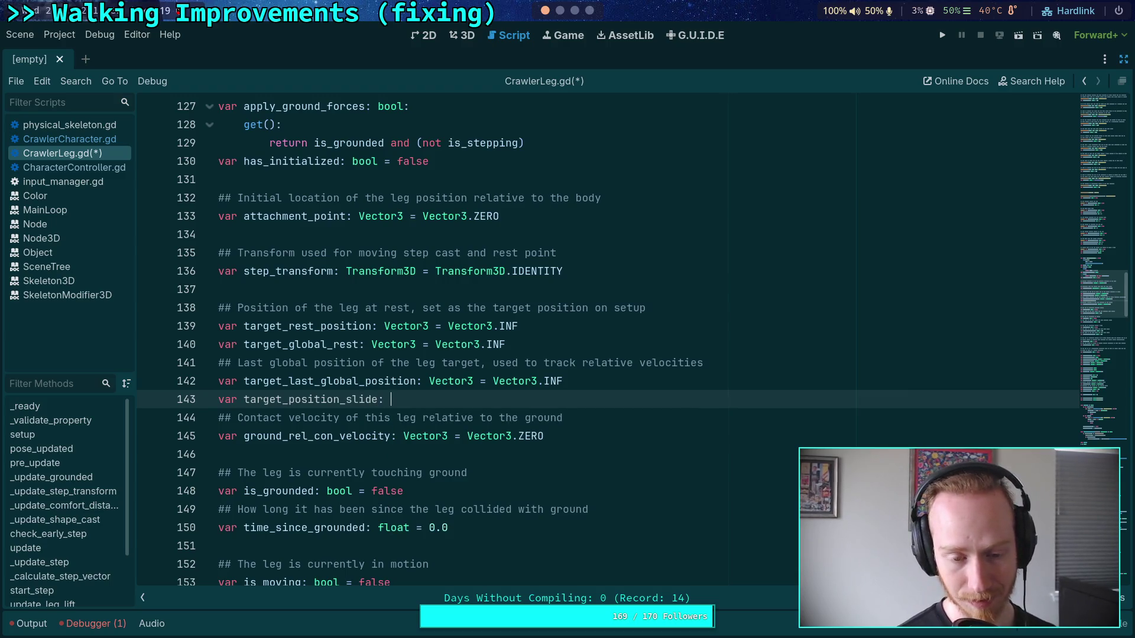
{"action": "key", "text": "BackSpace"}
{"action": "key", "text": "BackSpace"}
{"action": "key", "text": "BackSpace"}
{"action": "type", "text": "p"}
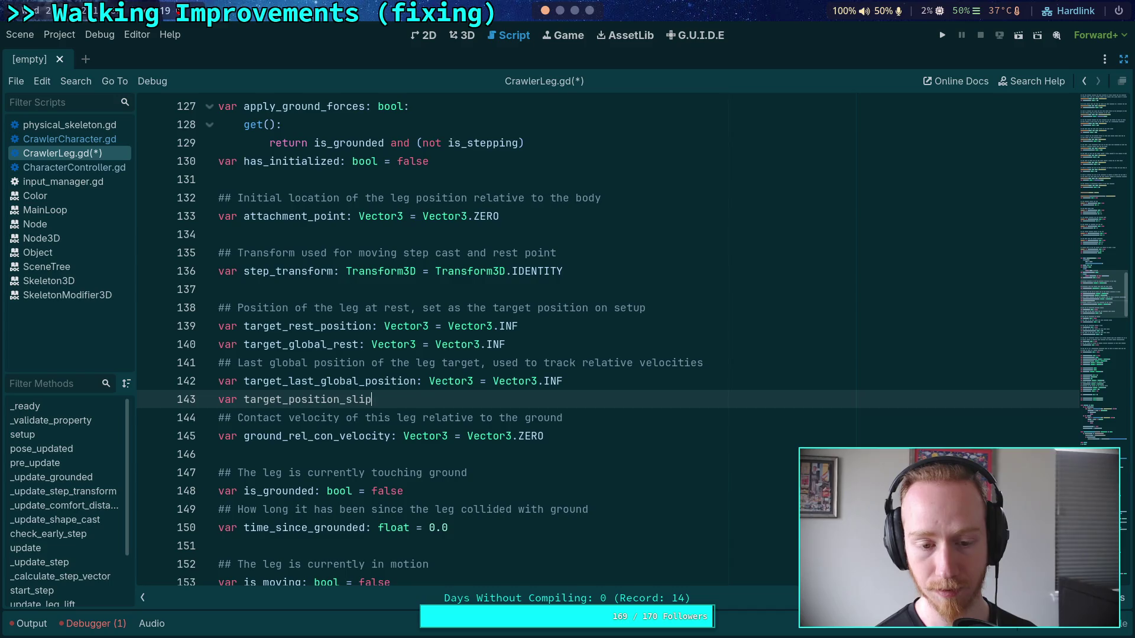
{"action": "key", "text": "BackSpace"}
{"action": "key", "text": "BackSpace"}
{"action": "key", "text": "BackSpace"}
{"action": "type", "text": "d"}
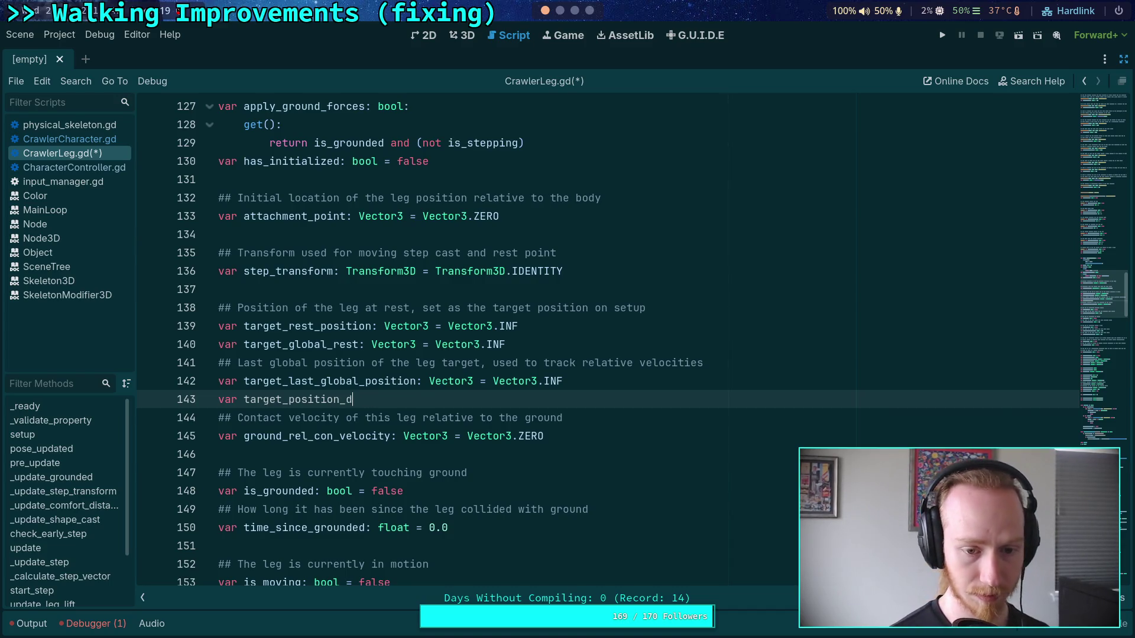
{"action": "type", "text": "elta"}
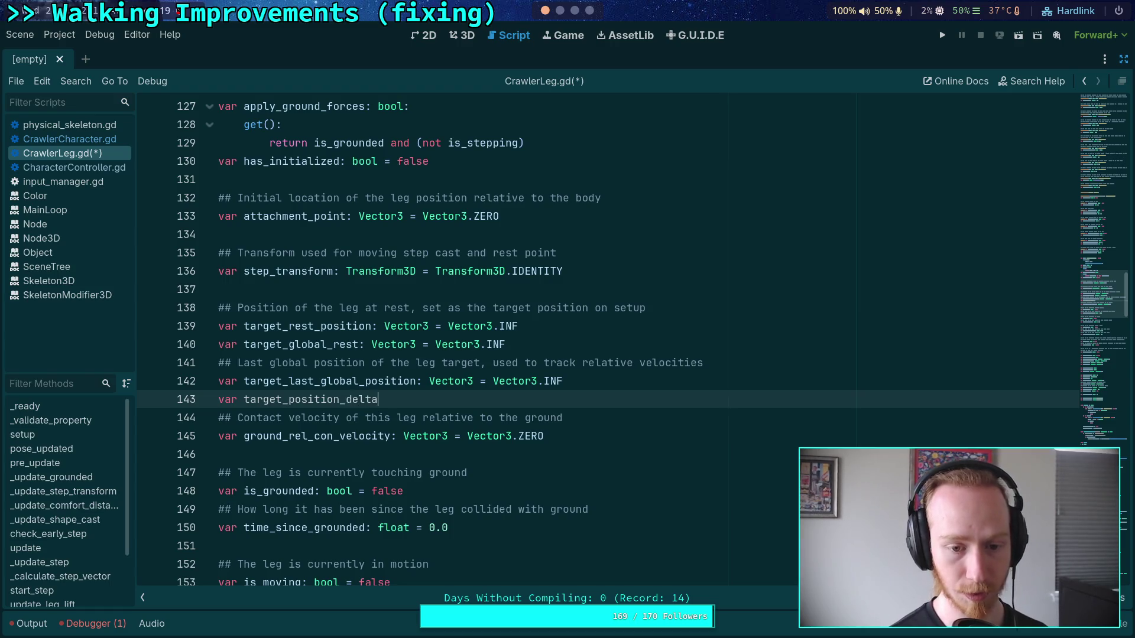
{"action": "type", "text": ": V"}
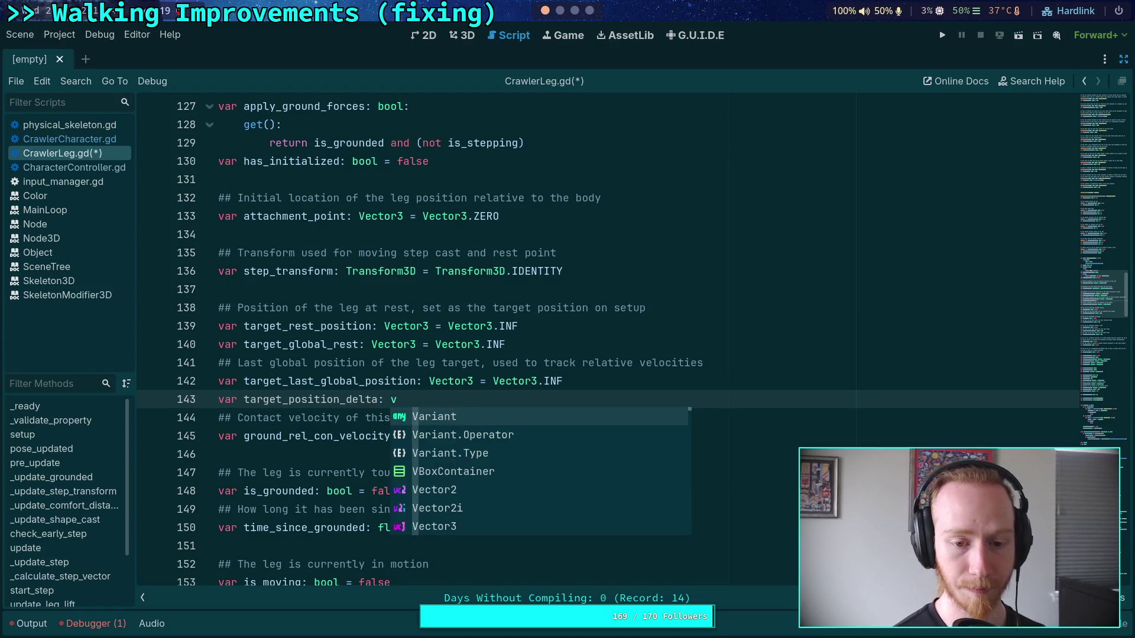
{"action": "key", "text": "Escape"}
{"action": "key", "text": "BackSpace"}
{"action": "type", "text": "Vec"}
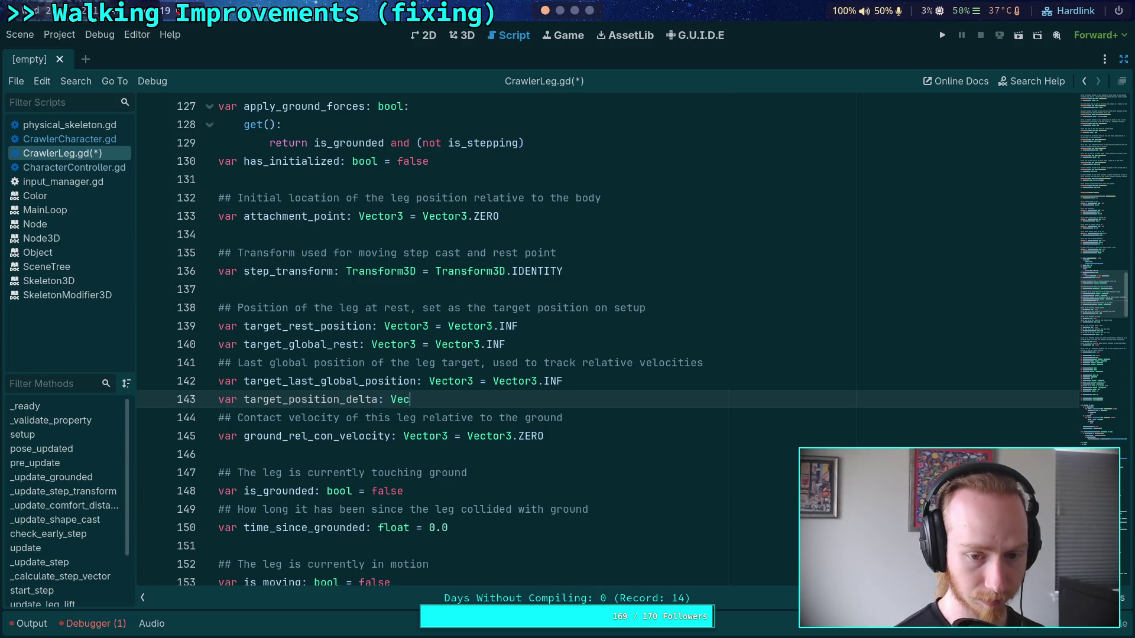
{"action": "type", "text": "tor3 = VE"}
{"action": "key", "text": "BackSpace"}
{"action": "type", "text": "ector"}
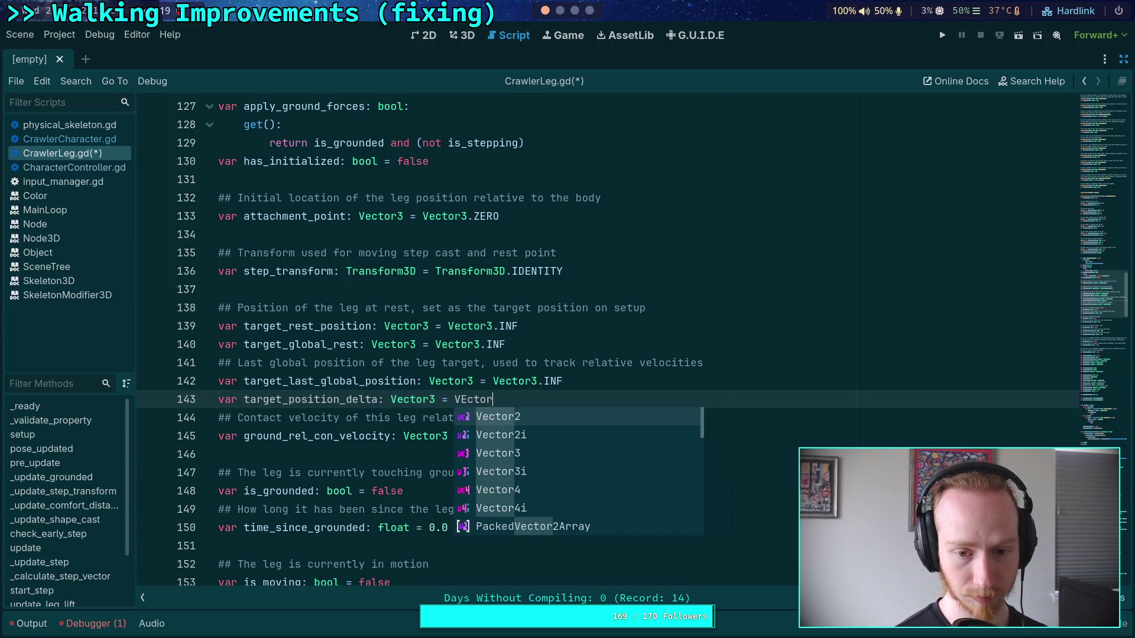
{"action": "key", "text": "ctrl+z"}
{"action": "key", "text": "BackSpace"}
{"action": "type", "text": "ec"}
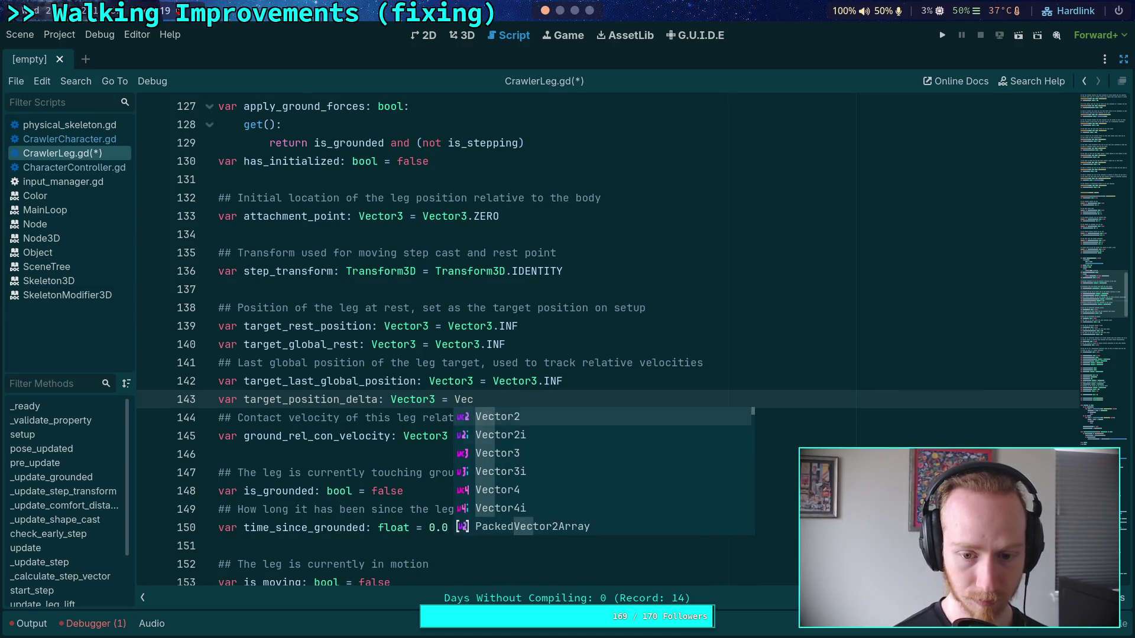
{"action": "key", "text": "Down"}
{"action": "key", "text": "Down"}
{"action": "key", "text": "Return"}
{"action": "type", "text": ".Z"}
{"action": "key", "text": "Return"}
Add the doc comment '## Change in the target's global position between IK updates' above it and save
{"action": "key", "text": "Up"}
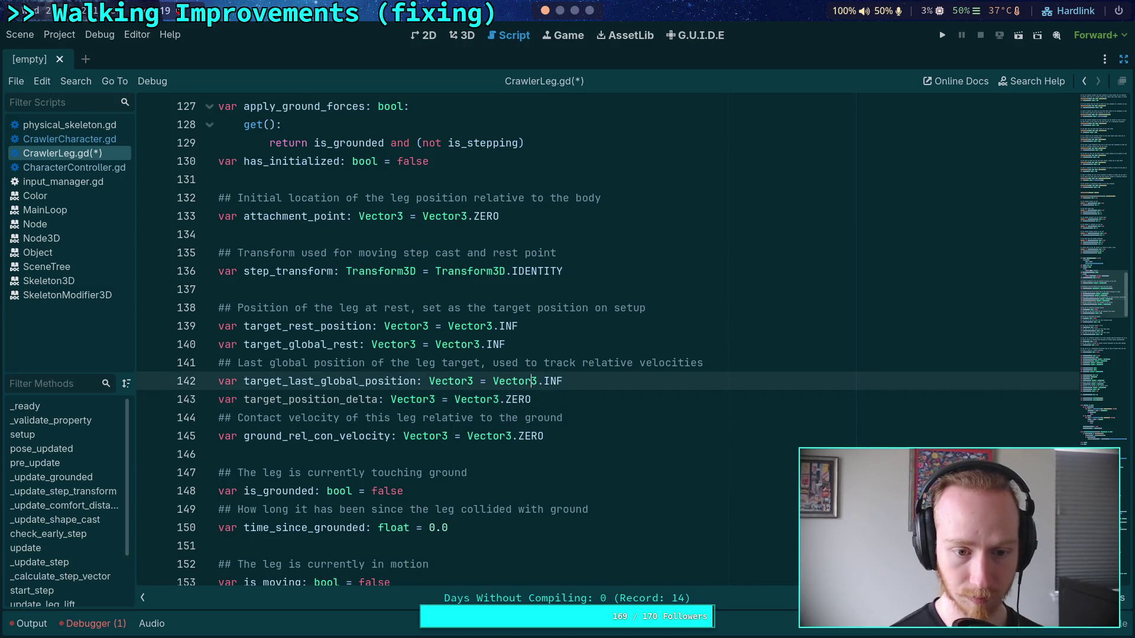
{"action": "key", "text": "End"}
{"action": "key", "text": "Return"}
{"action": "type", "text": "## Change i"}
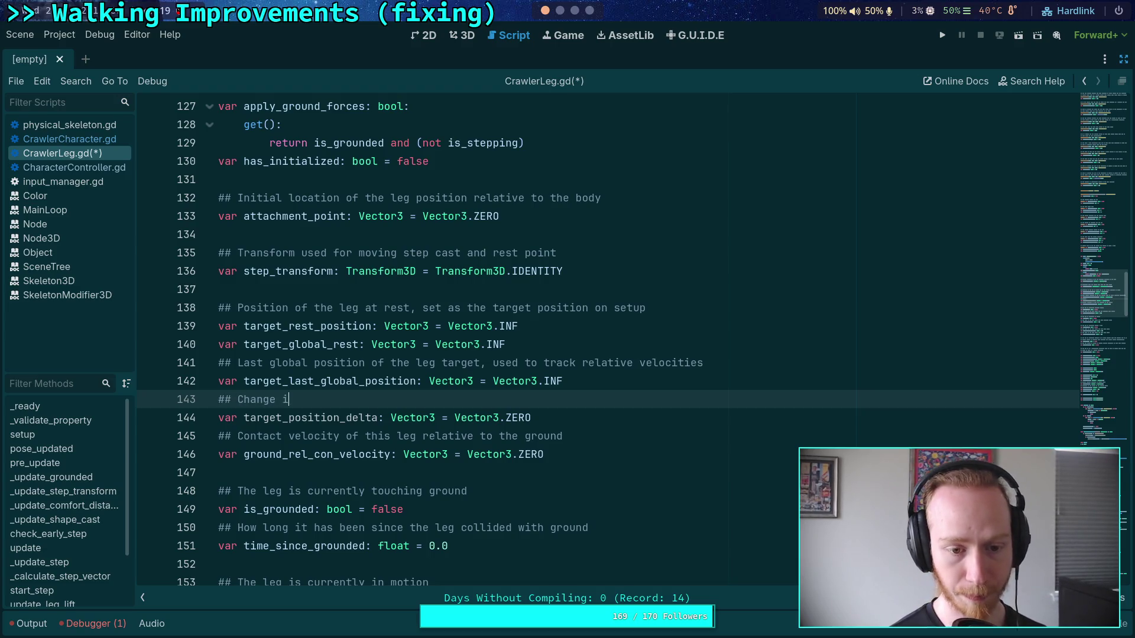
{"action": "type", "text": "n the target's"}
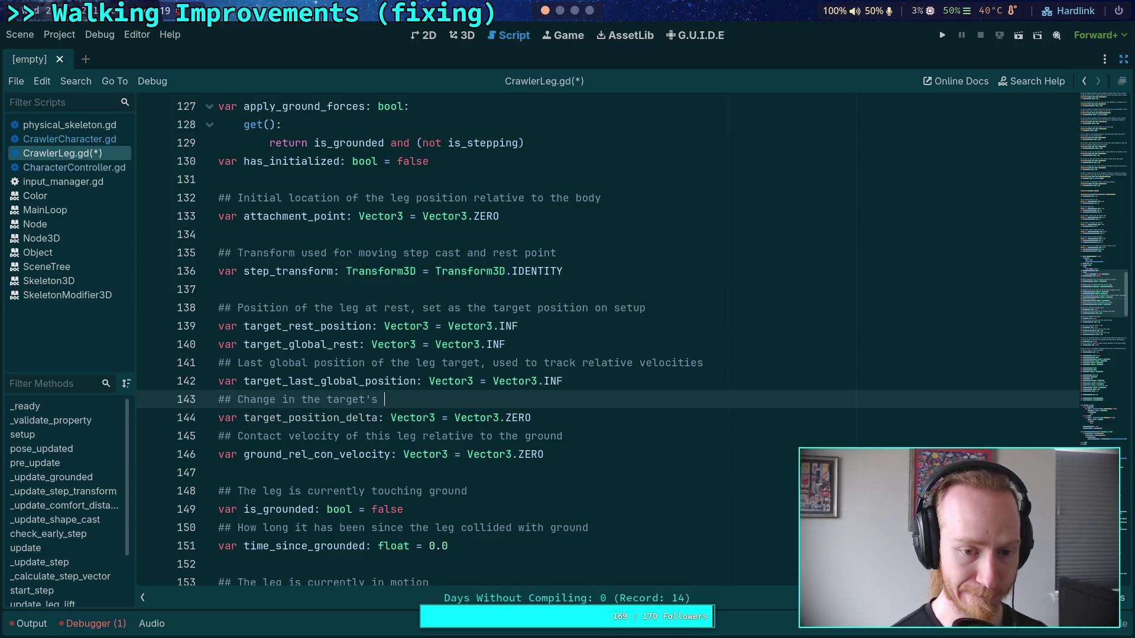
{"action": "type", "text": " global position"}
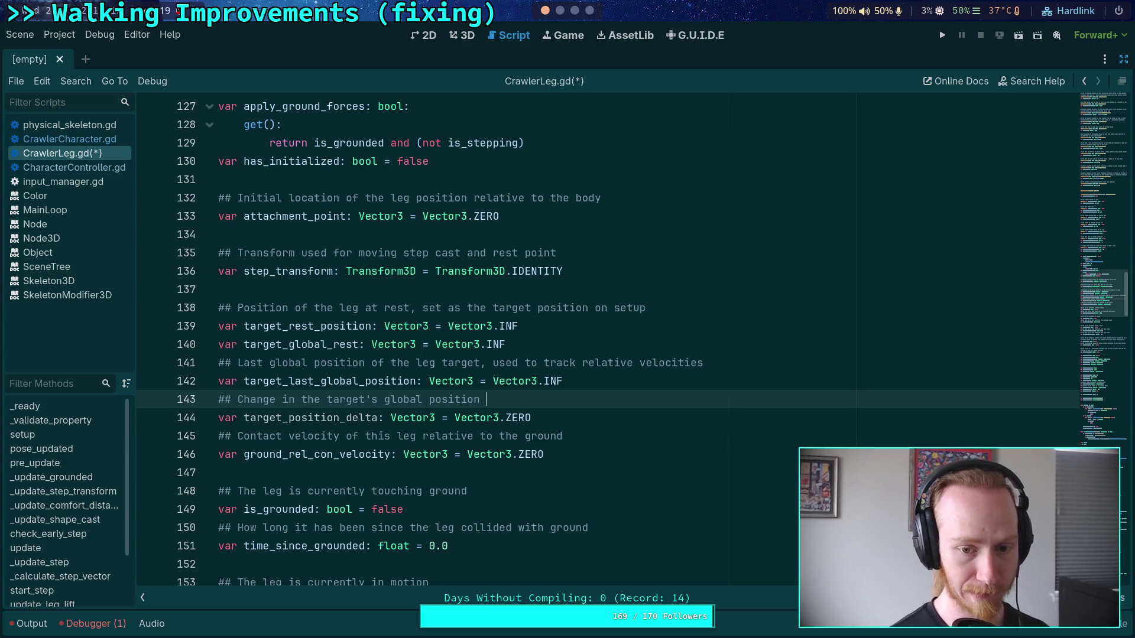
{"action": "type", "text": "between I"}
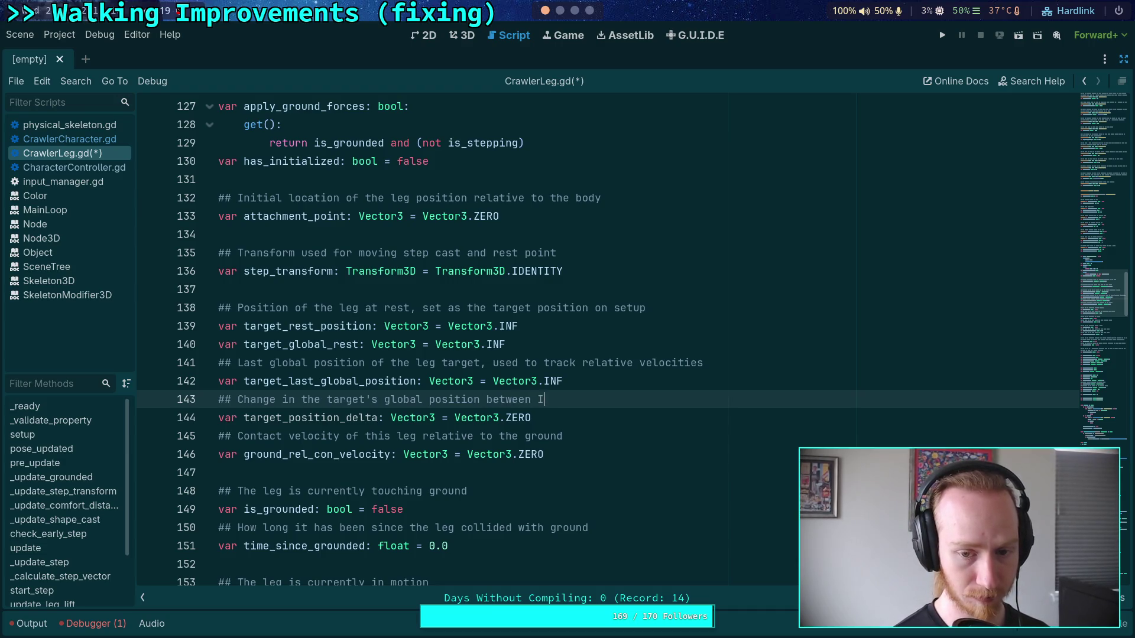
{"action": "type", "text": "K updates"}
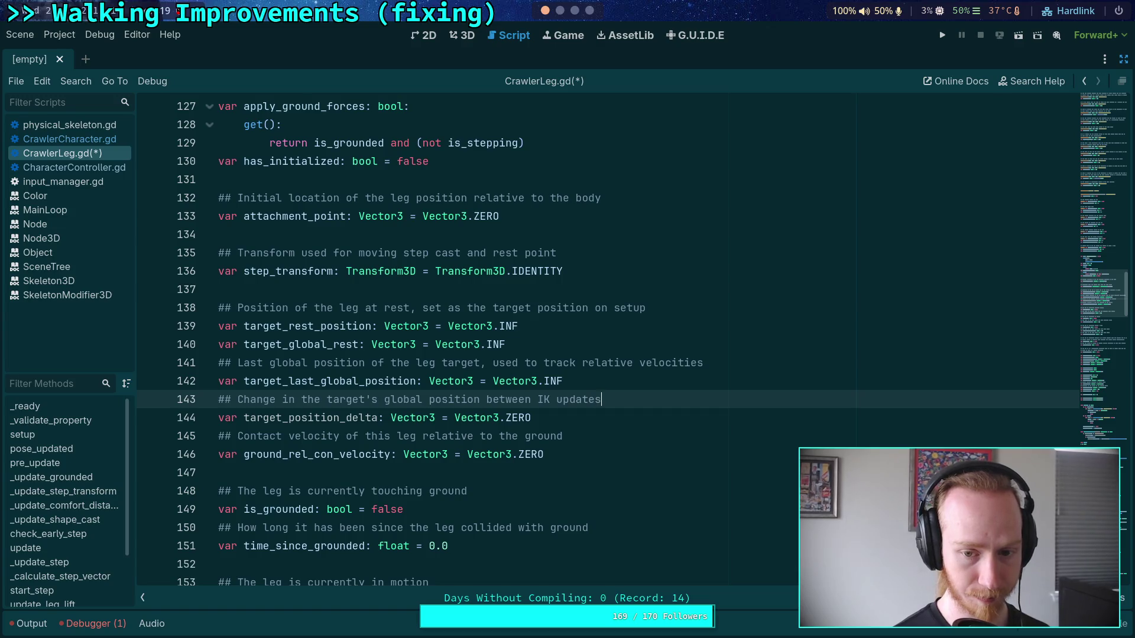
{"action": "key", "text": "ctrl+s"}
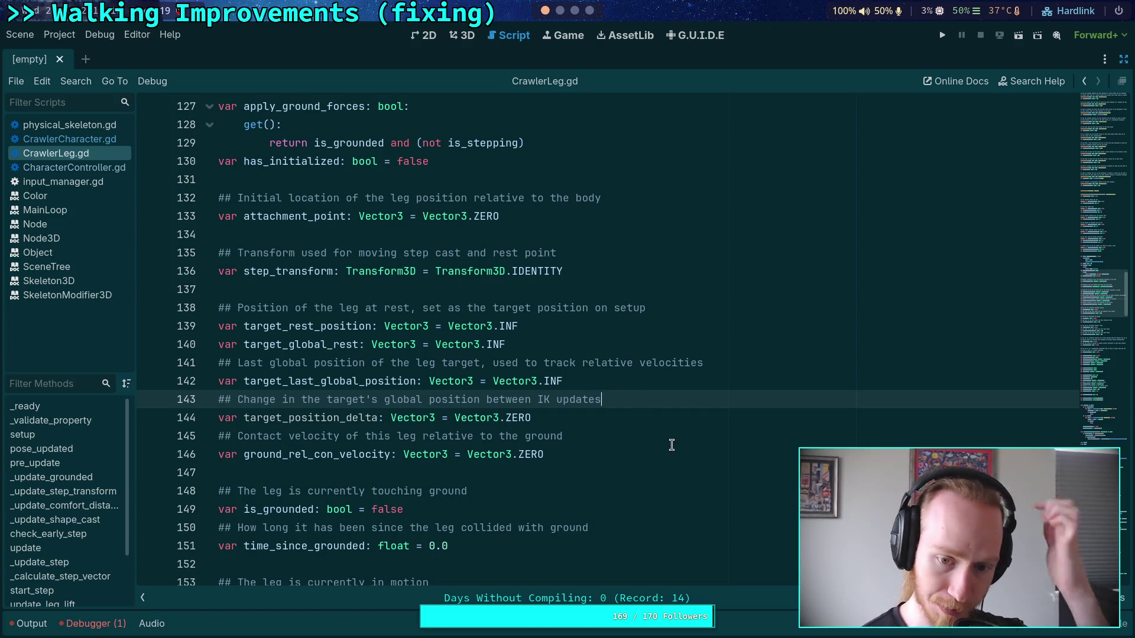
End the ground_rel_con_velocity comment at 'relative to the ground', save, and scroll to pose_updated
{"action": "scroll", "coordinate": [608, 449], "scroll_direction": "down", "scroll_amount": 5}
{"action": "scroll", "coordinate": [591, 437], "scroll_direction": "up", "scroll_amount": 2}
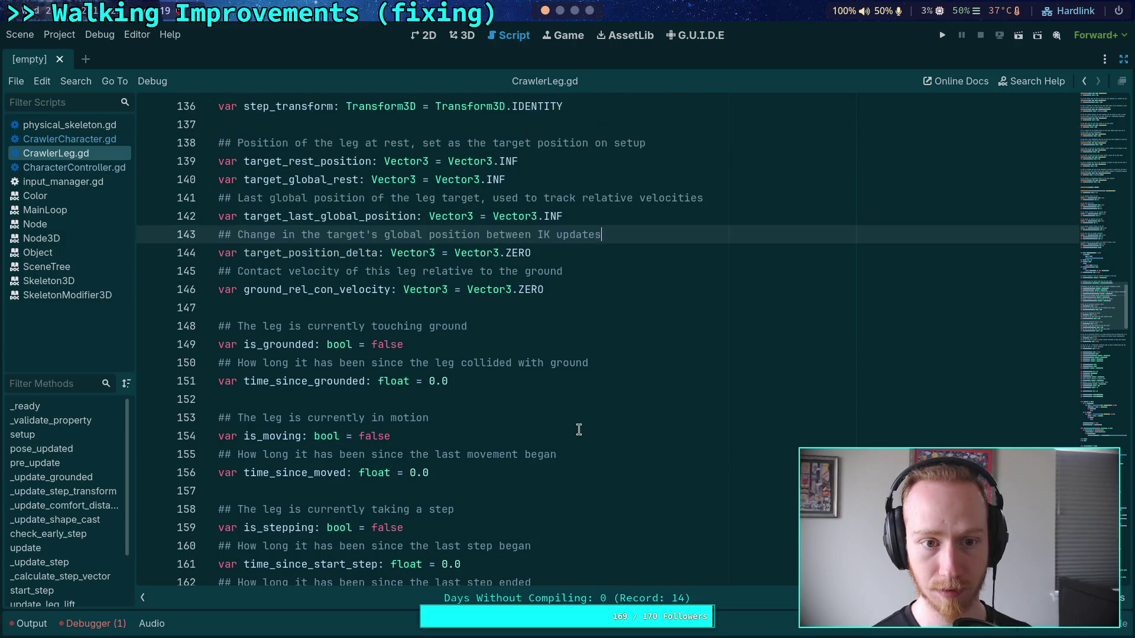
{"action": "left_click", "coordinate": [609, 269]}
{"action": "type", "text": ","}
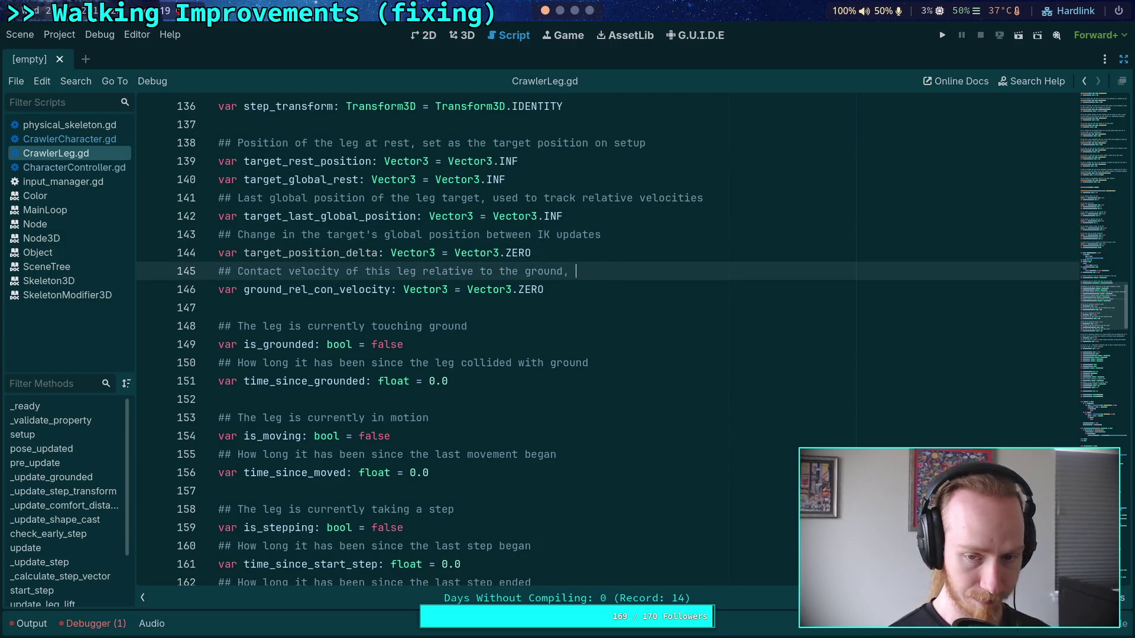
{"action": "type", "text": "calcut"}
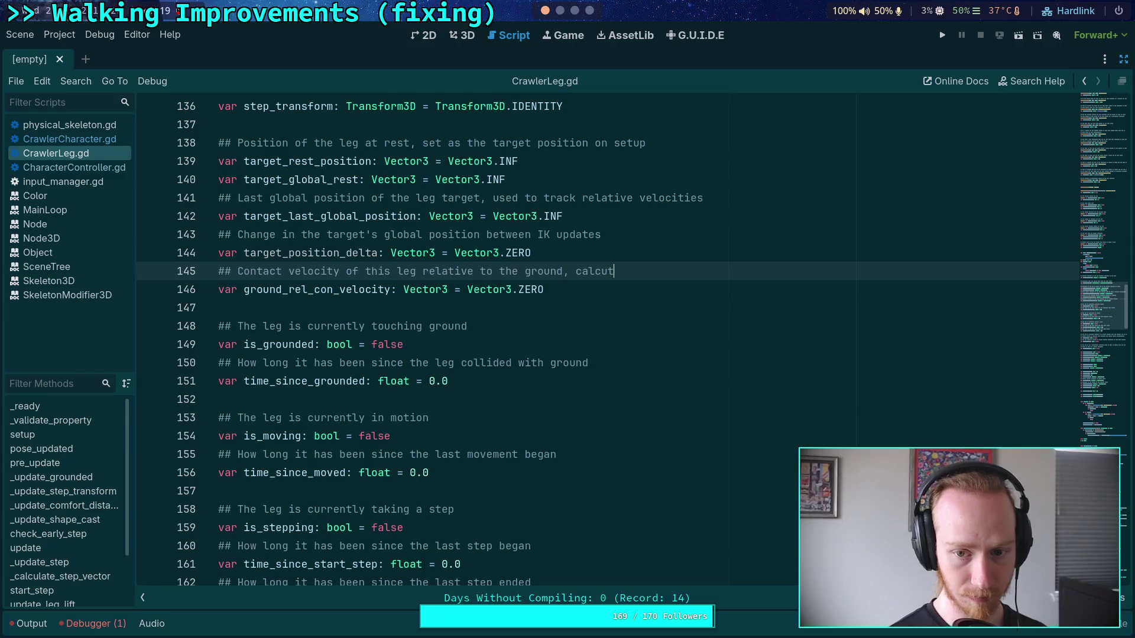
{"action": "key", "text": "BackSpace"}
{"action": "type", "text": "lated "}
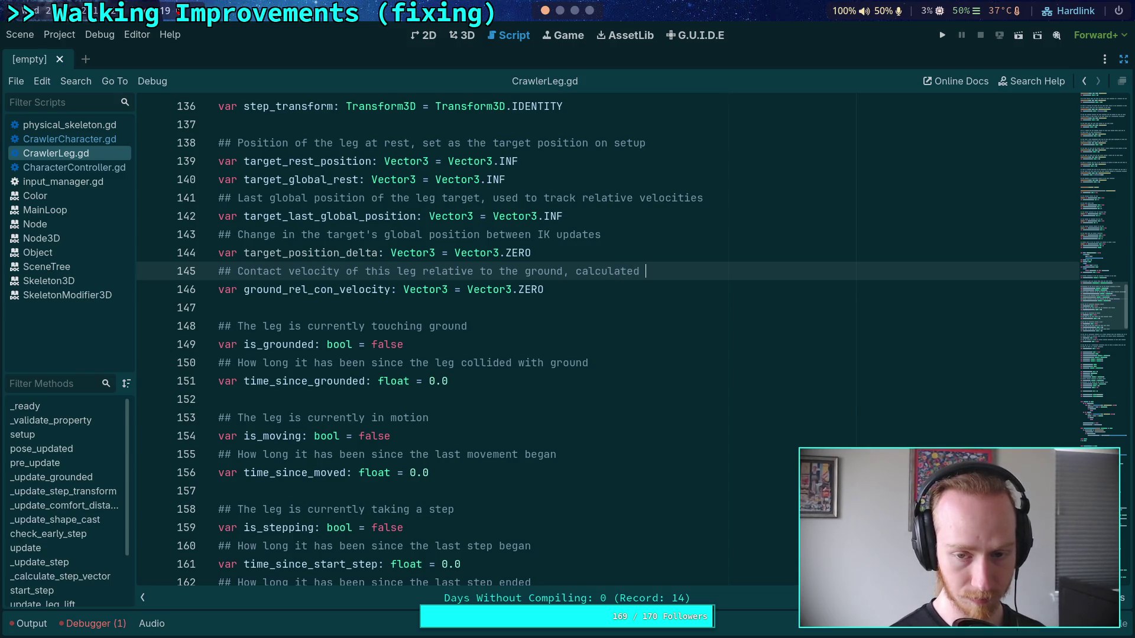
{"action": "type", "text": "from"}
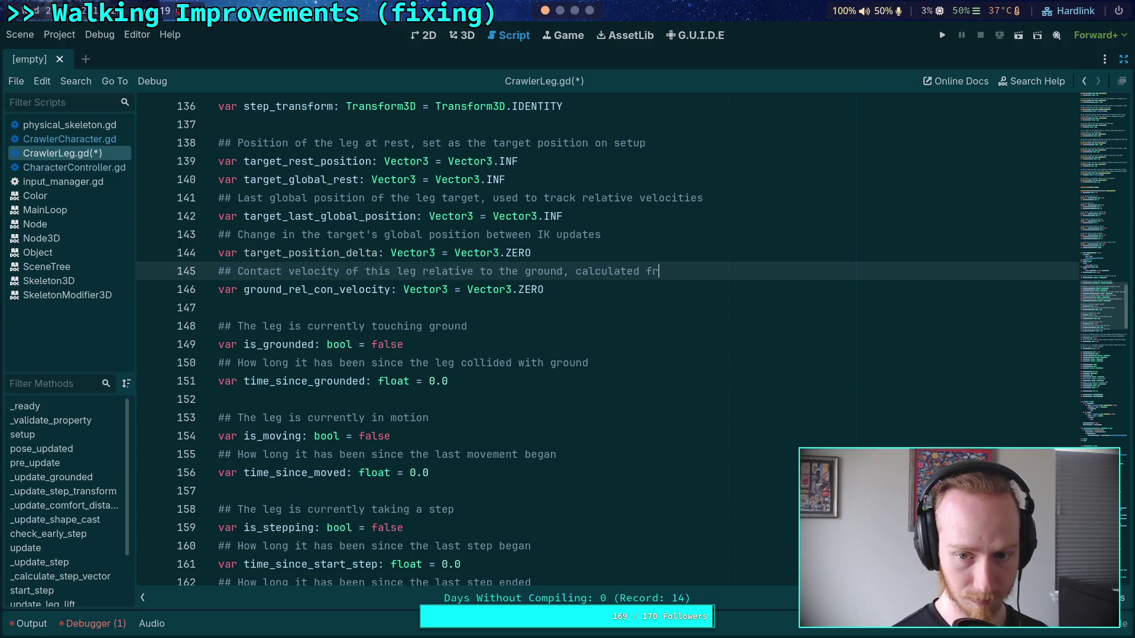
{"action": "key", "text": "BackSpace"}
{"action": "key", "text": "BackSpace"}
{"action": "key", "text": "BackSpace"}
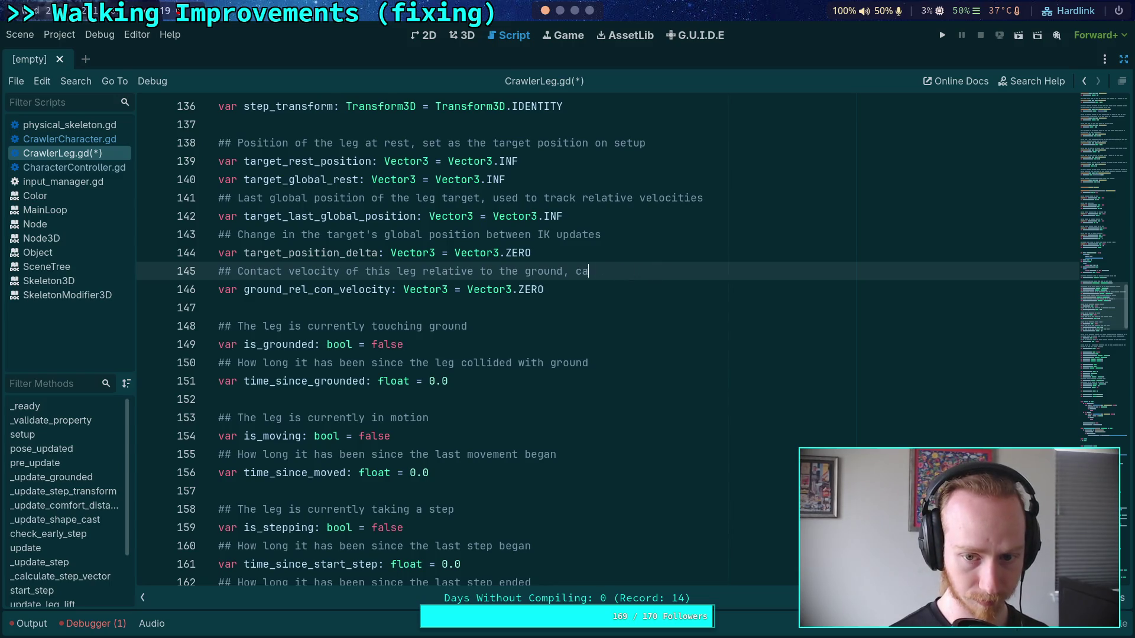
{"action": "key", "text": "ctrl+s"}
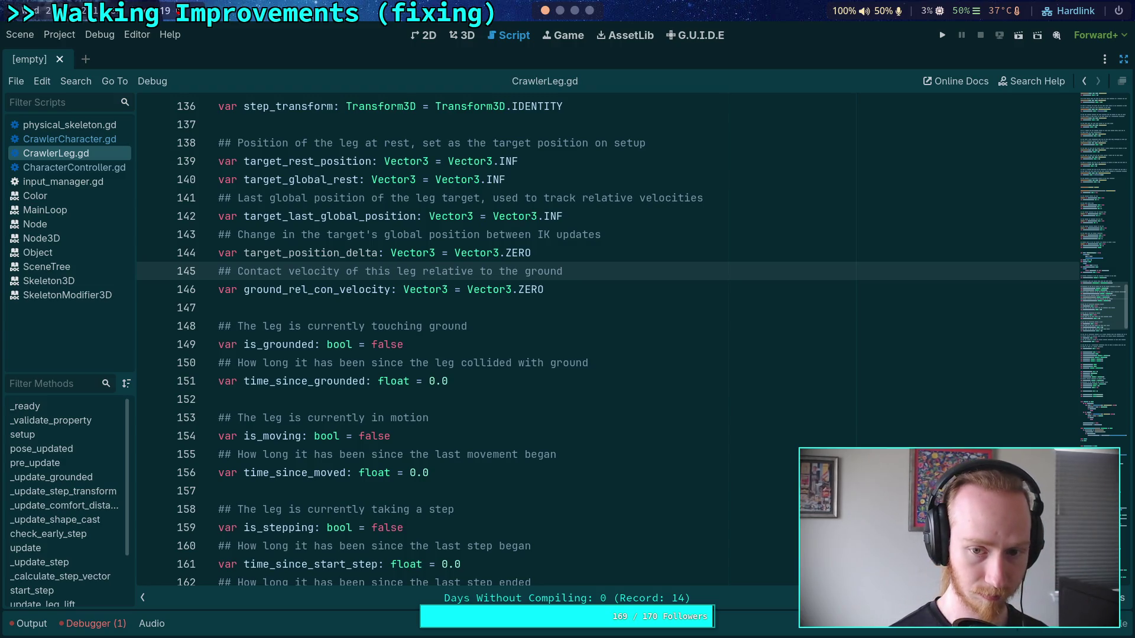
{"action": "scroll", "coordinate": [614, 299], "scroll_direction": "up", "scroll_amount": 1}
{"action": "scroll", "coordinate": [600, 394], "scroll_direction": "down", "scroll_amount": 14}
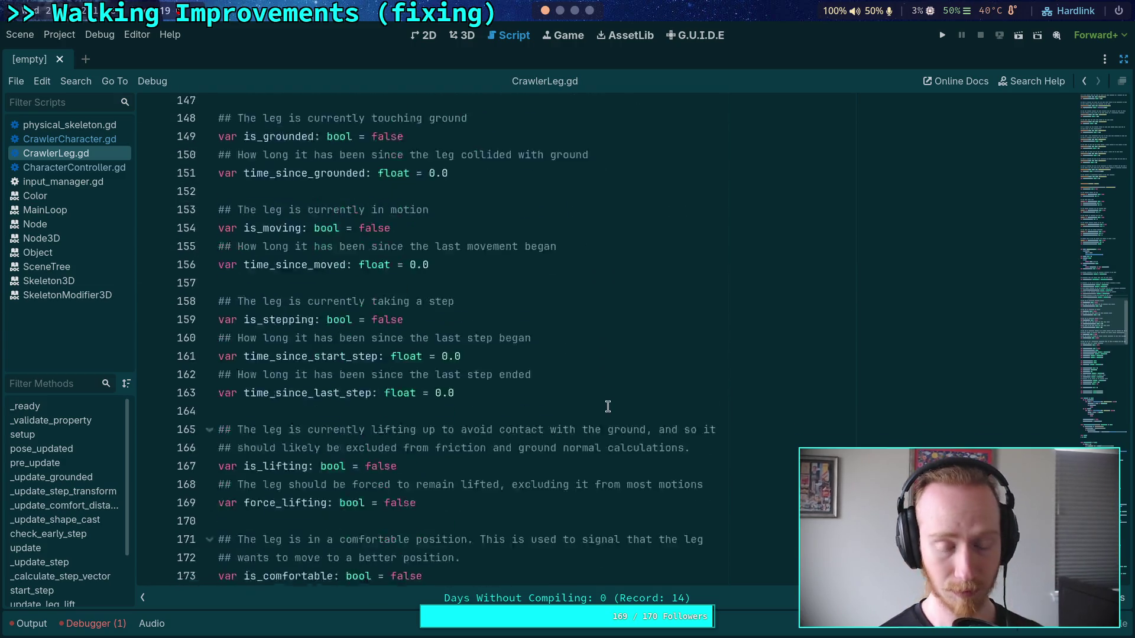
{"action": "scroll", "coordinate": [600, 394], "scroll_direction": "down", "scroll_amount": 20}
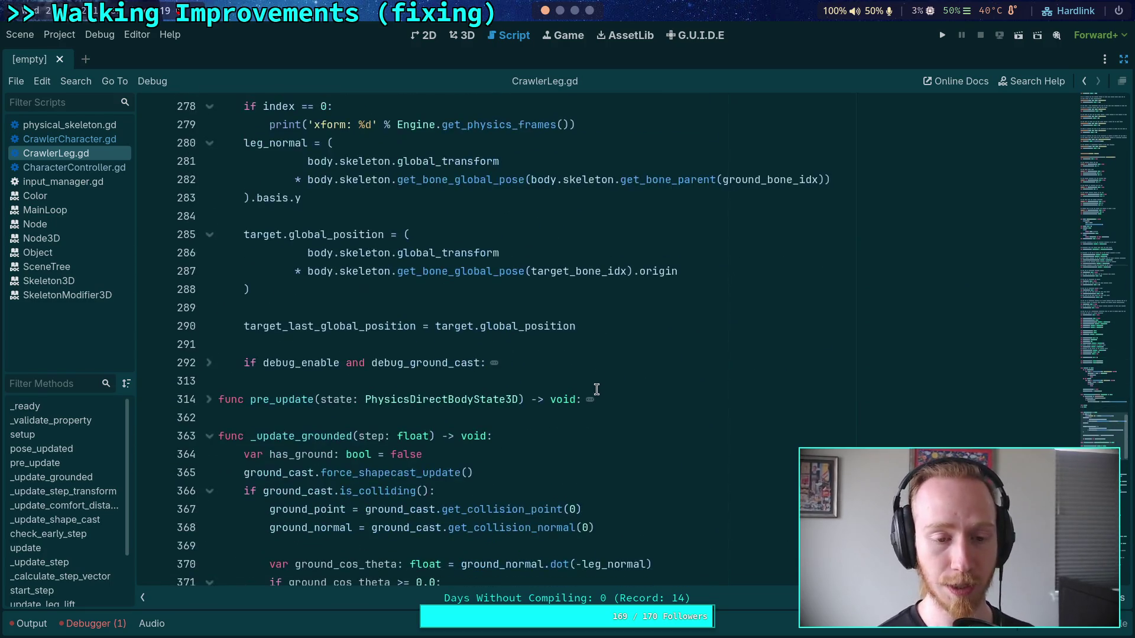
On line 289 write 'target_position_delta = target.global_position - target_last_global_position'
{"action": "scroll", "coordinate": [482, 393], "scroll_direction": "up", "scroll_amount": 2}
{"action": "left_click", "coordinate": [527, 415]}
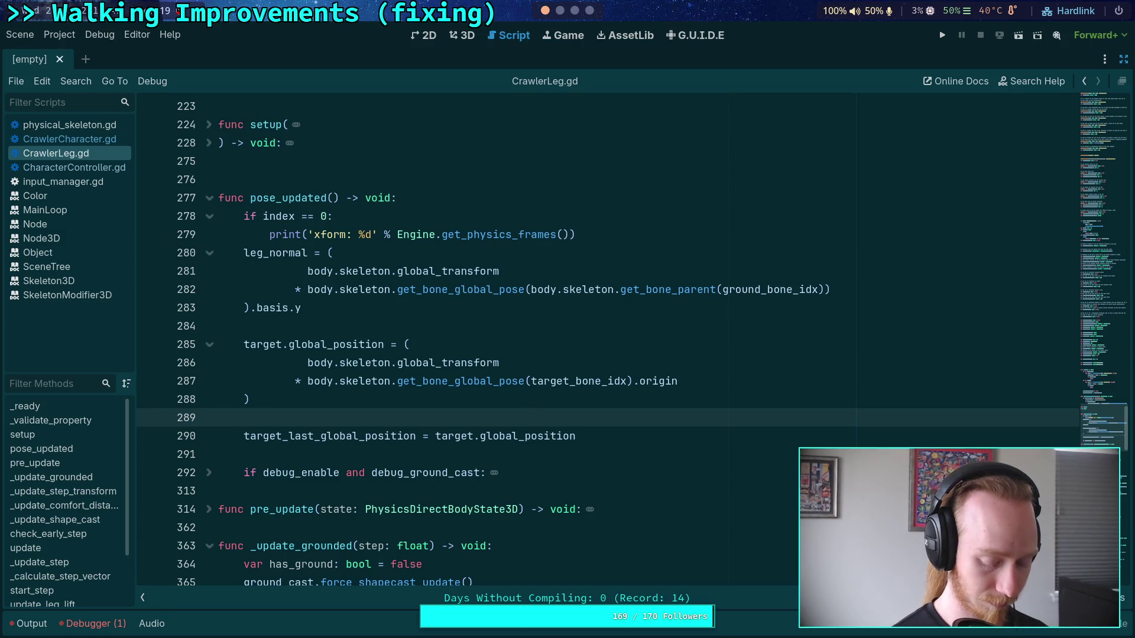
{"action": "type", "text": "target_"}
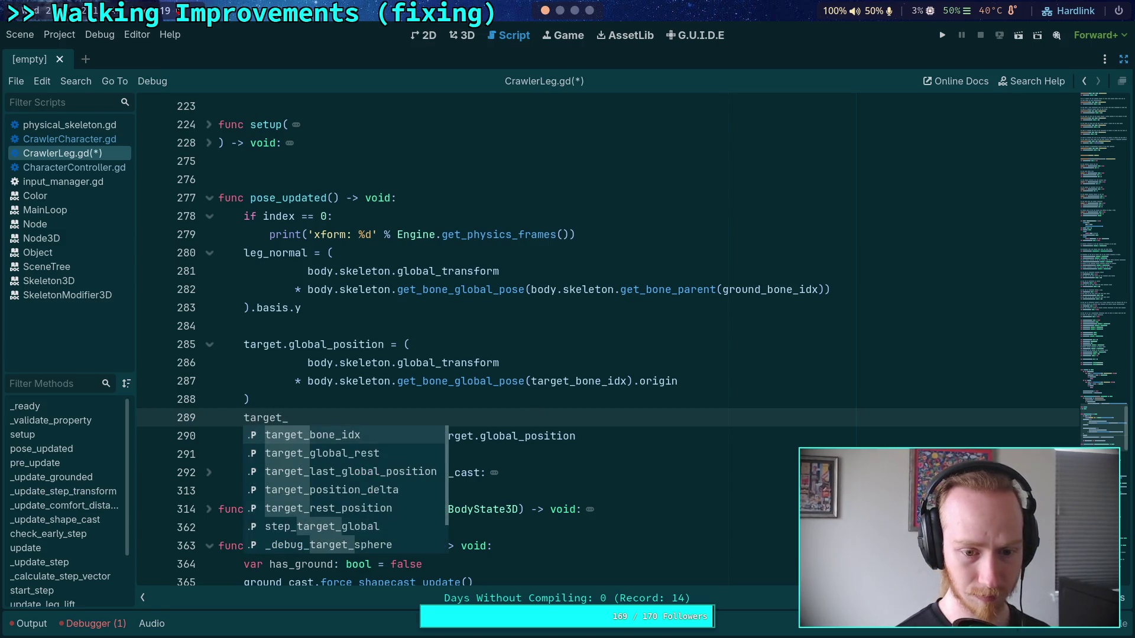
{"action": "key", "text": "Down"}
{"action": "key", "text": "Down"}
{"action": "key", "text": "Down"}
{"action": "key", "text": "Return"}
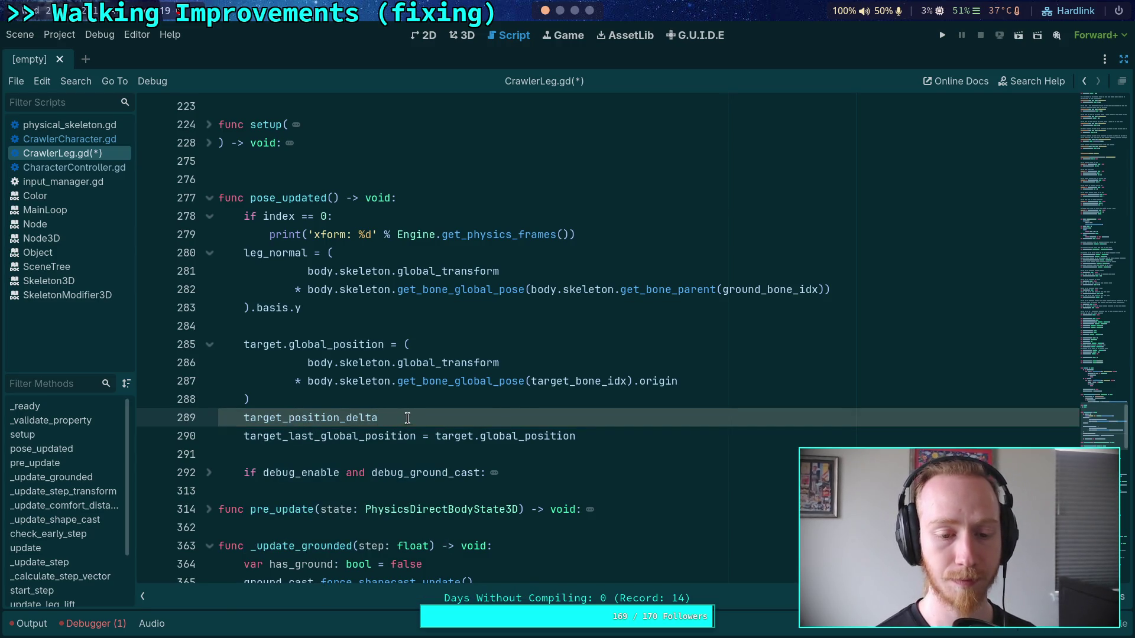
{"action": "type", "text": "= "}
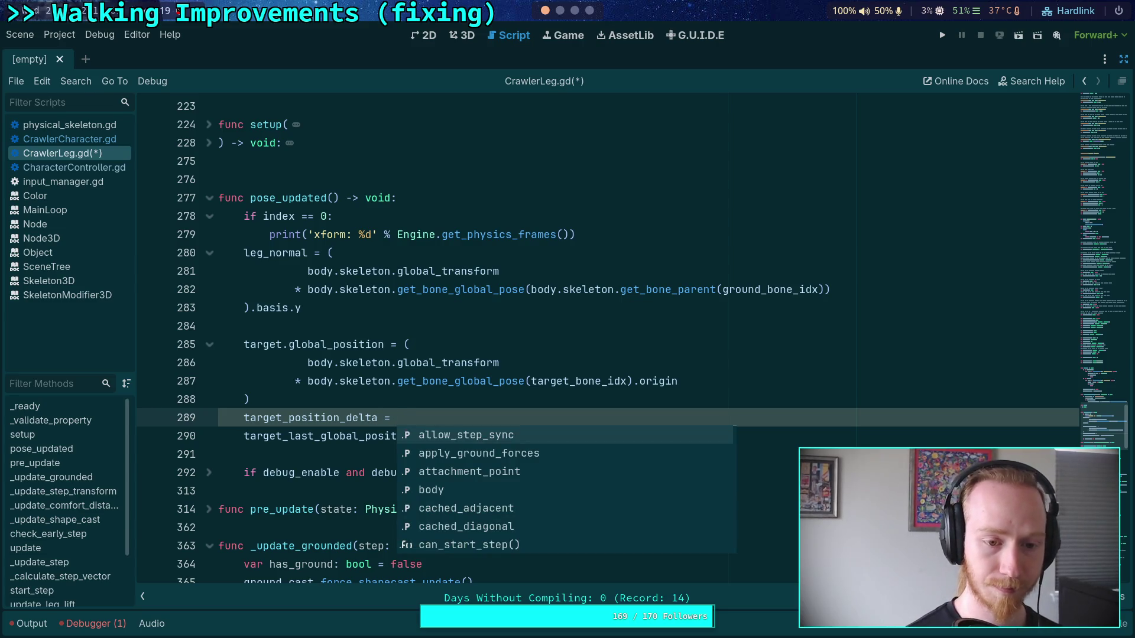
{"action": "type", "text": "target"}
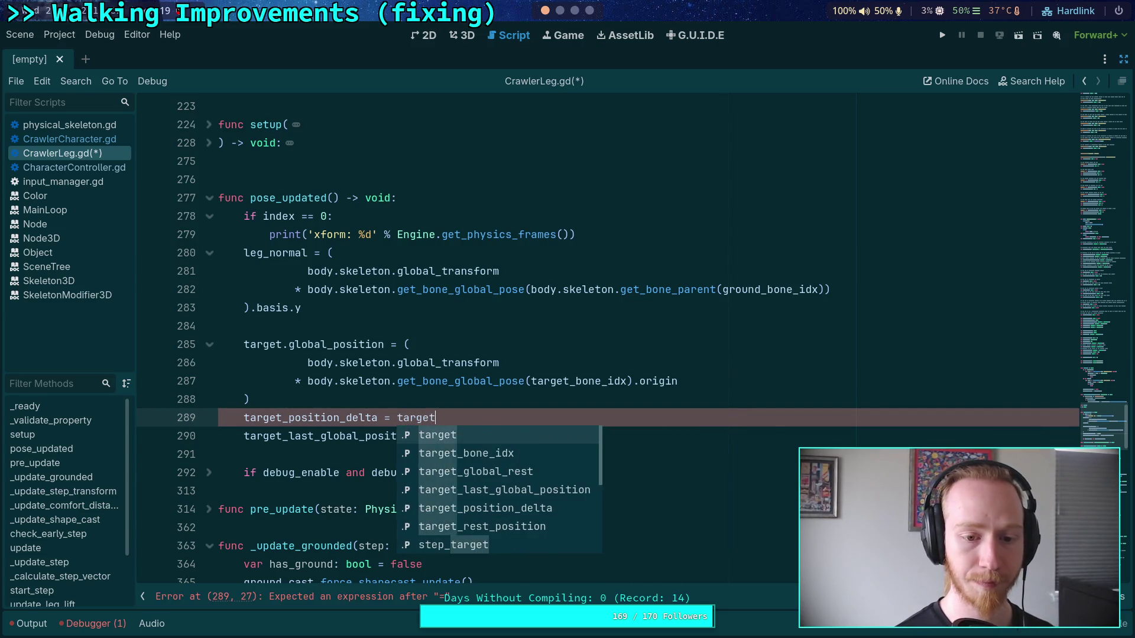
{"action": "type", "text": ".glo"}
{"action": "key", "text": "Down"}
{"action": "key", "text": "Return"}
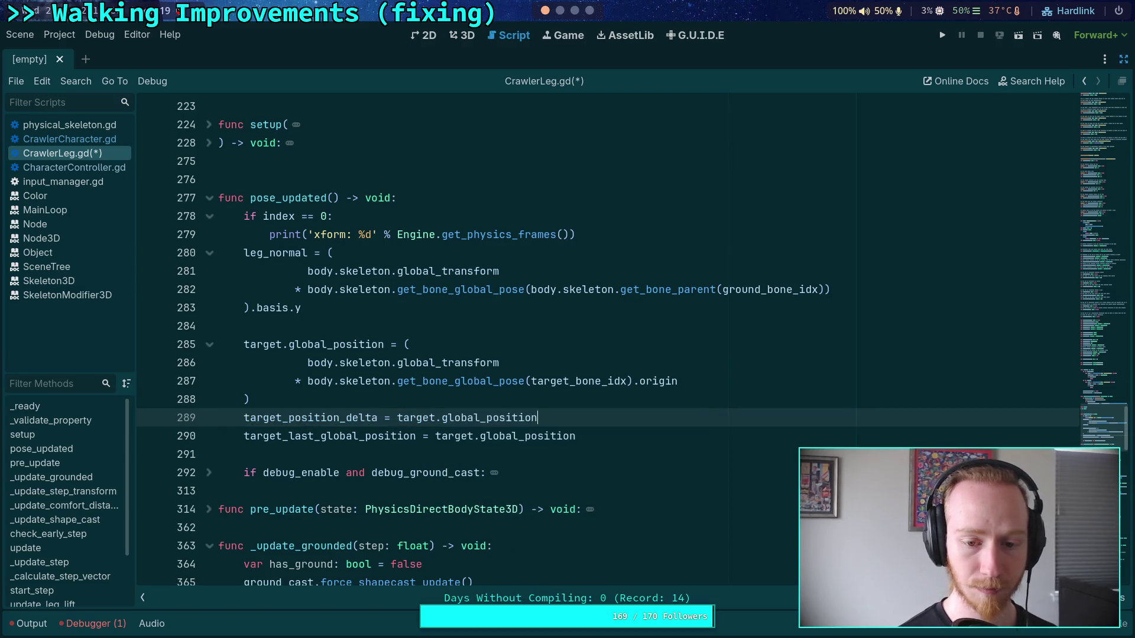
{"action": "type", "text": " - target_l"}
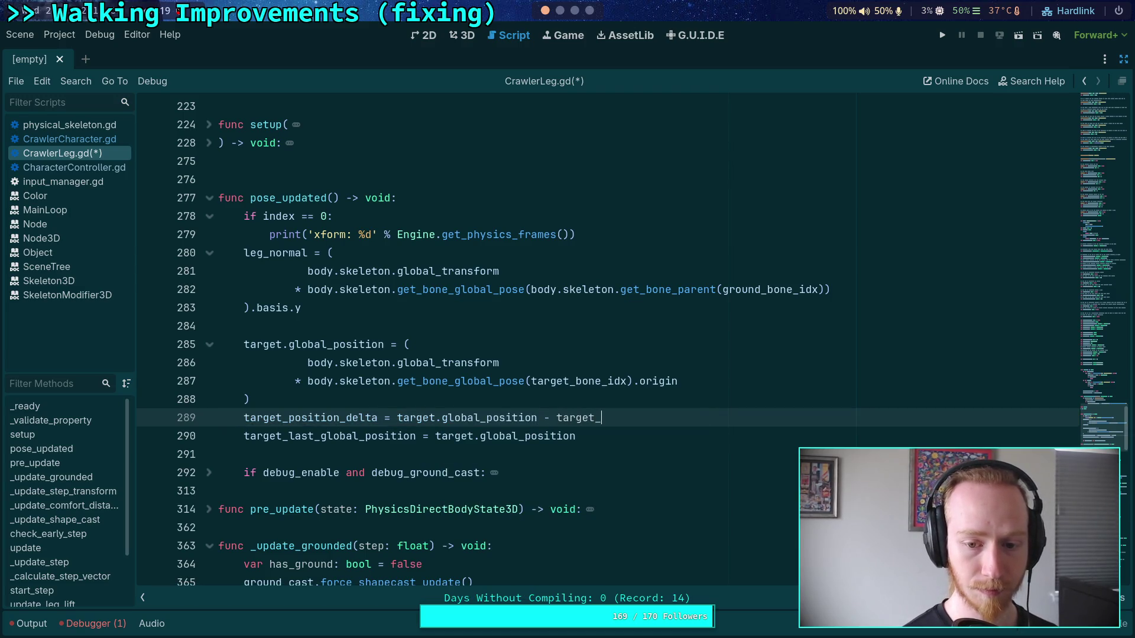
{"action": "key", "text": "Return"}
Replace line 385's position difference with target_position_delta, making leg_velocity target_position_delta / step, and save
{"action": "scroll", "coordinate": [440, 428], "scroll_direction": "down", "scroll_amount": 9}
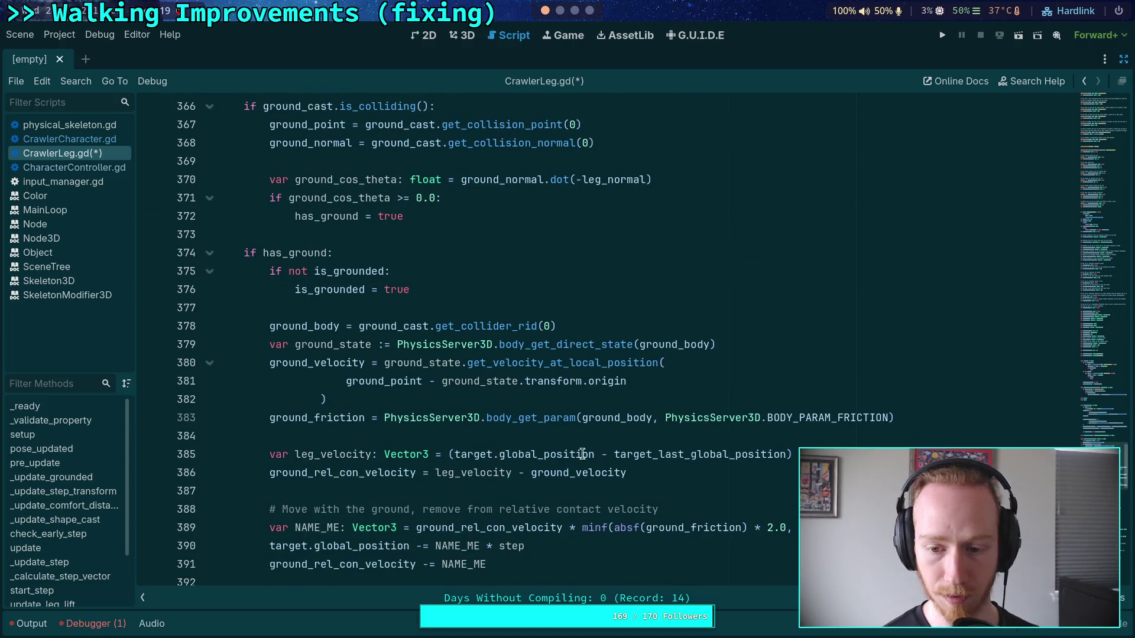
{"action": "scroll", "coordinate": [573, 467], "scroll_direction": "up", "scroll_amount": 9}
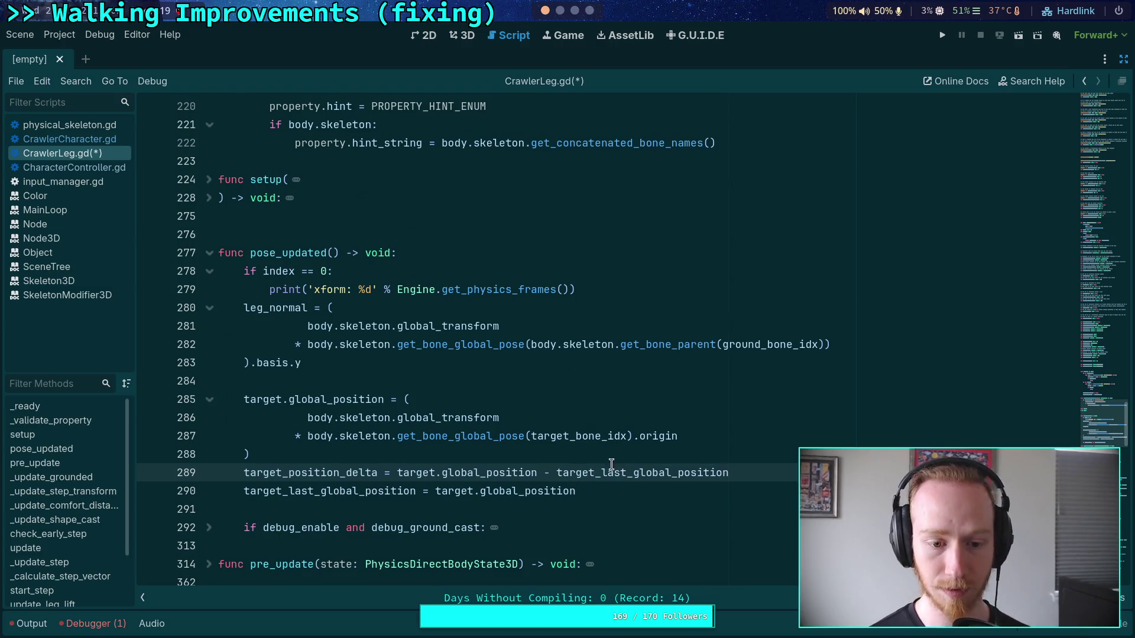
{"action": "scroll", "coordinate": [549, 461], "scroll_direction": "down", "scroll_amount": 7}
{"action": "scroll", "coordinate": [512, 423], "scroll_direction": "down", "scroll_amount": 2}
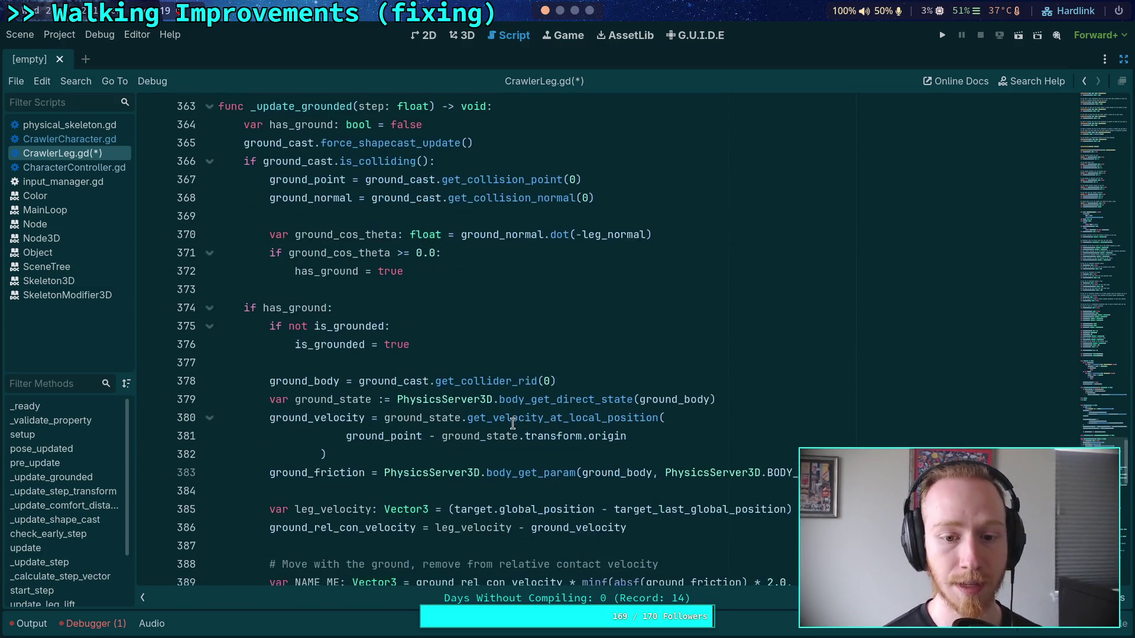
{"action": "scroll", "coordinate": [544, 443], "scroll_direction": "down", "scroll_amount": 2}
{"action": "left_click_drag", "start_coordinate": [449, 399], "coordinate": [794, 393]}
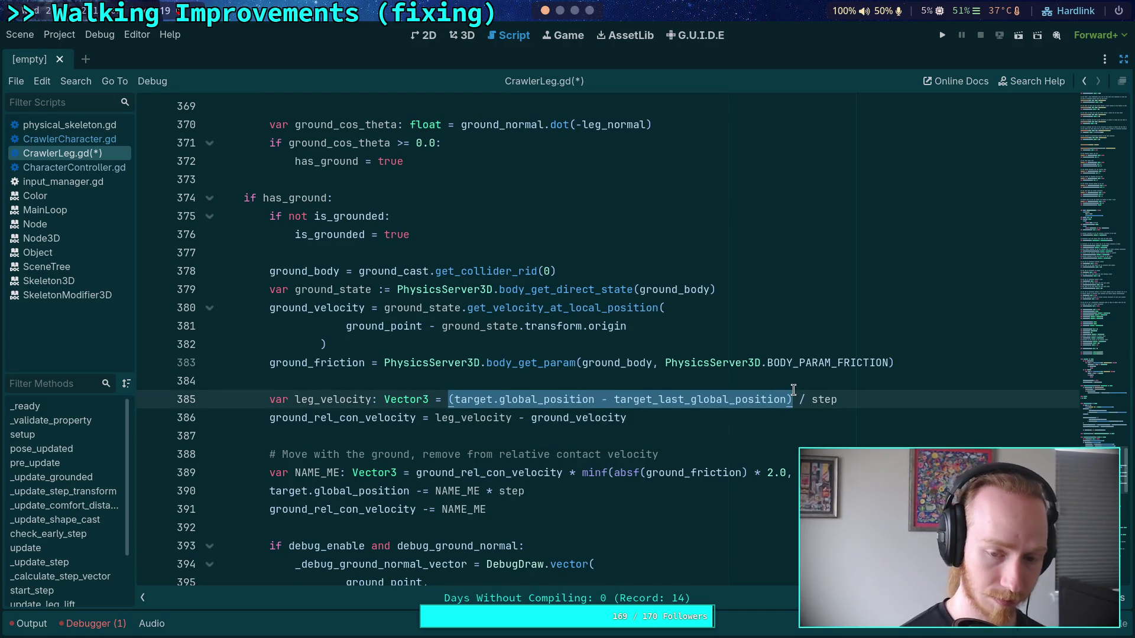
{"action": "type", "text": "tar"}
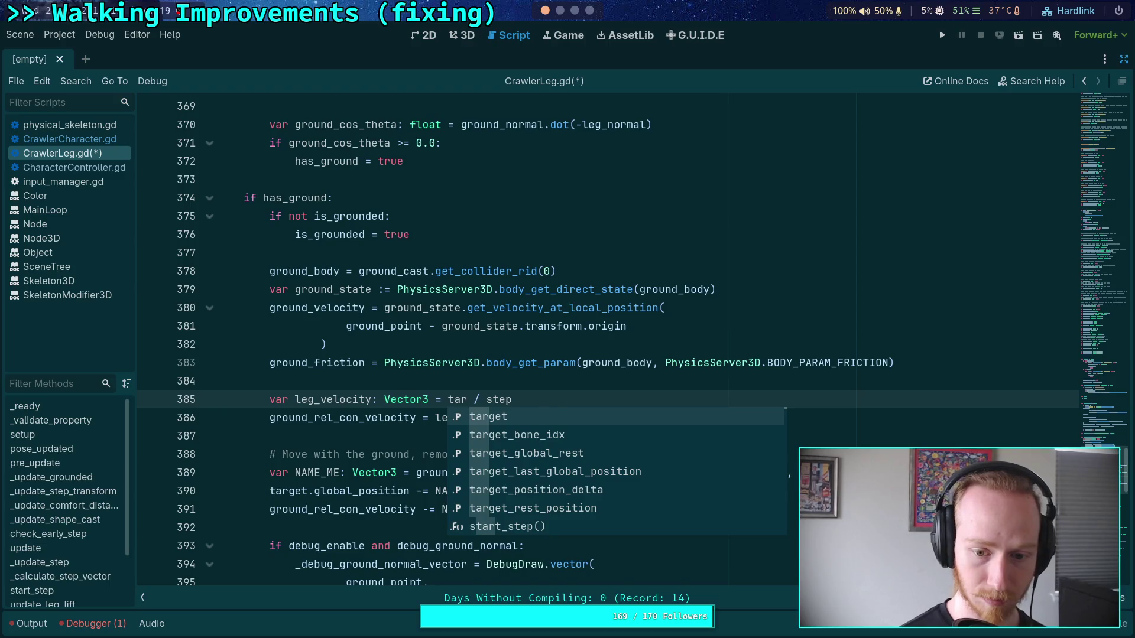
{"action": "key", "text": "Down"}
{"action": "key", "text": "Down"}
{"action": "key", "text": "Down"}
{"action": "key", "text": "Return"}
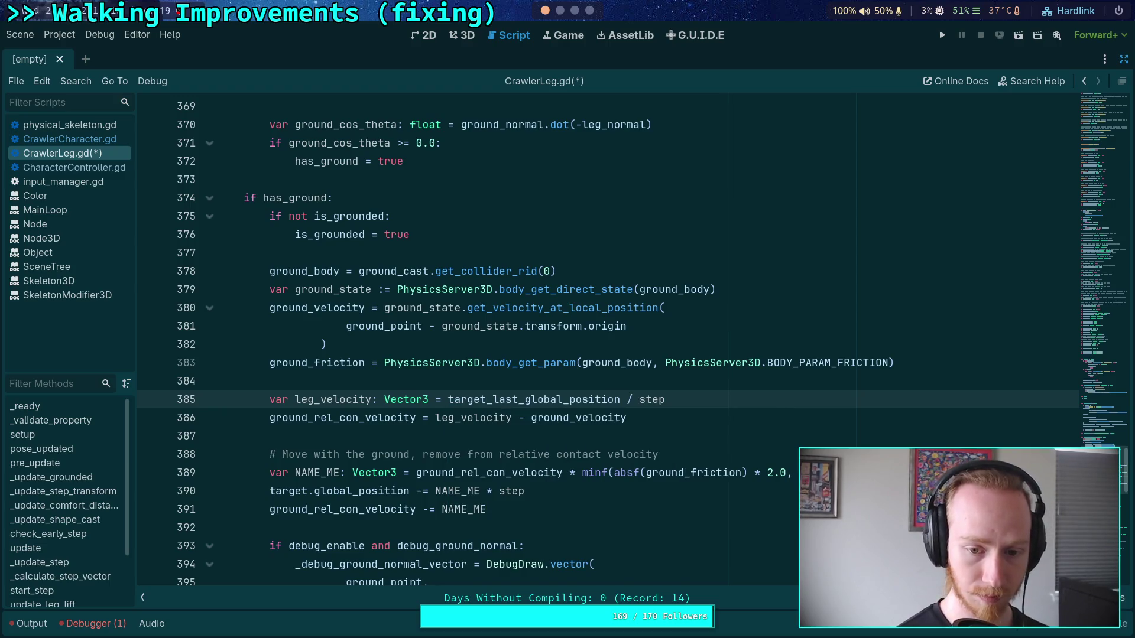
{"action": "key", "text": "BackSpace"}
{"action": "key", "text": "BackSpace"}
{"action": "key", "text": "BackSpace"}
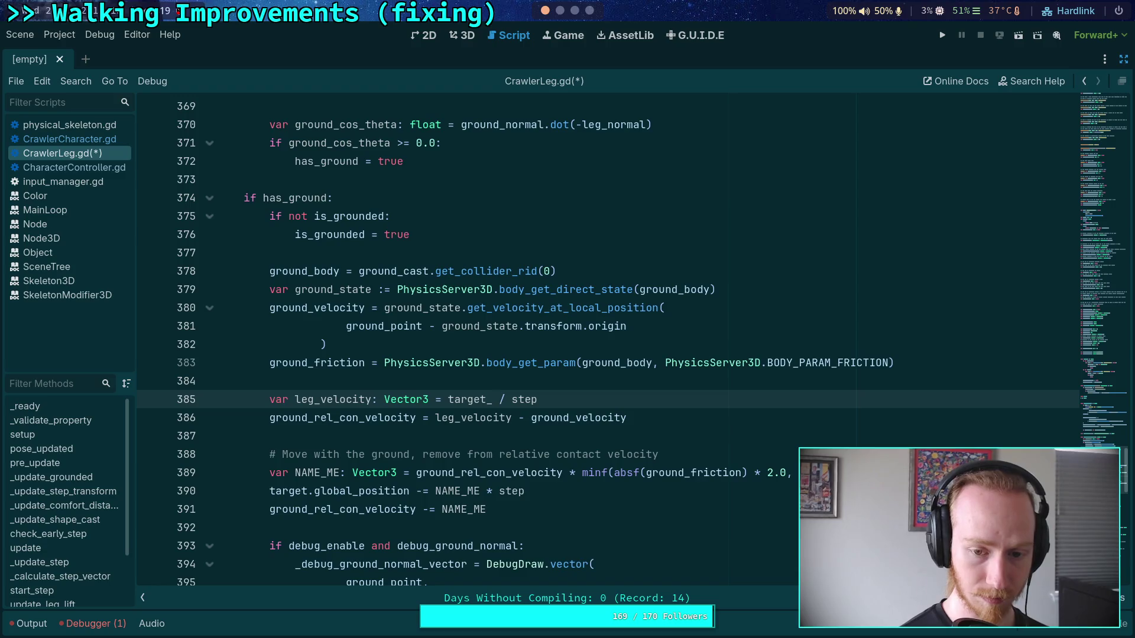
{"action": "type", "text": "pos"}
{"action": "key", "text": "Return"}
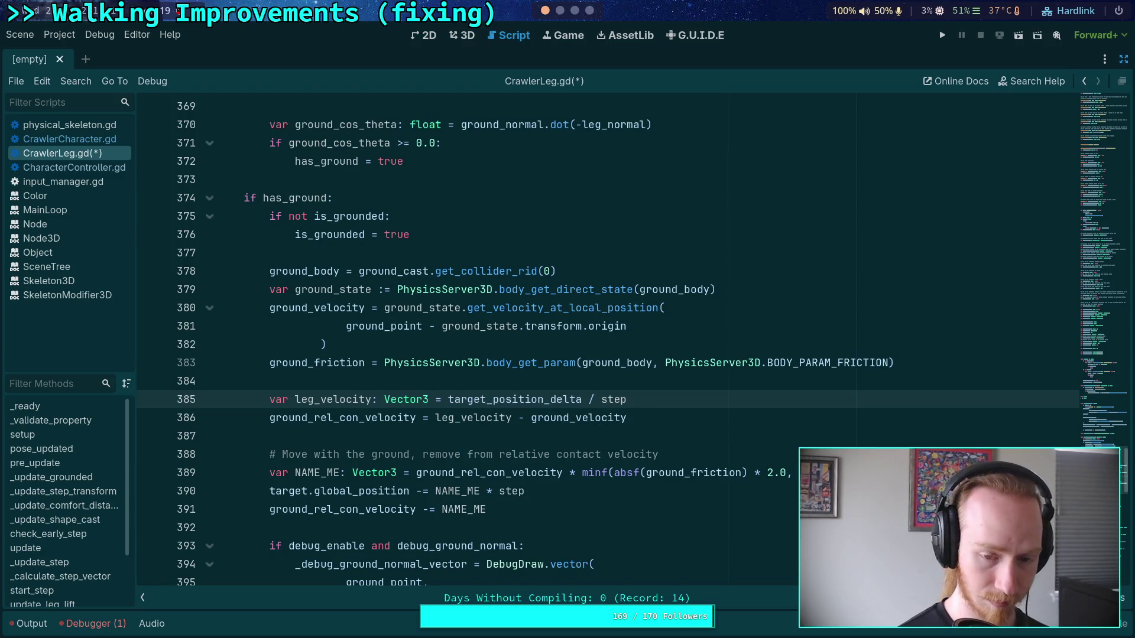
{"action": "key", "text": "ctrl+s"}
Highlight ground_velocity to check where it is used
{"action": "scroll", "coordinate": [727, 383], "scroll_direction": "down", "scroll_amount": 2}
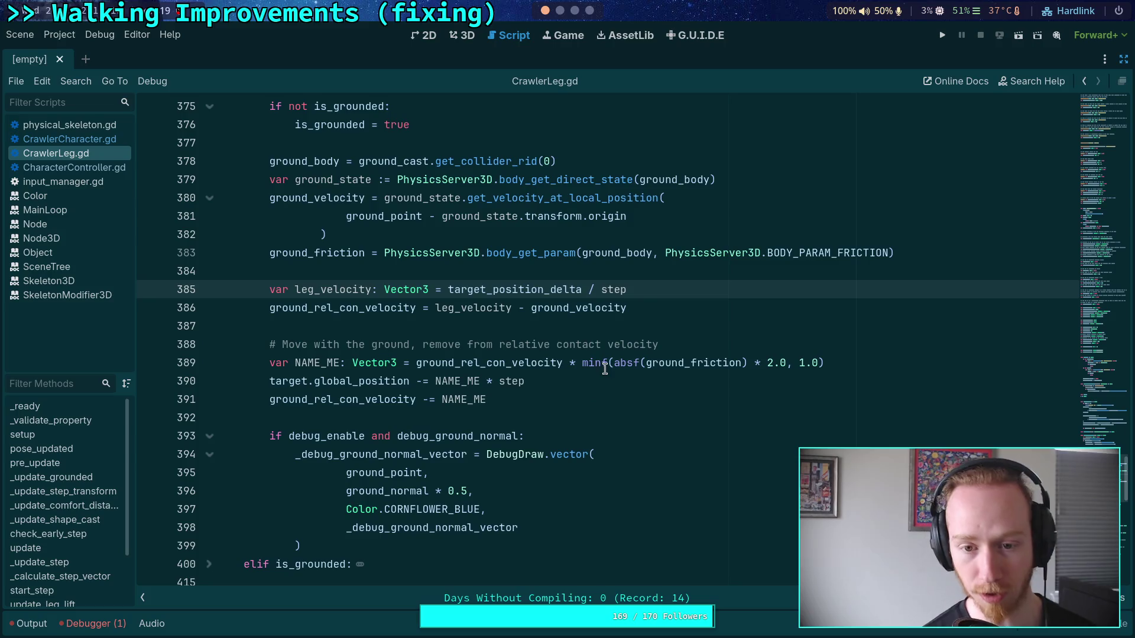
{"action": "double_click", "coordinate": [572, 312]}
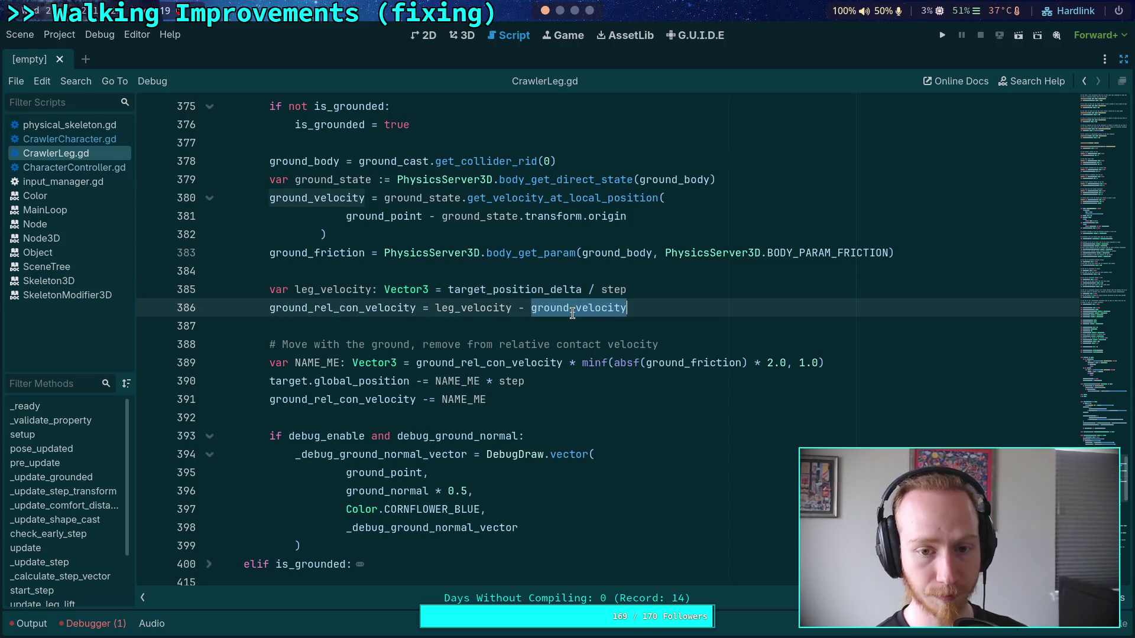
{"action": "left_click", "coordinate": [534, 325]}
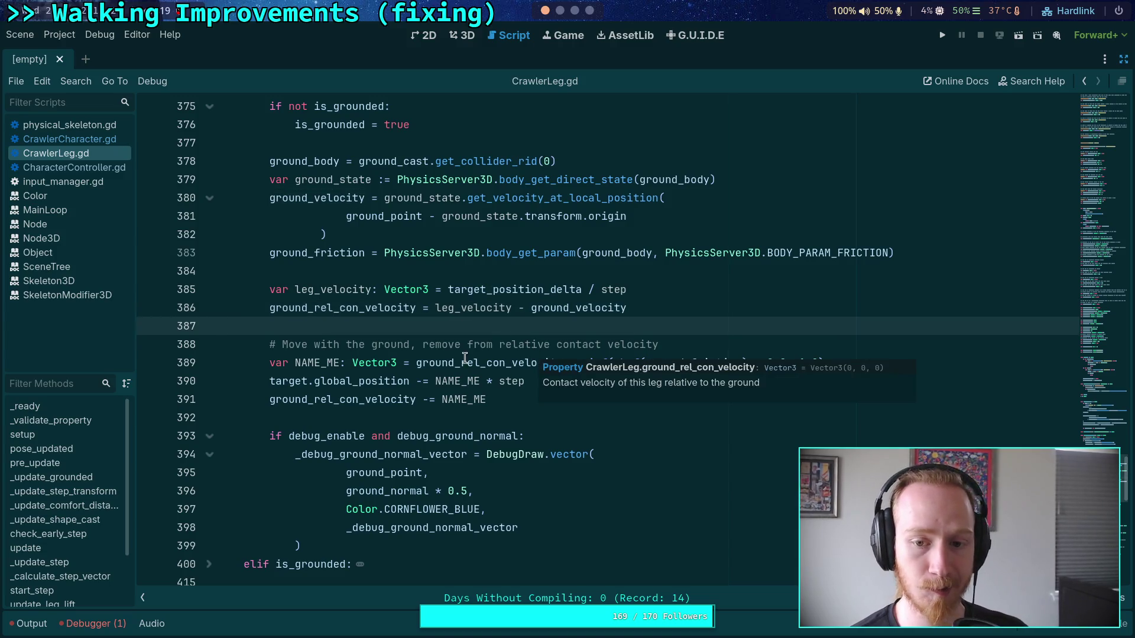
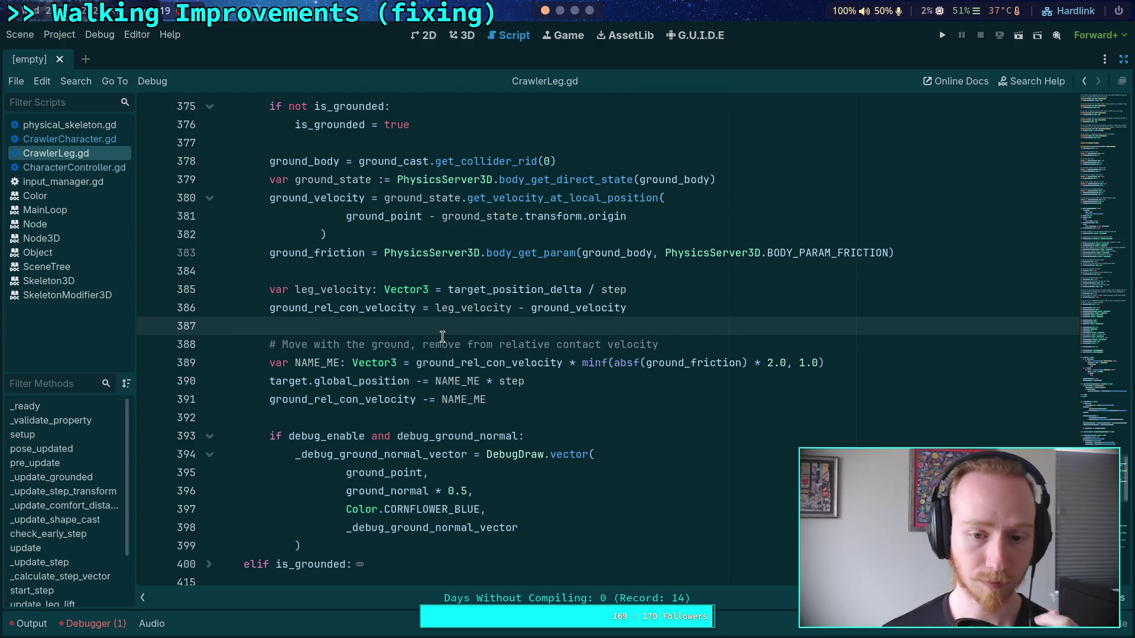
Delete the target_position_delta and target_last_global_position lines (289–290) and the leftover blank line
{"action": "scroll", "coordinate": [443, 336], "scroll_direction": "up", "scroll_amount": 6}
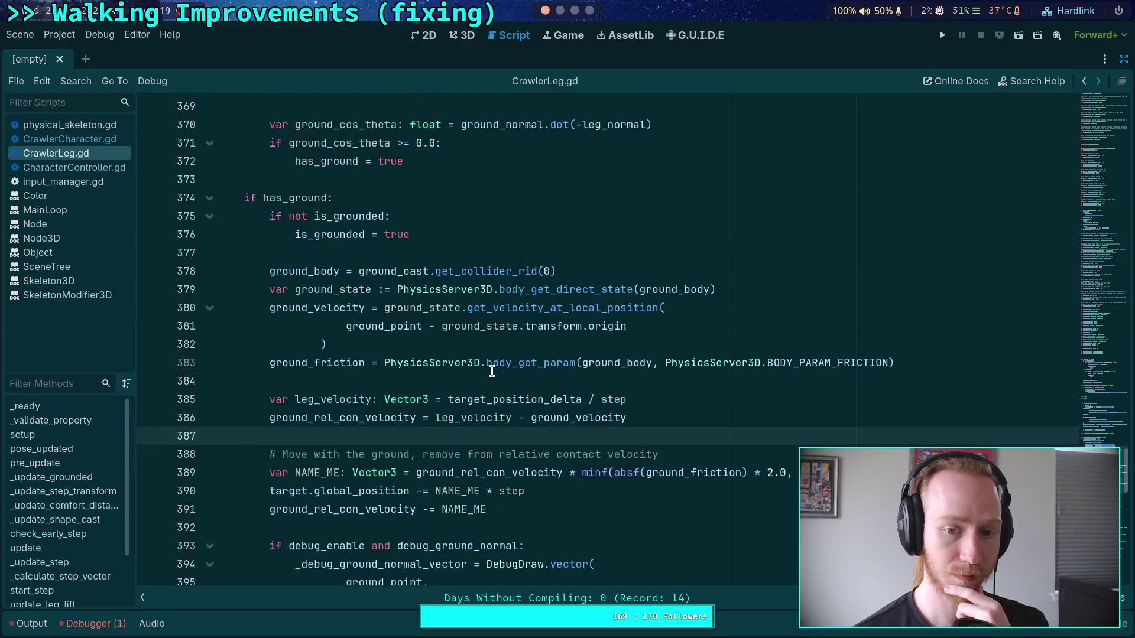
{"action": "scroll", "coordinate": [426, 353], "scroll_direction": "up", "scroll_amount": 4}
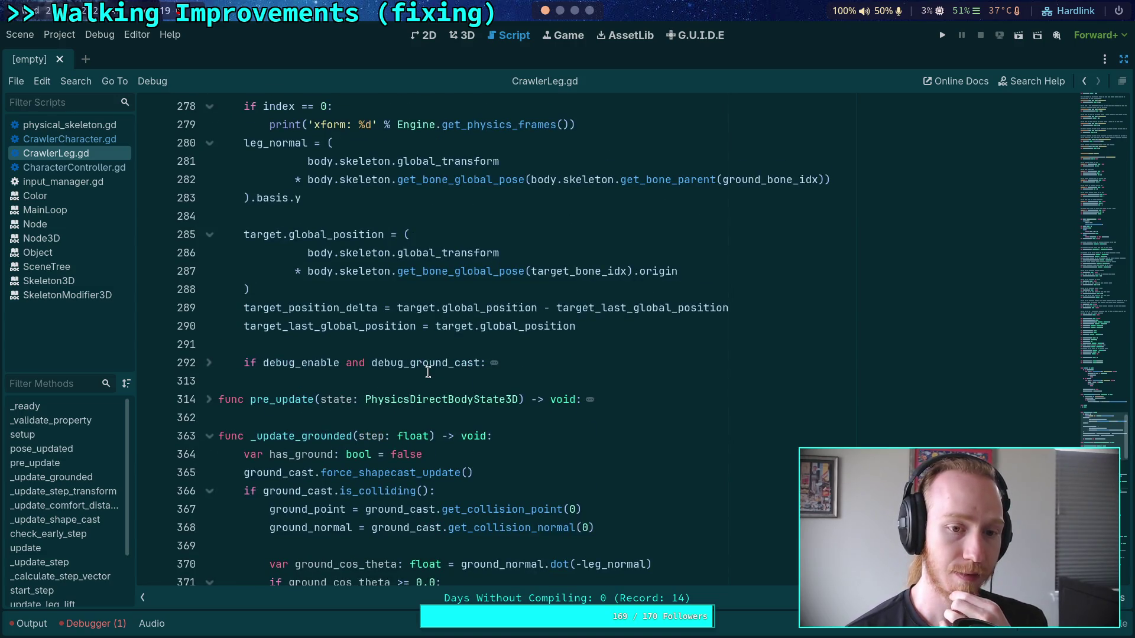
{"action": "scroll", "coordinate": [428, 371], "scroll_direction": "up", "scroll_amount": 2}
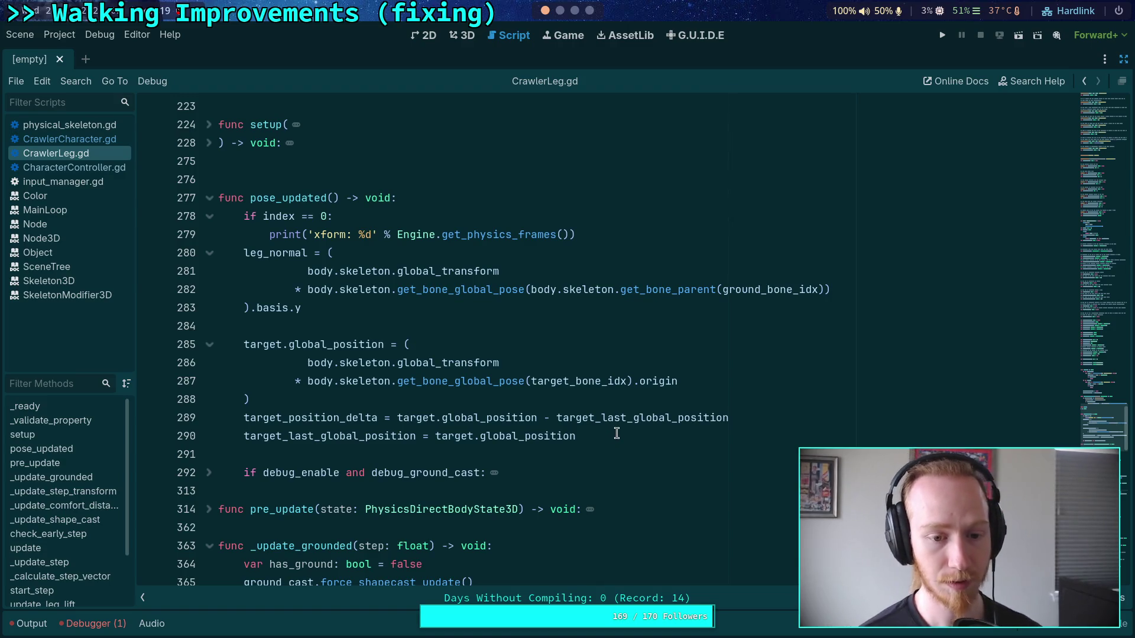
{"action": "left_click_drag", "start_coordinate": [617, 436], "coordinate": [185, 418]}
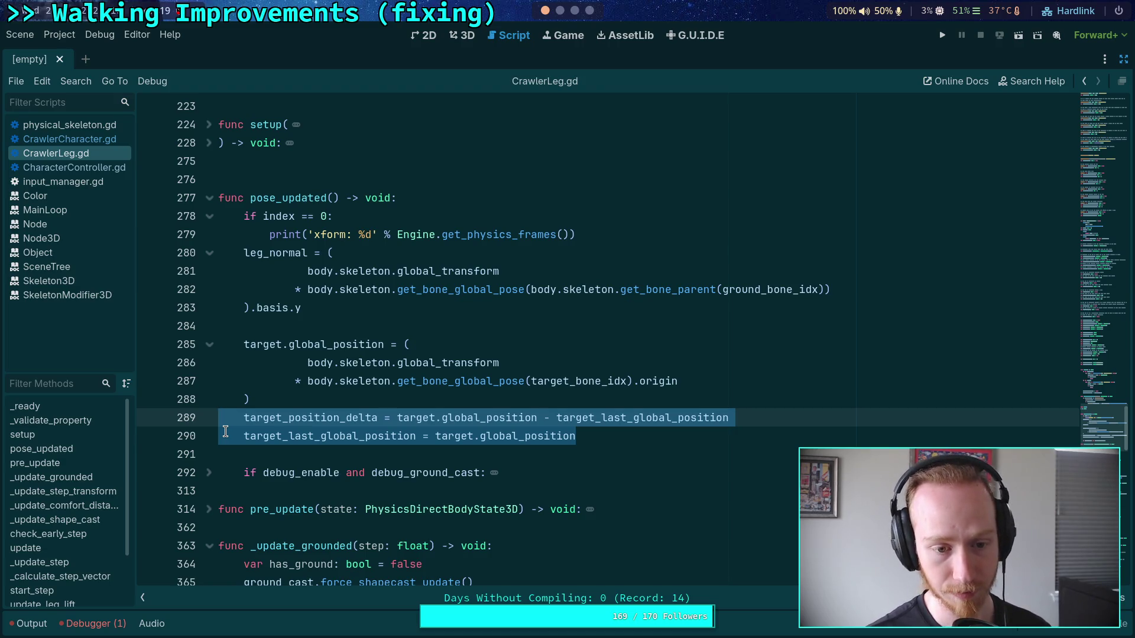
{"action": "key", "text": "Delete"}
{"action": "key", "text": "BackSpace"}
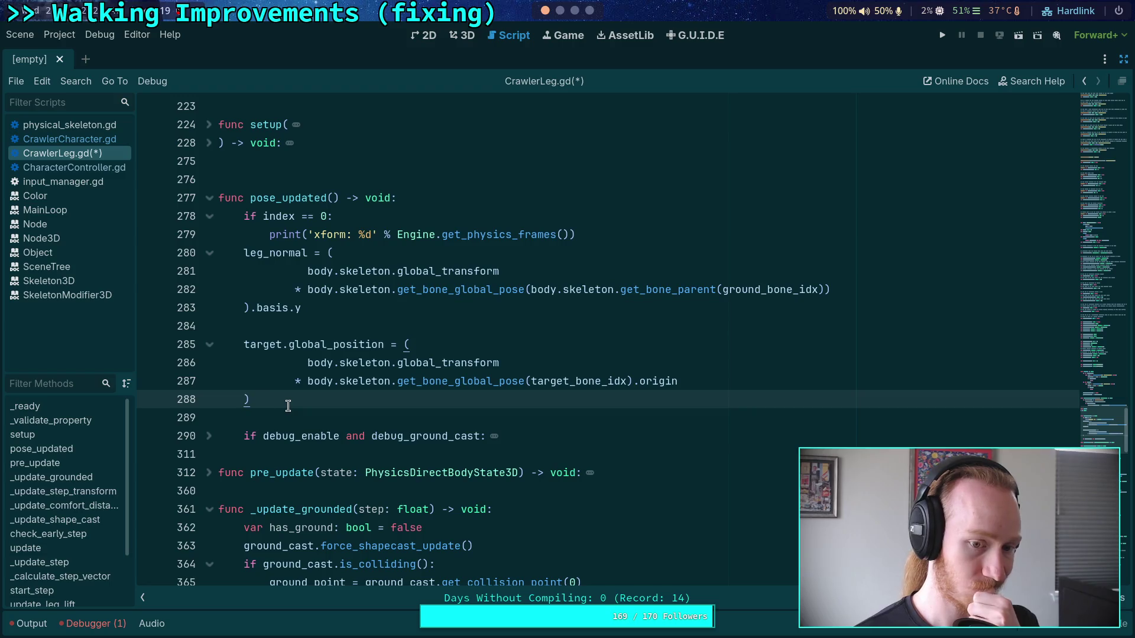
{"action": "left_click", "coordinate": [344, 326]}
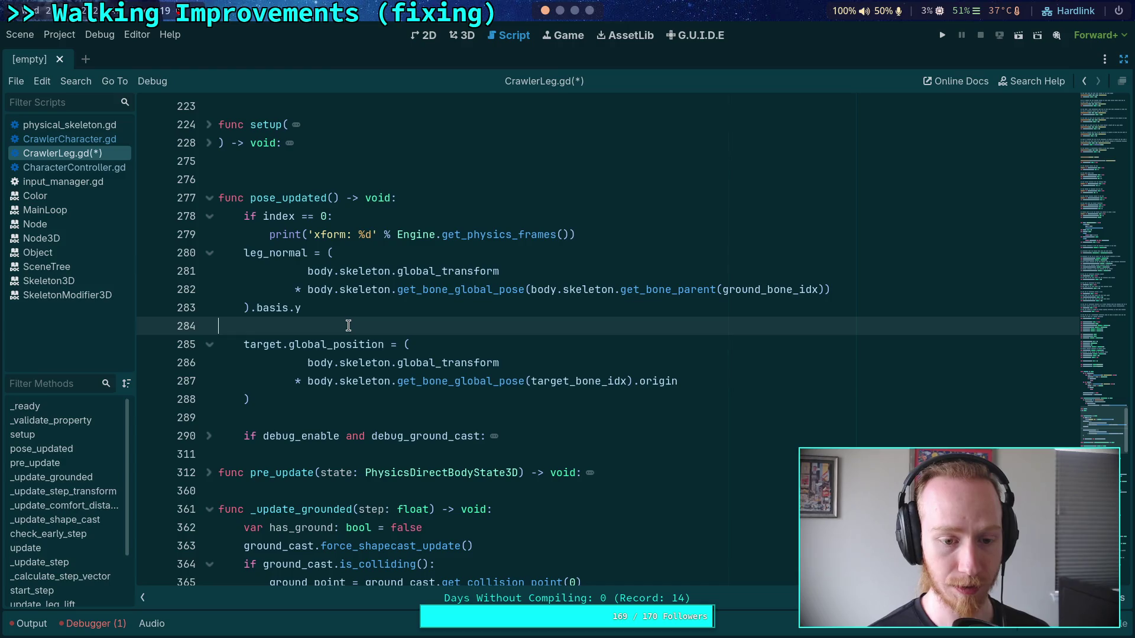
Search for debug_ik_target and select its drawing block on lines 530–536
{"action": "scroll", "coordinate": [348, 325], "scroll_direction": "down", "scroll_amount": 4}
{"action": "key", "text": "ctrl+f"}
{"action": "type", "text": "target.posi"}
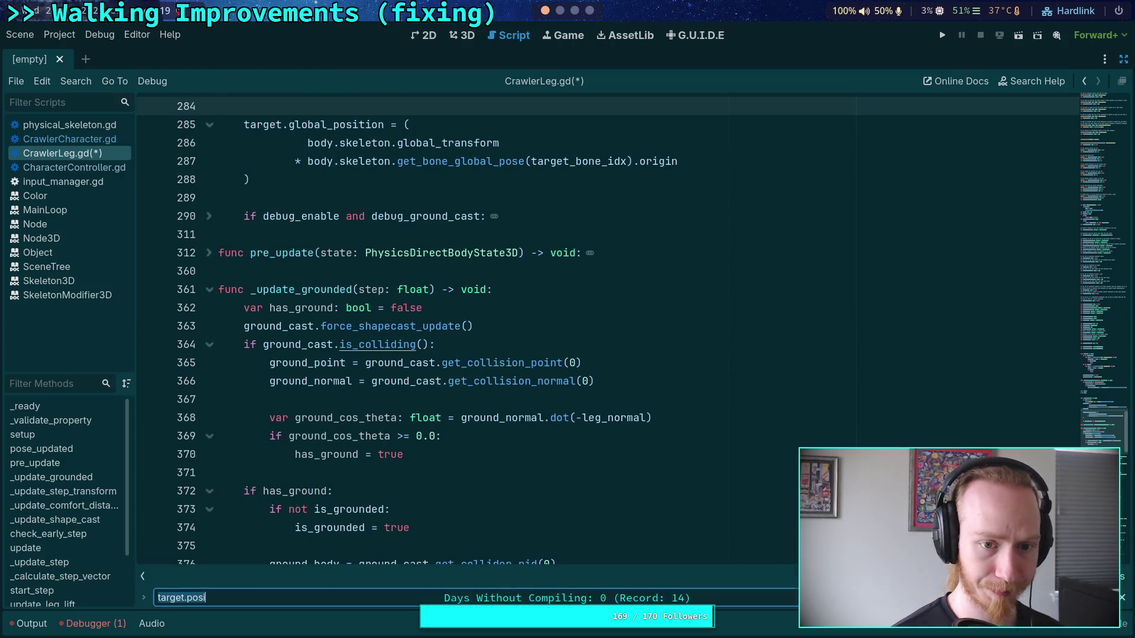
{"action": "type", "text": "debug"}
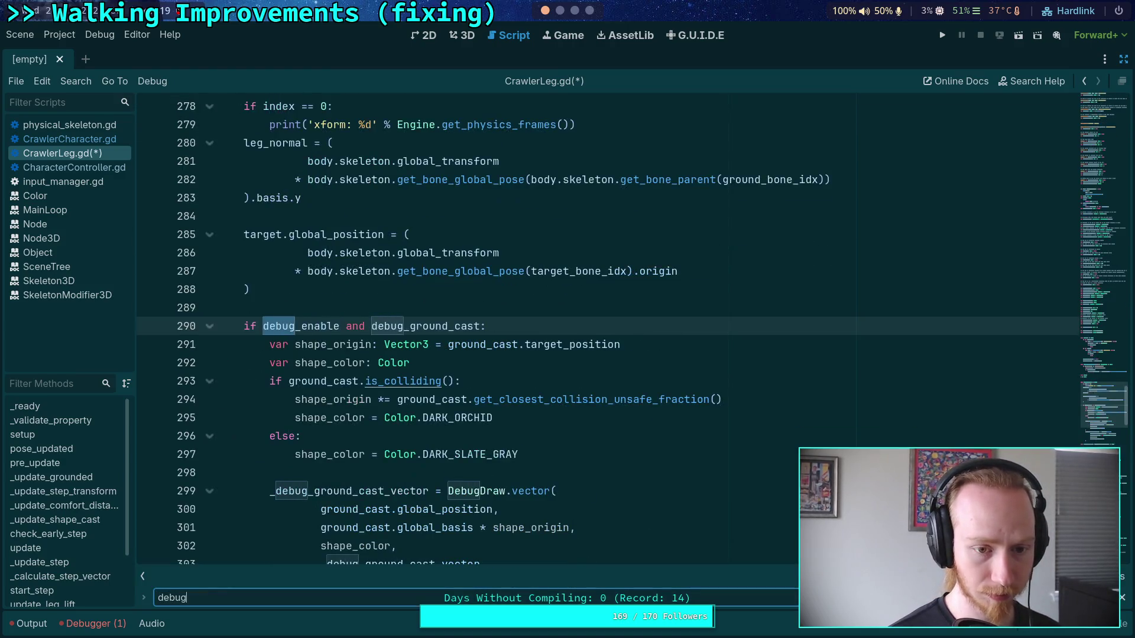
{"action": "type", "text": "_target"}
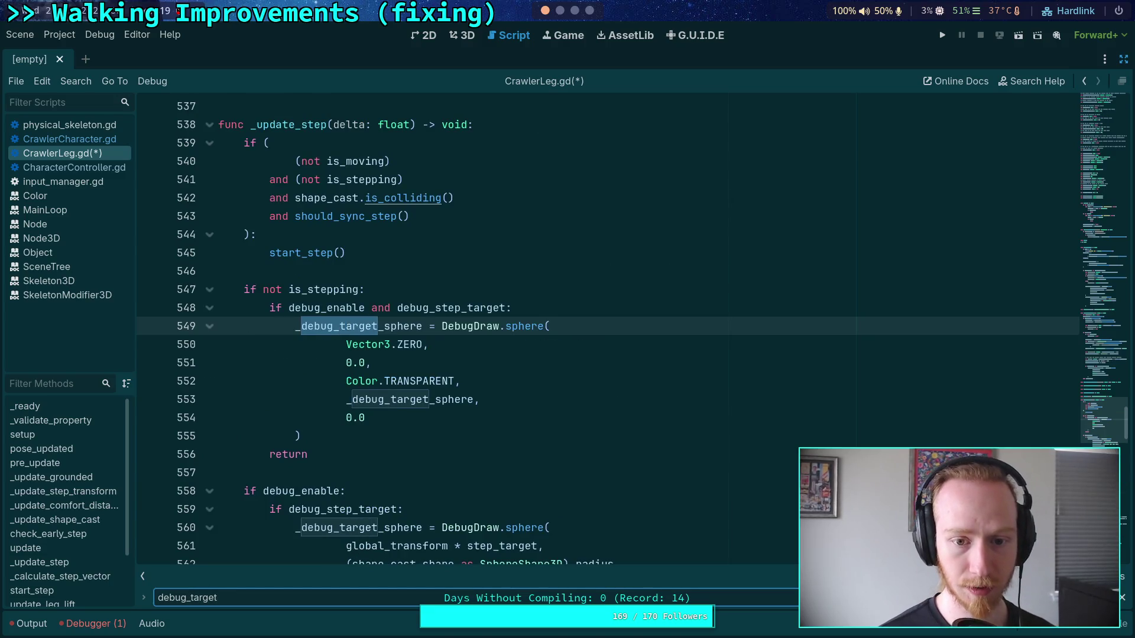
{"action": "key", "text": "BackSpace"}
{"action": "key", "text": "BackSpace"}
{"action": "key", "text": "BackSpace"}
{"action": "key", "text": "BackSpace"}
{"action": "key", "text": "BackSpace"}
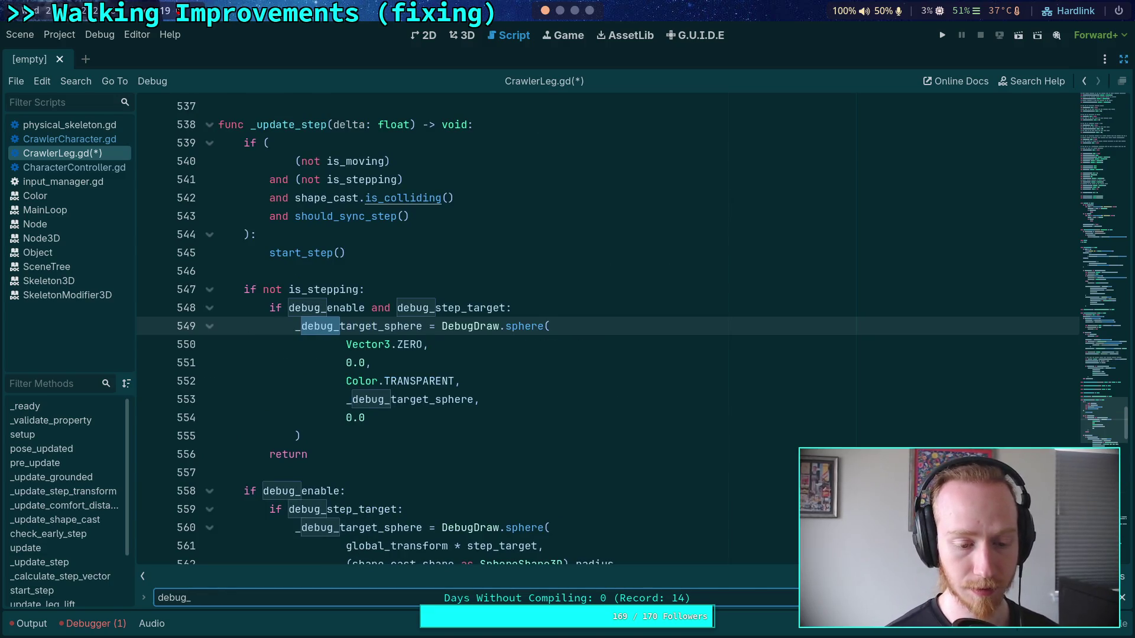
{"action": "key", "text": "Return"}
{"action": "type", "text": "ik_"}
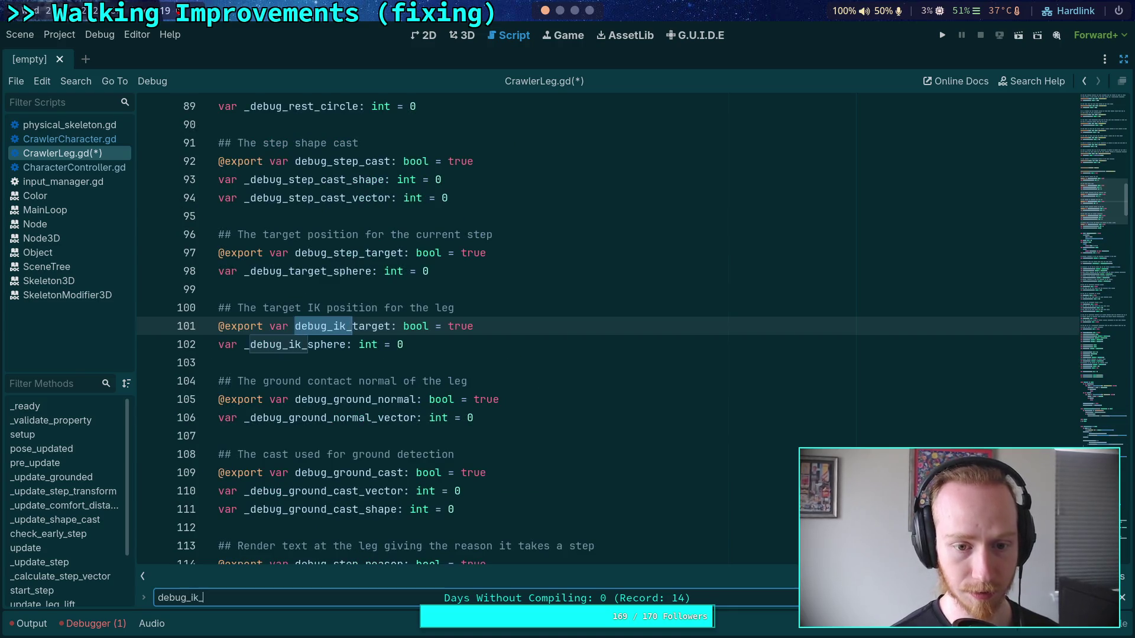
{"action": "type", "text": "target"}
{"action": "key", "text": "Return"}
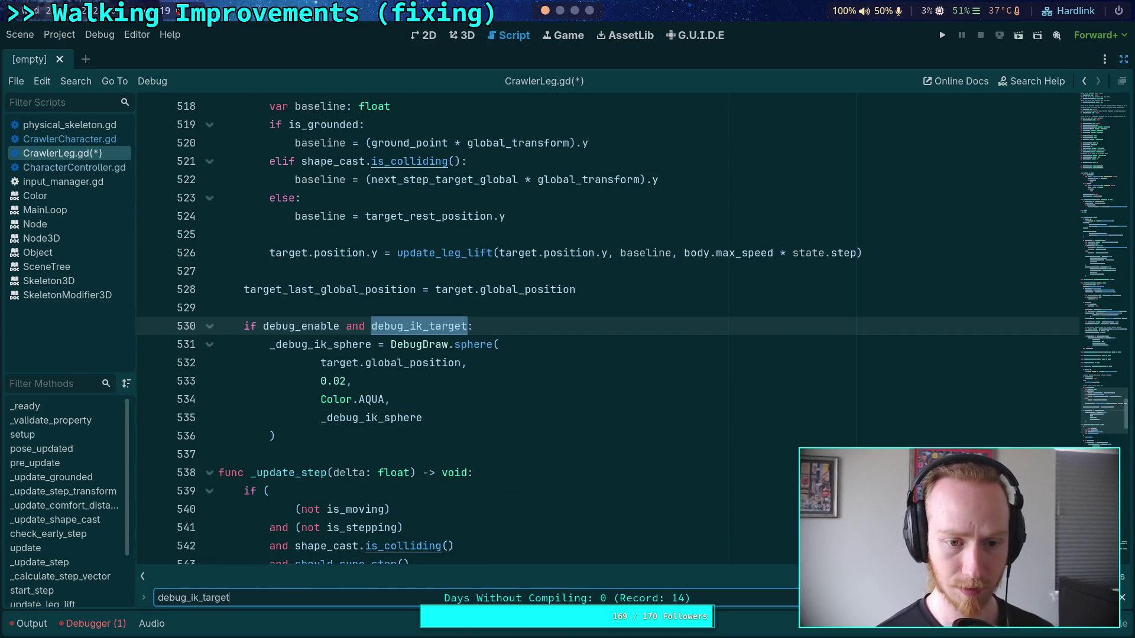
{"action": "scroll", "coordinate": [313, 426], "scroll_direction": "up", "scroll_amount": 1}
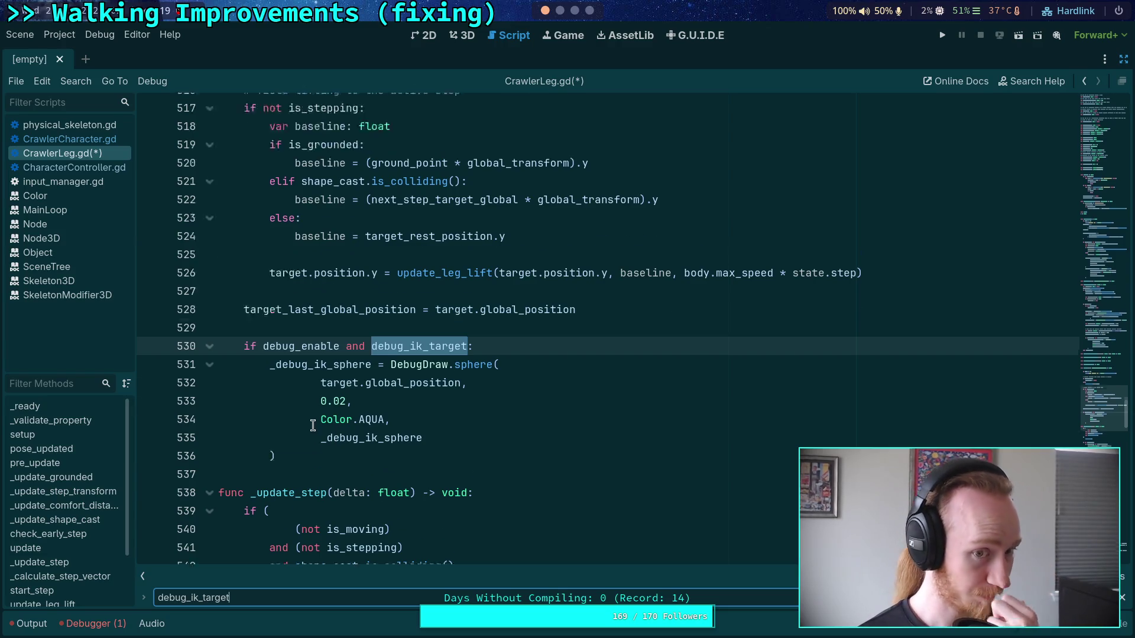
{"action": "scroll", "coordinate": [313, 426], "scroll_direction": "up", "scroll_amount": 5}
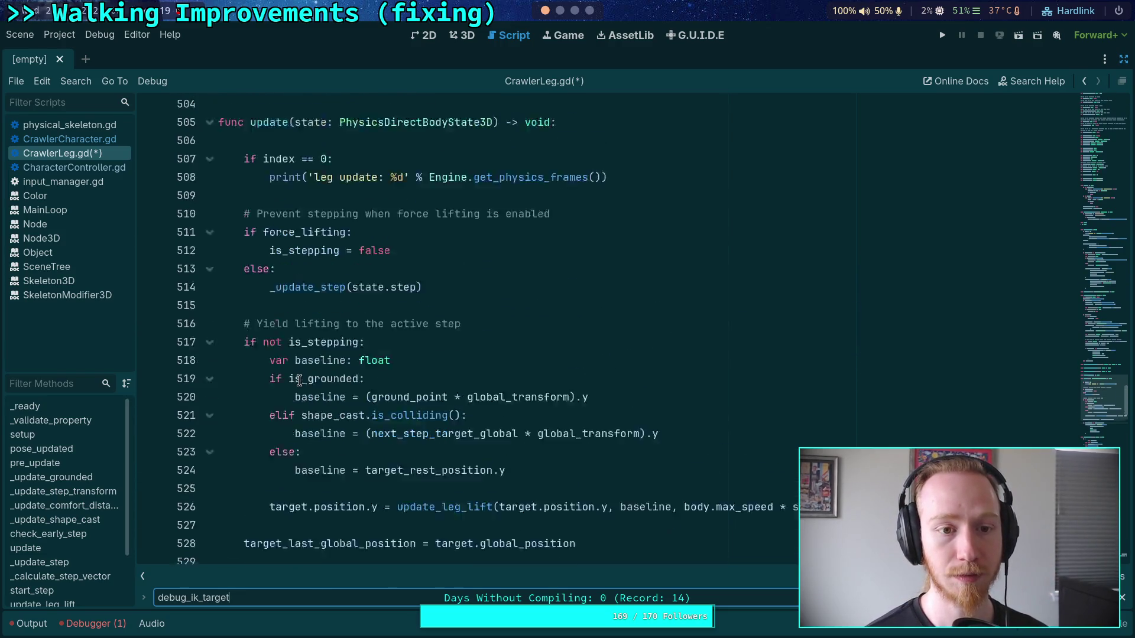
{"action": "scroll", "coordinate": [299, 380], "scroll_direction": "down", "scroll_amount": 7}
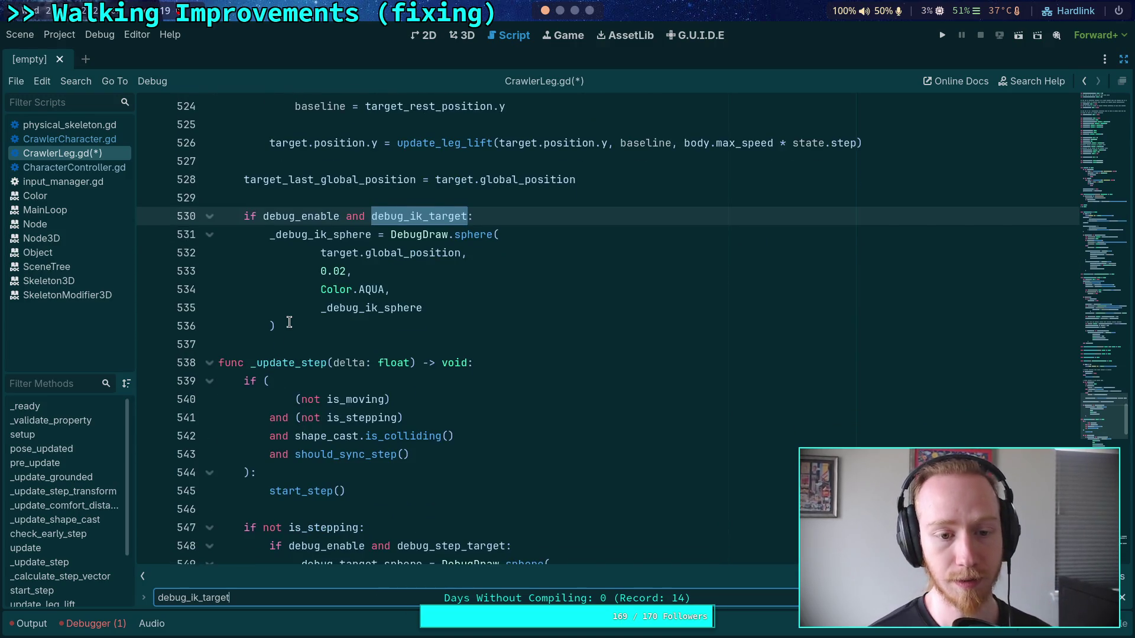
{"action": "left_click_drag", "start_coordinate": [289, 322], "coordinate": [149, 204]}
{"action": "left_click_drag", "start_coordinate": [278, 325], "coordinate": [172, 220]}
{"action": "key", "text": "ctrl+c"}
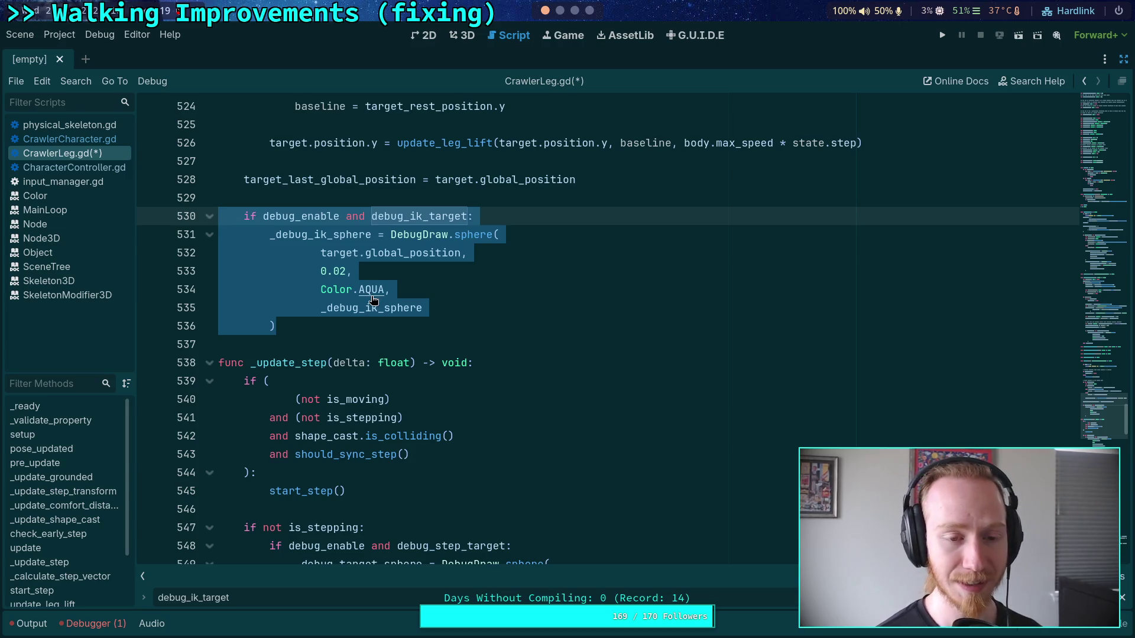
Move the debug_ik_target block from update into pose_updated after the leg_normal code, fixing indentation
{"action": "key", "text": "BackSpace"}
{"action": "key", "text": "BackSpace"}
{"action": "key", "text": "BackSpace"}
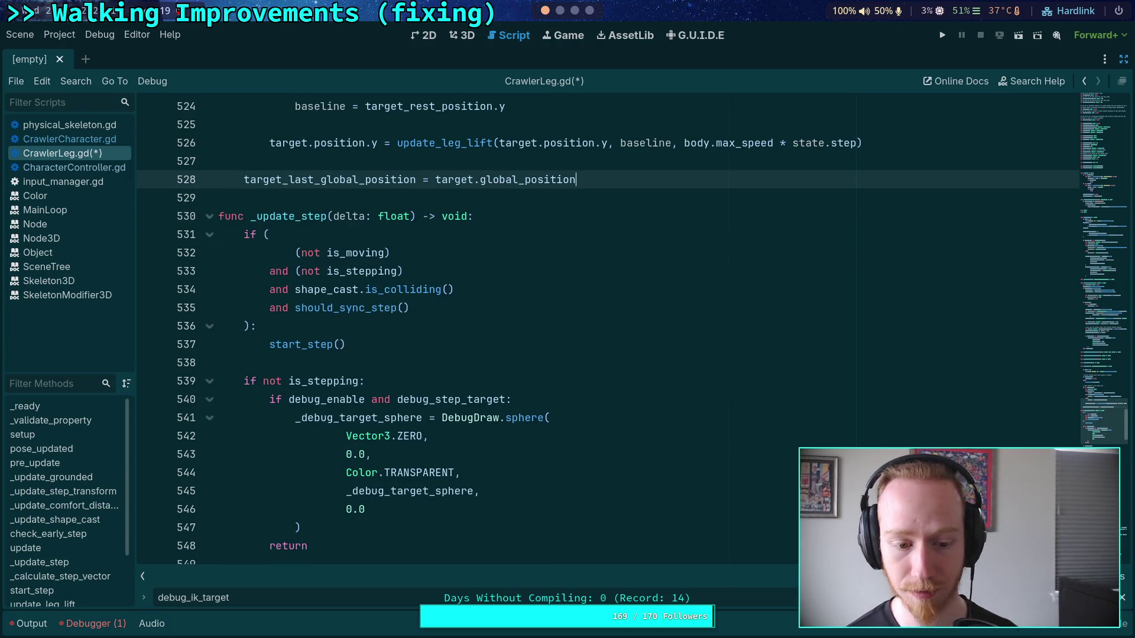
{"action": "key", "text": "F3"}
{"action": "scroll", "coordinate": [605, 379], "scroll_direction": "down", "scroll_amount": 8}
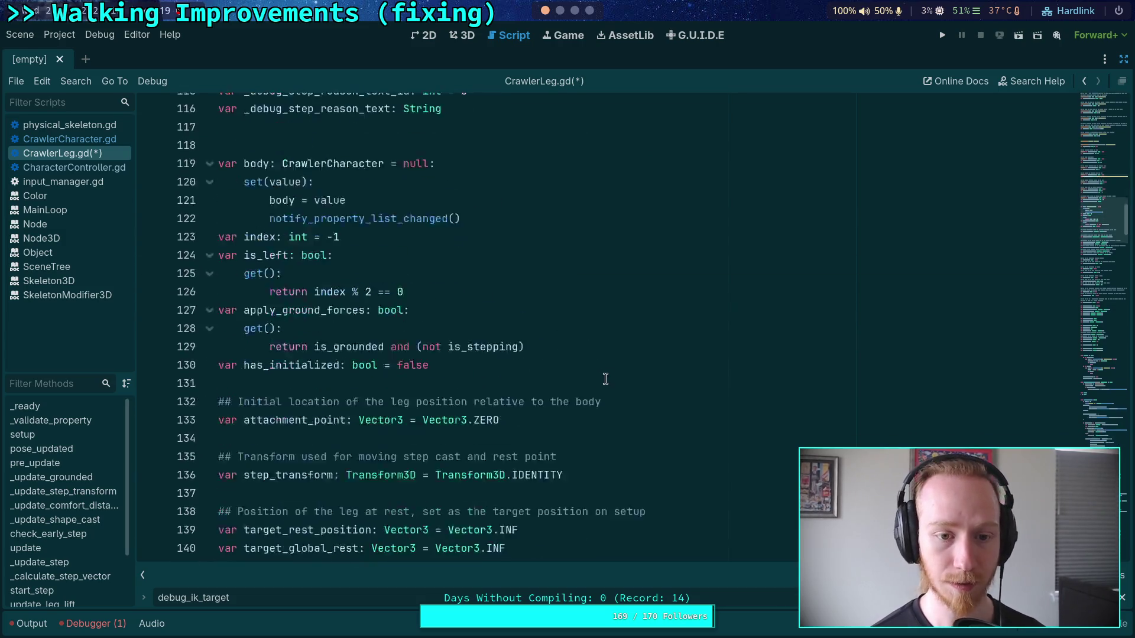
{"action": "scroll", "coordinate": [606, 379], "scroll_direction": "down", "scroll_amount": 20}
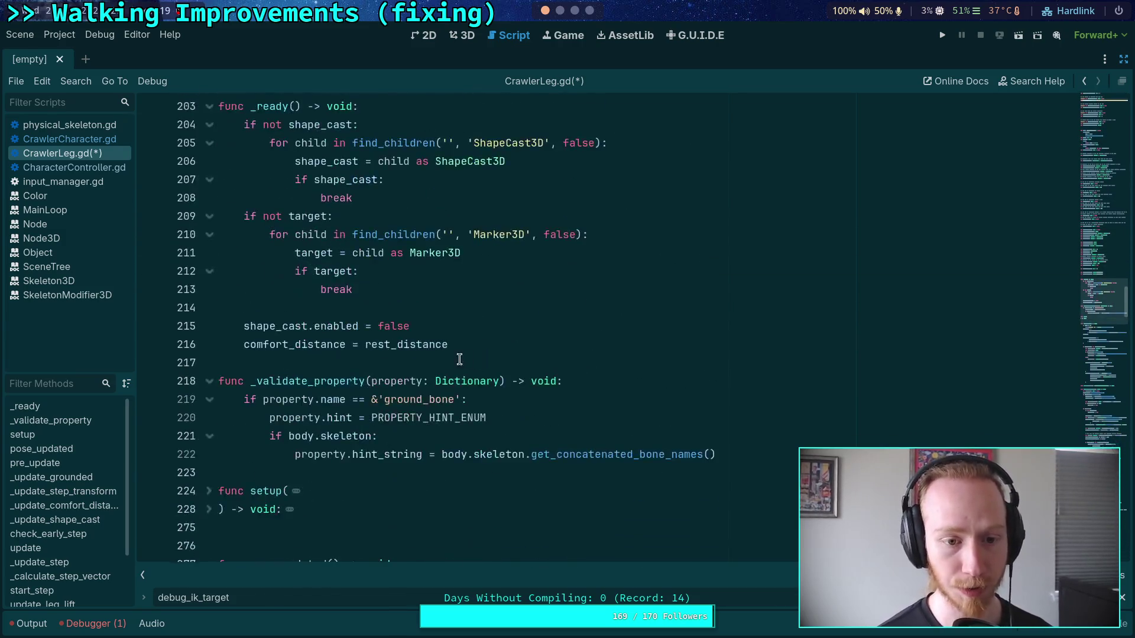
{"action": "scroll", "coordinate": [459, 359], "scroll_direction": "down", "scroll_amount": 5}
{"action": "scroll", "coordinate": [360, 349], "scroll_direction": "down", "scroll_amount": 20}
{"action": "left_click", "coordinate": [351, 261]}
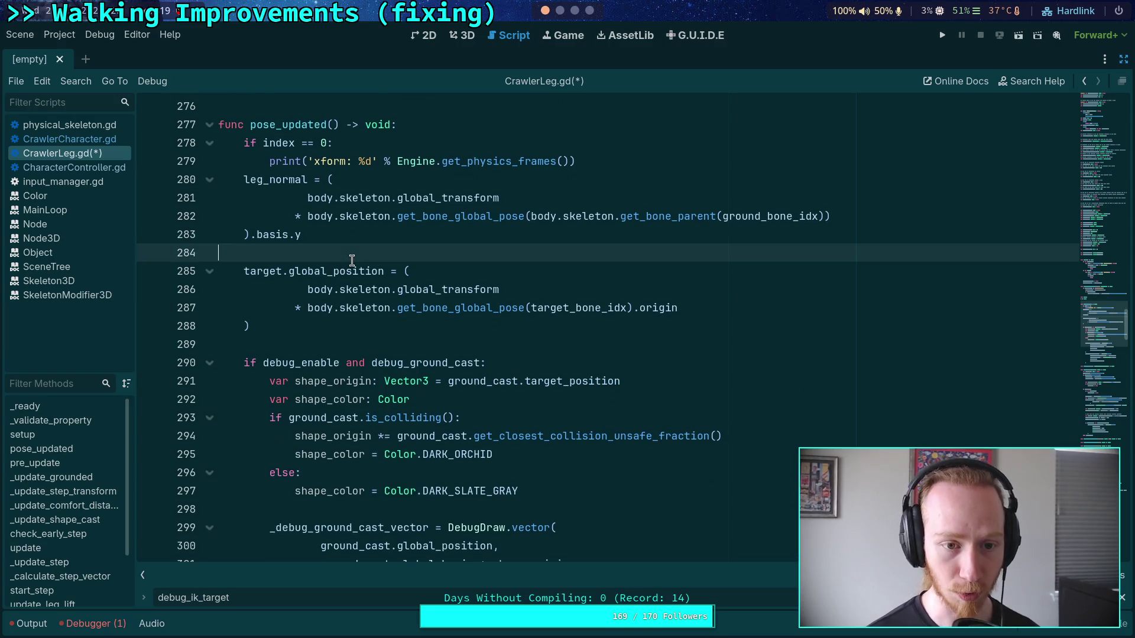
{"action": "key", "text": "Return"}
{"action": "key", "text": "Return"}
{"action": "key", "text": "Up"}
{"action": "key", "text": "ctrl+v"}
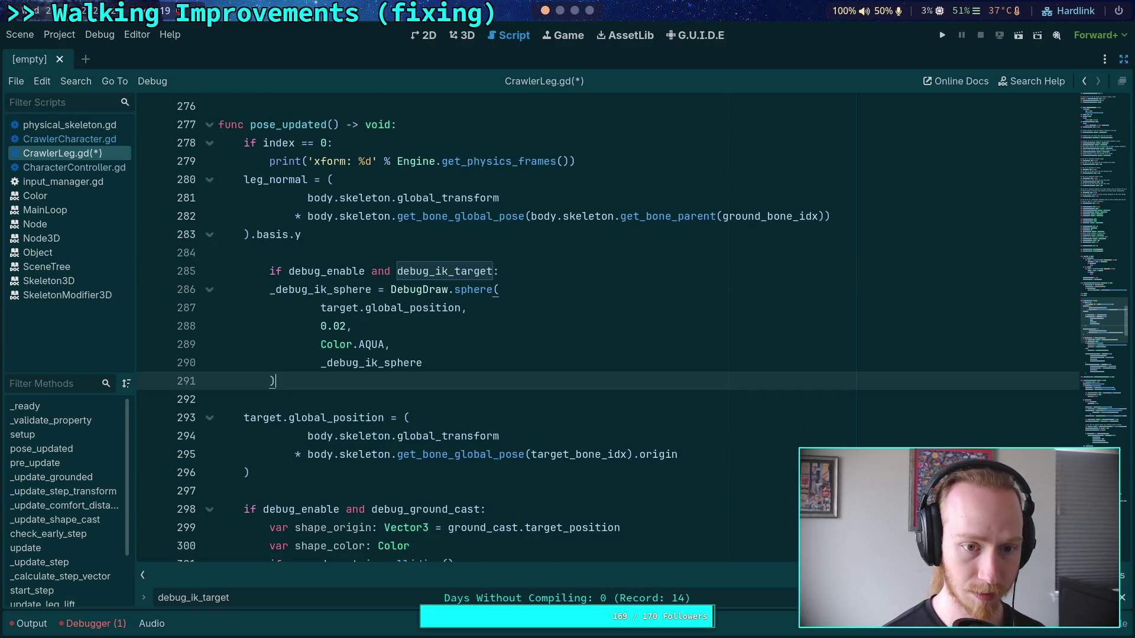
{"action": "key", "text": "Tab"}
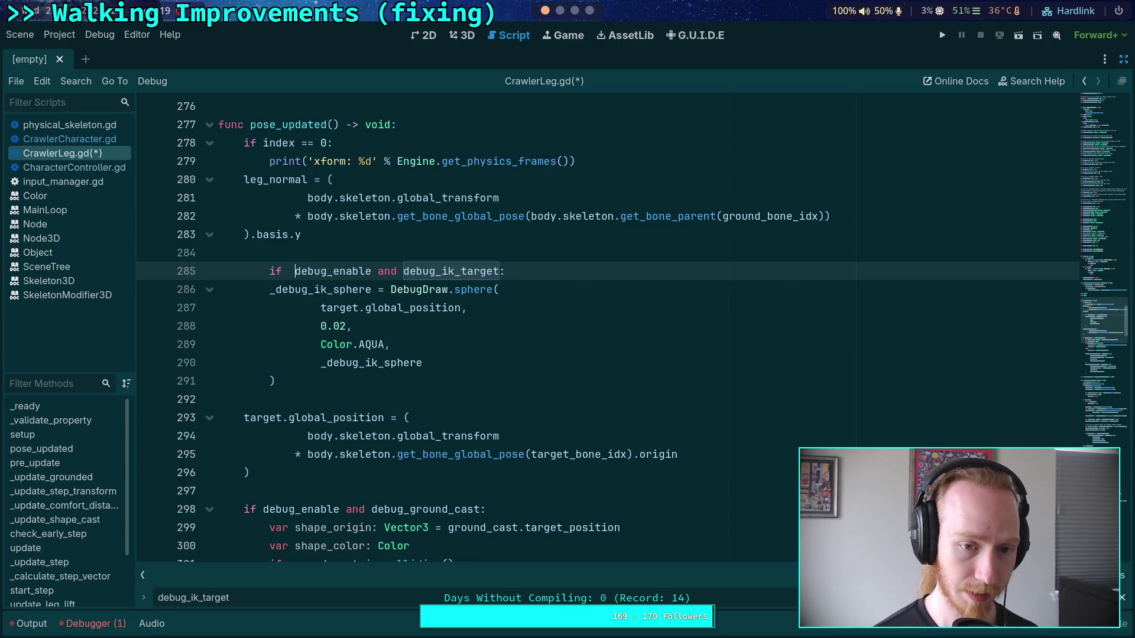
{"action": "key", "text": "BackSpace"}
{"action": "key", "text": "shift+Tab"}
Add a comment above the pasted block about rendering before copying the IK result
{"action": "left_click", "coordinate": [315, 252]}
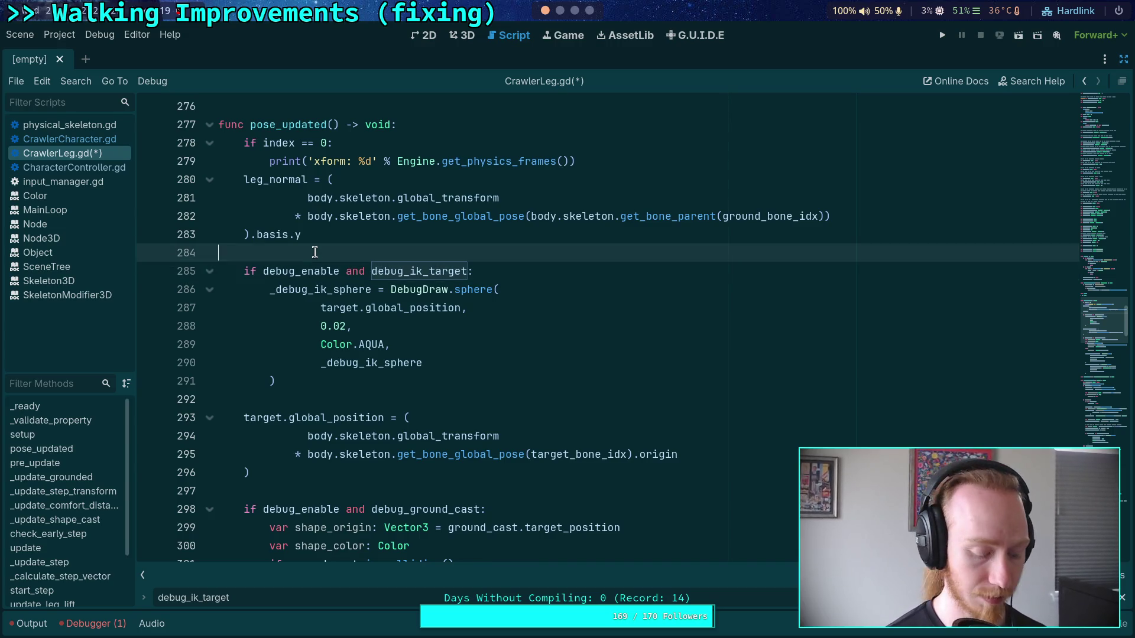
{"action": "key", "text": "Return"}
{"action": "type", "text": "# Renderin"}
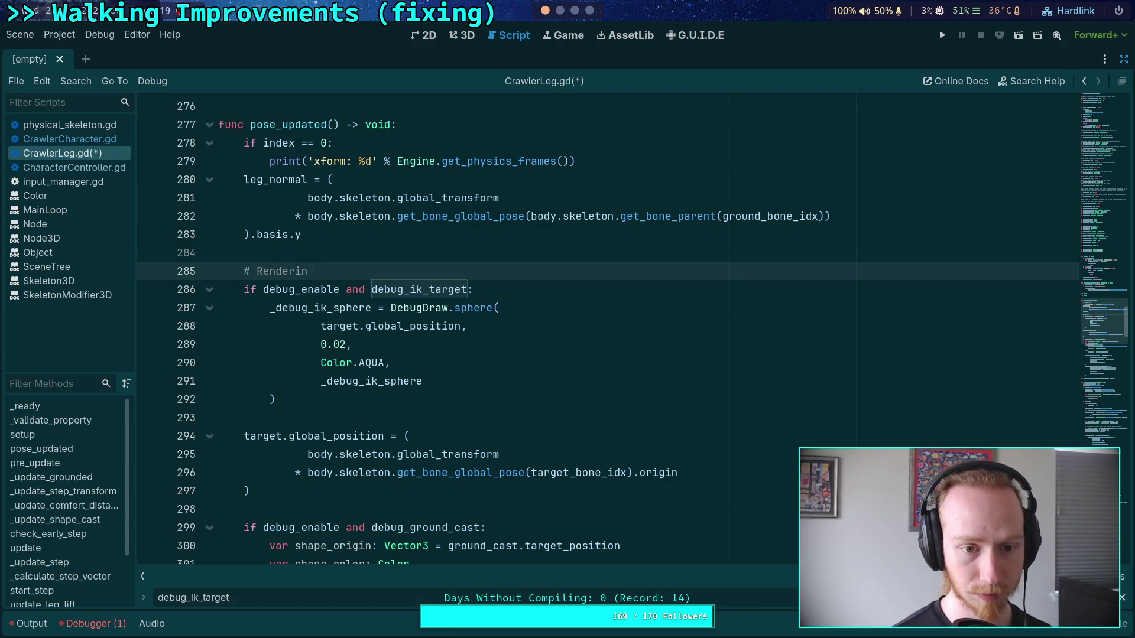
{"action": "key", "text": "BackSpace"}
{"action": "key", "text": "BackSpace"}
{"action": "type", "text": "where it"}
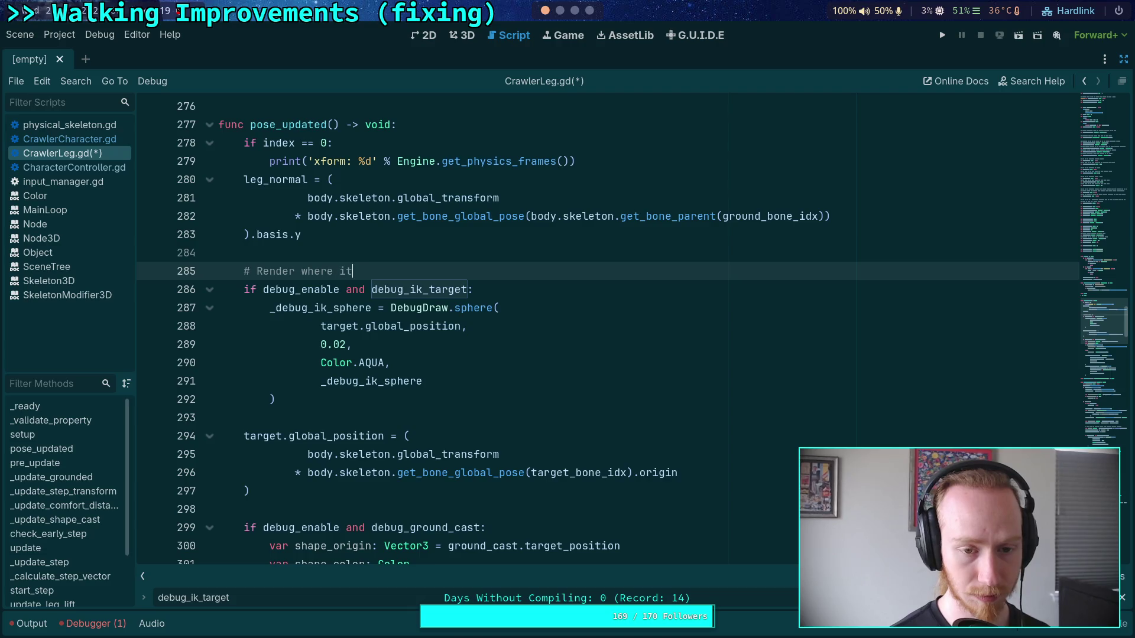
{"action": "type", "text": " was before IK"}
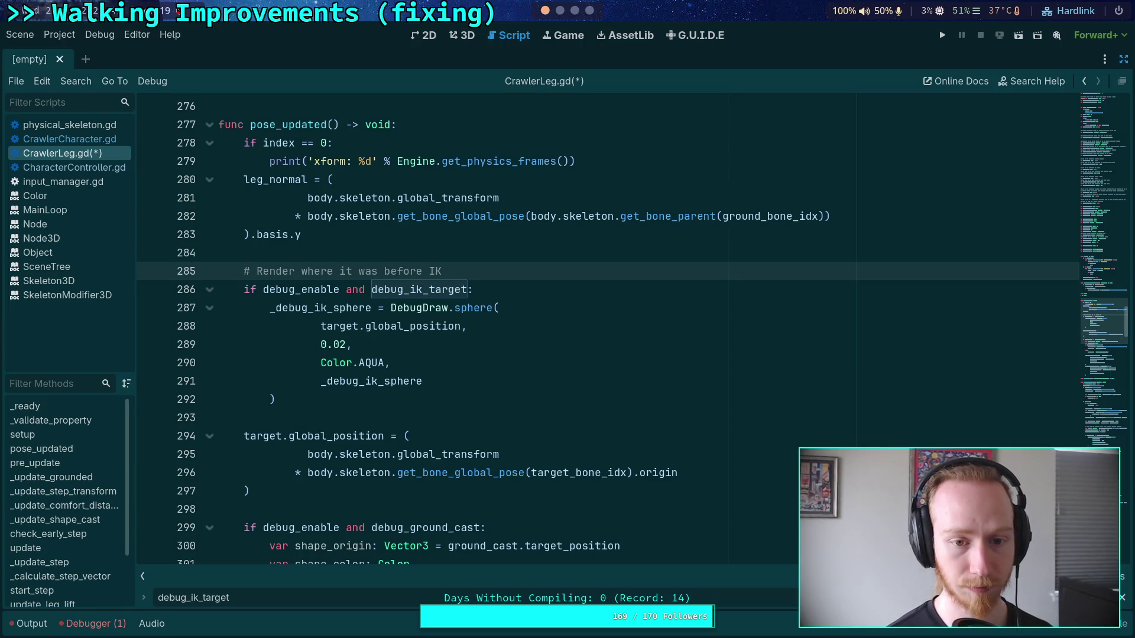
{"action": "key", "text": "BackSpace"}
{"action": "key", "text": "BackSpace"}
{"action": "type", "text": "co"}
{"action": "key", "text": "BackSpace"}
{"action": "key", "text": "BackSpace"}
{"action": "type", "text": "c"}
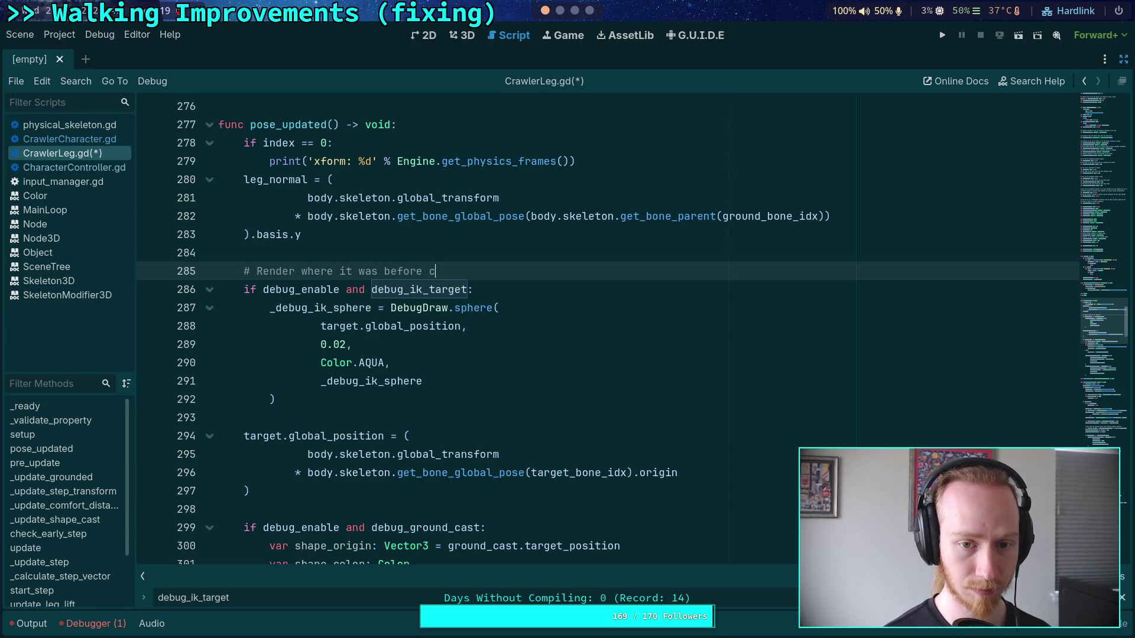
{"action": "type", "text": "opying the "}
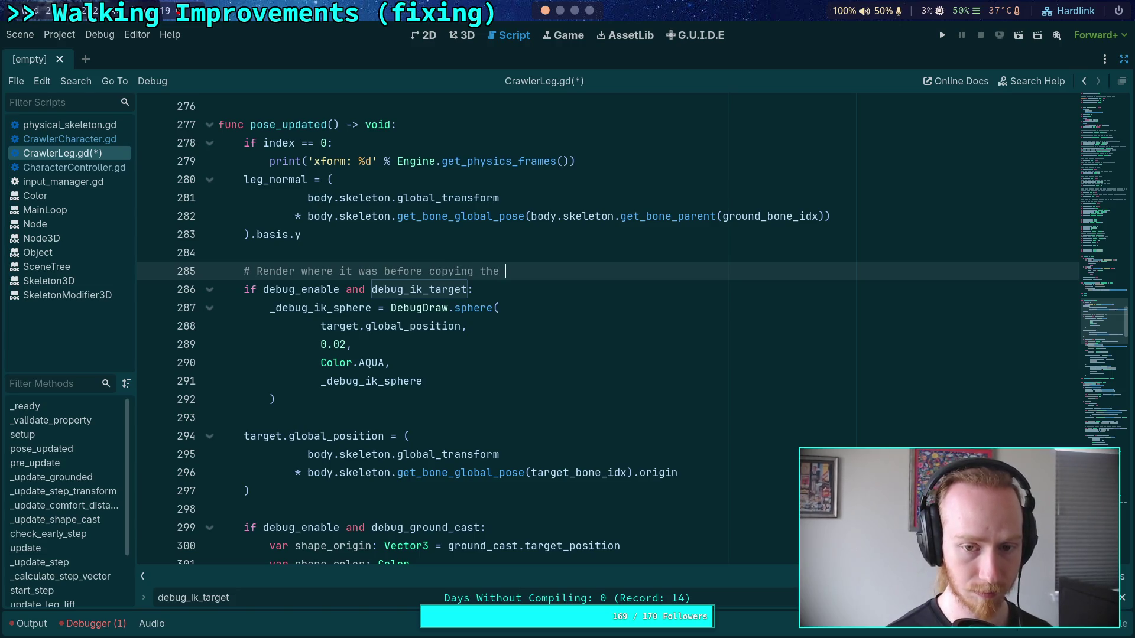
{"action": "type", "text": "IK "}
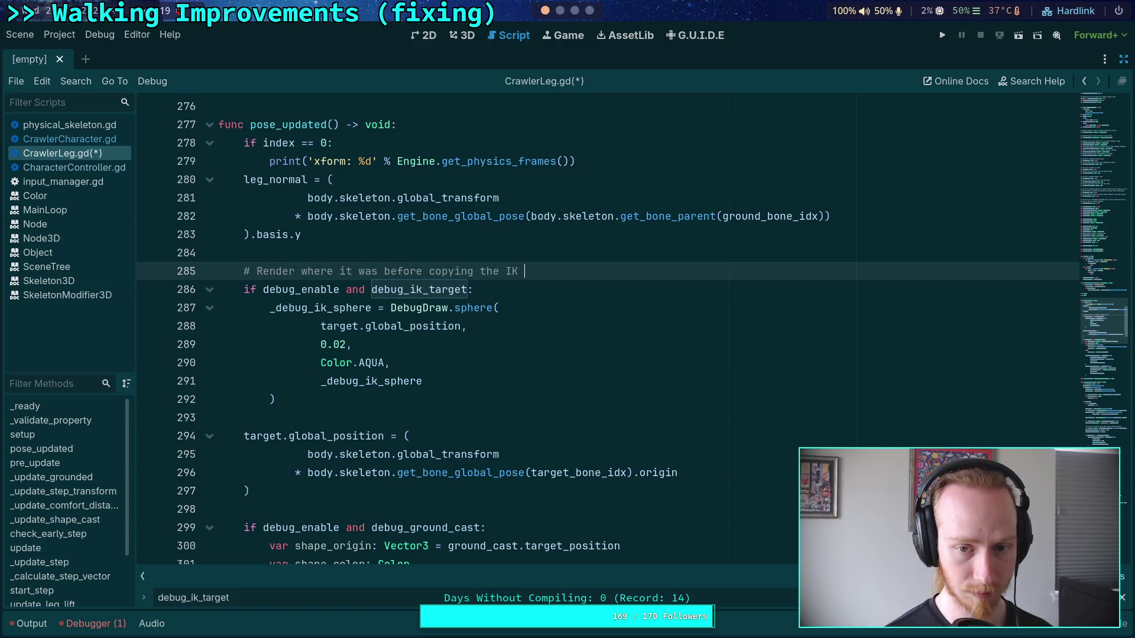
{"action": "type", "text": "result"}
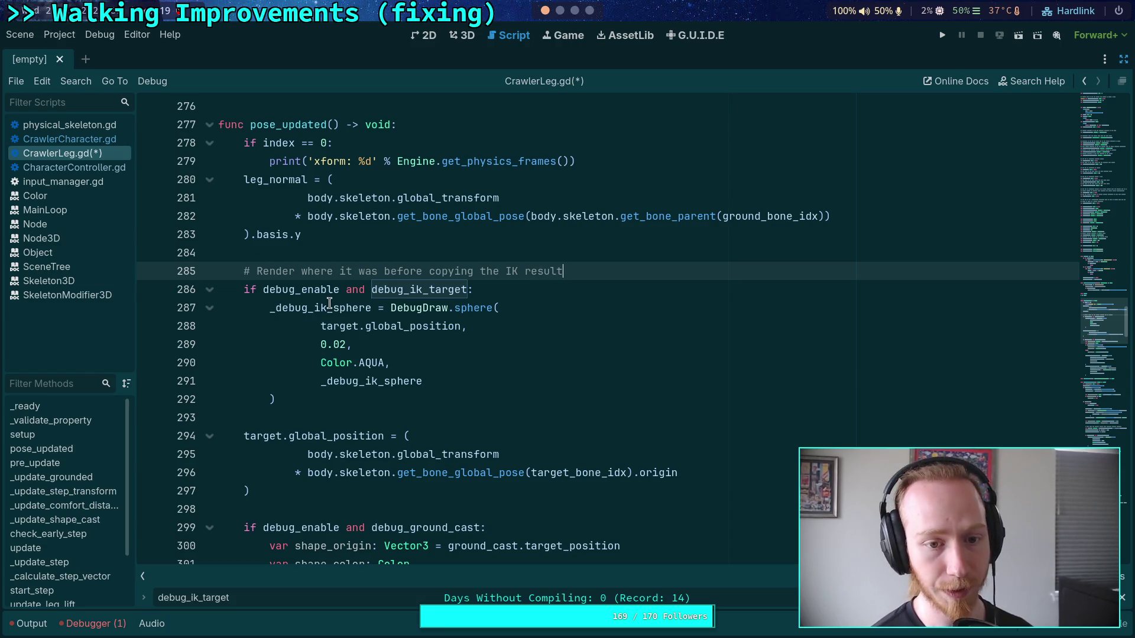
Trim the line 285 comment so it reads 'Render before copying the IK result'
{"action": "left_click_drag", "start_coordinate": [301, 272], "coordinate": [383, 271]}
{"action": "key", "text": "BackSpace"}
{"action": "left_click", "coordinate": [418, 362]}
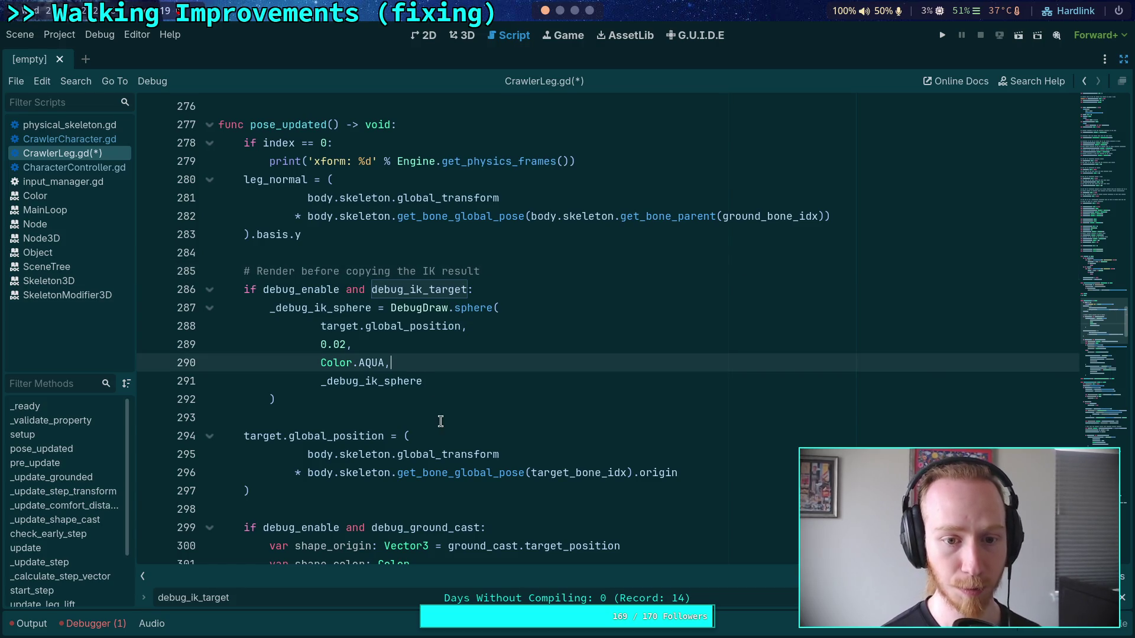
{"action": "left_click", "coordinate": [518, 273]}
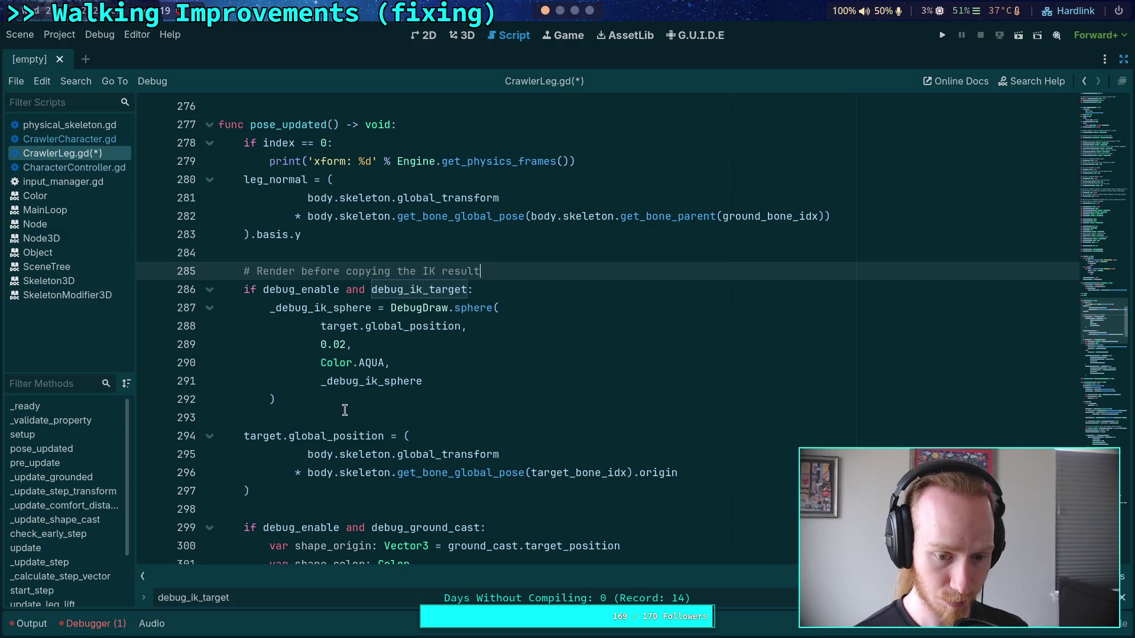
{"action": "scroll", "coordinate": [234, 351], "scroll_direction": "down", "scroll_amount": 3}
{"action": "scroll", "coordinate": [265, 422], "scroll_direction": "up", "scroll_amount": 2}
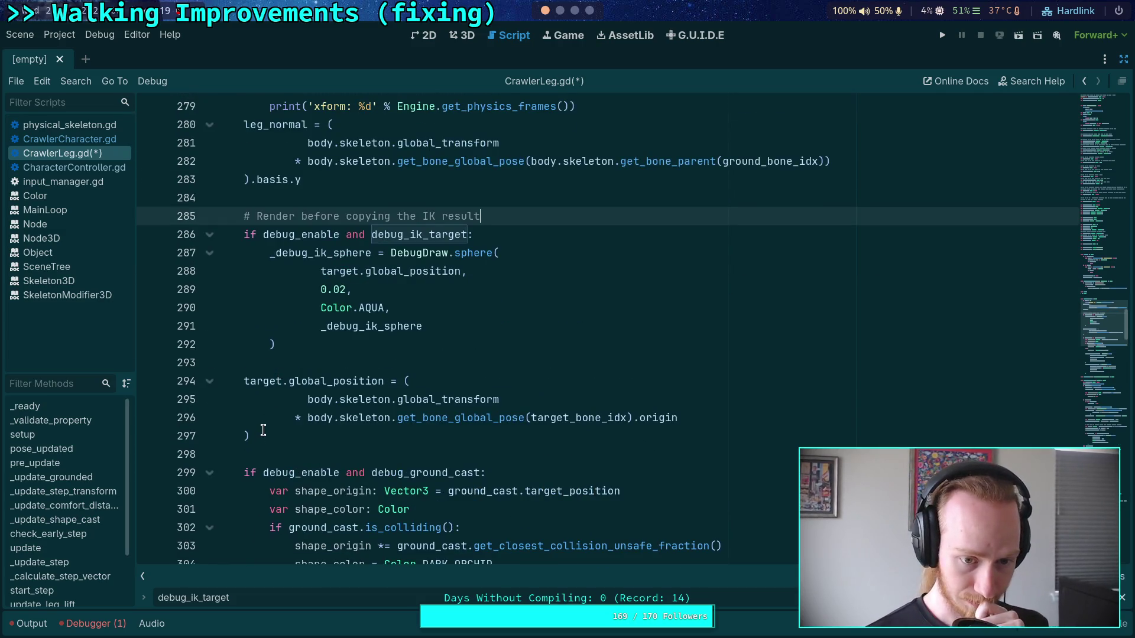
{"action": "scroll", "coordinate": [264, 419], "scroll_direction": "down", "scroll_amount": 1}
{"action": "scroll", "coordinate": [264, 420], "scroll_direction": "up", "scroll_amount": 2}
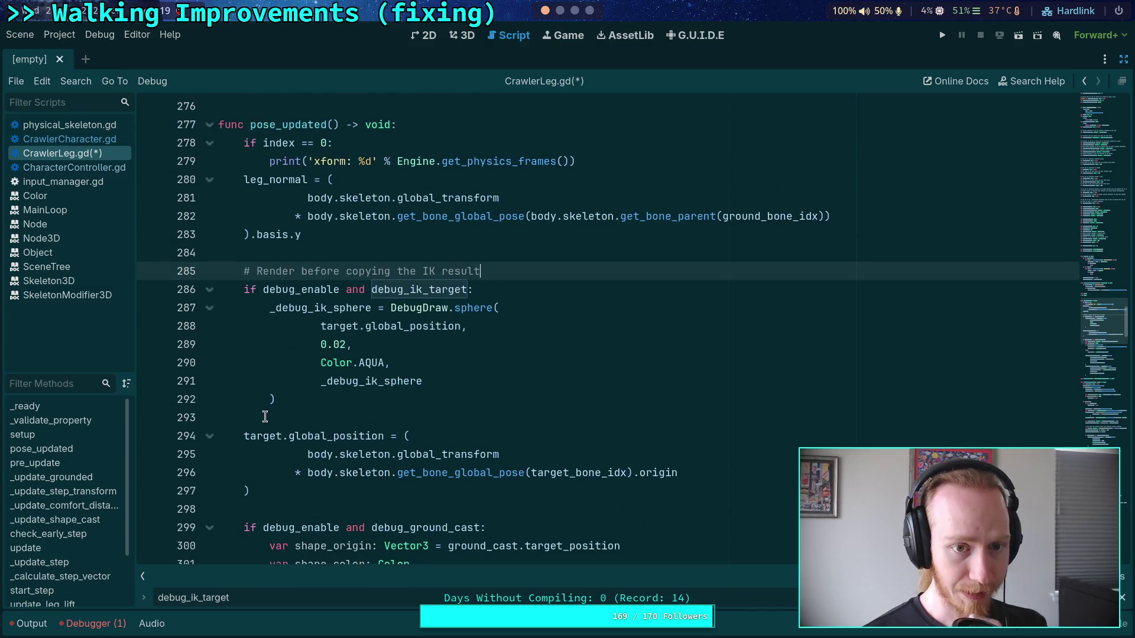
{"action": "left_click", "coordinate": [251, 600]}
{"action": "mouse_move", "coordinate": [320, 528]}
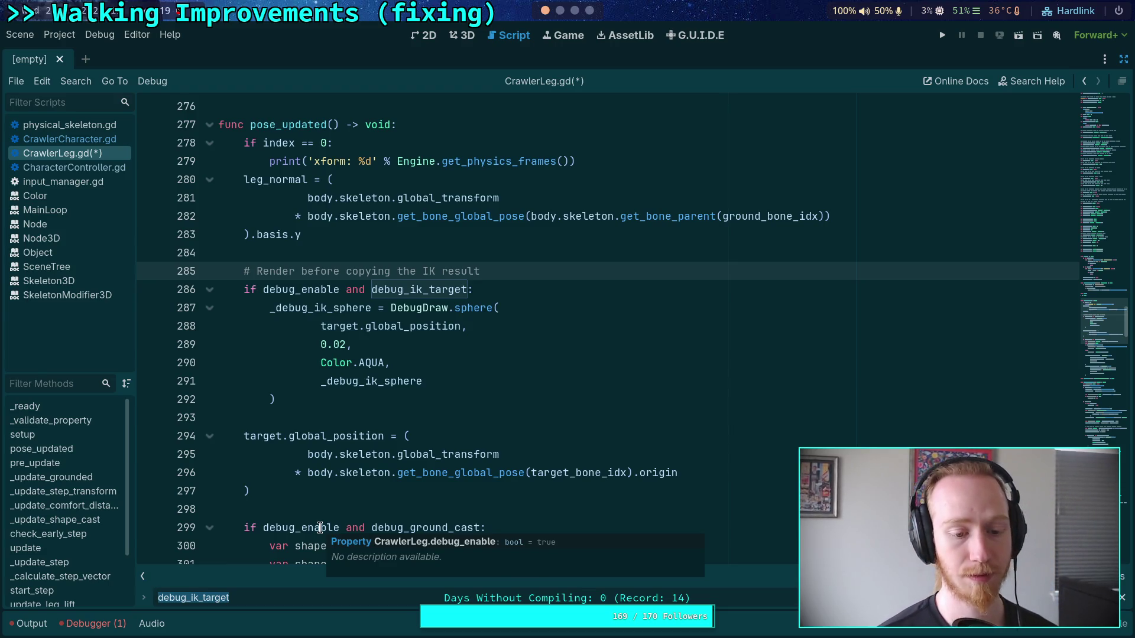
Find target_last and delete line 537 that stores target_last_global_position
{"action": "type", "text": "targe"}
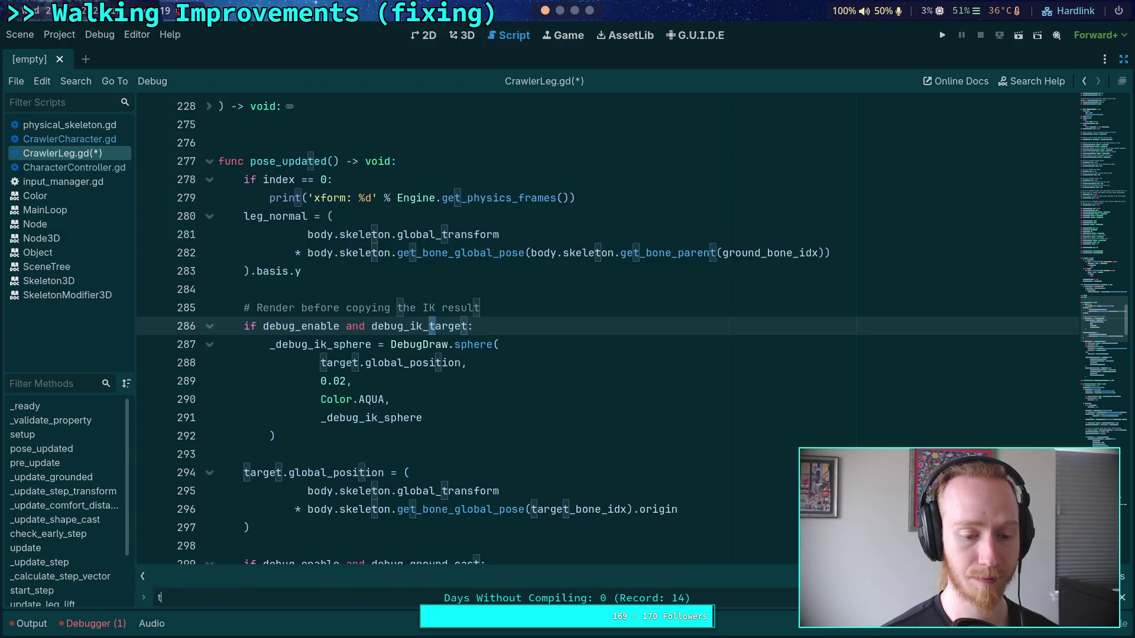
{"action": "type", "text": "t_last"}
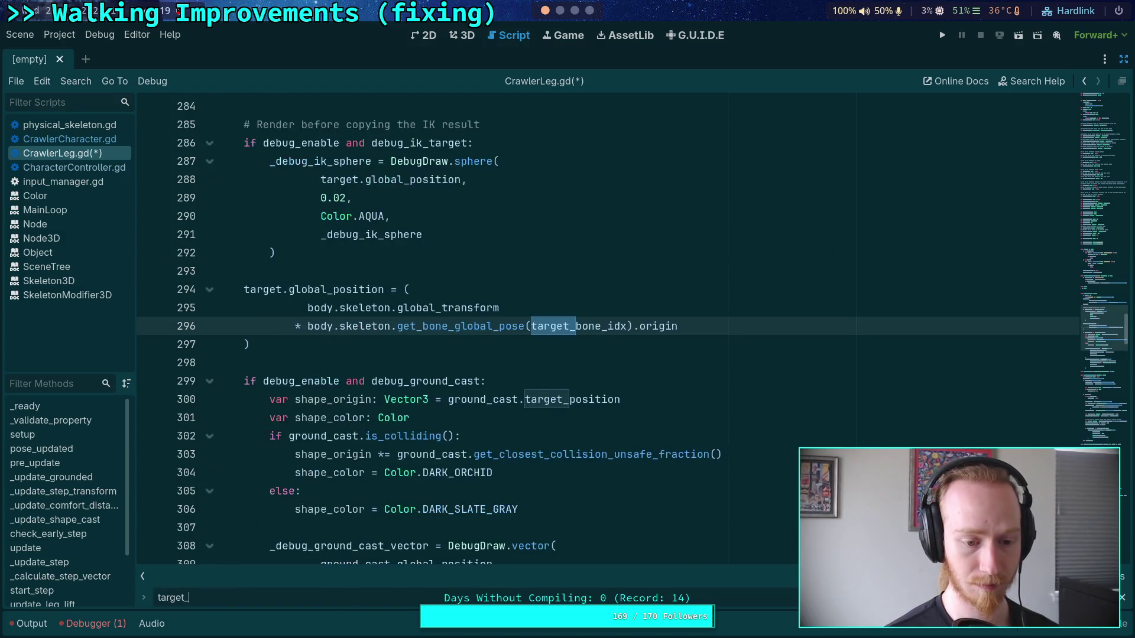
{"action": "key", "text": "Return"}
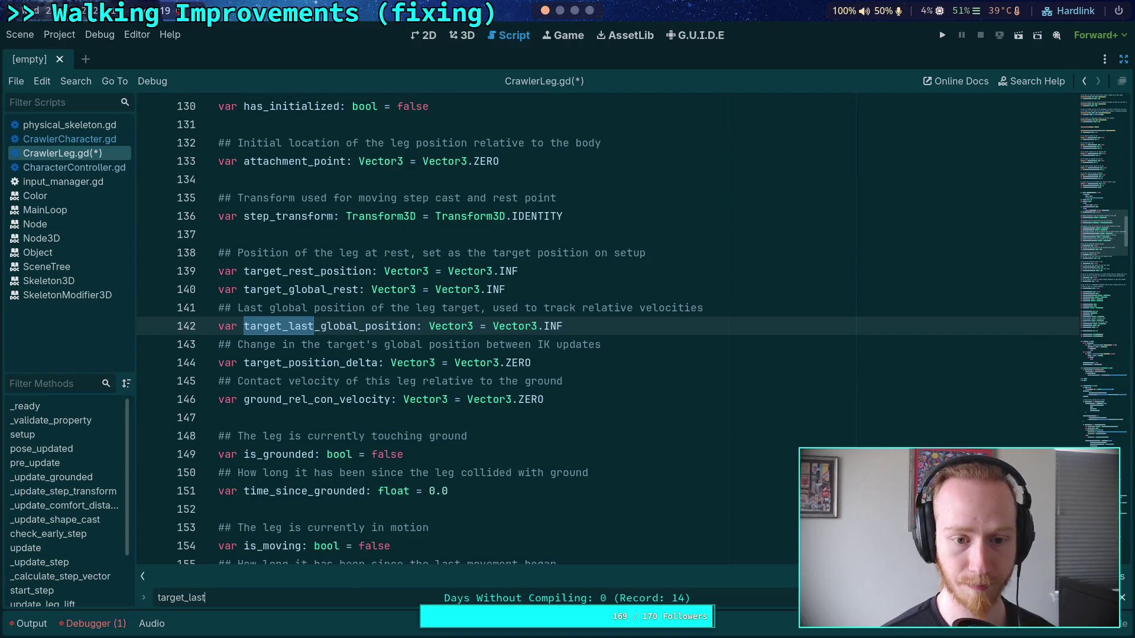
{"action": "key", "text": "Return"}
{"action": "key", "text": "Return"}
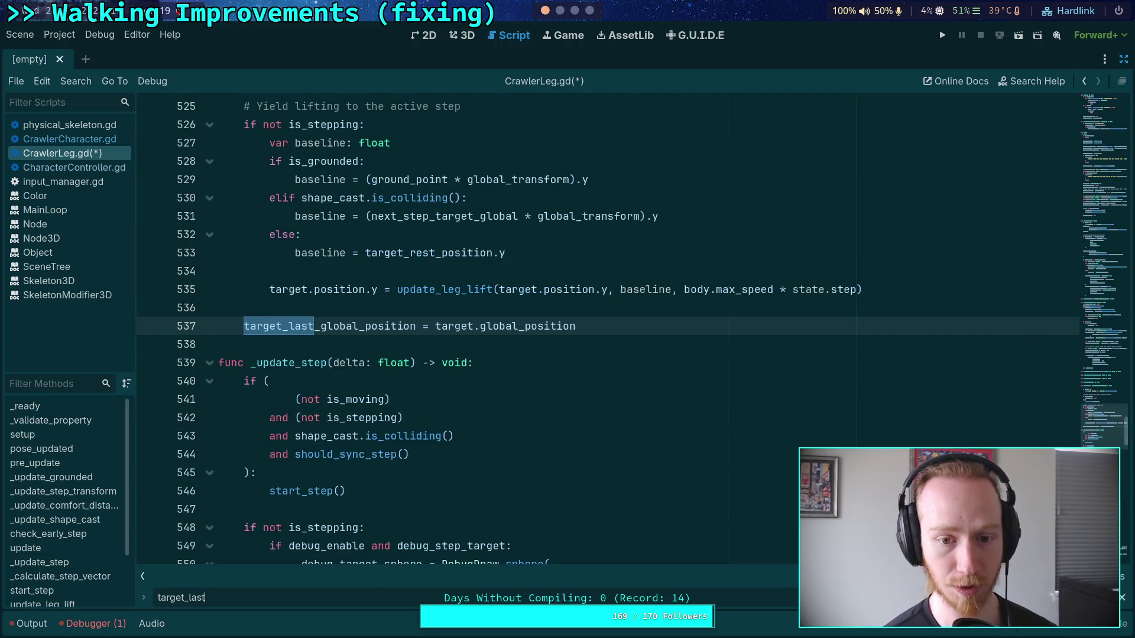
{"action": "key", "text": "shift+Return"}
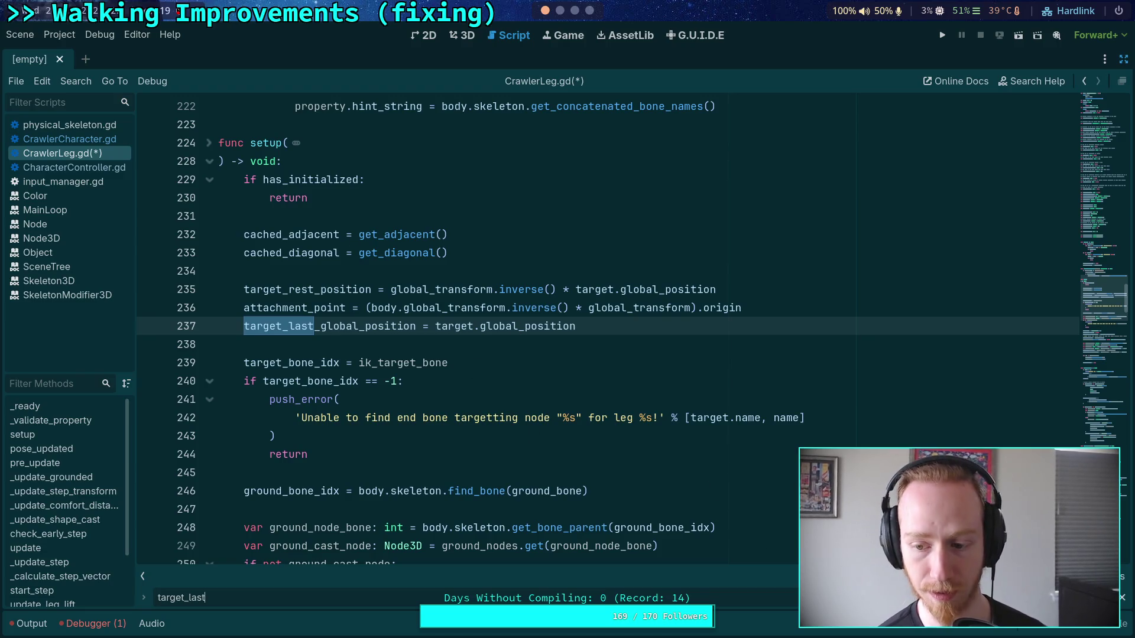
{"action": "key", "text": "Return"}
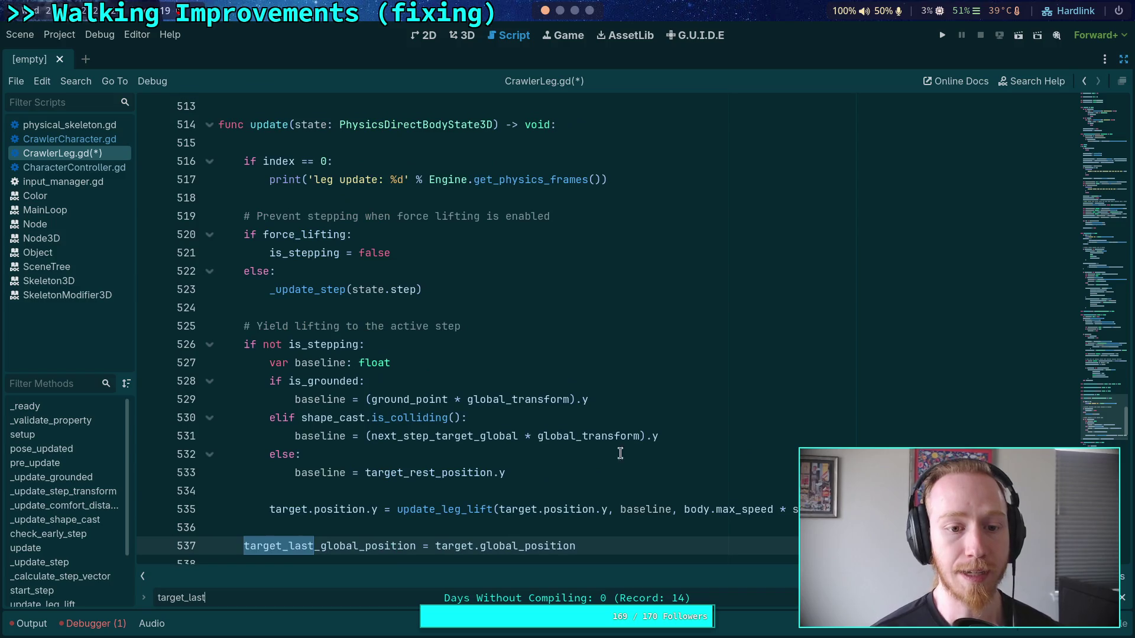
{"action": "mouse_move", "coordinate": [532, 492]}
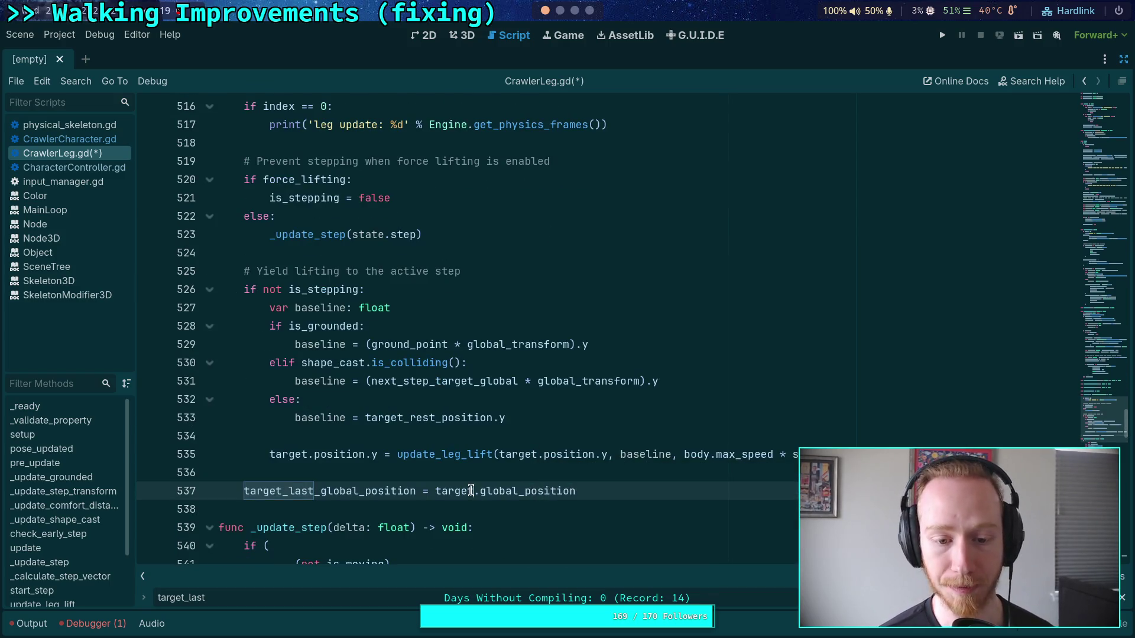
{"action": "double_click", "coordinate": [401, 491]}
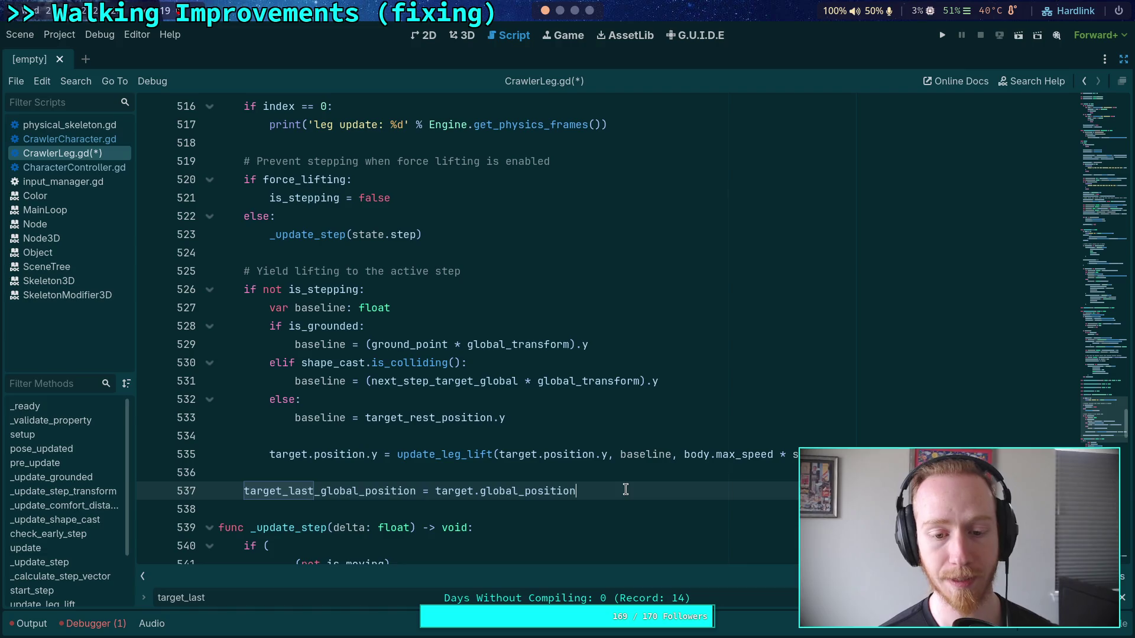
{"action": "triple_click", "coordinate": [571, 493]}
{"action": "left_click", "coordinate": [195, 493]}
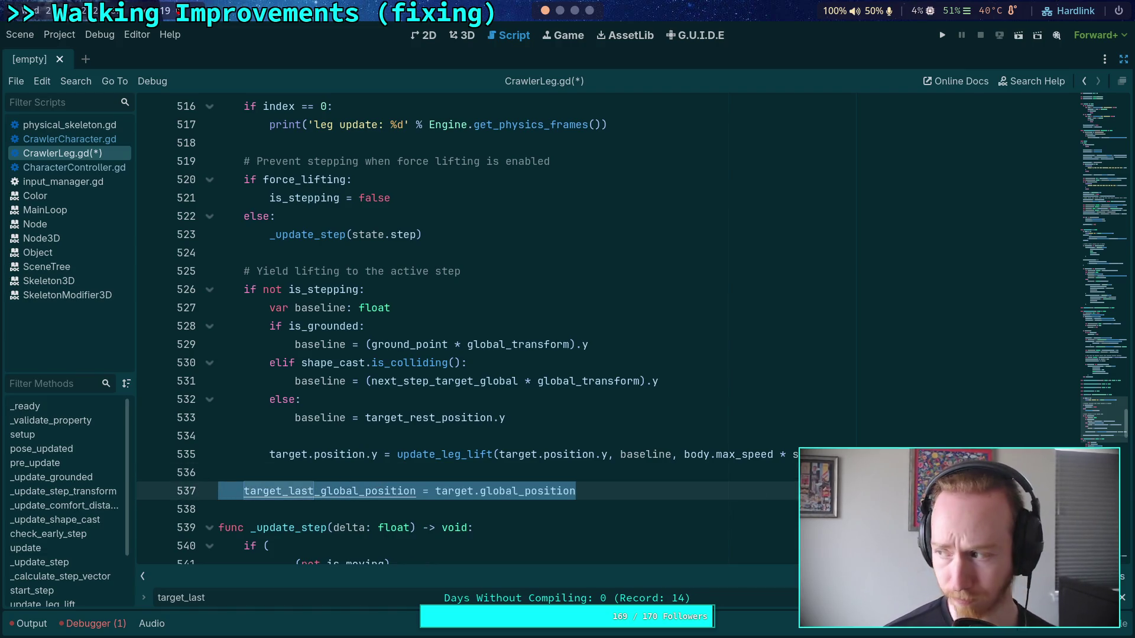
{"action": "key", "text": "BackSpace"}
{"action": "key", "text": "BackSpace"}
{"action": "key", "text": "BackSpace"}
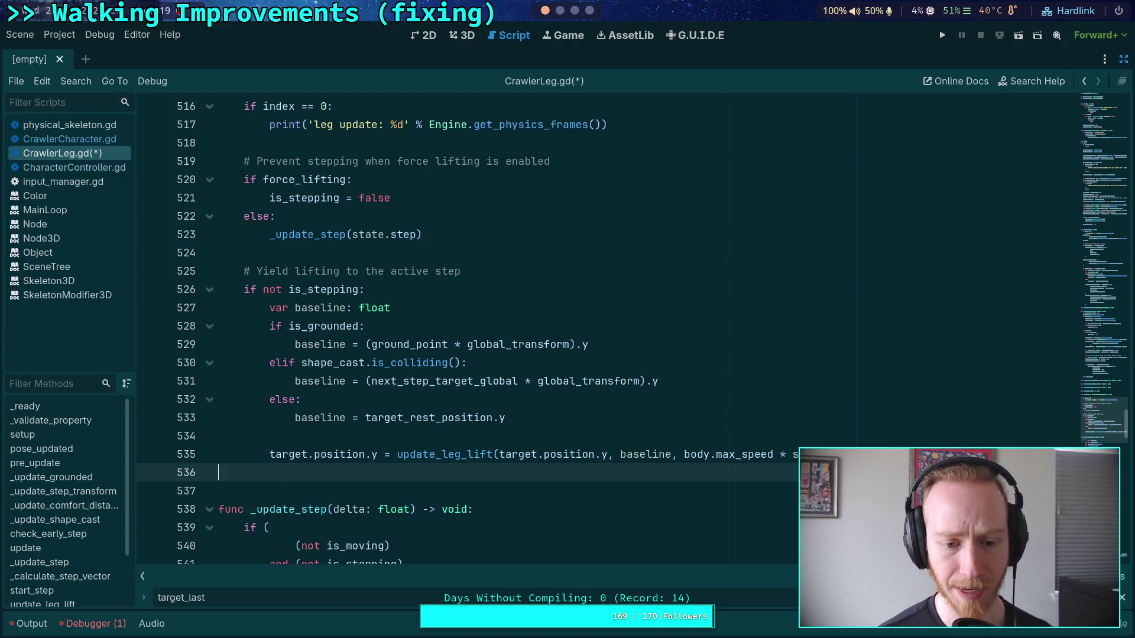
Search 'target_last_global_position =' and fold the setup() function and the debug ground-cast block
{"action": "key", "text": "ctrl+f"}
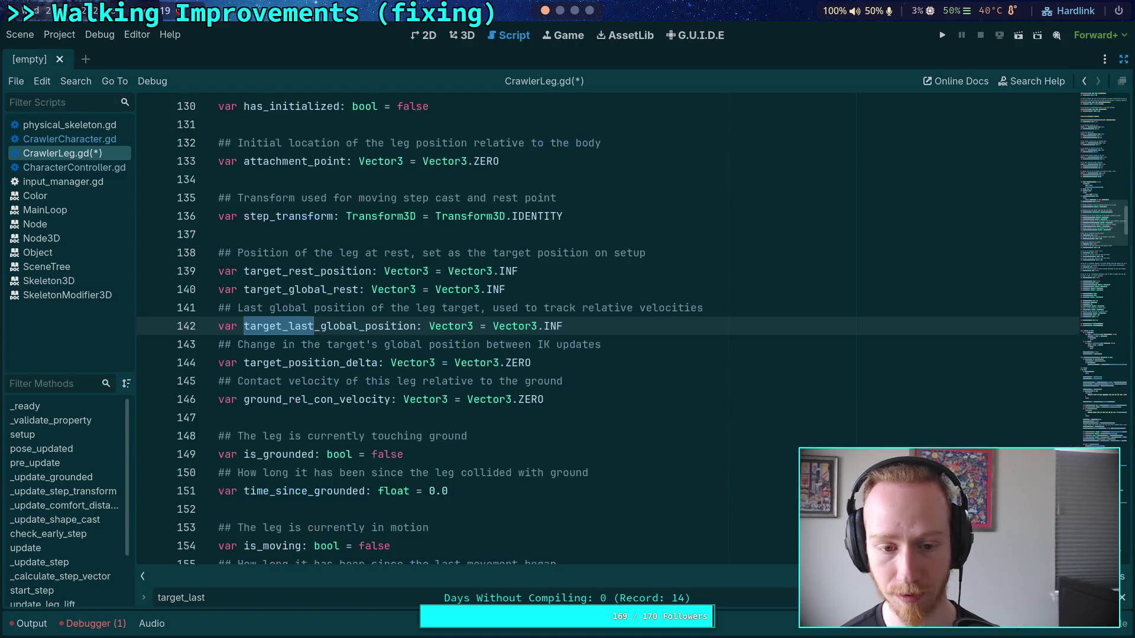
{"action": "type", "text": "_gl"}
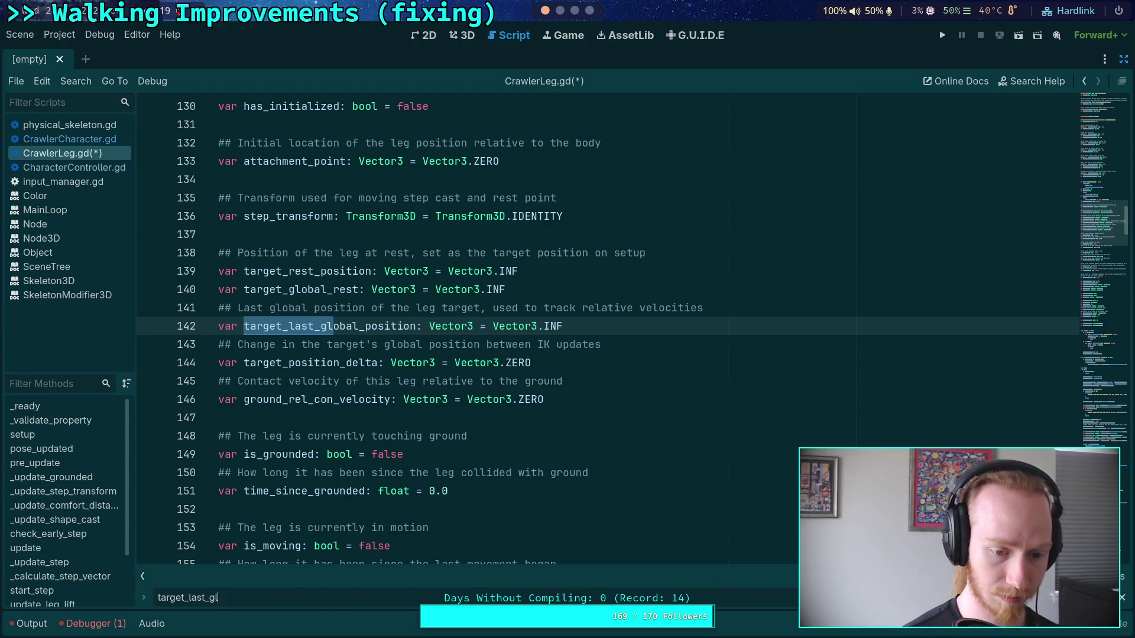
{"action": "type", "text": "obal_position"}
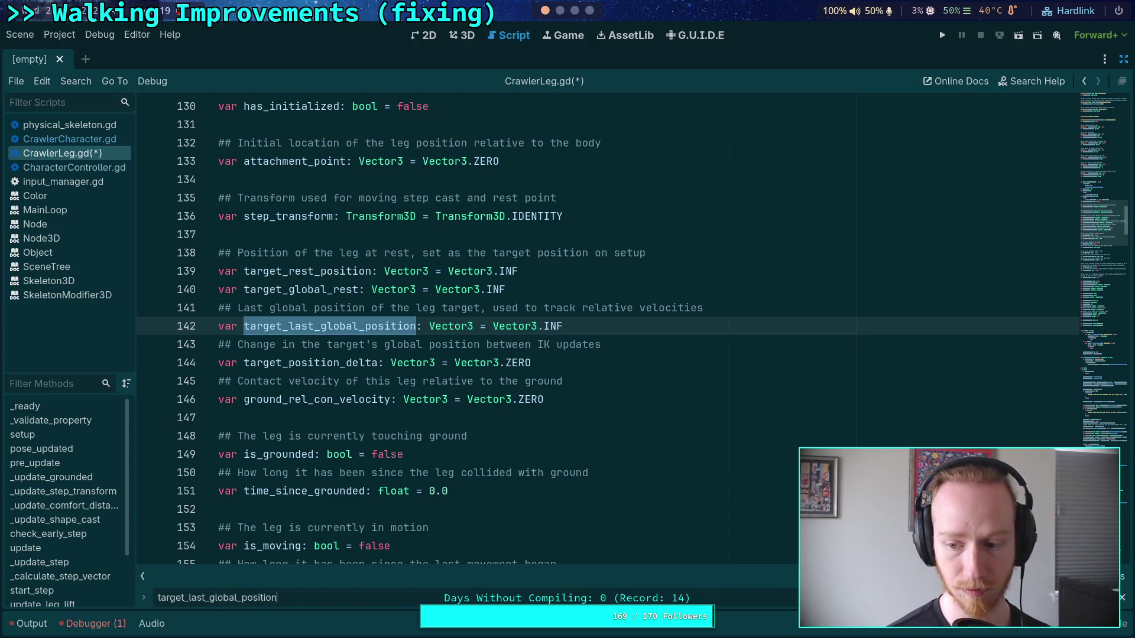
{"action": "scroll", "coordinate": [439, 387], "scroll_direction": "down", "scroll_amount": 10}
{"action": "scroll", "coordinate": [439, 387], "scroll_direction": "down", "scroll_amount": 3}
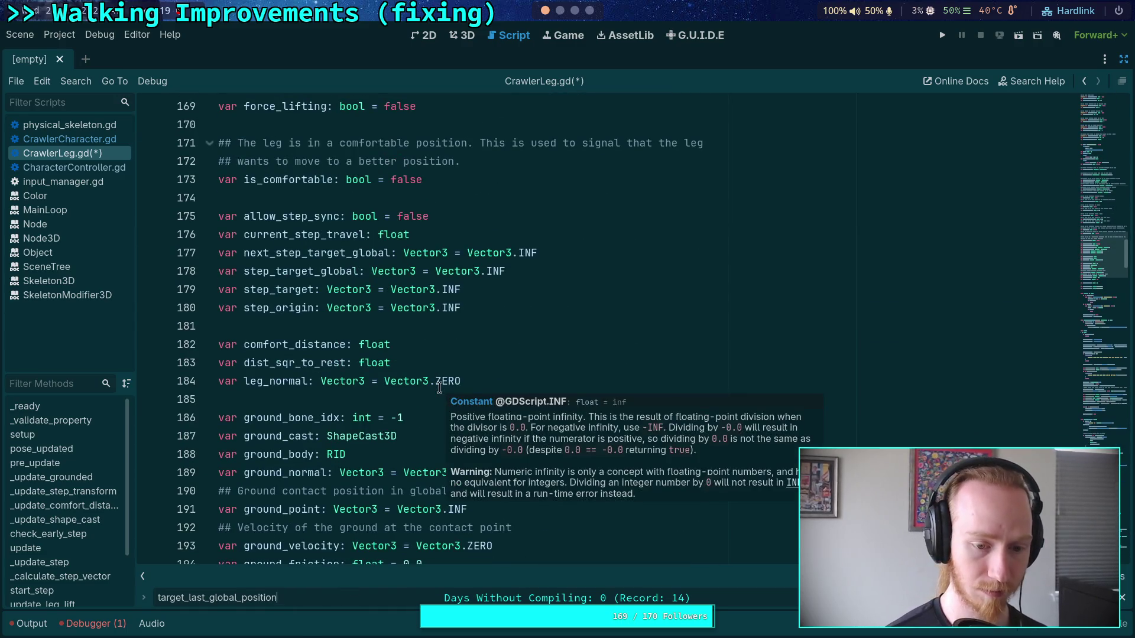
{"action": "type", "text": " ="}
{"action": "scroll", "coordinate": [283, 280], "scroll_direction": "up", "scroll_amount": 1}
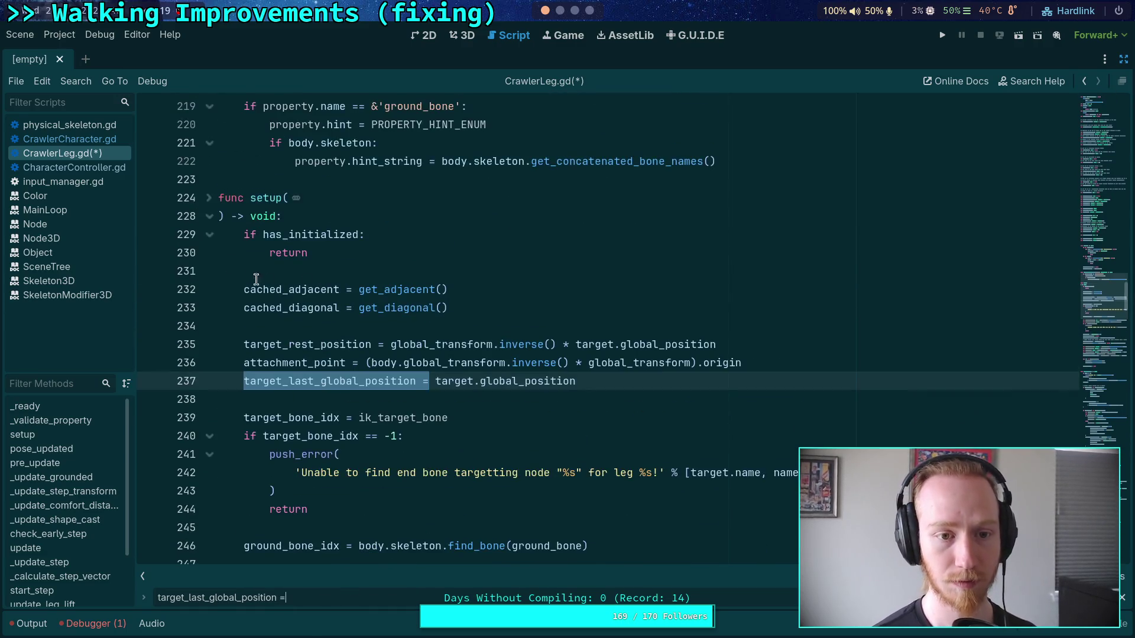
{"action": "left_click", "coordinate": [209, 218]}
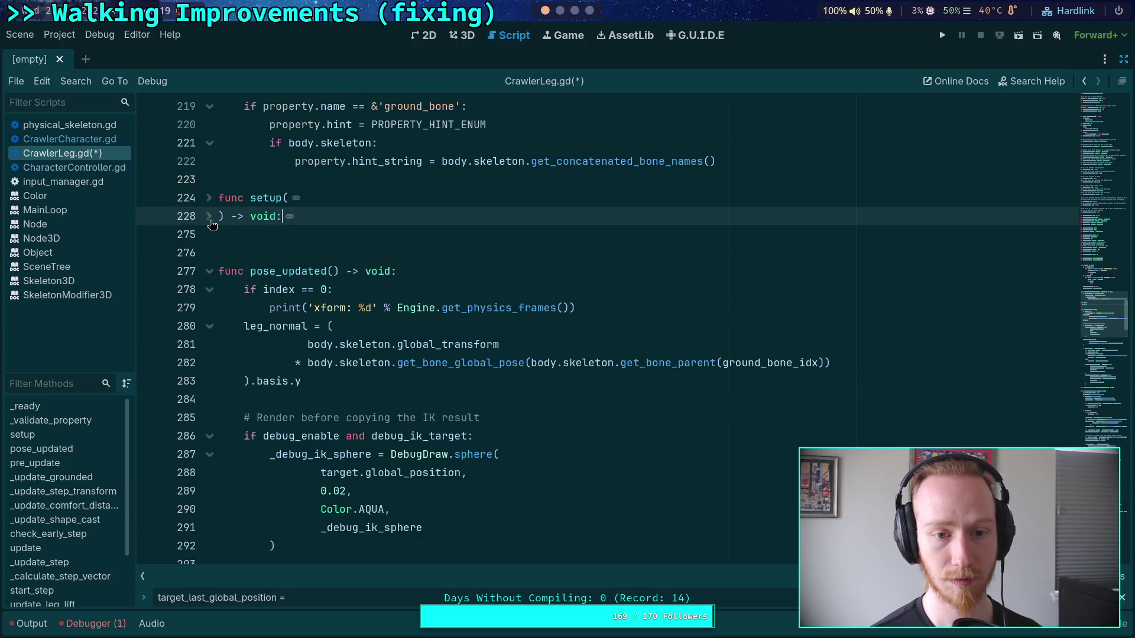
{"action": "left_click", "coordinate": [400, 294]}
{"action": "scroll", "coordinate": [420, 317], "scroll_direction": "up", "scroll_amount": 1}
{"action": "scroll", "coordinate": [423, 318], "scroll_direction": "down", "scroll_amount": 5}
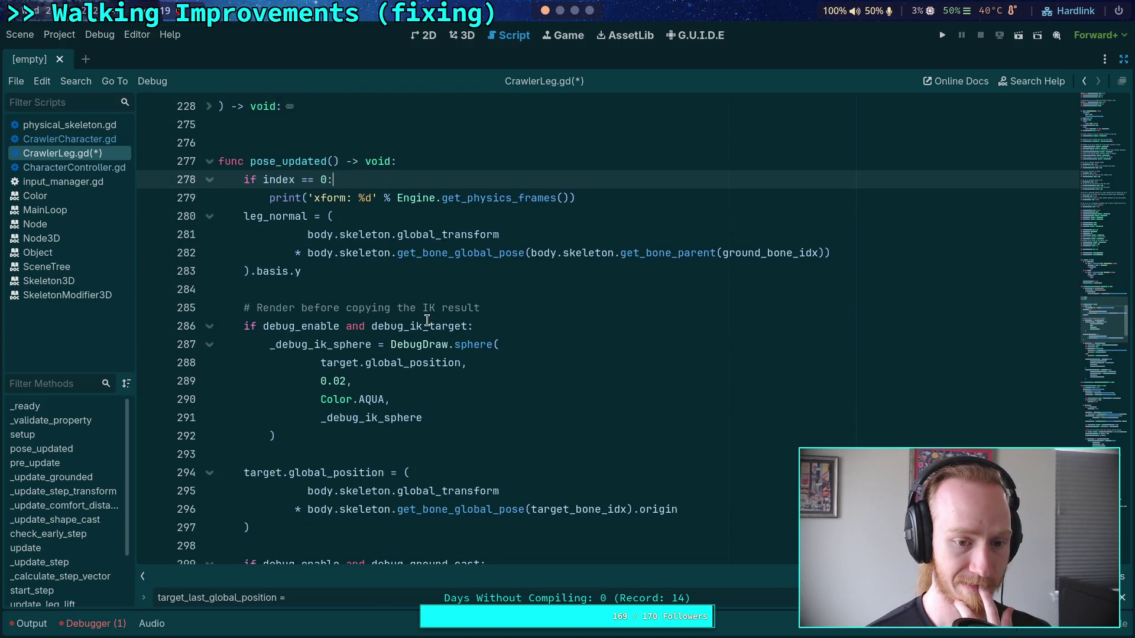
{"action": "scroll", "coordinate": [428, 325], "scroll_direction": "down", "scroll_amount": 2}
{"action": "scroll", "coordinate": [434, 349], "scroll_direction": "up", "scroll_amount": 2}
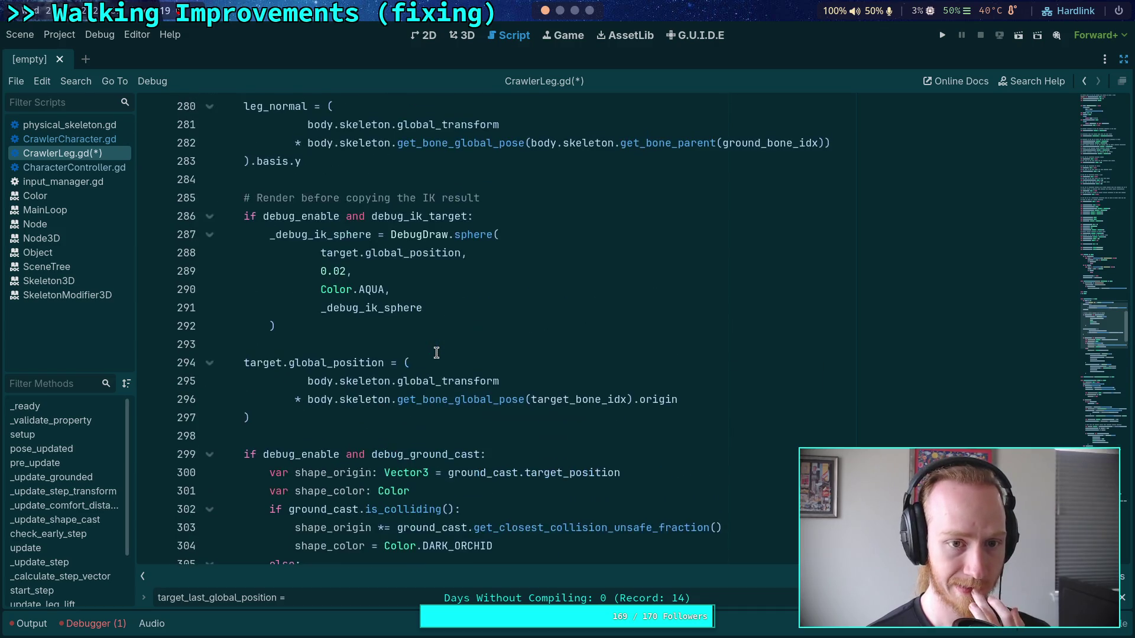
{"action": "scroll", "coordinate": [440, 350], "scroll_direction": "down", "scroll_amount": 2}
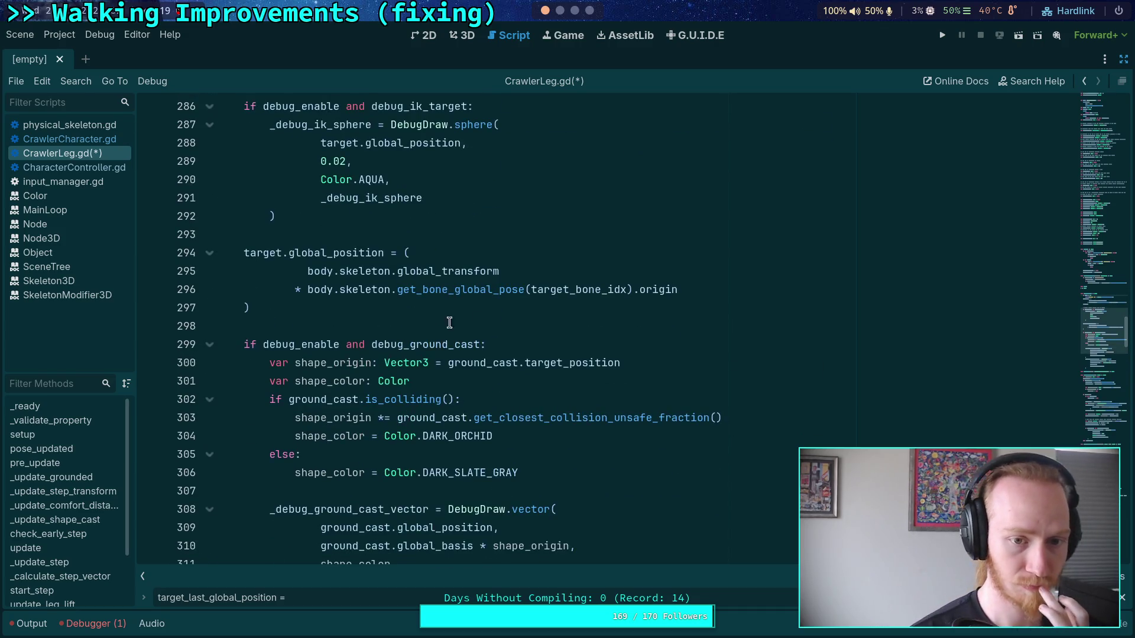
{"action": "left_click", "coordinate": [211, 346]}
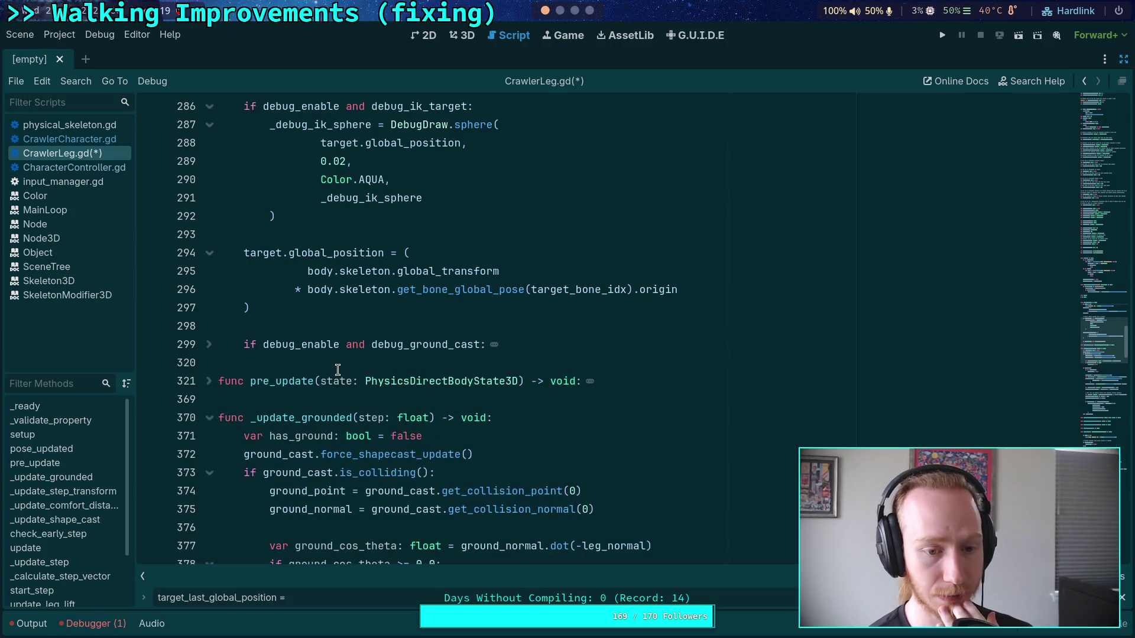
{"action": "scroll", "coordinate": [358, 358], "scroll_direction": "down", "scroll_amount": 6}
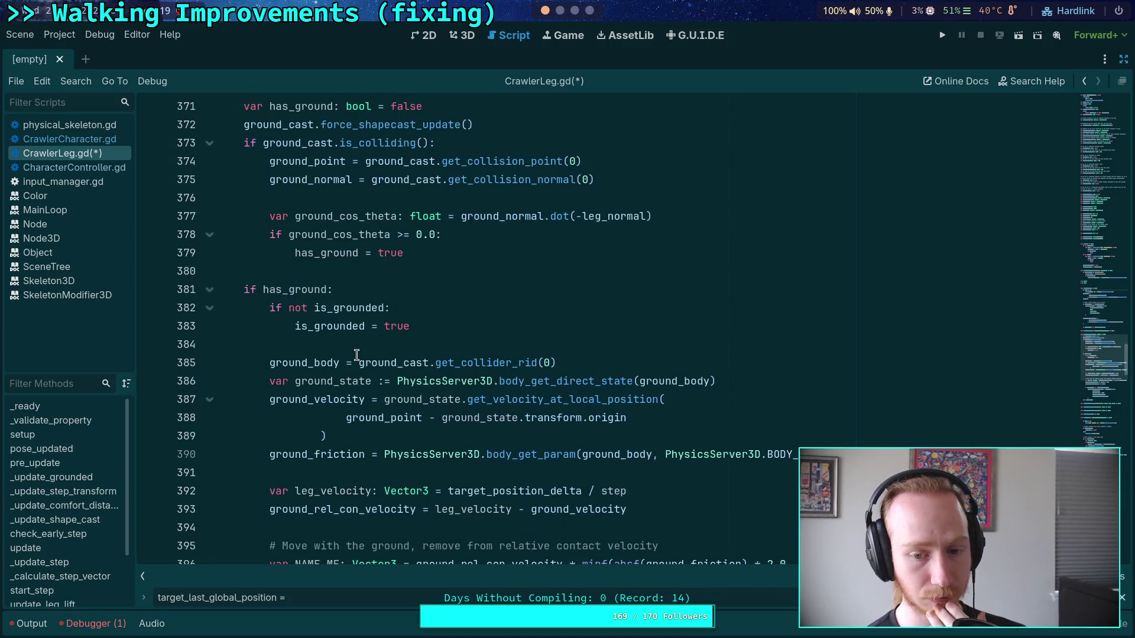
{"action": "scroll", "coordinate": [361, 357], "scroll_direction": "up", "scroll_amount": 2}
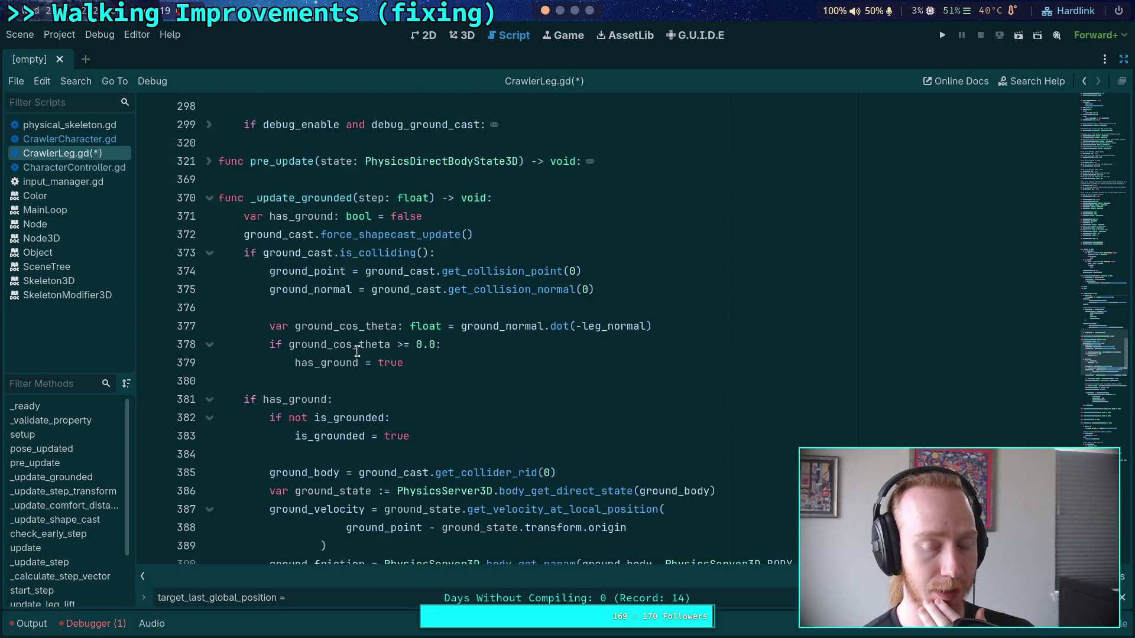
{"action": "scroll", "coordinate": [461, 397], "scroll_direction": "down", "scroll_amount": 3}
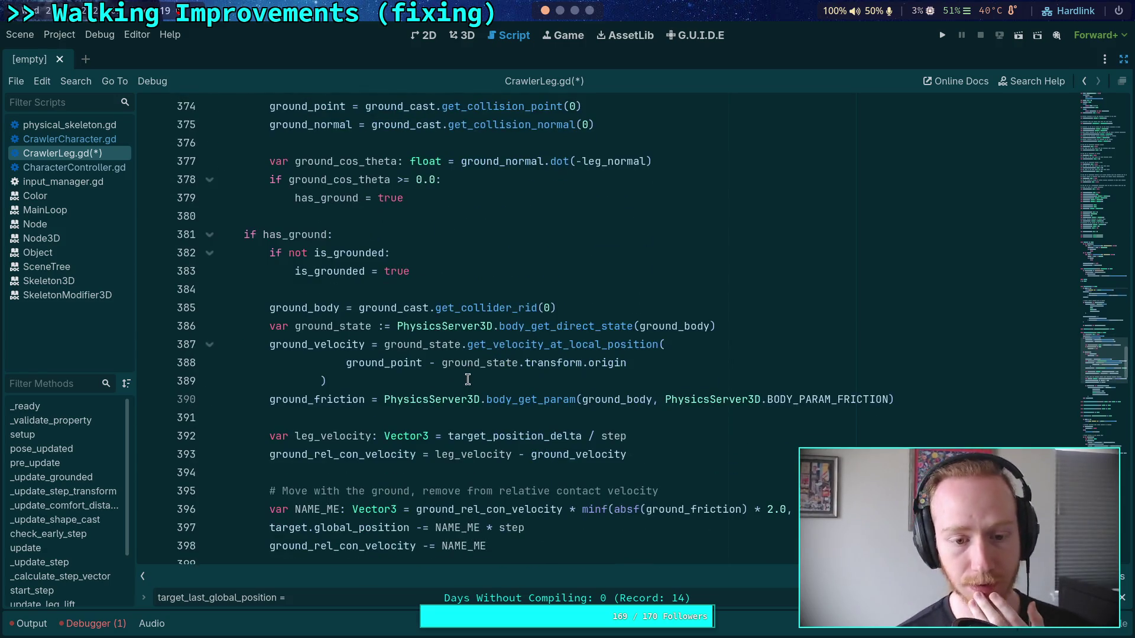
Rewrite leg_velocity on line 392 as (target.global_position - target_last_global_position) / step
{"action": "double_click", "coordinate": [506, 435]}
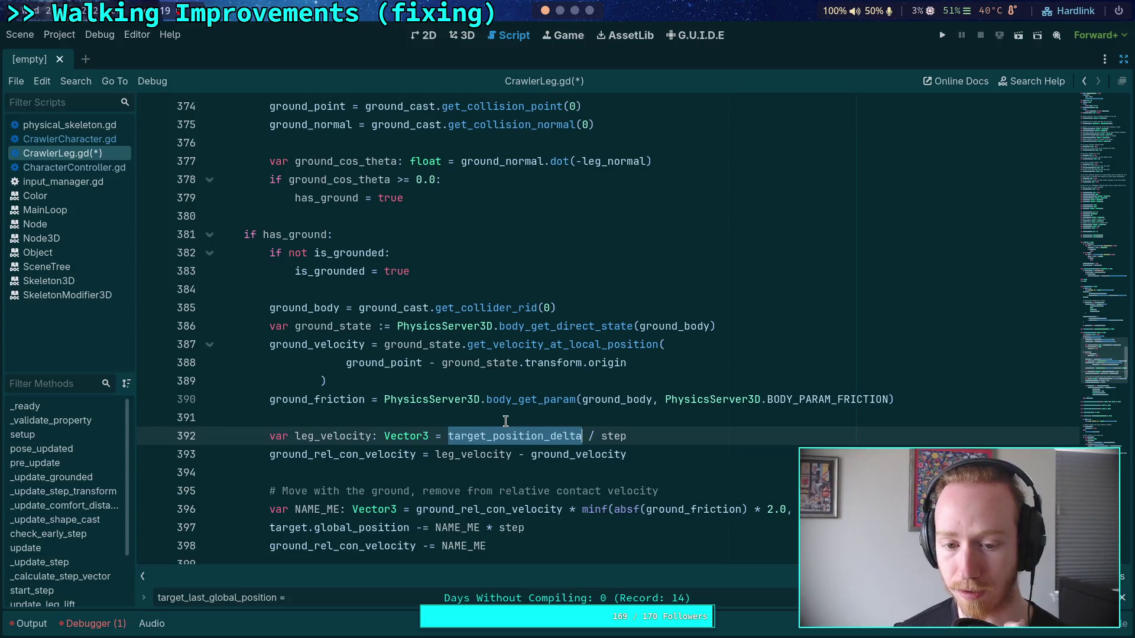
{"action": "key", "text": "BackSpace"}
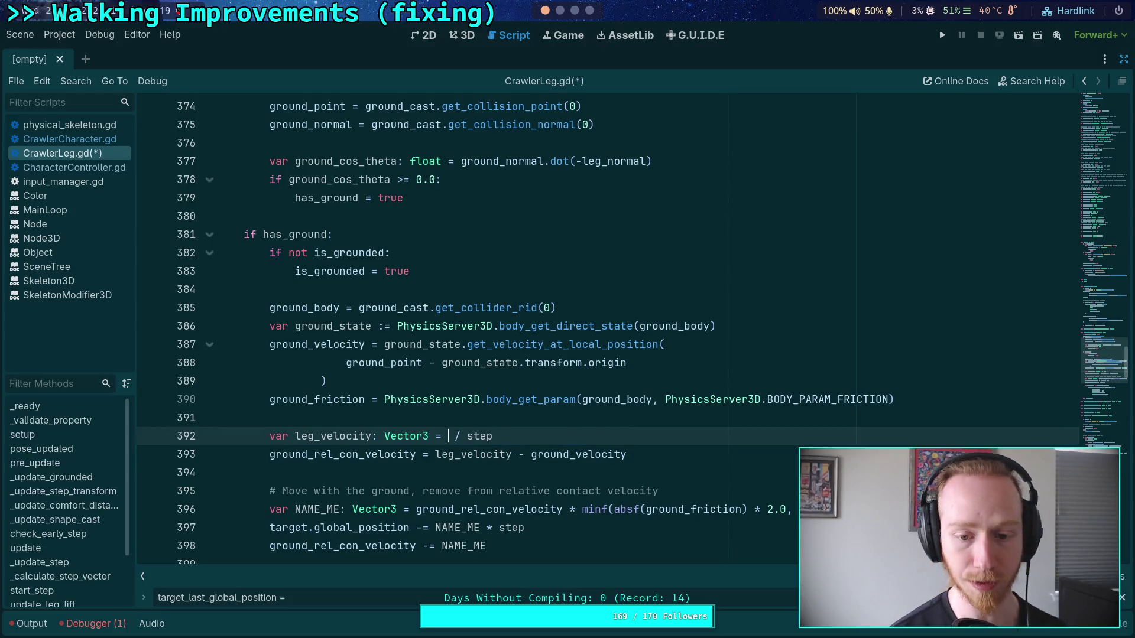
{"action": "type", "text": "(target.glob"}
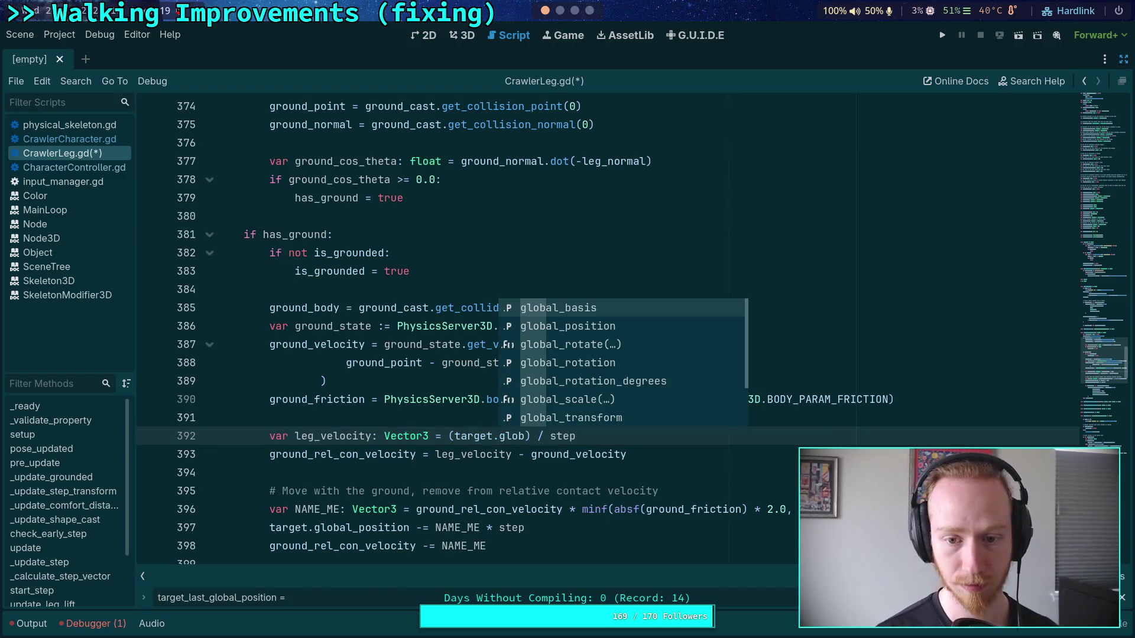
{"action": "key", "text": "Down"}
{"action": "key", "text": "Return"}
{"action": "type", "text": "- tha"}
{"action": "key", "text": "BackSpace"}
{"action": "key", "text": "BackSpace"}
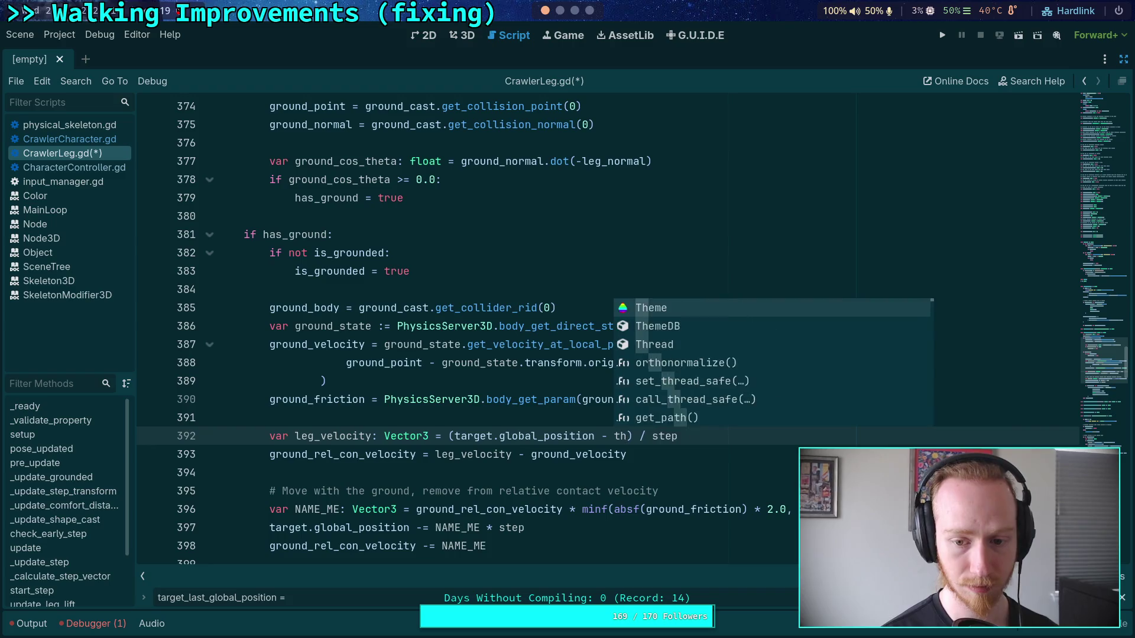
{"action": "type", "text": "a"}
{"action": "key", "text": "Down"}
{"action": "key", "text": "Down"}
{"action": "key", "text": "Down"}
{"action": "key", "text": "Return"}
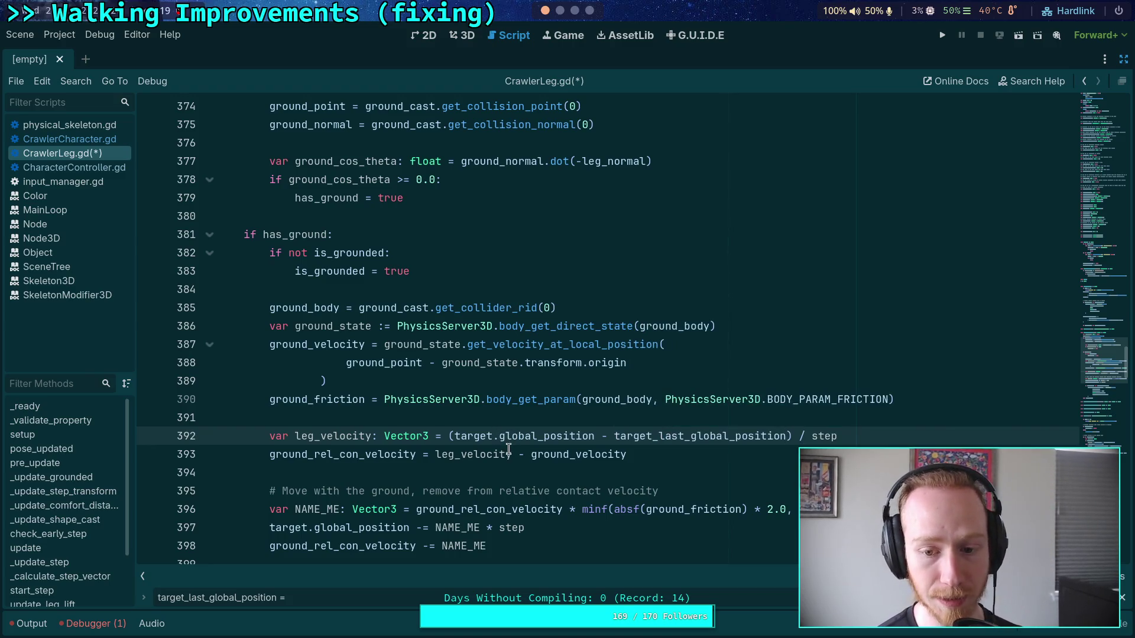
{"action": "scroll", "coordinate": [402, 402], "scroll_direction": "up", "scroll_amount": 20}
{"action": "scroll", "coordinate": [389, 416], "scroll_direction": "down", "scroll_amount": 2}
{"action": "left_click", "coordinate": [544, 417]}
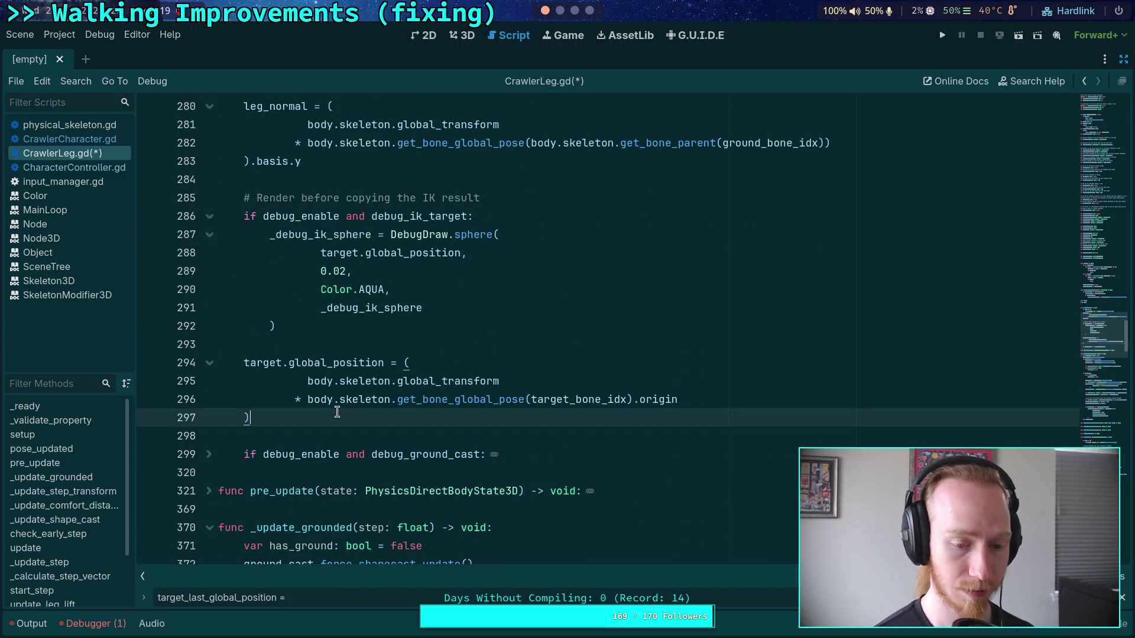
Add 'target_last_global_position = target.global_position' after line 297 and select lines 294–297
{"action": "key", "text": "Return"}
{"action": "type", "text": "target_last_global_position = target.global_position"}
{"action": "key", "text": "shift+Tab"}
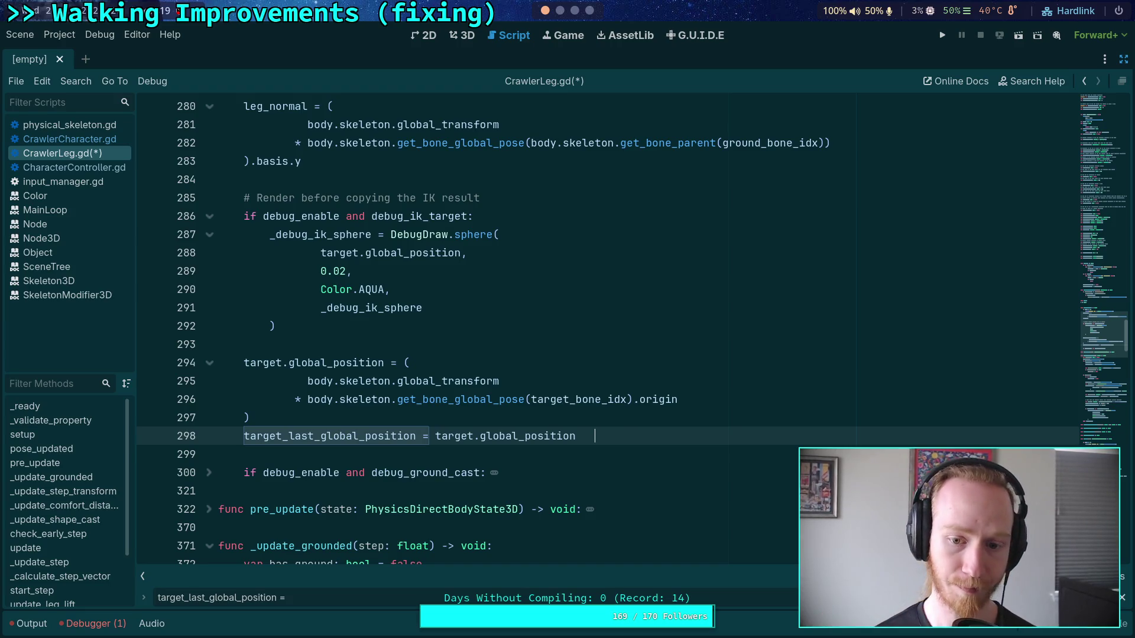
{"action": "left_click", "coordinate": [355, 417]}
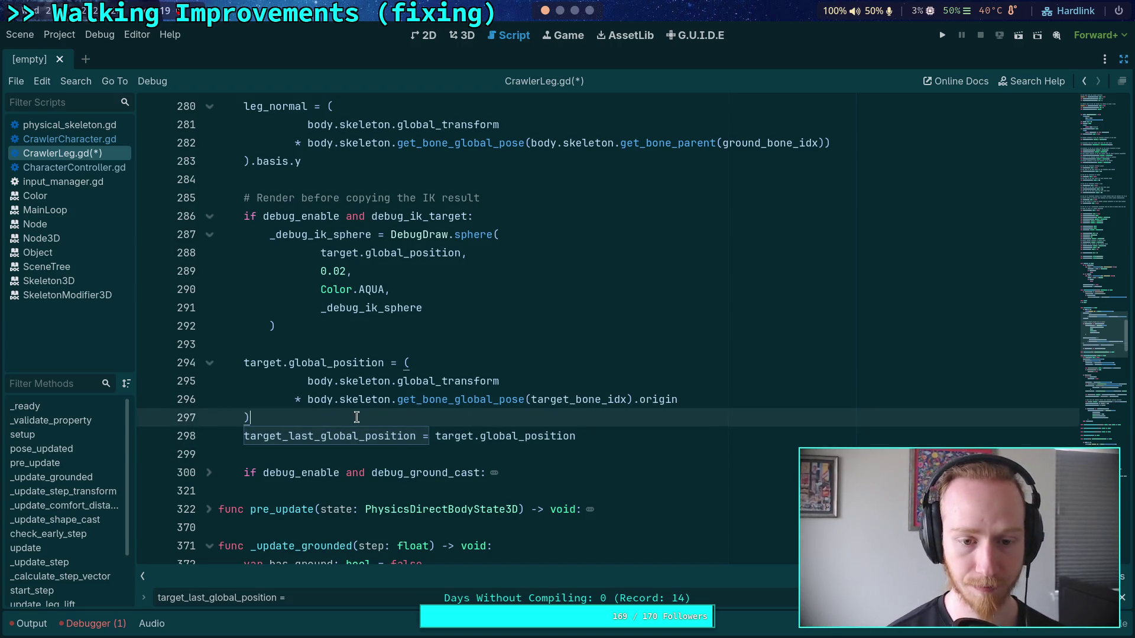
{"action": "left_click_drag", "start_coordinate": [252, 417], "coordinate": [245, 363]}
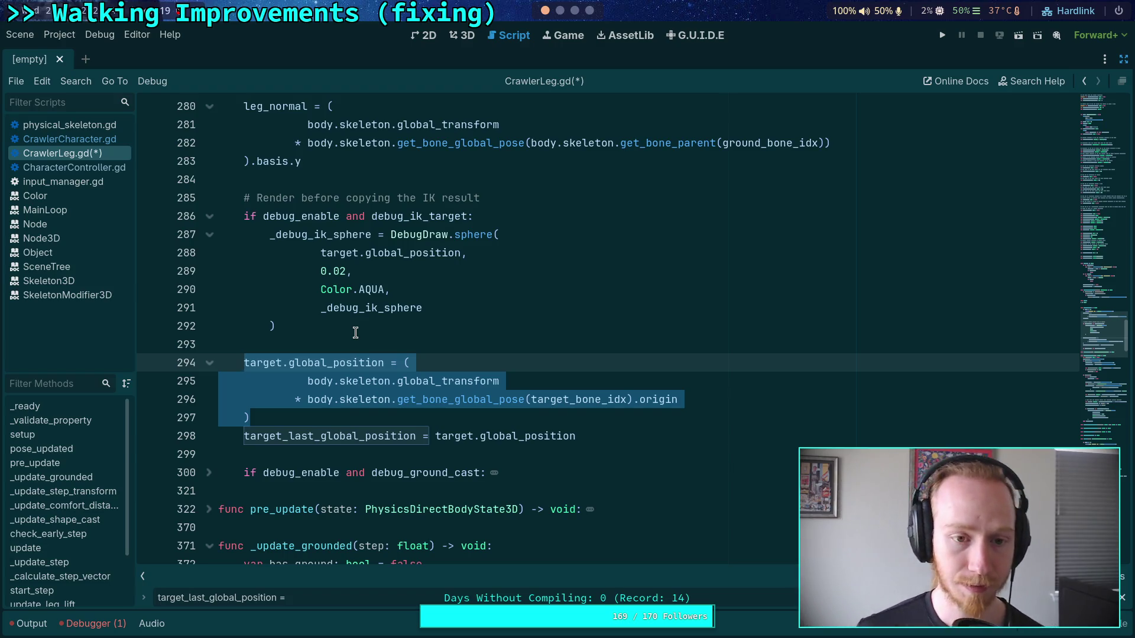
{"action": "scroll", "coordinate": [355, 333], "scroll_direction": "up", "scroll_amount": 1}
{"action": "scroll", "coordinate": [355, 333], "scroll_direction": "down", "scroll_amount": 2}
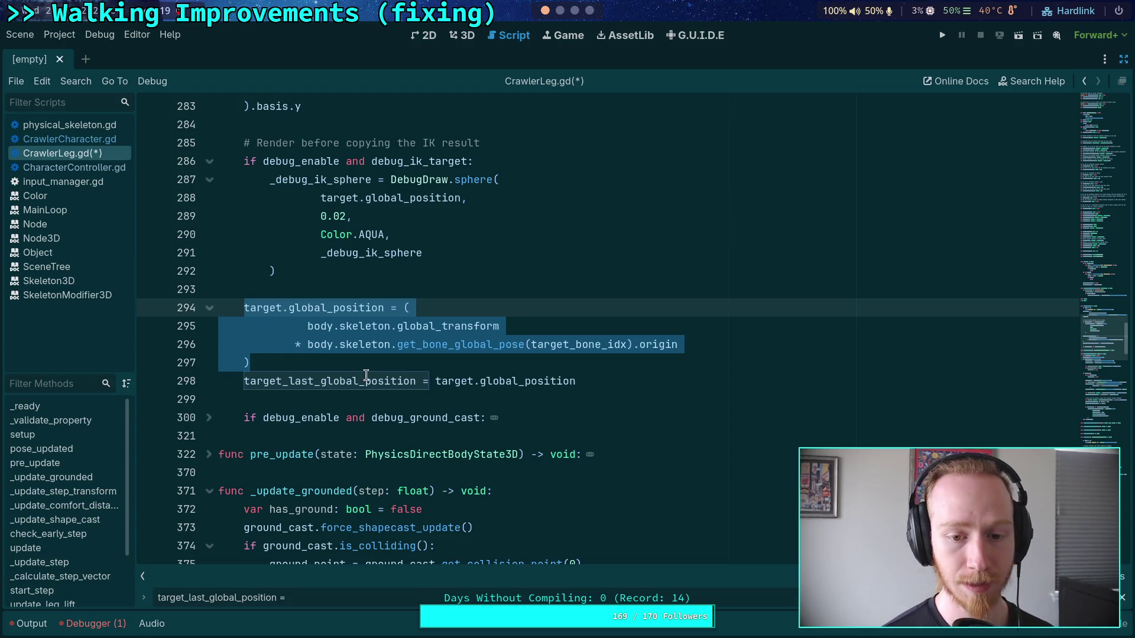
{"action": "left_click", "coordinate": [458, 387]}
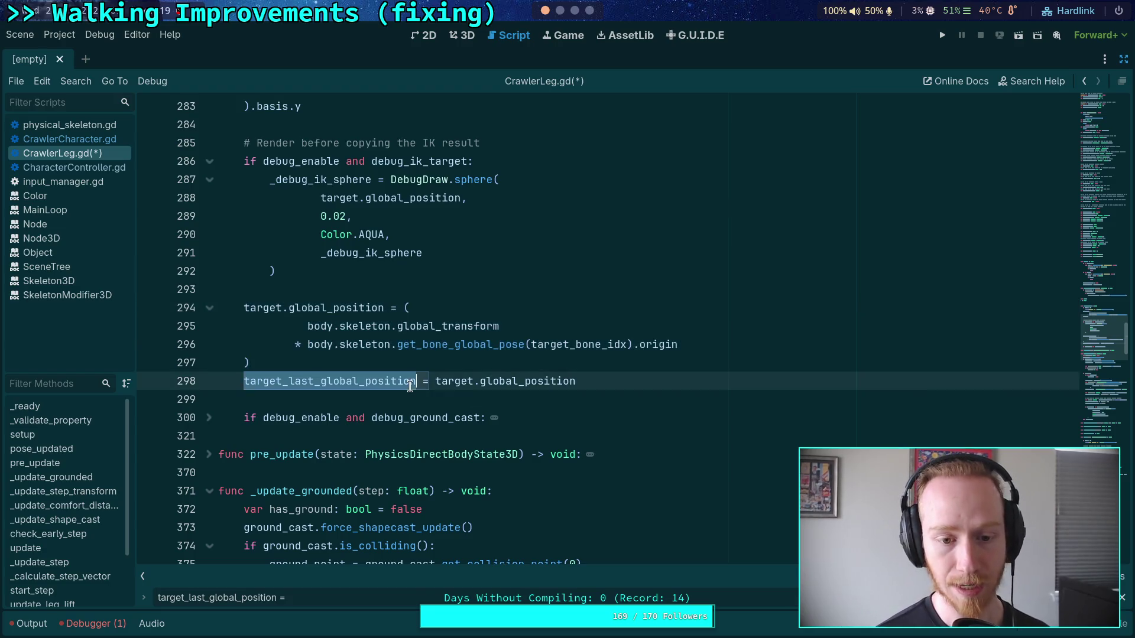
{"action": "left_click", "coordinate": [533, 397]}
{"action": "scroll", "coordinate": [532, 396], "scroll_direction": "down", "scroll_amount": 4}
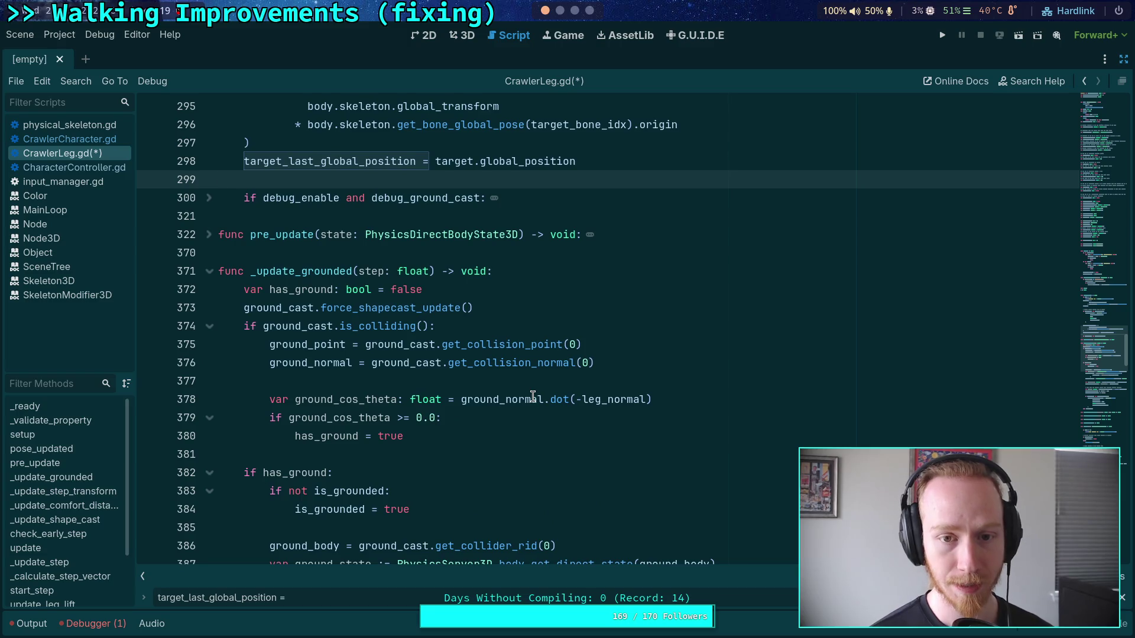
{"action": "scroll", "coordinate": [533, 397], "scroll_direction": "down", "scroll_amount": 4}
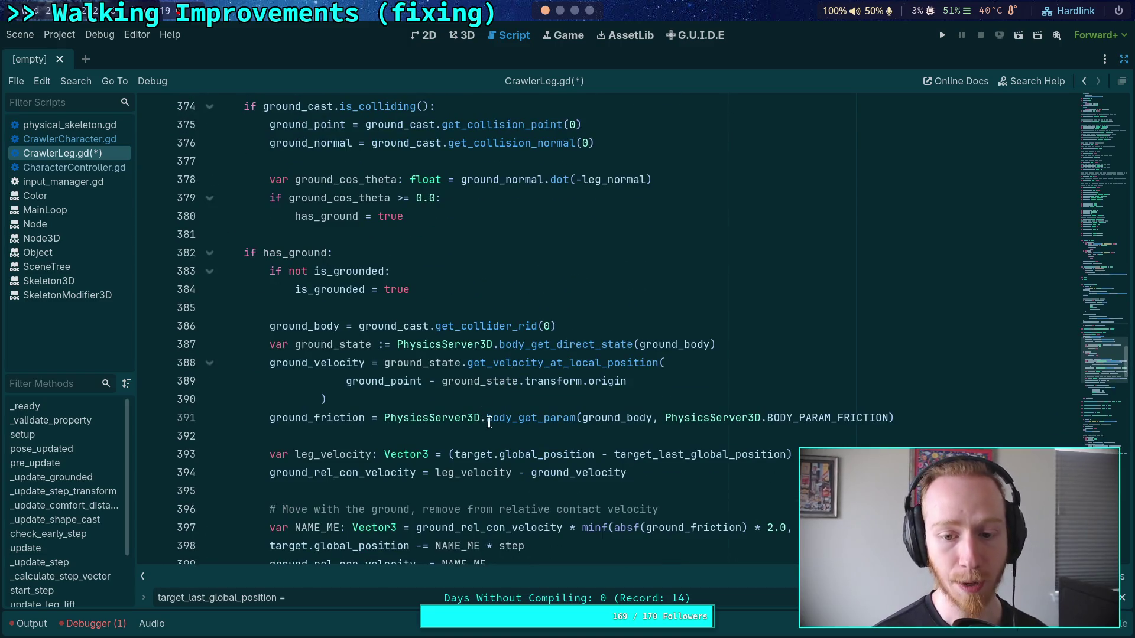
{"action": "scroll", "coordinate": [488, 421], "scroll_direction": "down", "scroll_amount": 2}
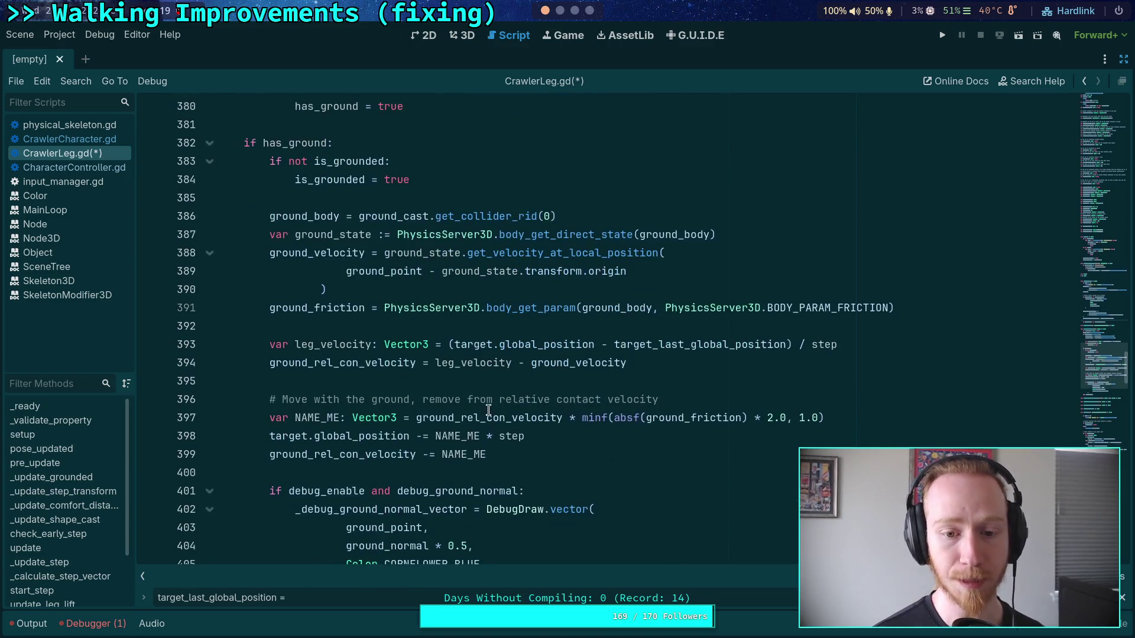
{"action": "left_click", "coordinate": [449, 345]}
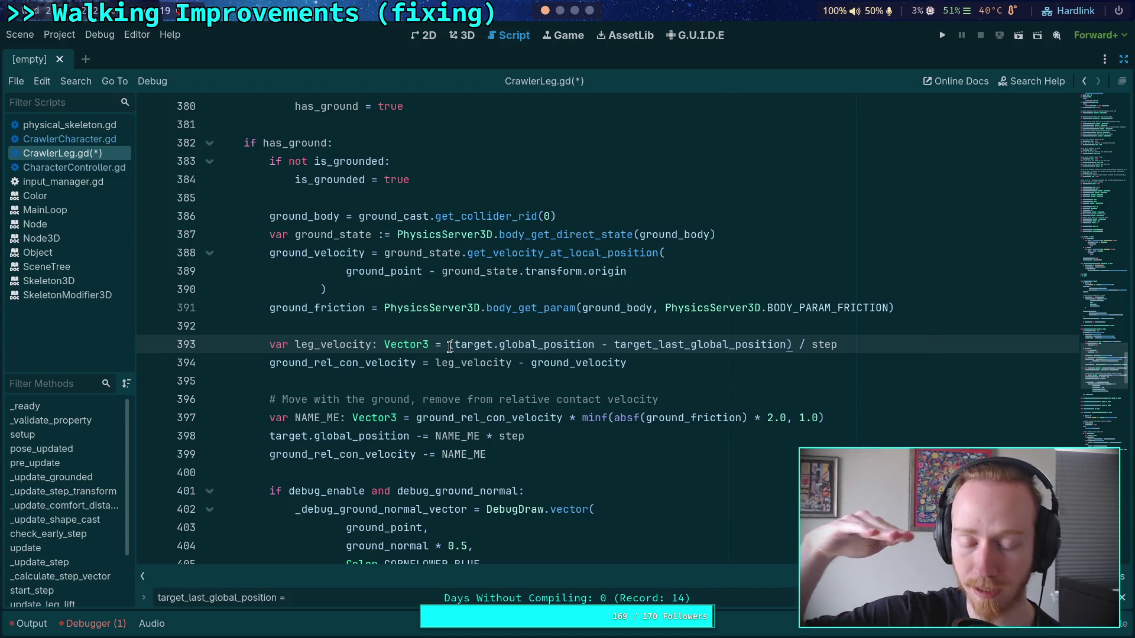
{"action": "scroll", "coordinate": [450, 346], "scroll_direction": "up", "scroll_amount": 1}
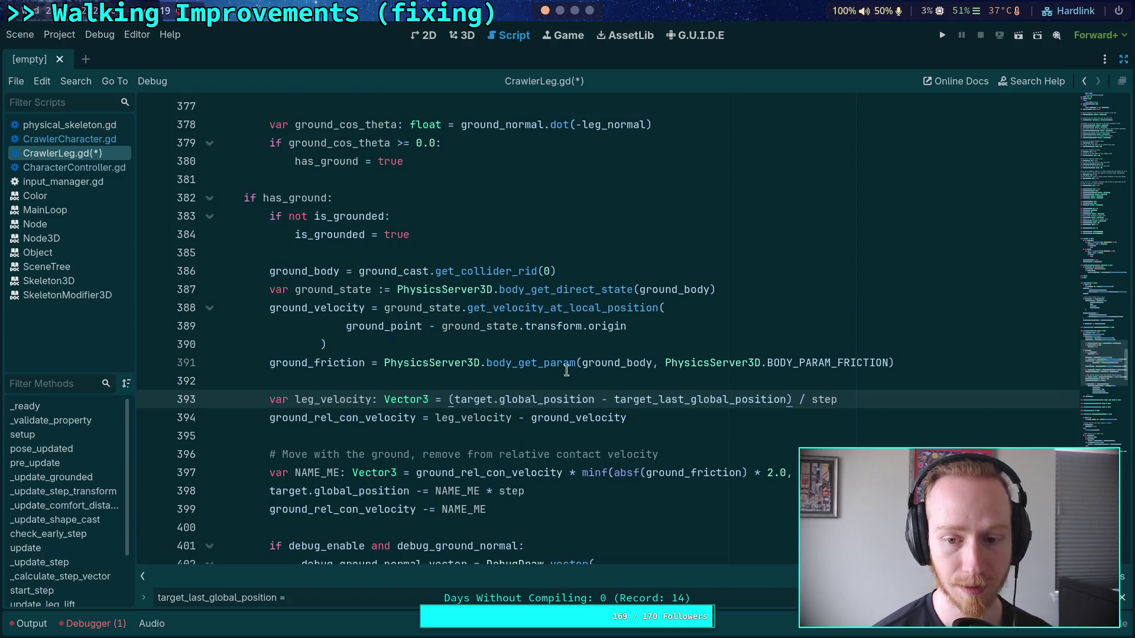
{"action": "left_click_drag", "start_coordinate": [454, 400], "coordinate": [594, 399]}
{"action": "scroll", "coordinate": [639, 426], "scroll_direction": "down", "scroll_amount": 2}
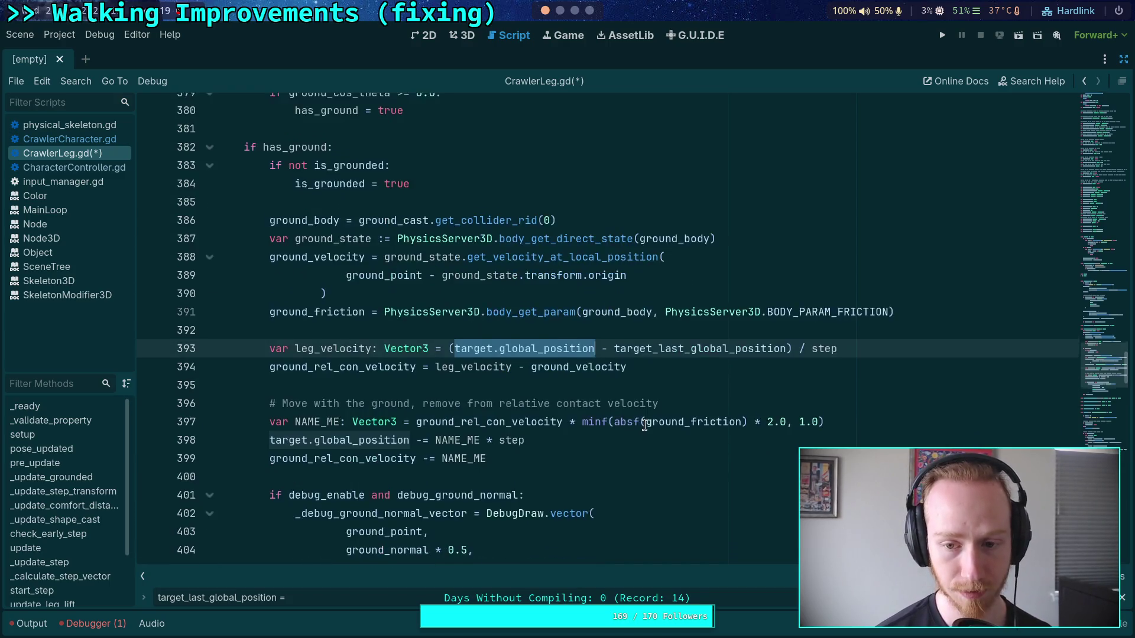
{"action": "scroll", "coordinate": [524, 362], "scroll_direction": "up", "scroll_amount": 1}
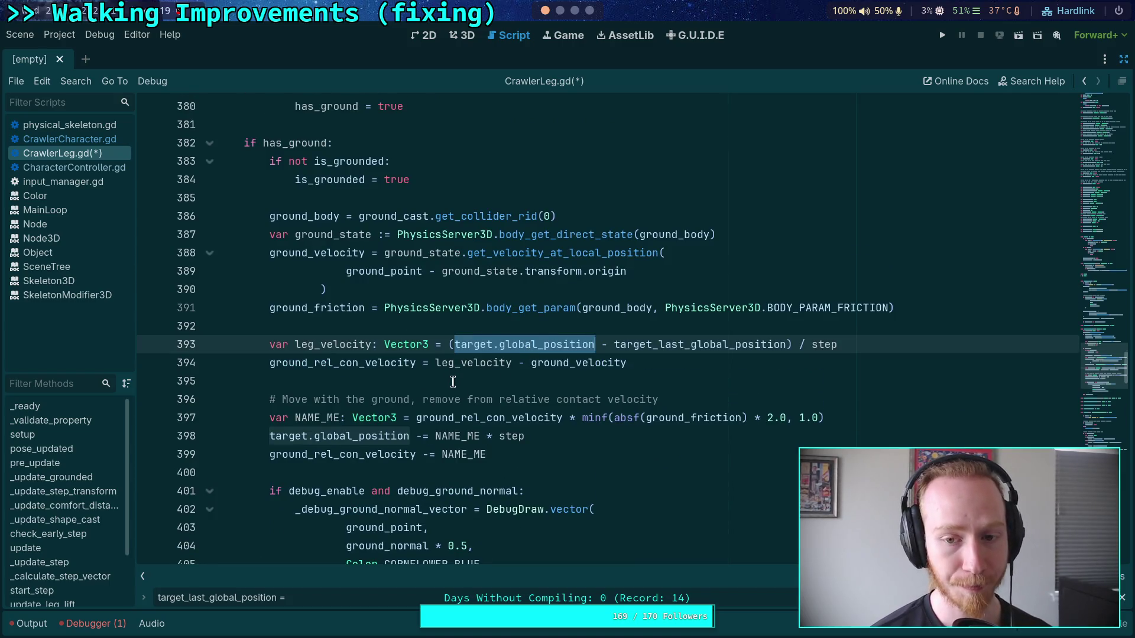
{"action": "scroll", "coordinate": [453, 382], "scroll_direction": "up", "scroll_amount": 4}
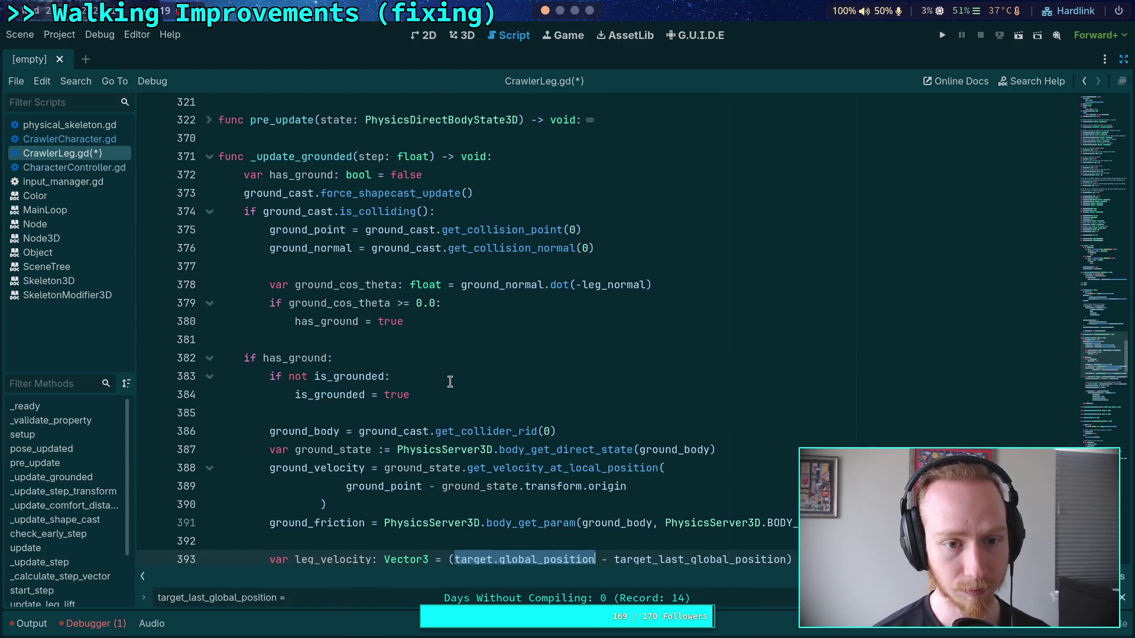
{"action": "scroll", "coordinate": [449, 381], "scroll_direction": "down", "scroll_amount": 1}
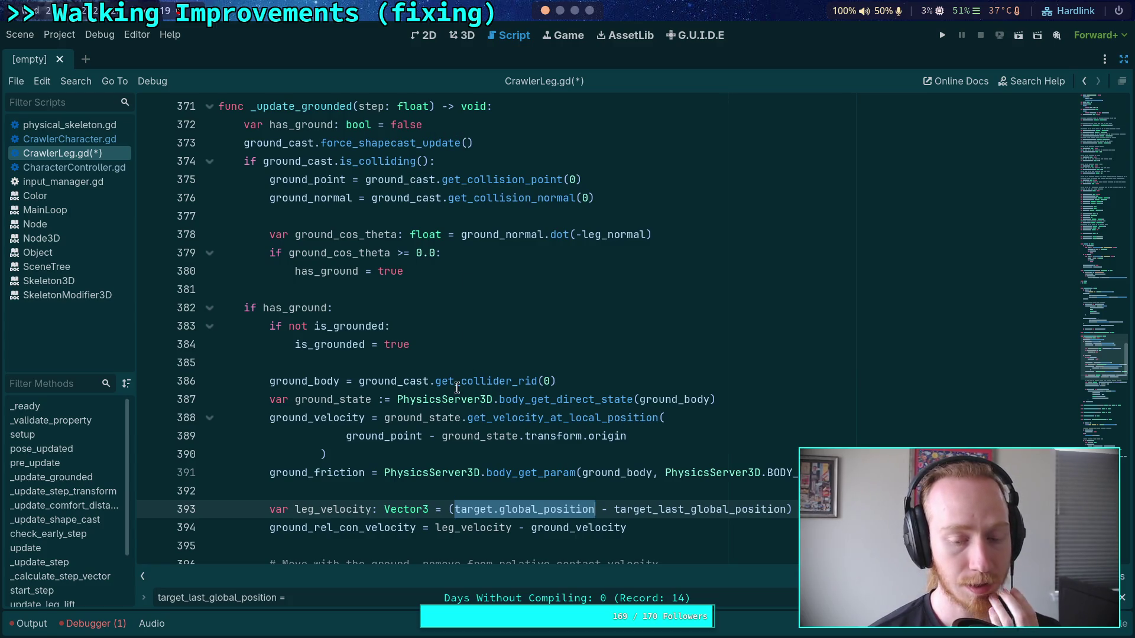
{"action": "mouse_move", "coordinate": [457, 387]}
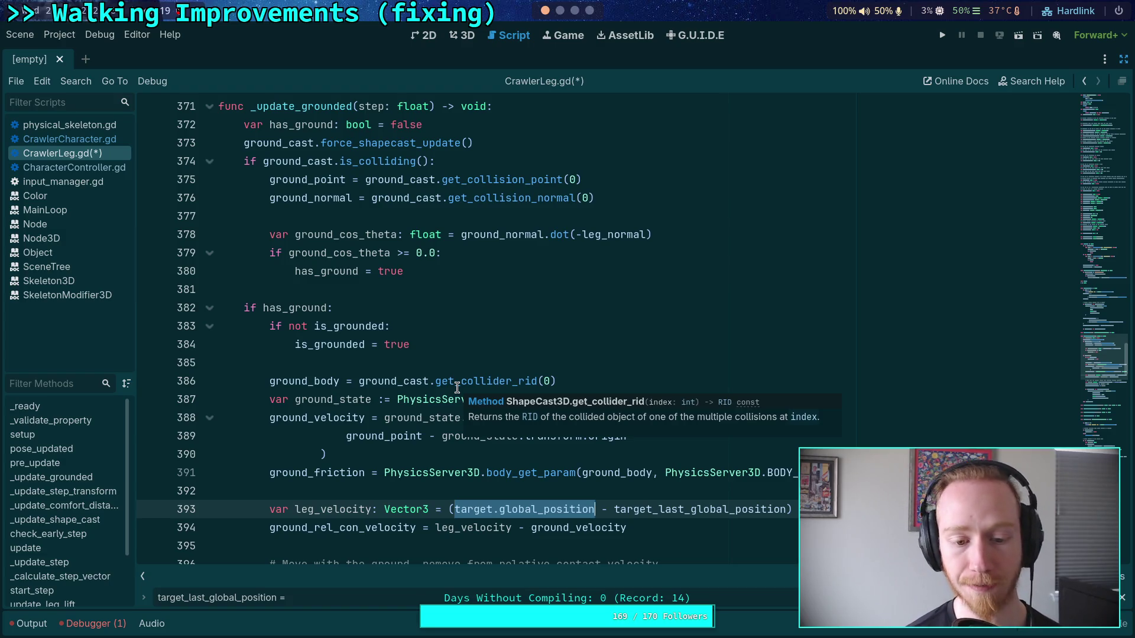
{"action": "scroll", "coordinate": [457, 388], "scroll_direction": "up", "scroll_amount": 8}
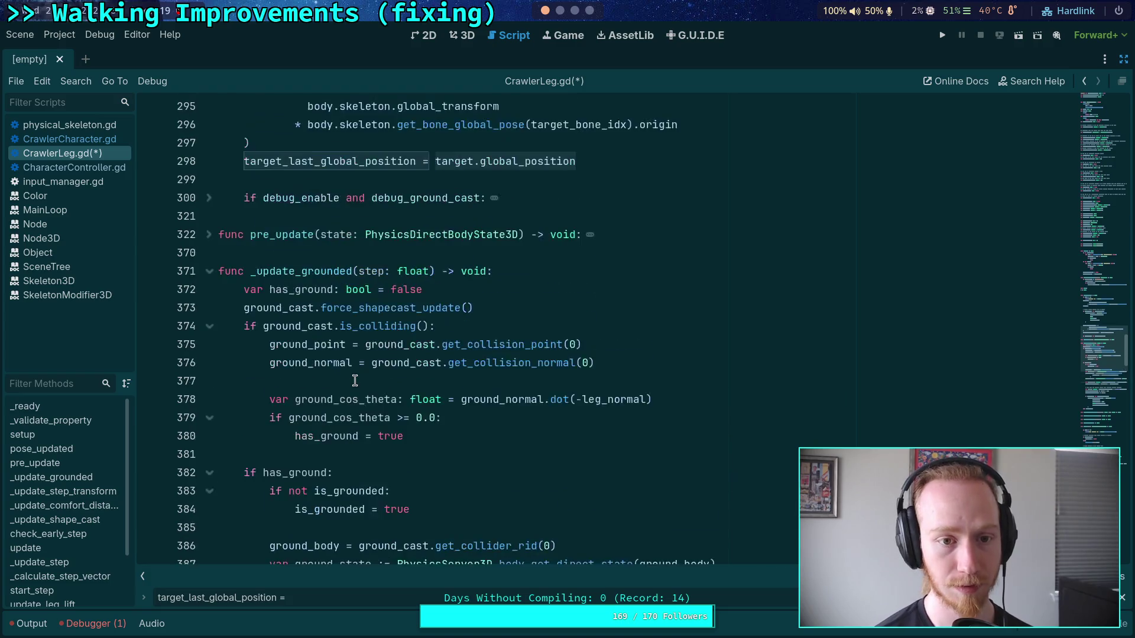
{"action": "left_click", "coordinate": [450, 419]}
{"action": "scroll", "coordinate": [450, 421], "scroll_direction": "up", "scroll_amount": 1}
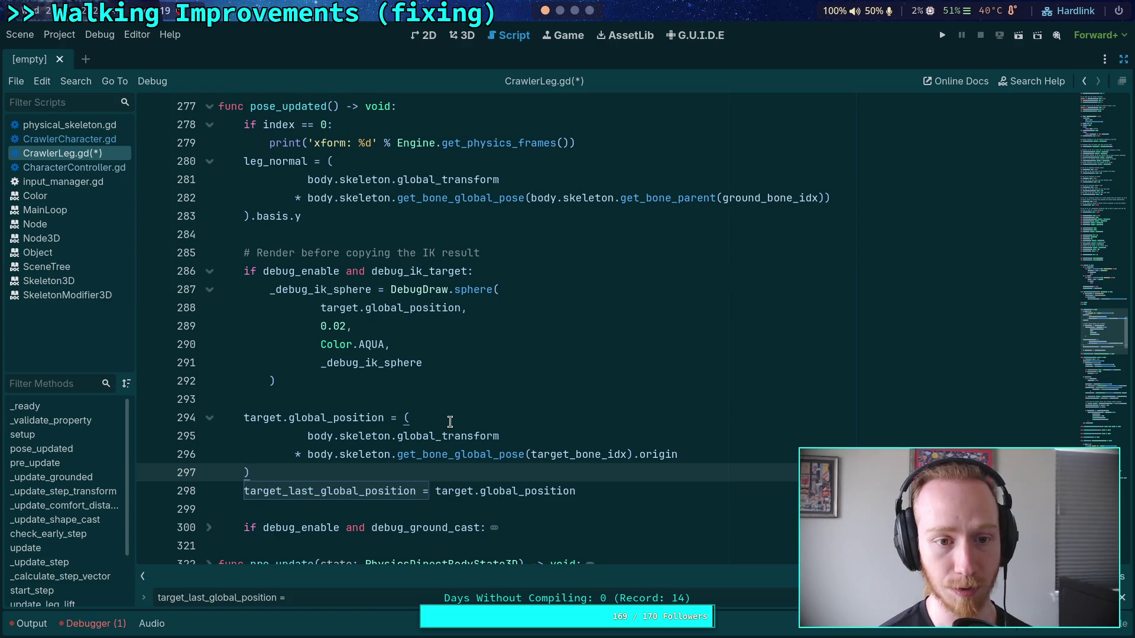
{"action": "scroll", "coordinate": [450, 422], "scroll_direction": "down", "scroll_amount": 1}
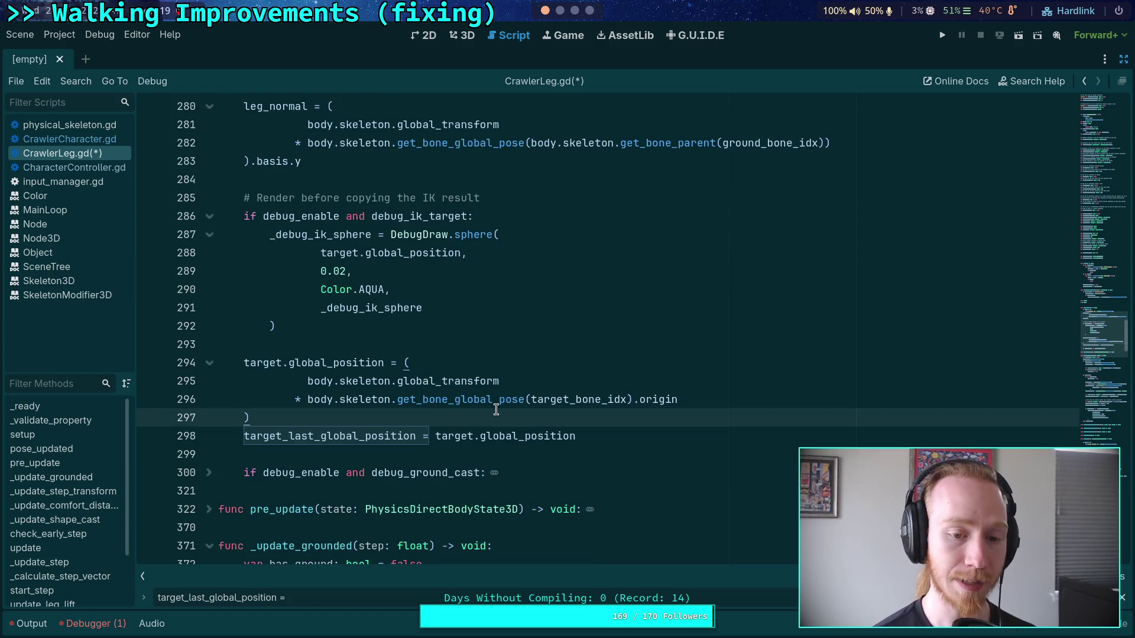
{"action": "scroll", "coordinate": [496, 410], "scroll_direction": "down", "scroll_amount": 4}
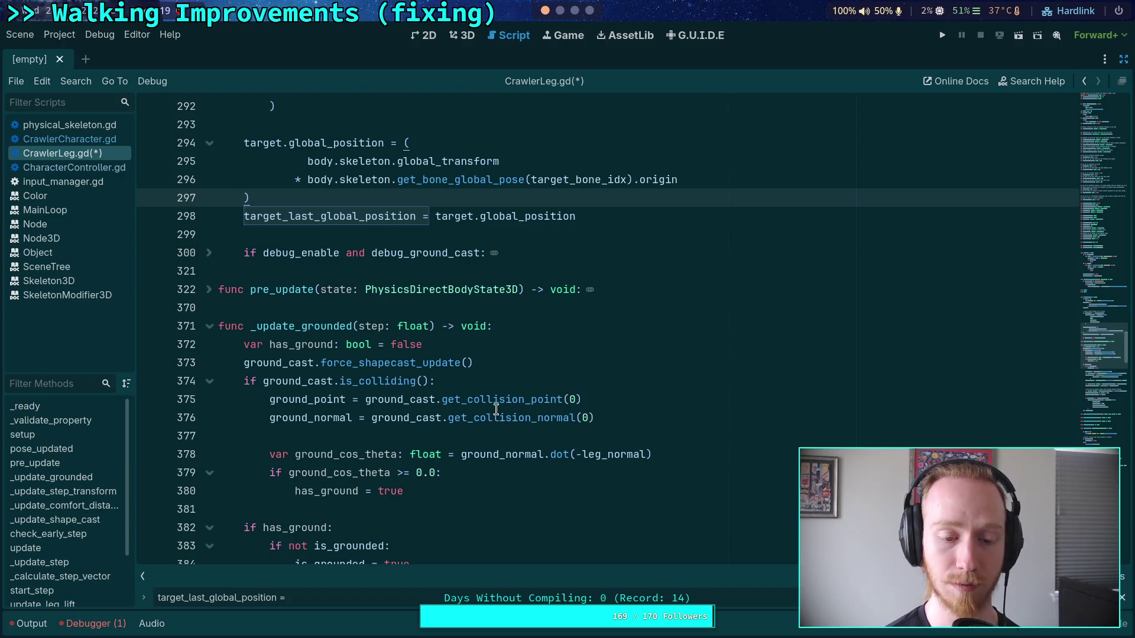
{"action": "scroll", "coordinate": [496, 408], "scroll_direction": "down", "scroll_amount": 8}
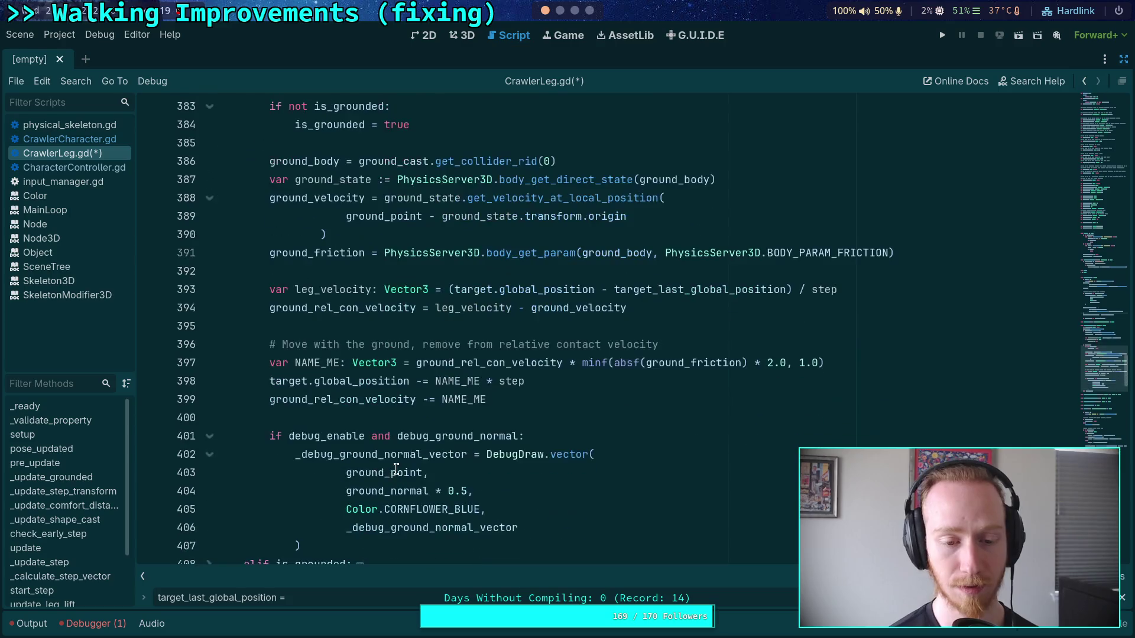
{"action": "mouse_move", "coordinate": [409, 427]}
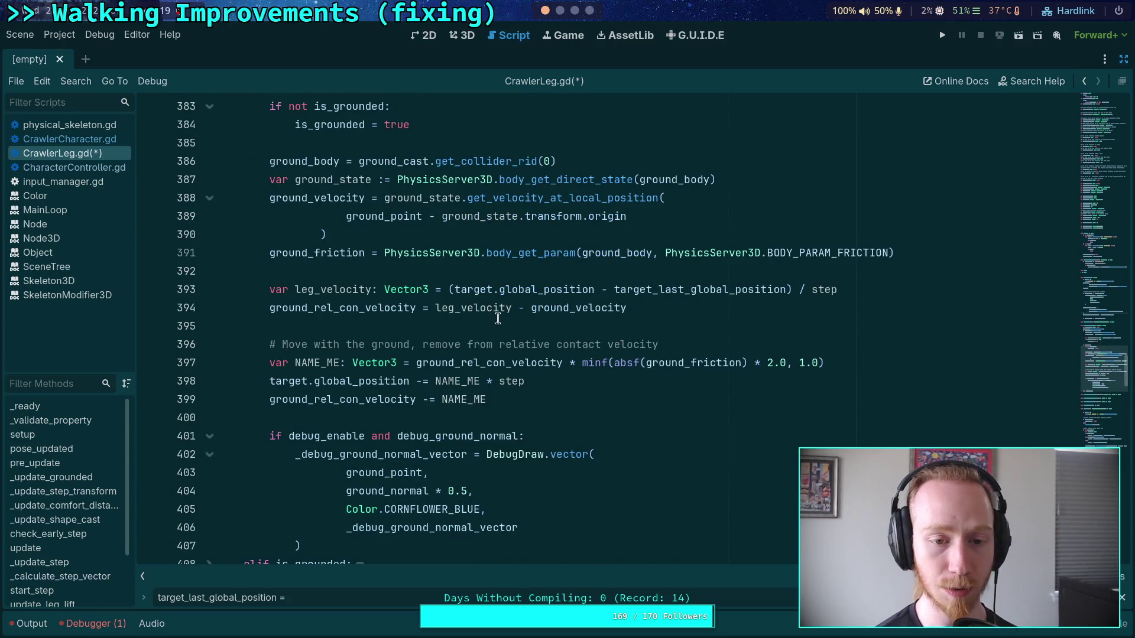
{"action": "mouse_move", "coordinate": [535, 370]}
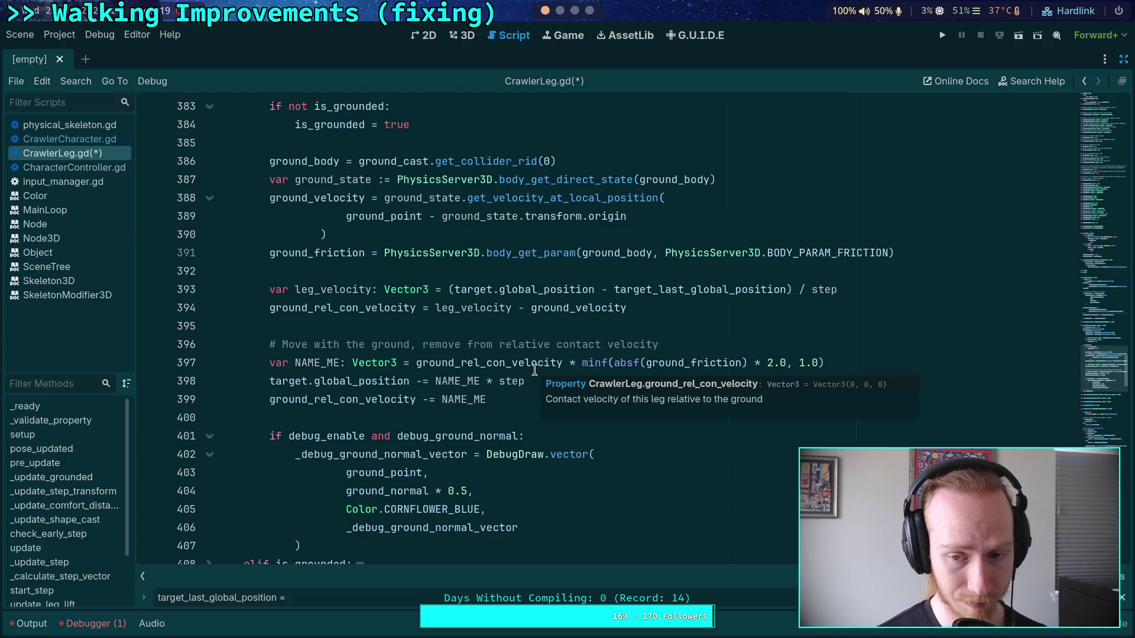
{"action": "left_click_drag", "start_coordinate": [449, 290], "coordinate": [494, 308]}
{"action": "left_click", "coordinate": [499, 290]}
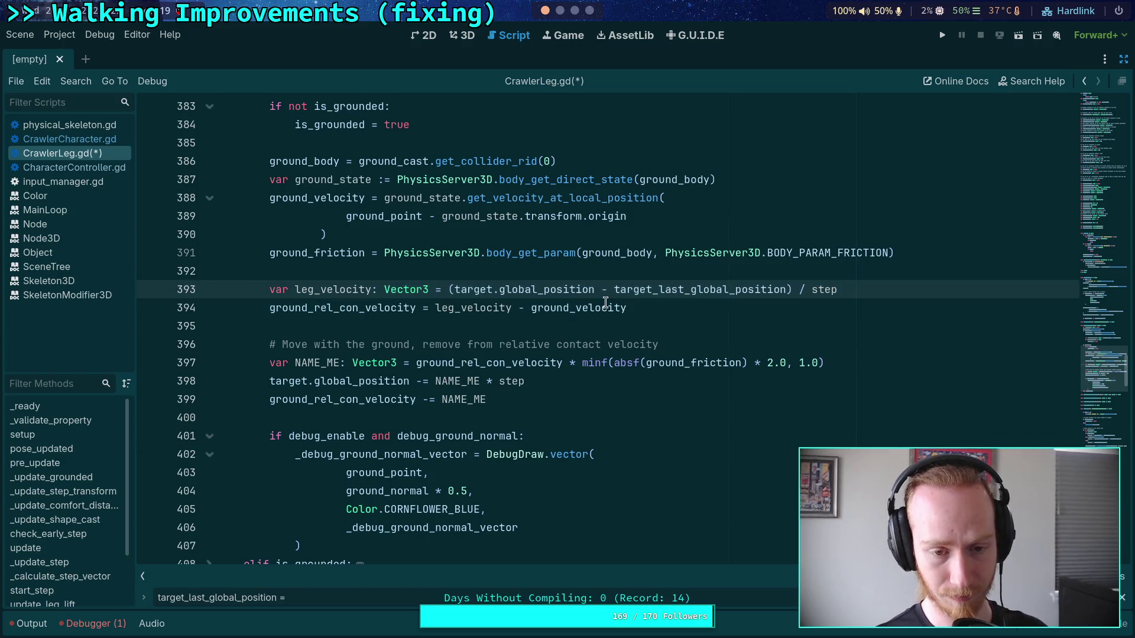
{"action": "mouse_move", "coordinate": [605, 303]}
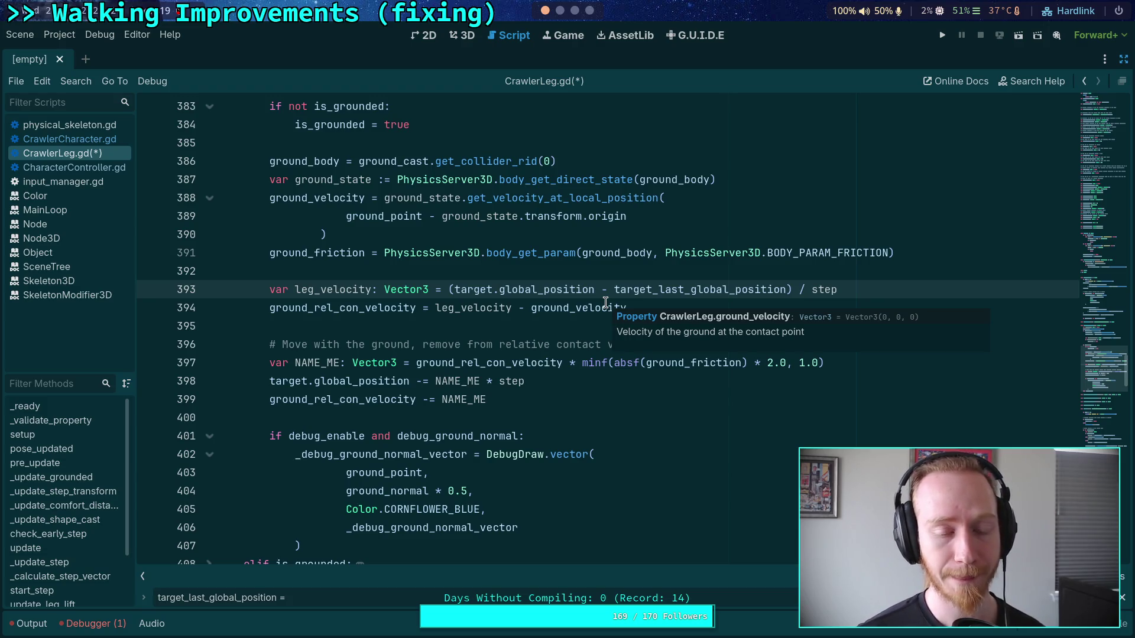
{"action": "mouse_move", "coordinate": [486, 399]}
{"action": "left_mouse_down"}
{"action": "mouse_move", "coordinate": [266, 362]}
{"action": "mouse_move", "coordinate": [265, 345]}
{"action": "left_mouse_up"}
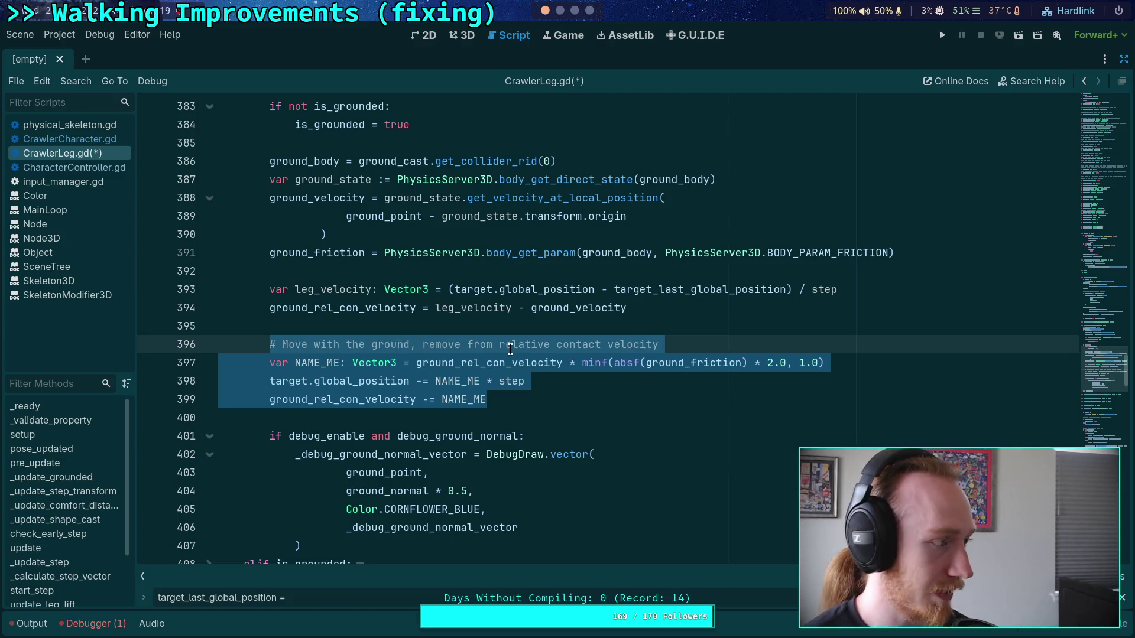
{"action": "left_click", "coordinate": [295, 418]}
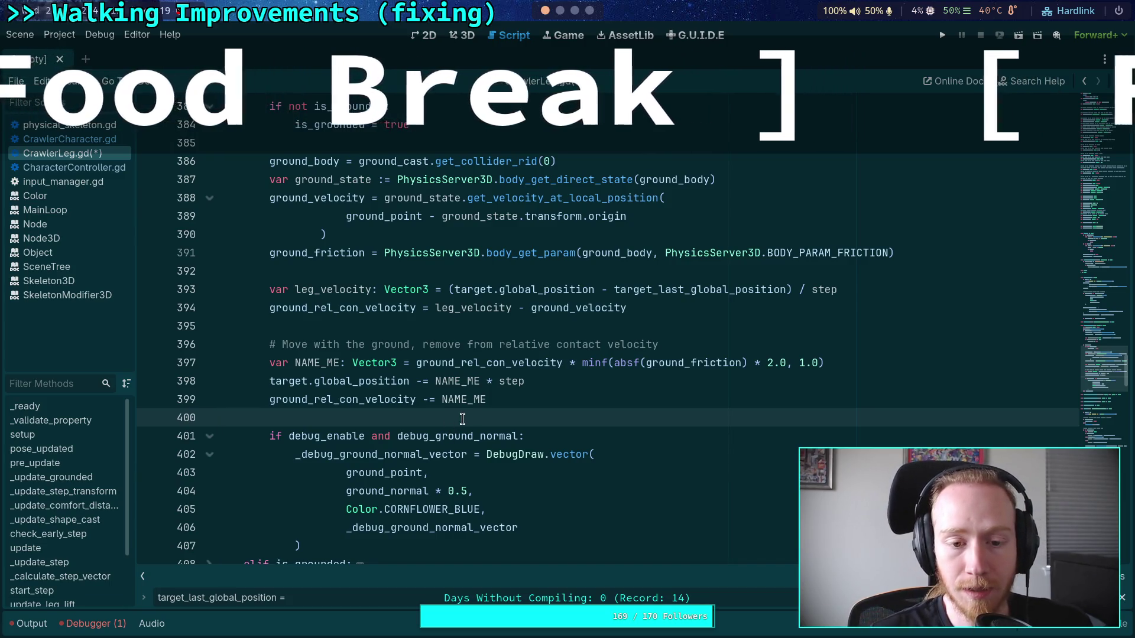
Back in Godot, save CrawlerLeg.gd, run the game with F5, then stop it with F8
{"action": "scroll", "coordinate": [600, 13], "scroll_direction": "down", "scroll_amount": 2}
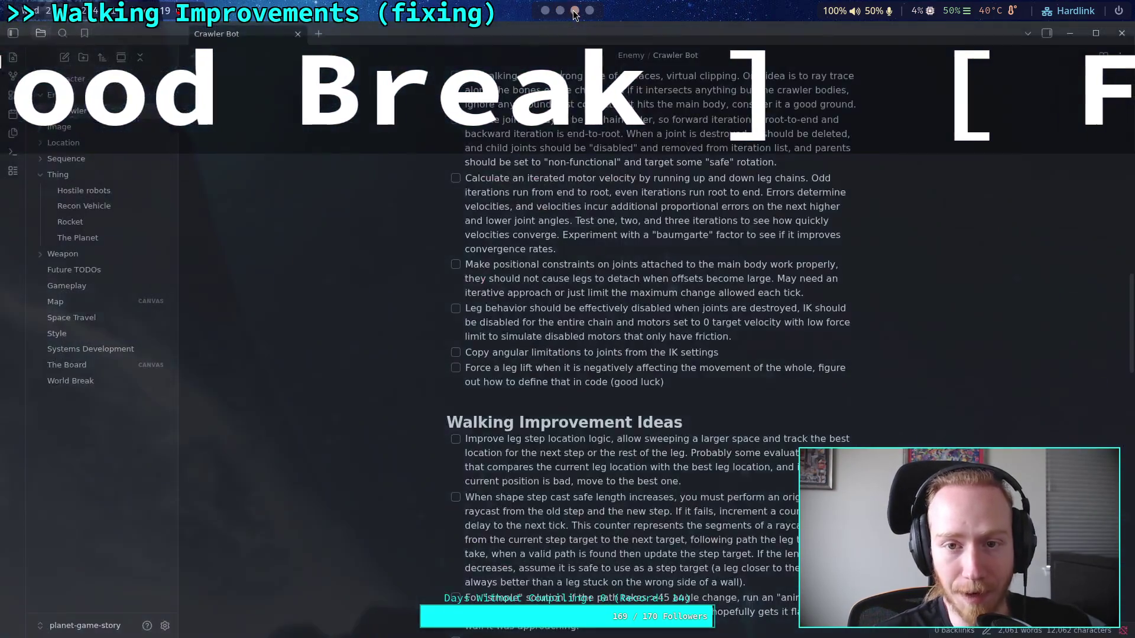
{"action": "scroll", "coordinate": [562, 305], "scroll_direction": "up", "scroll_amount": 3}
{"action": "scroll", "coordinate": [561, 305], "scroll_direction": "down", "scroll_amount": 5}
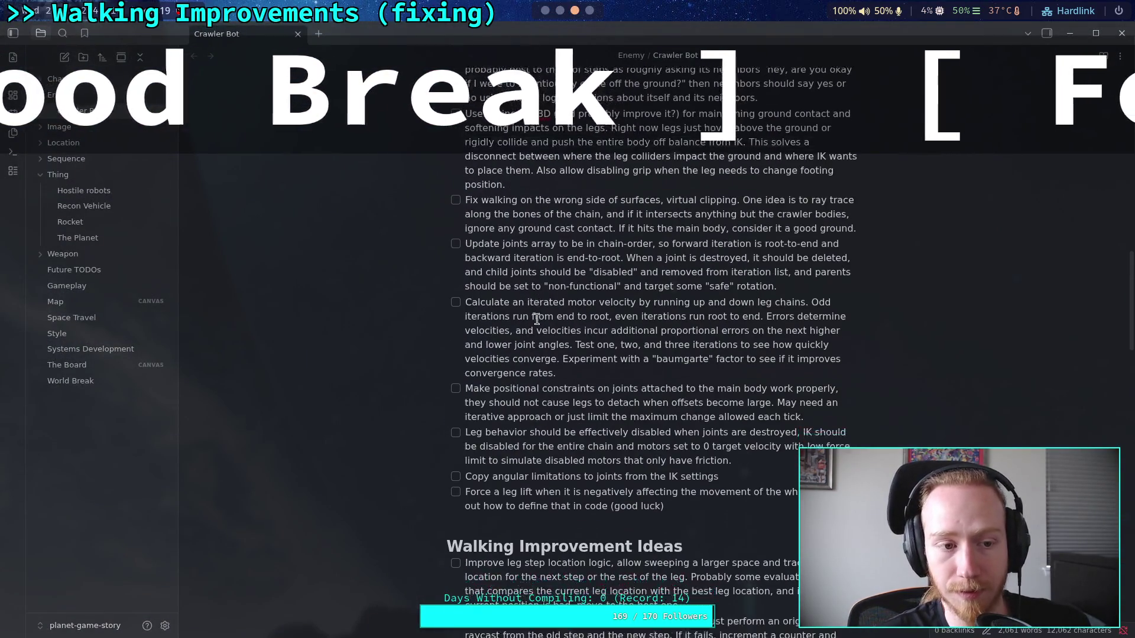
{"action": "left_click", "coordinate": [543, 12]}
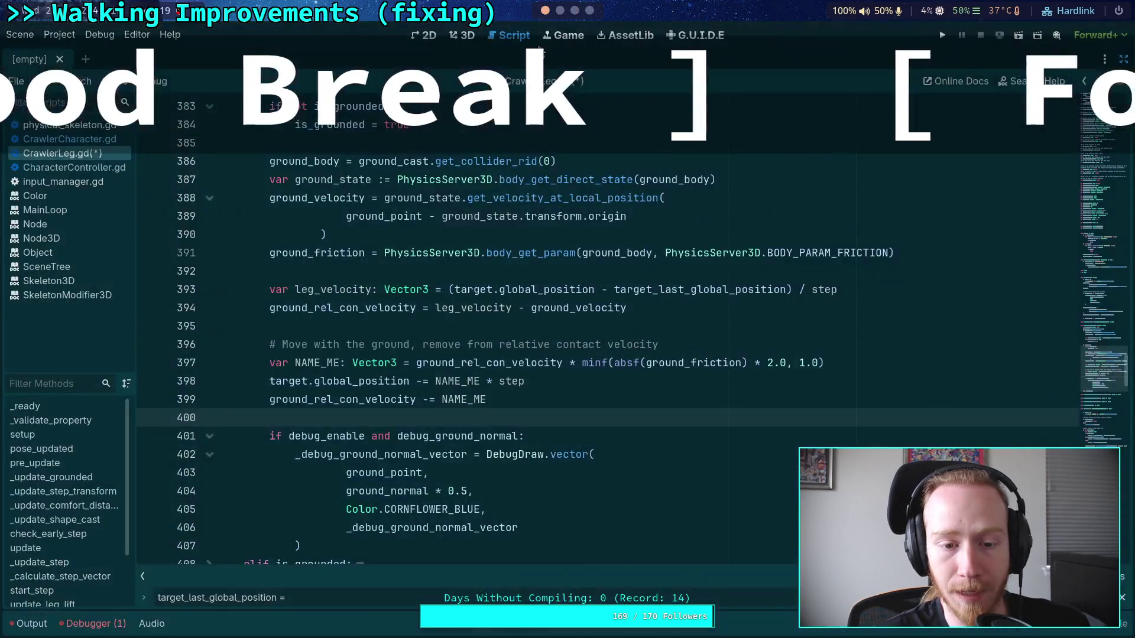
{"action": "left_click", "coordinate": [385, 327]}
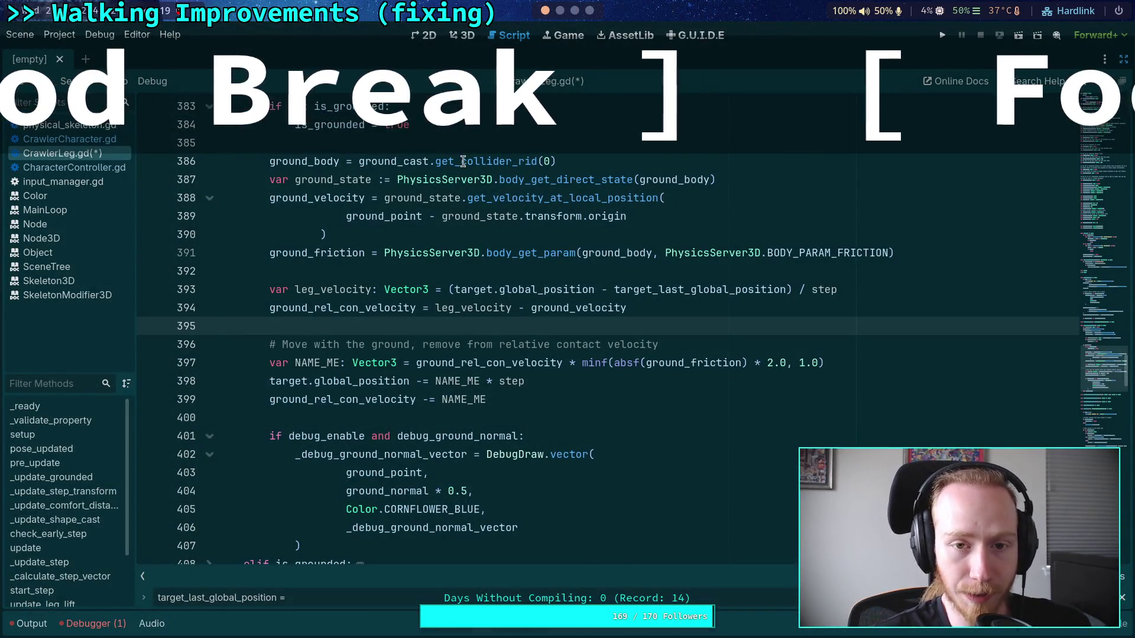
{"action": "scroll", "coordinate": [543, 256], "scroll_direction": "down", "scroll_amount": 2}
{"action": "key", "text": "F5"}
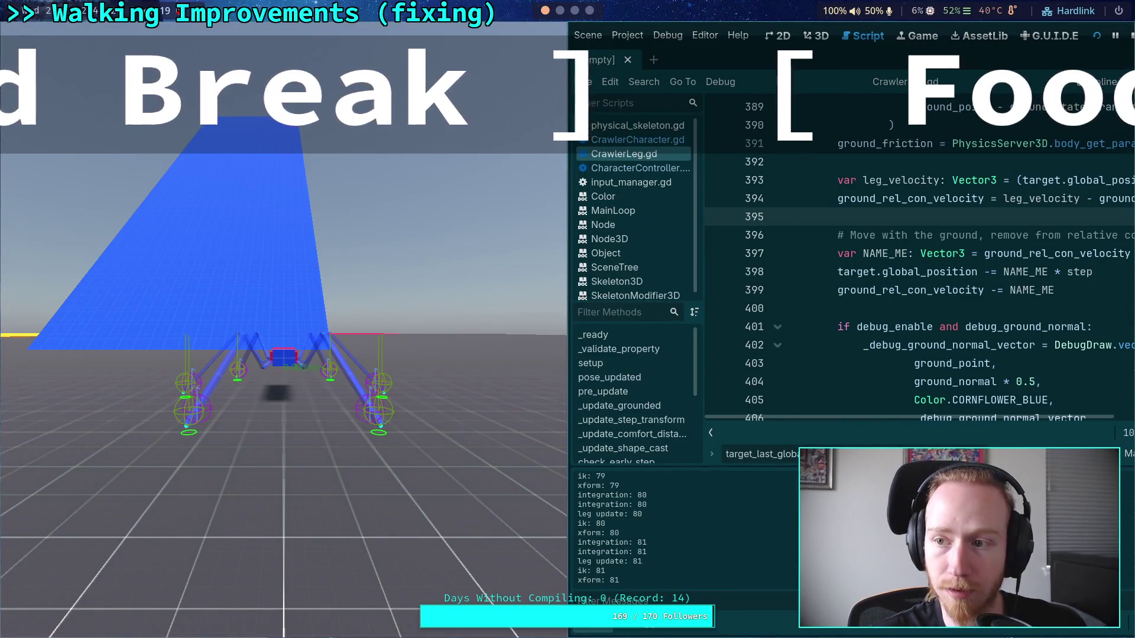
{"action": "key", "text": "F8"}
Copy the frame-64 log lines from Output and collapse the Output panel
{"action": "scroll", "coordinate": [156, 484], "scroll_direction": "up", "scroll_amount": 8}
{"action": "scroll", "coordinate": [157, 487], "scroll_direction": "up", "scroll_amount": 6}
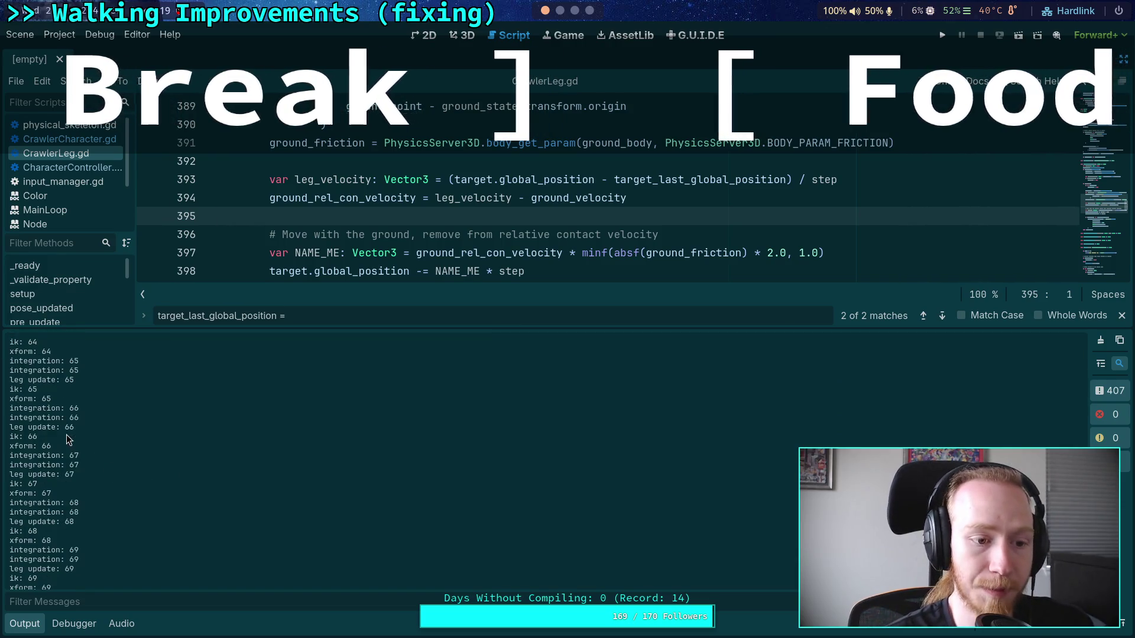
{"action": "scroll", "coordinate": [49, 390], "scroll_direction": "up", "scroll_amount": 3}
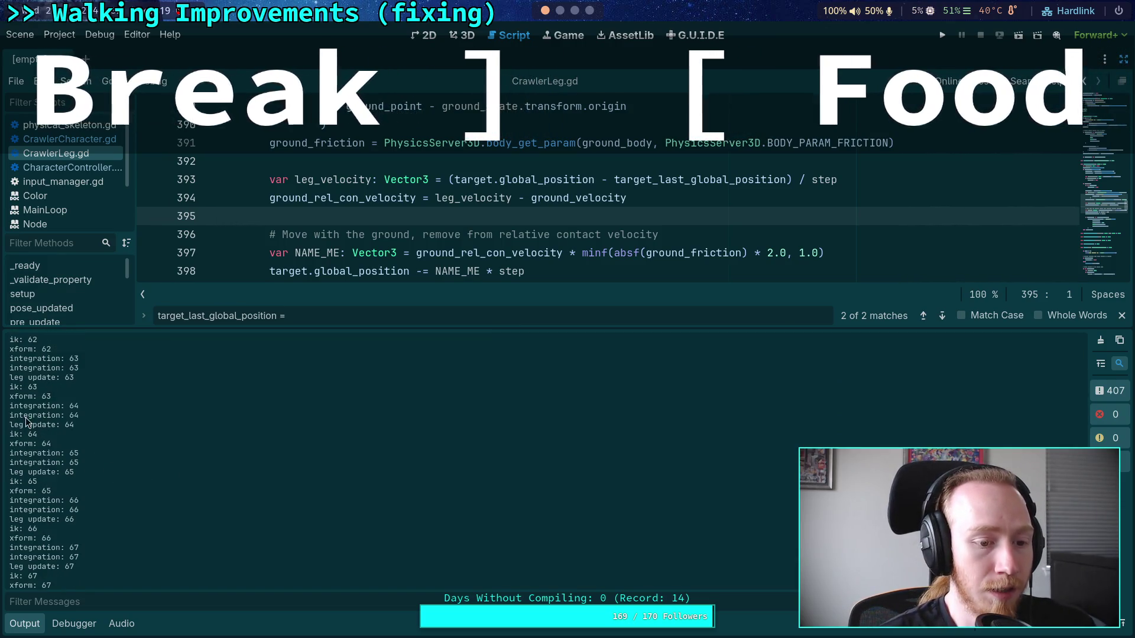
{"action": "left_click_drag", "start_coordinate": [10, 406], "coordinate": [52, 444]}
{"action": "key", "text": "ctrl+c"}
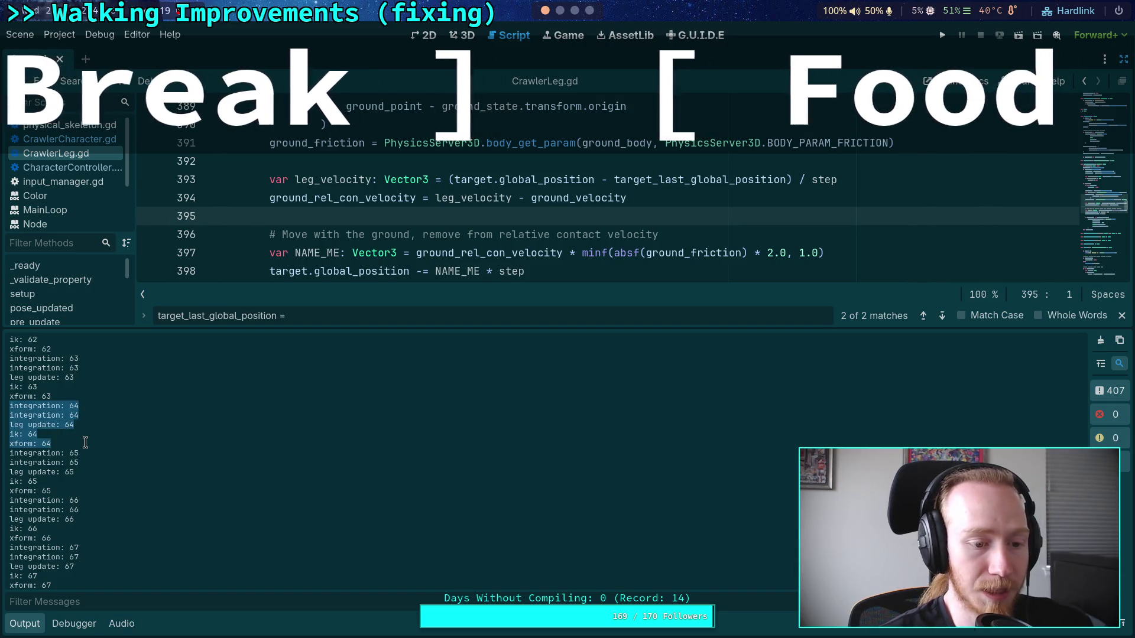
{"action": "right_click", "coordinate": [37, 416]}
{"action": "left_click", "coordinate": [54, 423]}
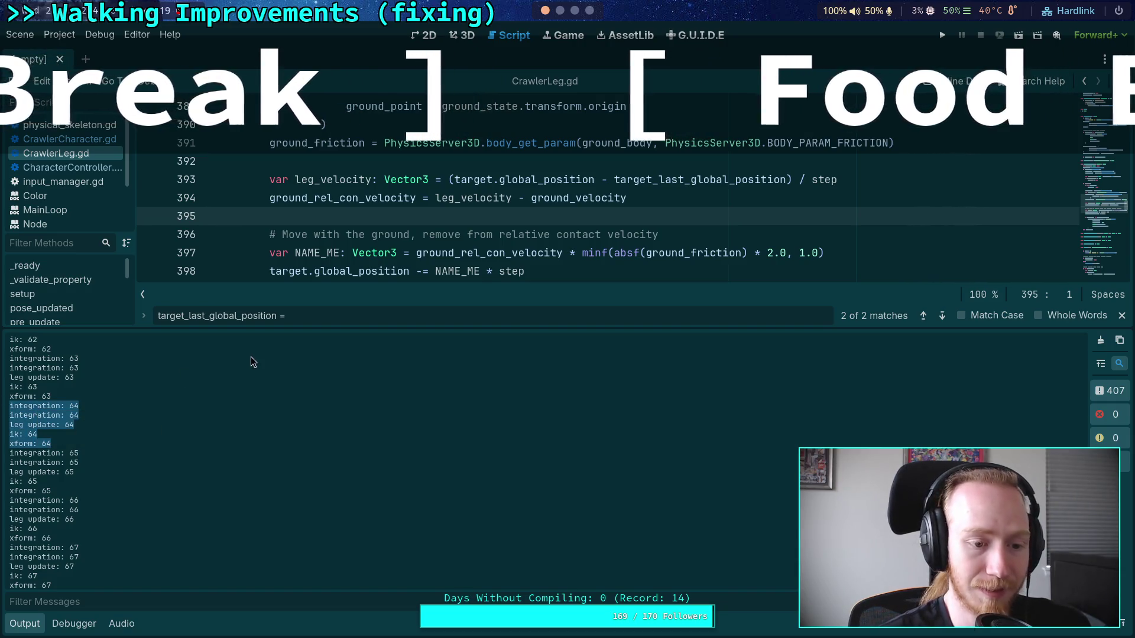
{"action": "key", "text": "super+2"}
{"action": "key", "text": "super+1"}
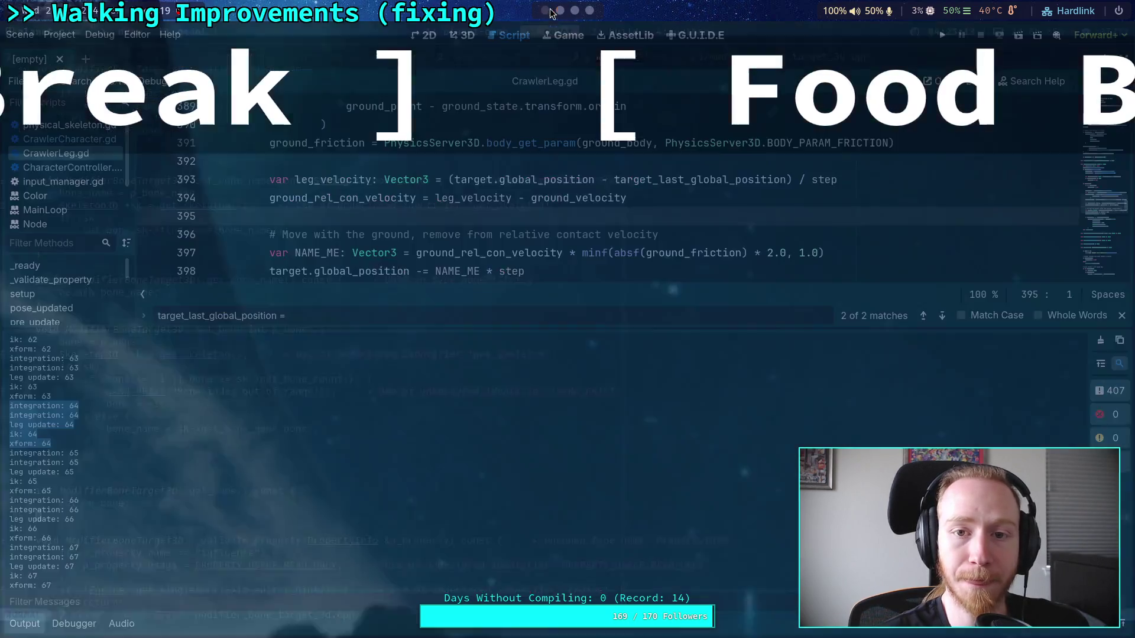
{"action": "left_click", "coordinate": [26, 627]}
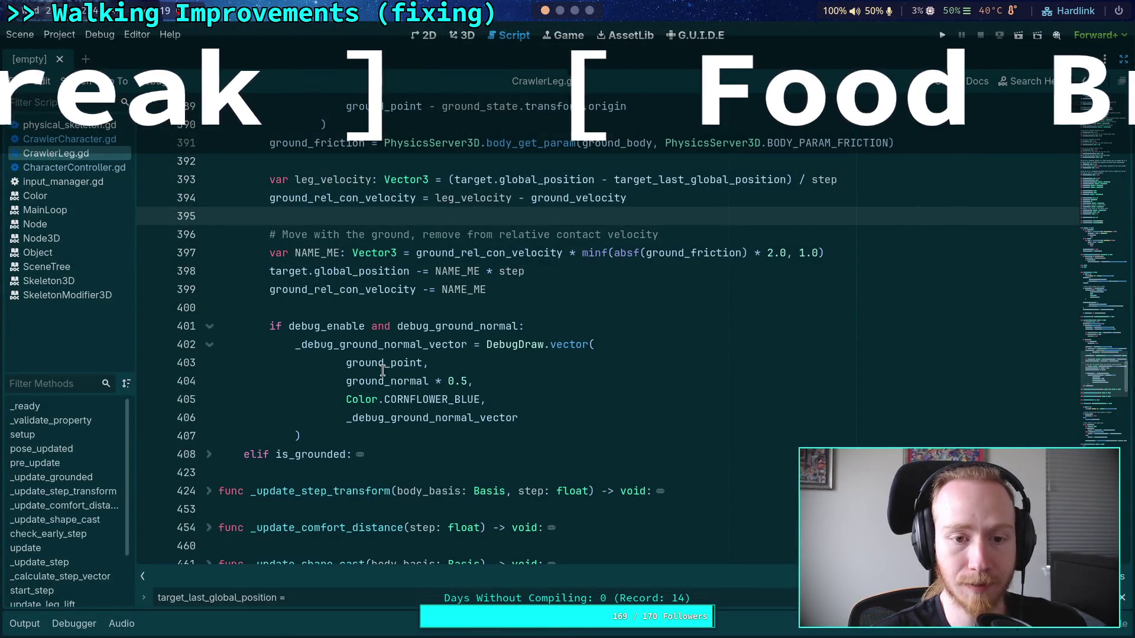
Switch to Obsidian and start a new item below the leg-step plan entry
{"action": "left_click", "coordinate": [560, 10]}
{"action": "left_click", "coordinate": [576, 11]}
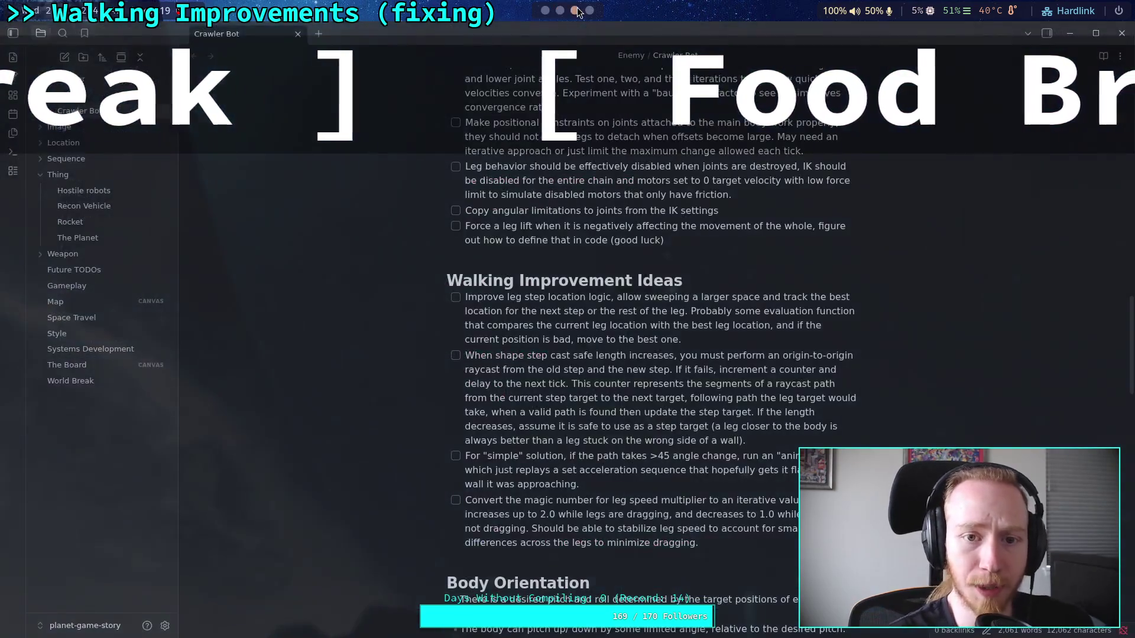
{"action": "scroll", "coordinate": [723, 398], "scroll_direction": "up", "scroll_amount": 3}
{"action": "key", "text": "Return"}
{"action": "key", "text": "BackSpace"}
{"action": "scroll", "coordinate": [789, 384], "scroll_direction": "up", "scroll_amount": 9}
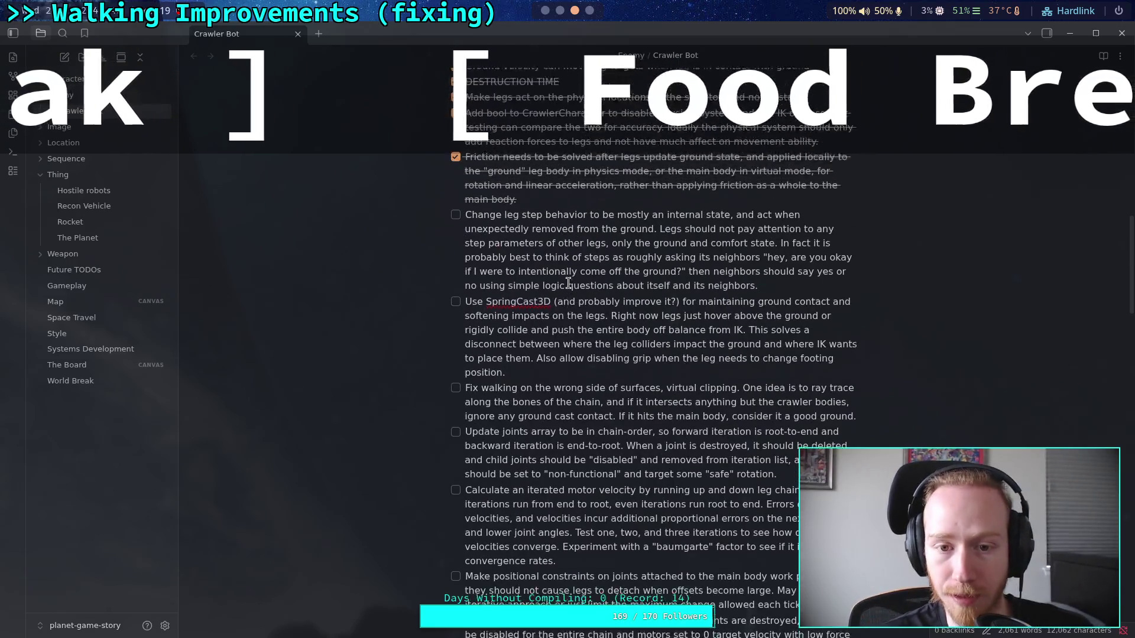
{"action": "key", "text": "Return"}
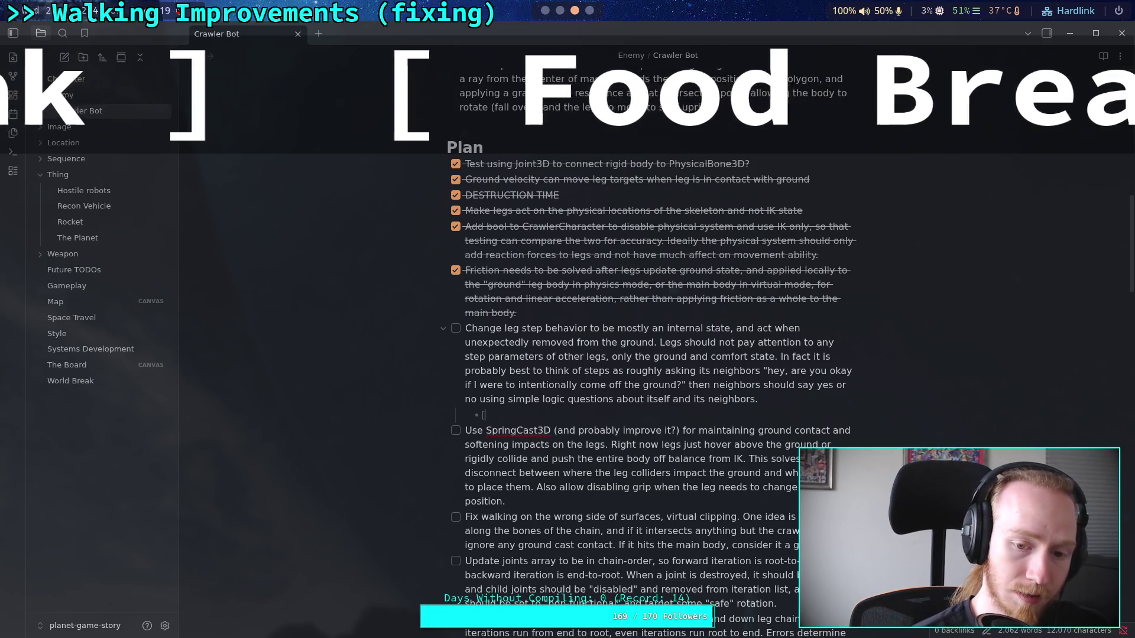
Paste the frame-64 log lines, drop the duplicate integration line and nest the rest as sub-bullets
{"action": "key", "text": "ctrl+v"}
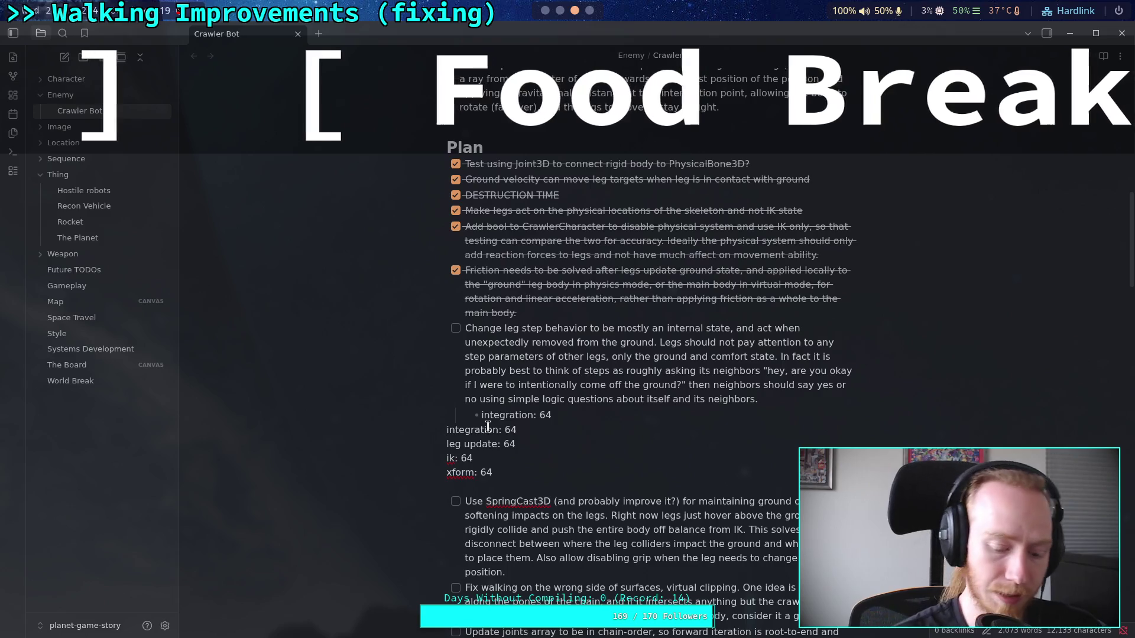
{"action": "key", "text": "BackSpace"}
{"action": "key", "text": "BackSpace"}
{"action": "key", "text": "BackSpace"}
{"action": "key", "text": "BackSpace"}
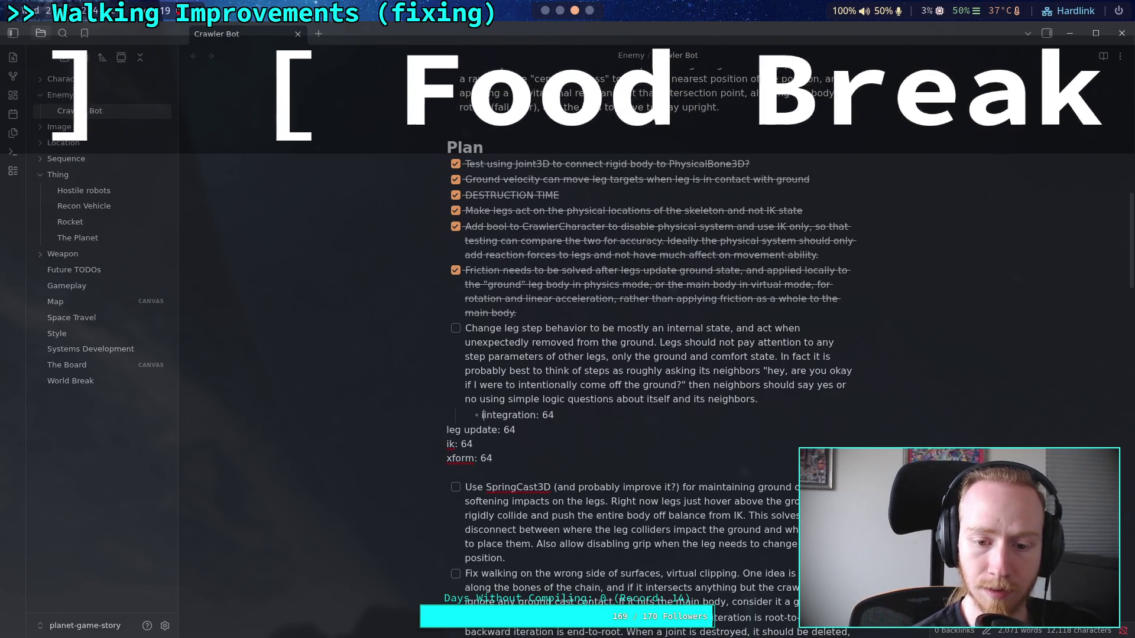
{"action": "left_click", "coordinate": [447, 430]}
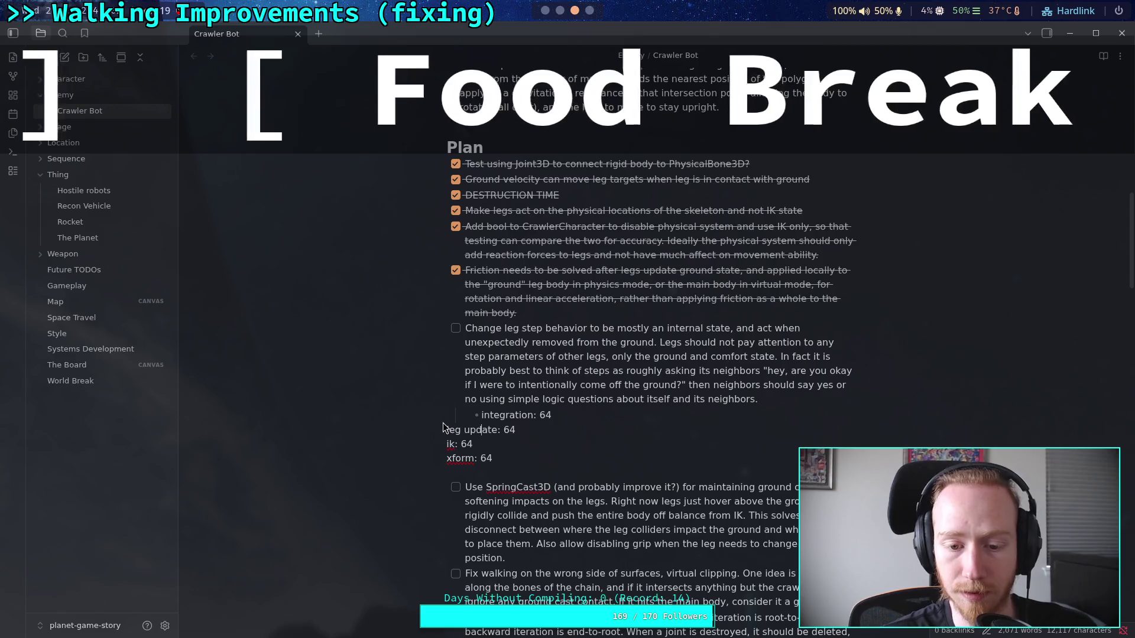
{"action": "type", "text": "-"}
{"action": "key", "text": "Tab"}
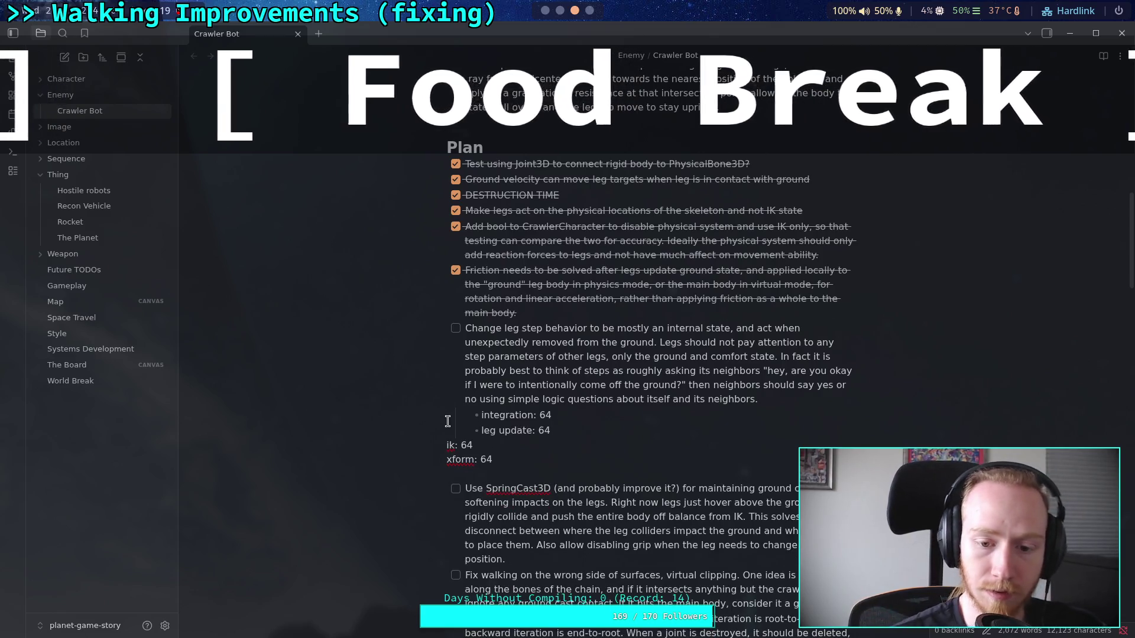
{"action": "left_click", "coordinate": [447, 445]}
{"action": "type", "text": "-"}
{"action": "key", "text": "Tab"}
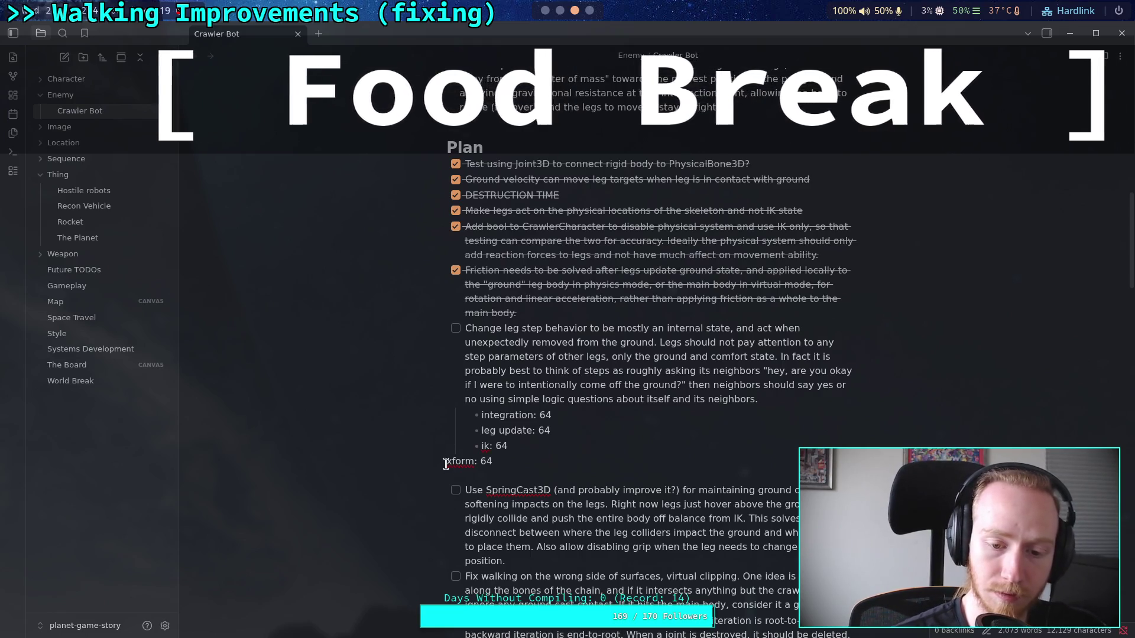
{"action": "type", "text": "-"}
{"action": "key", "text": "Tab"}
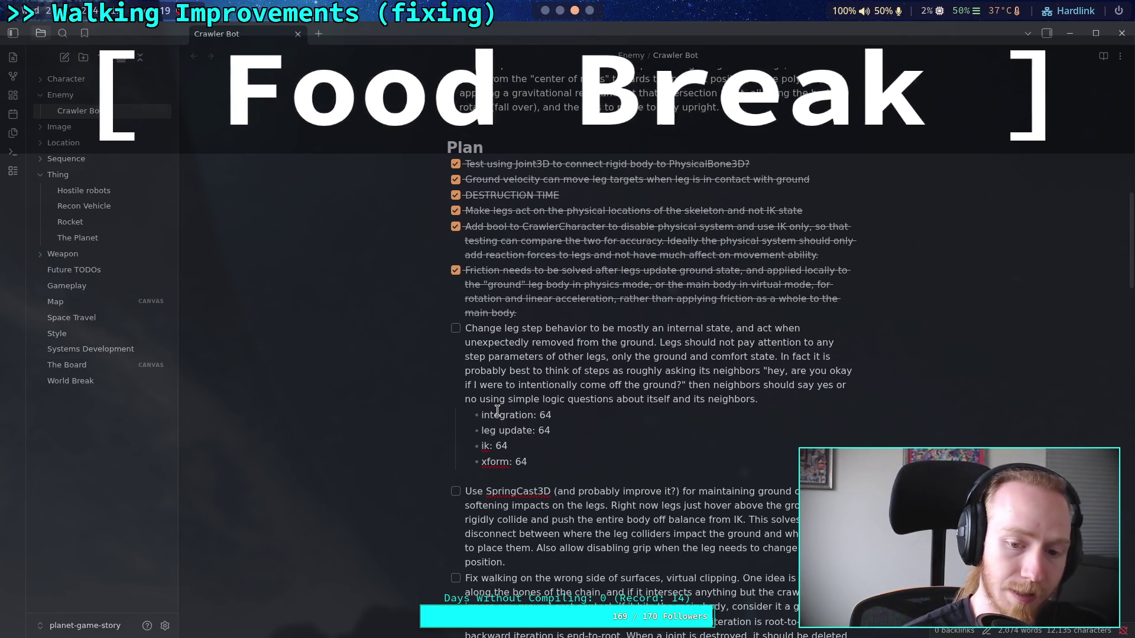
Turn the four log lines into a numbered list 1–4 and start items 5 and 6
{"action": "type", "text": "1 "}
{"action": "type", "text": "."}
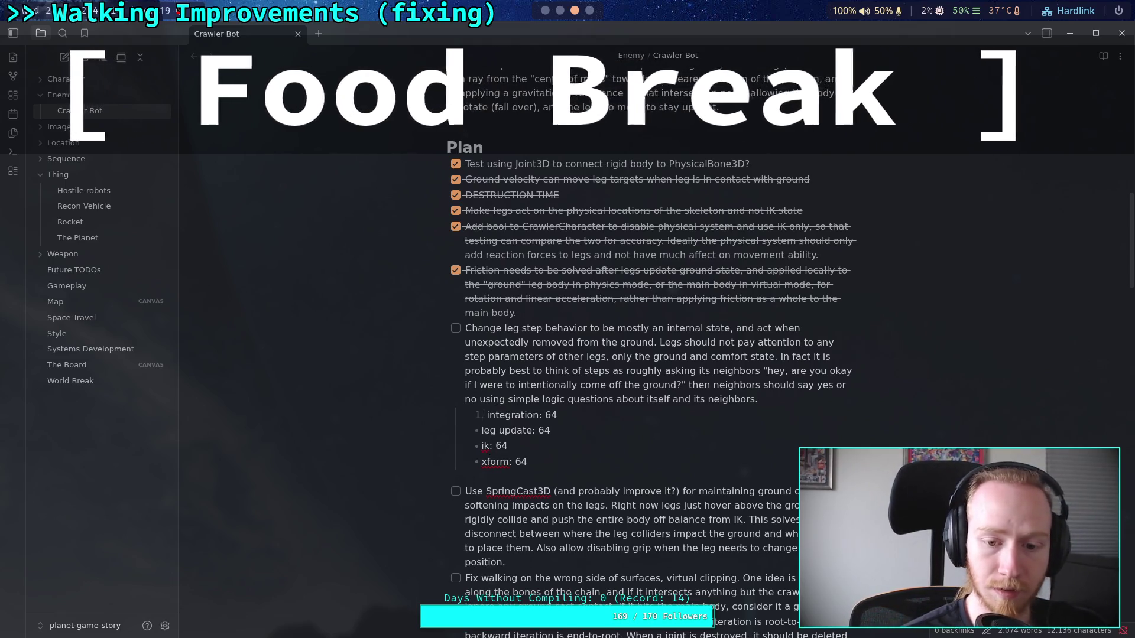
{"action": "type", "text": "2. "}
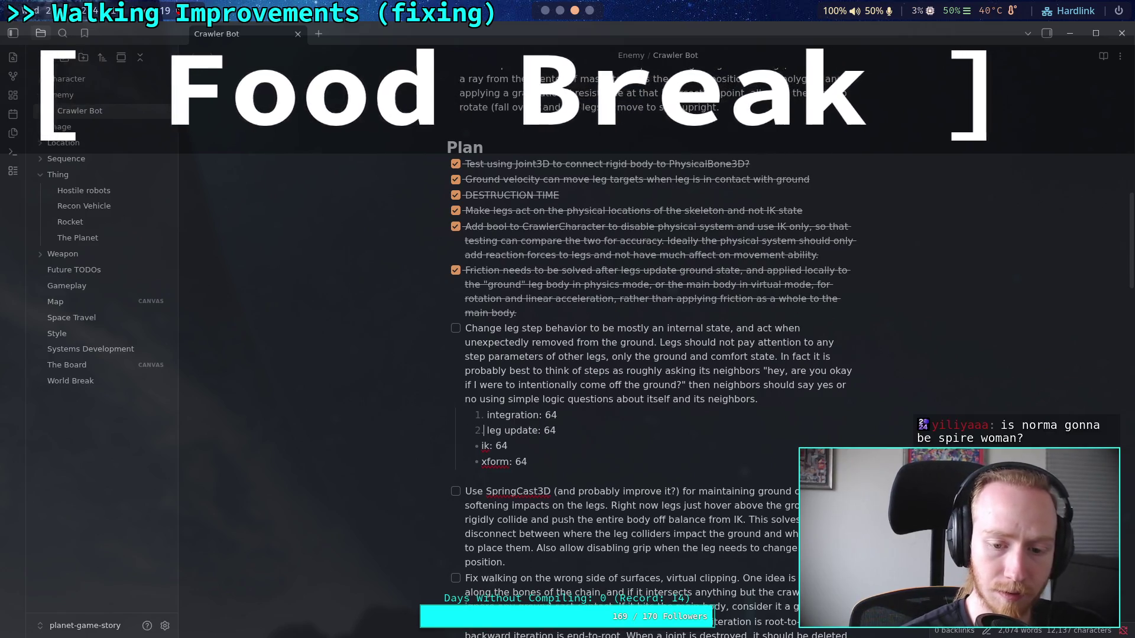
{"action": "type", "text": "3."}
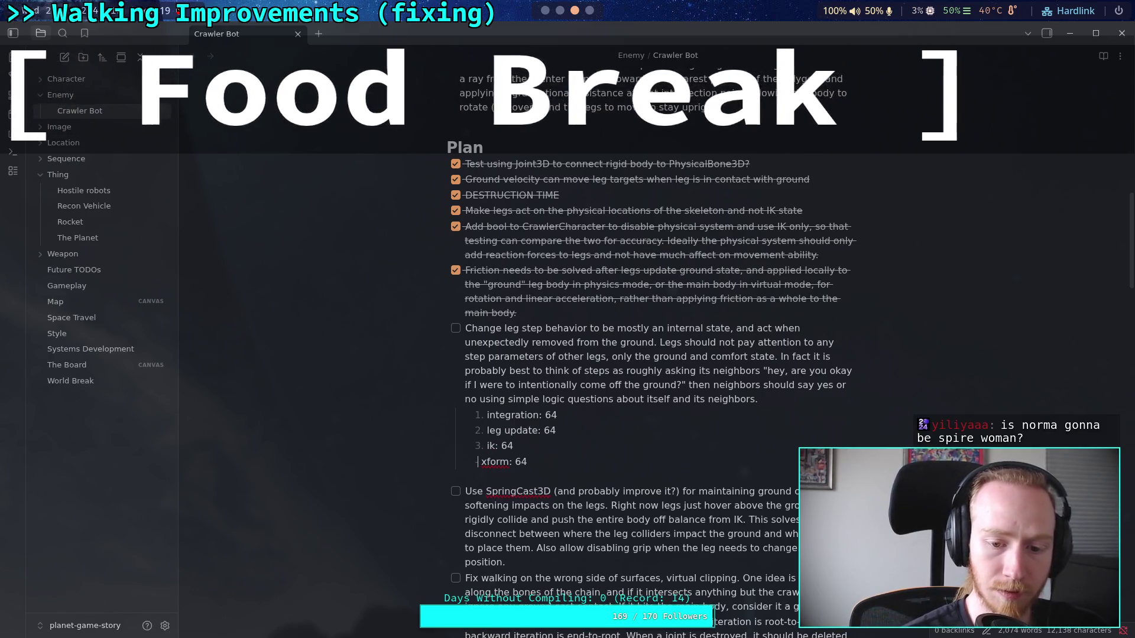
{"action": "key", "text": "BackSpace"}
{"action": "type", "text": "4."}
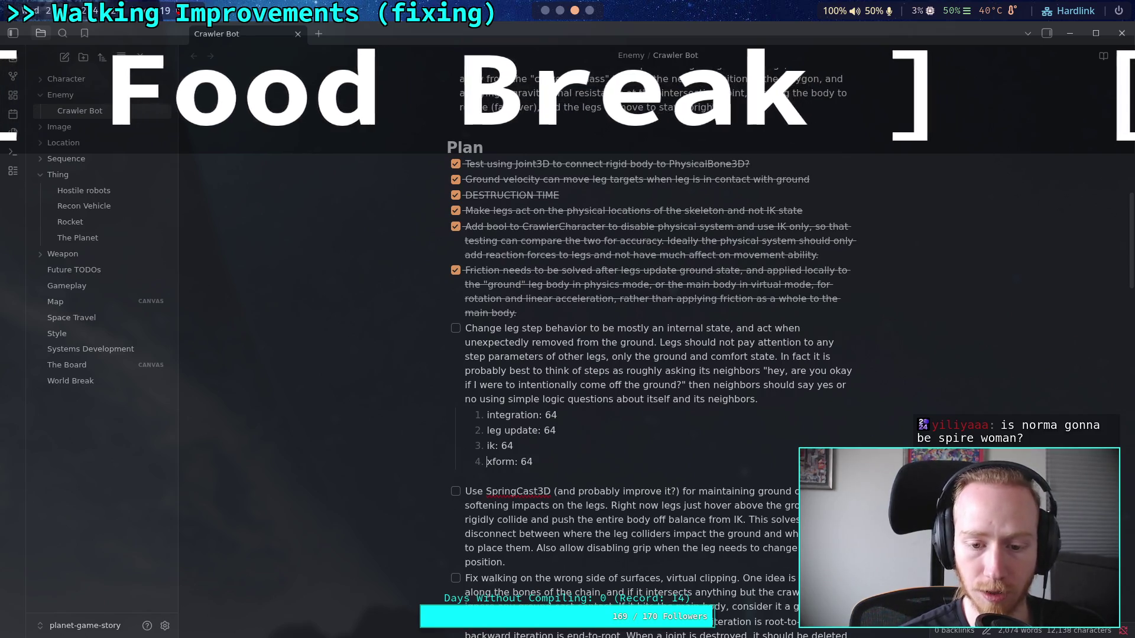
{"action": "key", "text": "Return"}
{"action": "type", "text": "PHYSICS"}
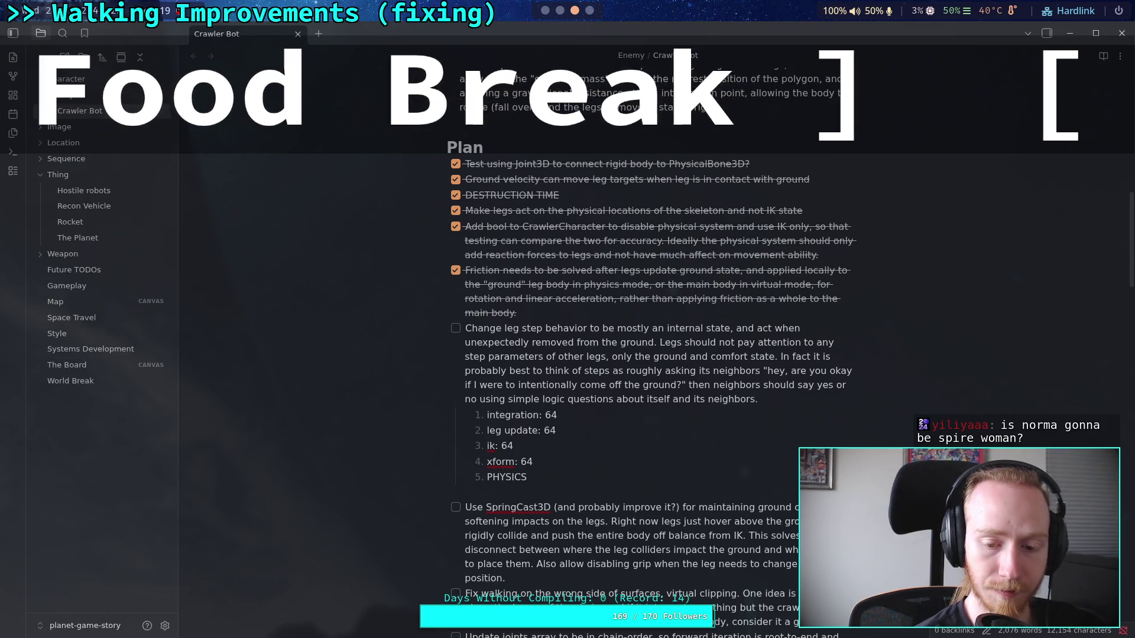
{"action": "key", "text": "Return"}
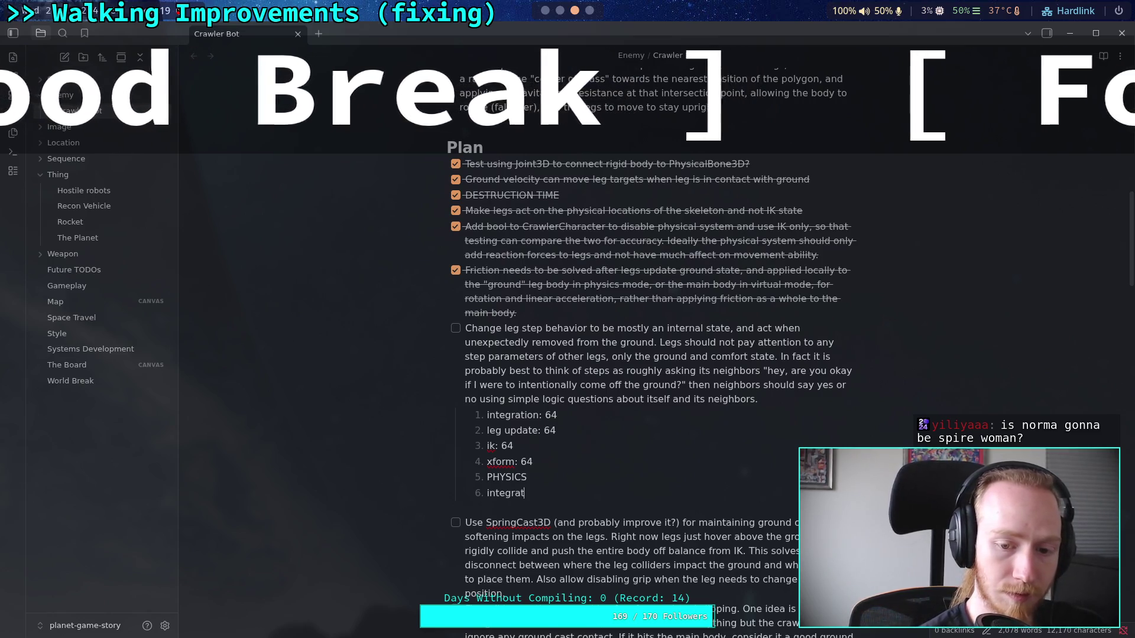
Add the repeated integration and leg update items, up to item 9, and trim item 4's frame number
{"action": "type", "text": "ion"}
{"action": "key", "text": "Return"}
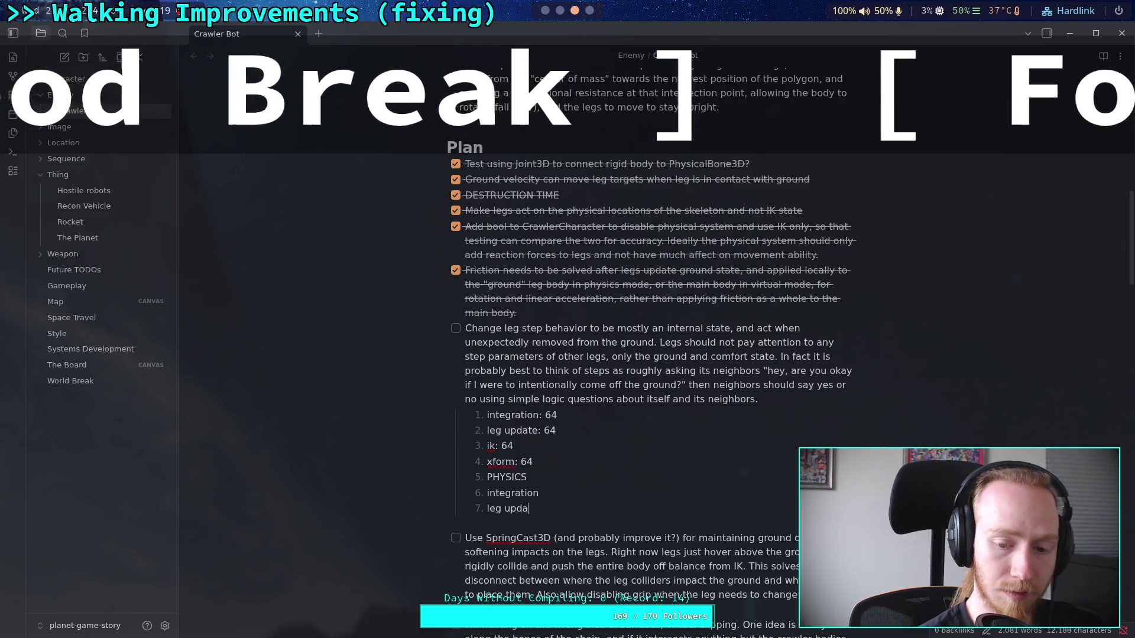
{"action": "type", "text": "update"}
{"action": "key", "text": "Return"}
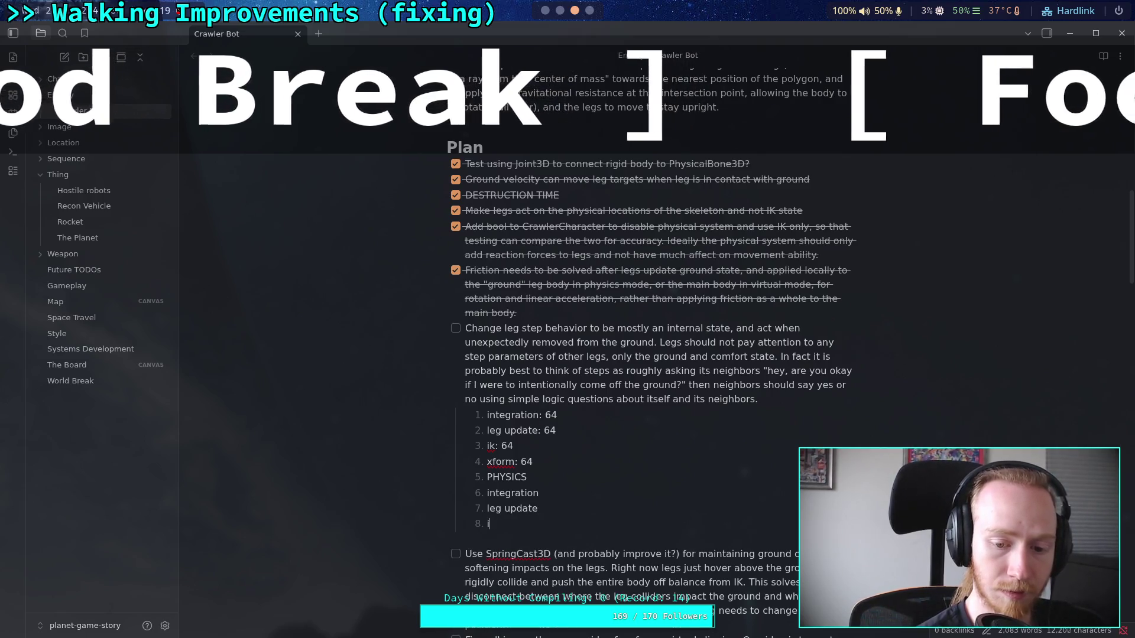
{"action": "type", "text": "ik"}
{"action": "key", "text": "Return"}
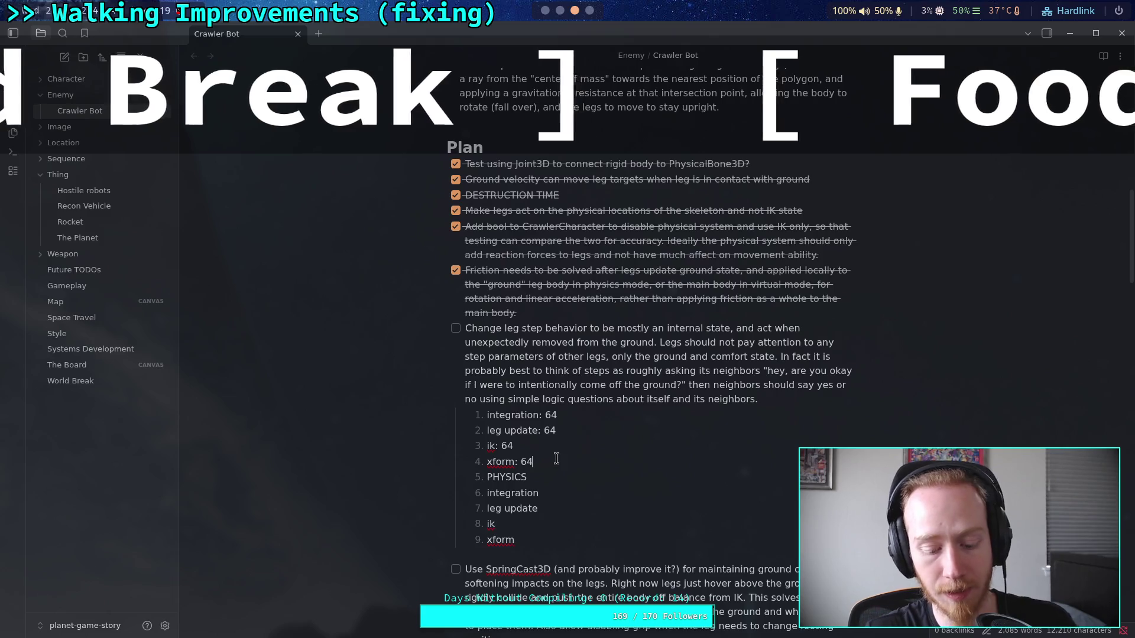
{"action": "key", "text": "BackSpace"}
{"action": "key", "text": "BackSpace"}
{"action": "key", "text": "BackSpace"}
{"action": "triple_click", "coordinate": [532, 455]}
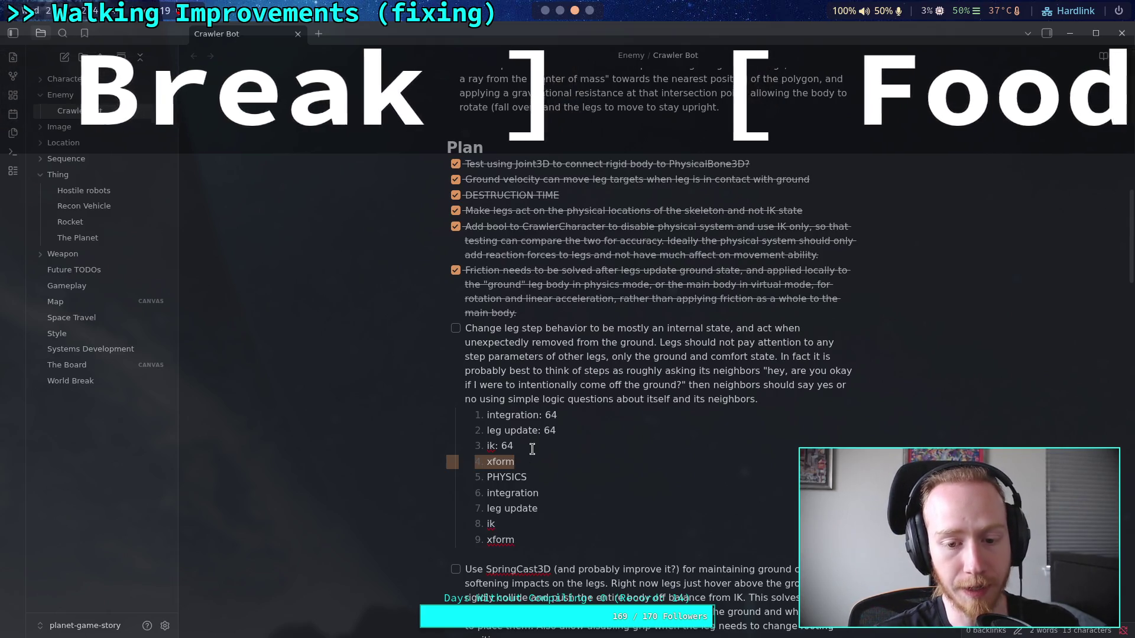
Delete both xform items and strip ': 64' from the leg update and integration items
{"action": "key", "text": "BackSpace"}
{"action": "triple_click", "coordinate": [500, 523]}
{"action": "key", "text": "BackSpace"}
{"action": "left_click", "coordinate": [569, 430]}
{"action": "key", "text": "shift+Left"}
{"action": "key", "text": "shift+Left"}
{"action": "key", "text": "BackSpace"}
{"action": "key", "text": "BackSpace"}
{"action": "key", "text": "BackSpace"}
{"action": "key", "text": "Up"}
{"action": "key", "text": "End"}
{"action": "key", "text": "shift+Left"}
{"action": "key", "text": "shift+Left"}
{"action": "key", "text": "BackSpace"}
{"action": "key", "text": "BackSpace"}
{"action": "key", "text": "BackSpace"}
{"action": "key", "text": "BackSpace"}
{"action": "key", "text": "BackSpace"}
{"action": "key", "text": "BackSpace"}
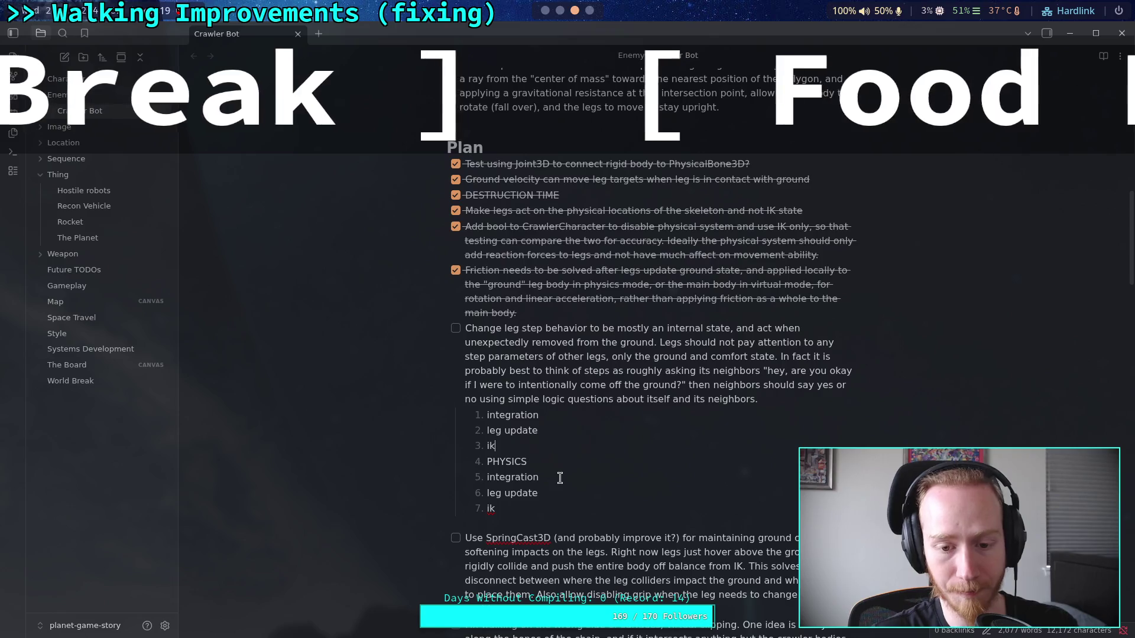
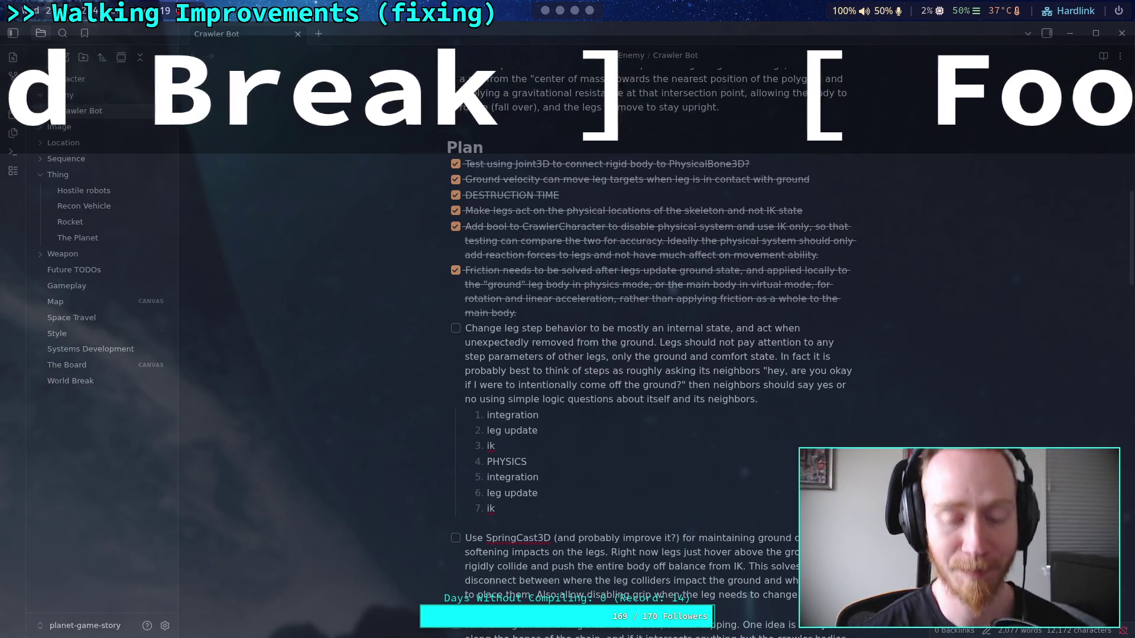
Open CrawlerCharacter.gd in Godot and fold the _solve_leg_forces function
{"action": "left_click", "coordinate": [237, 498]}
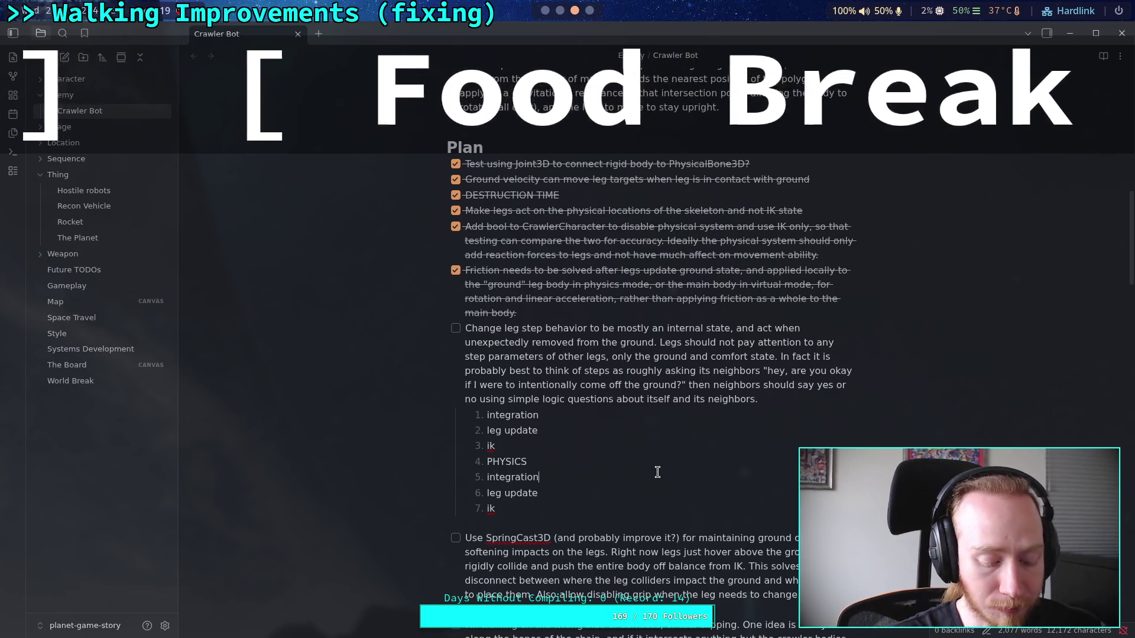
{"action": "left_click", "coordinate": [545, 10]}
{"action": "left_click", "coordinate": [69, 139]}
{"action": "scroll", "coordinate": [467, 368], "scroll_direction": "up", "scroll_amount": 20}
{"action": "scroll", "coordinate": [227, 305], "scroll_direction": "up", "scroll_amount": 5}
{"action": "left_click", "coordinate": [208, 270]}
Scroll up to the _update_ground function and select its name
{"action": "scroll", "coordinate": [320, 319], "scroll_direction": "up", "scroll_amount": 12}
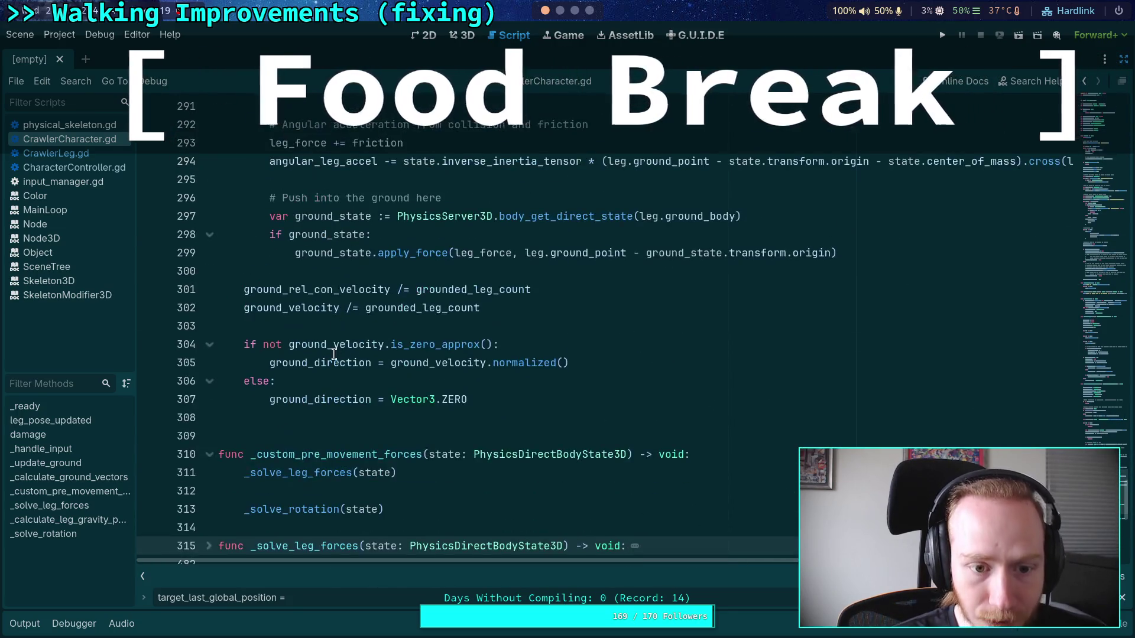
{"action": "scroll", "coordinate": [334, 353], "scroll_direction": "up", "scroll_amount": 9}
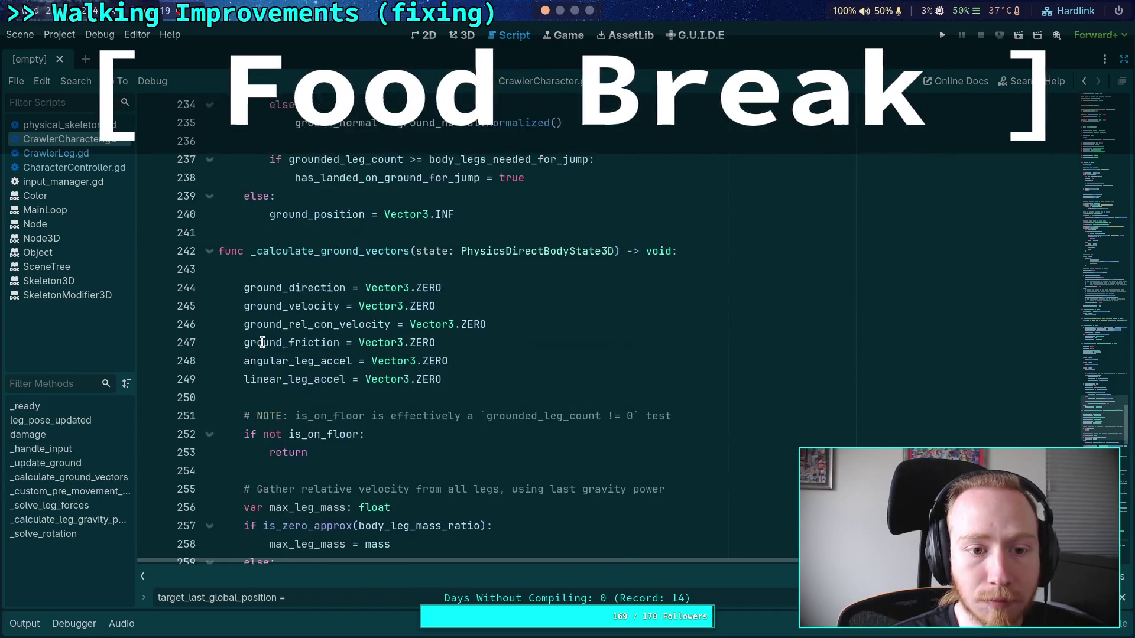
{"action": "scroll", "coordinate": [356, 300], "scroll_direction": "down", "scroll_amount": 20}
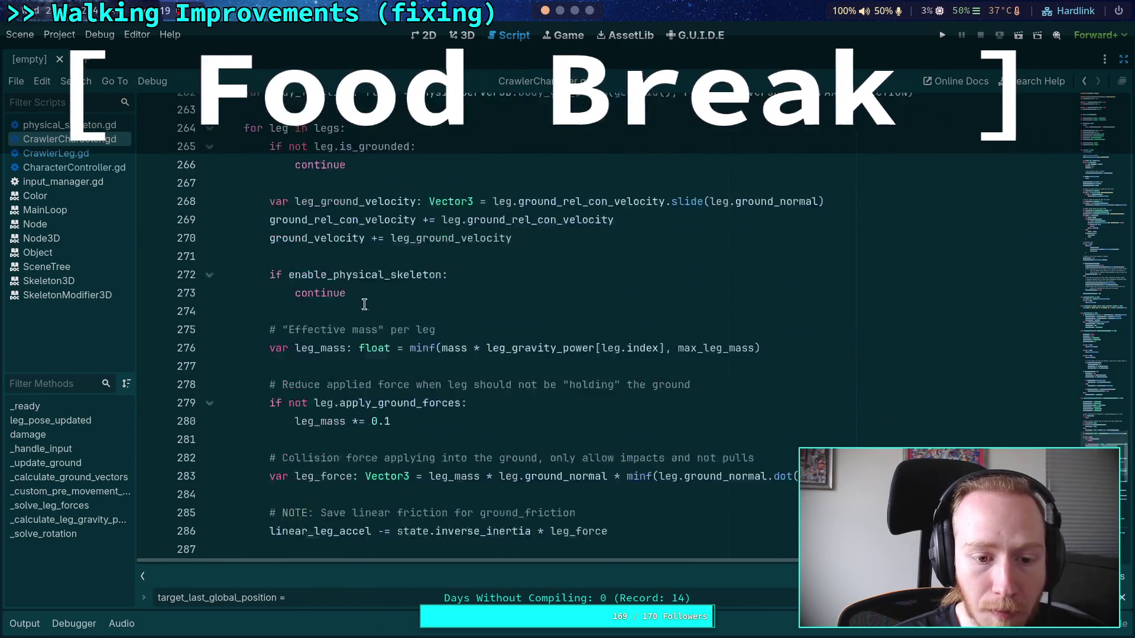
{"action": "scroll", "coordinate": [355, 300], "scroll_direction": "up", "scroll_amount": 20}
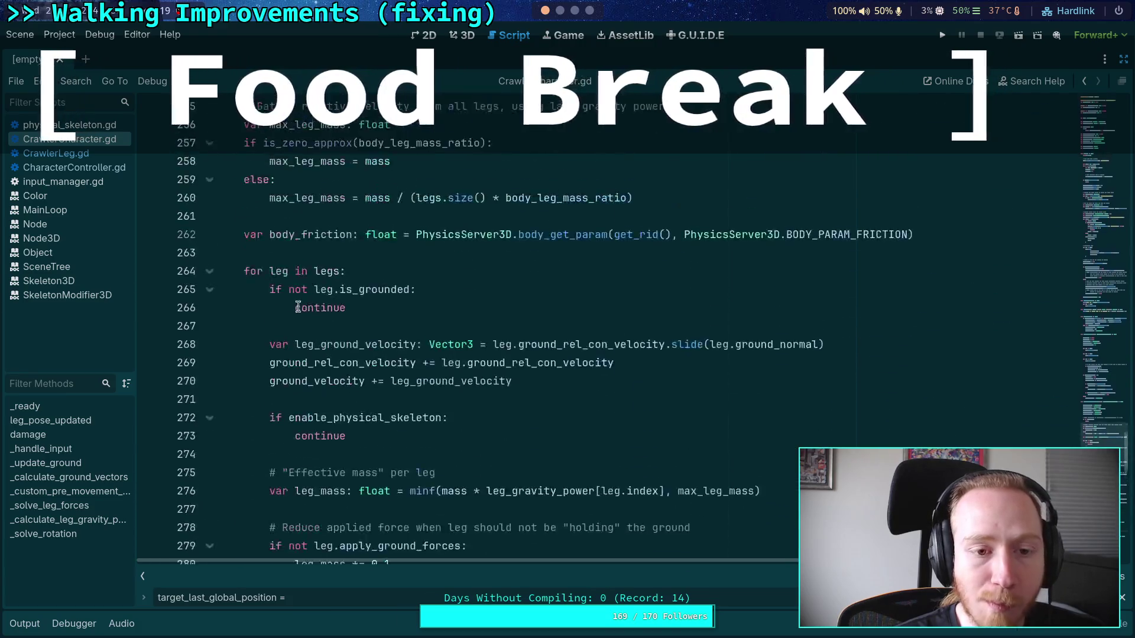
{"action": "scroll", "coordinate": [214, 308], "scroll_direction": "up", "scroll_amount": 13}
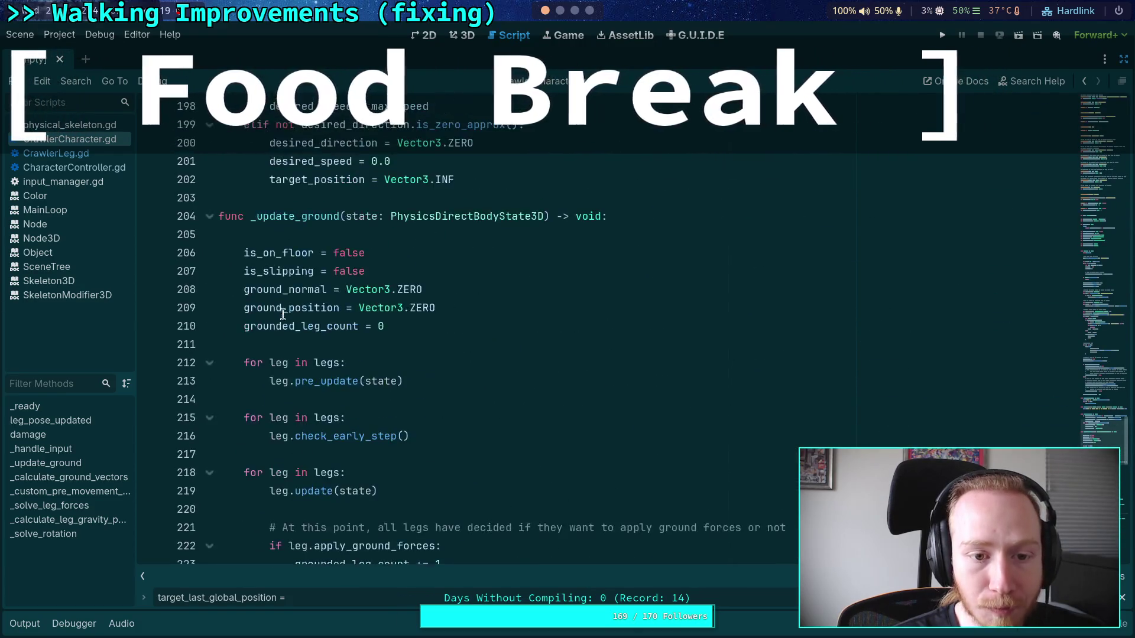
{"action": "double_click", "coordinate": [305, 324]}
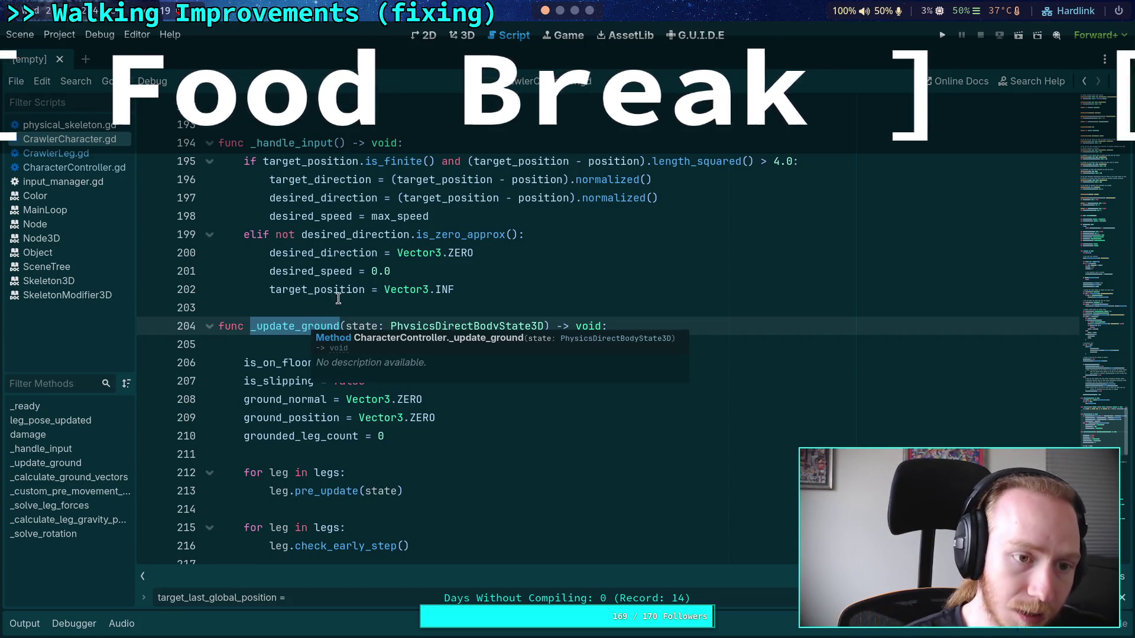
{"action": "key", "text": "super+2"}
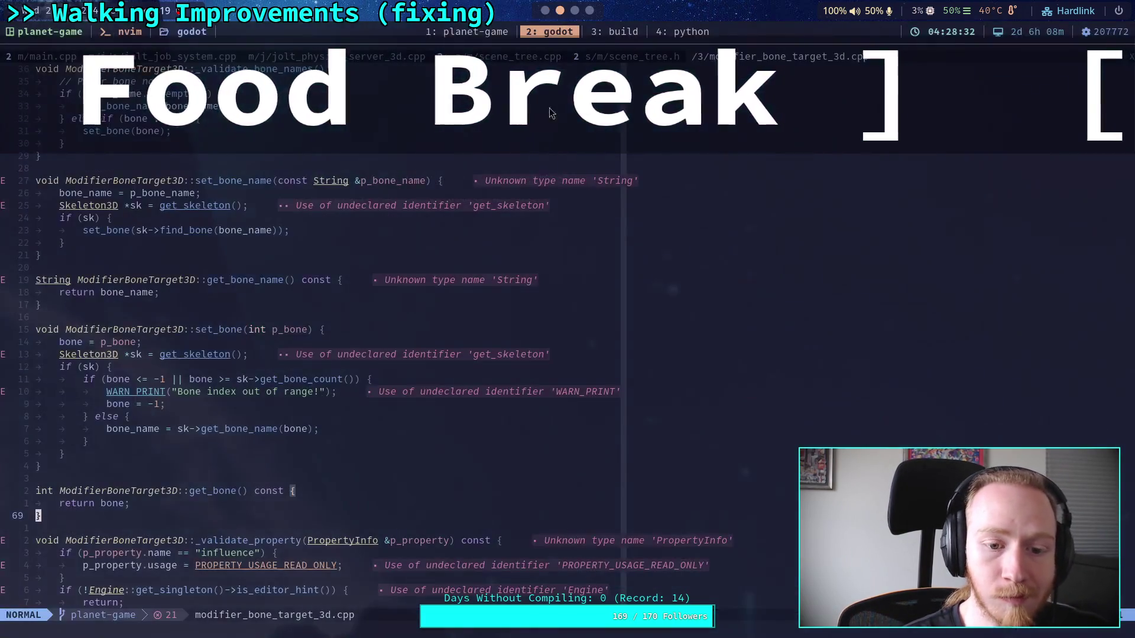
Add an 'update ground' item right after integration in the call-order list
{"action": "left_click", "coordinate": [573, 12]}
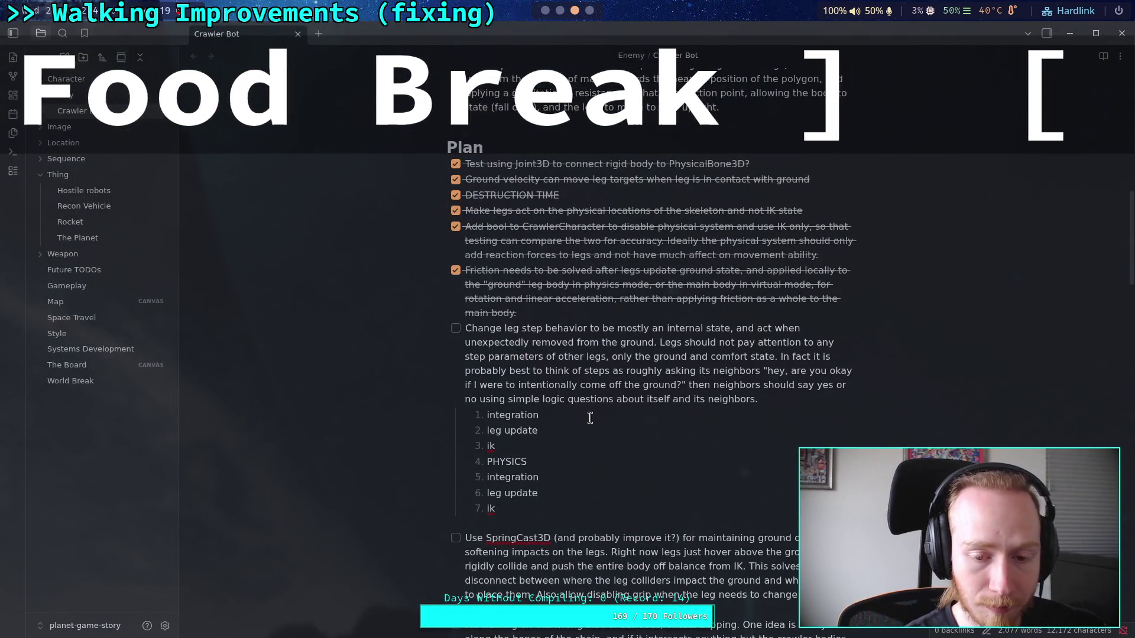
{"action": "left_click", "coordinate": [590, 418]}
{"action": "key", "text": "Return"}
{"action": "type", "text": "up"}
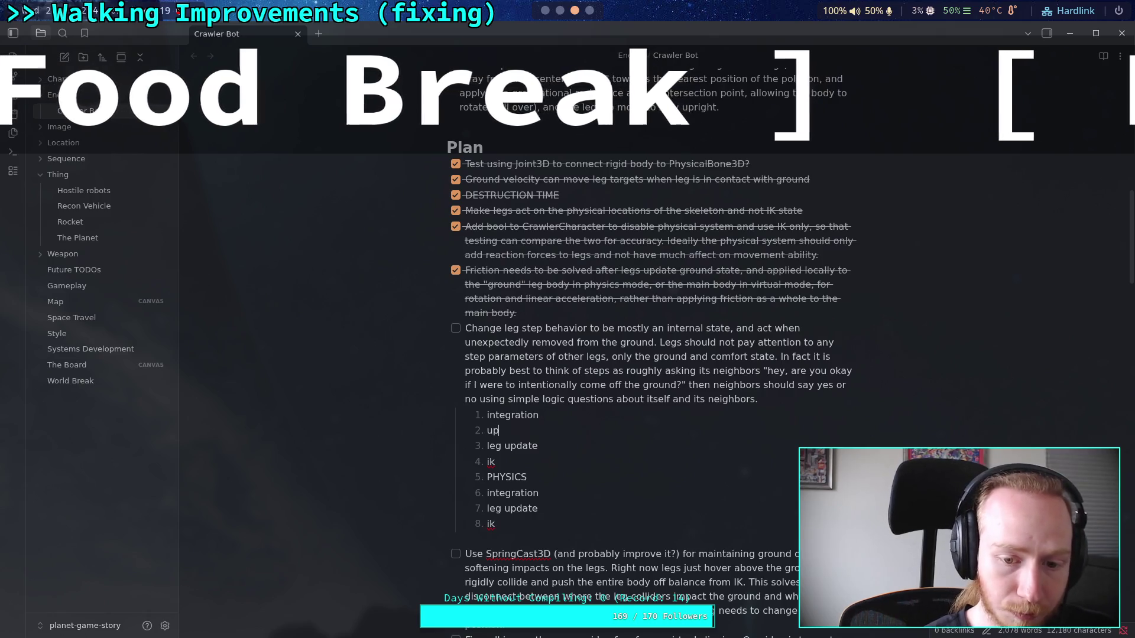
{"action": "type", "text": "date ground"}
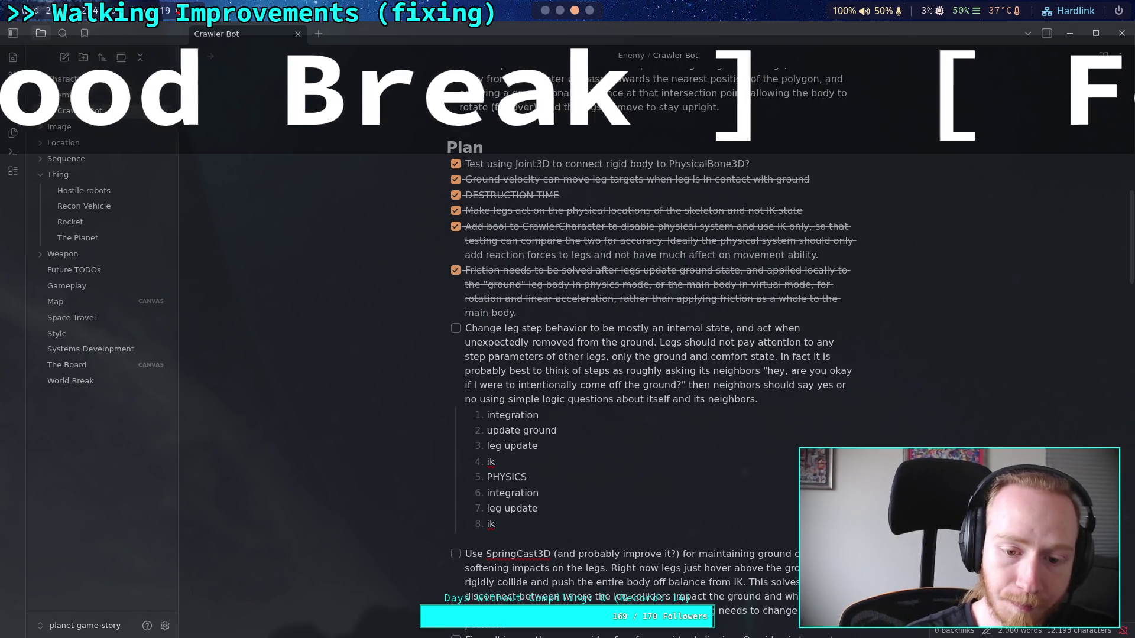
Nest leg update under update ground and start a new item below it
{"action": "left_click", "coordinate": [487, 446]}
{"action": "key", "text": "Tab"}
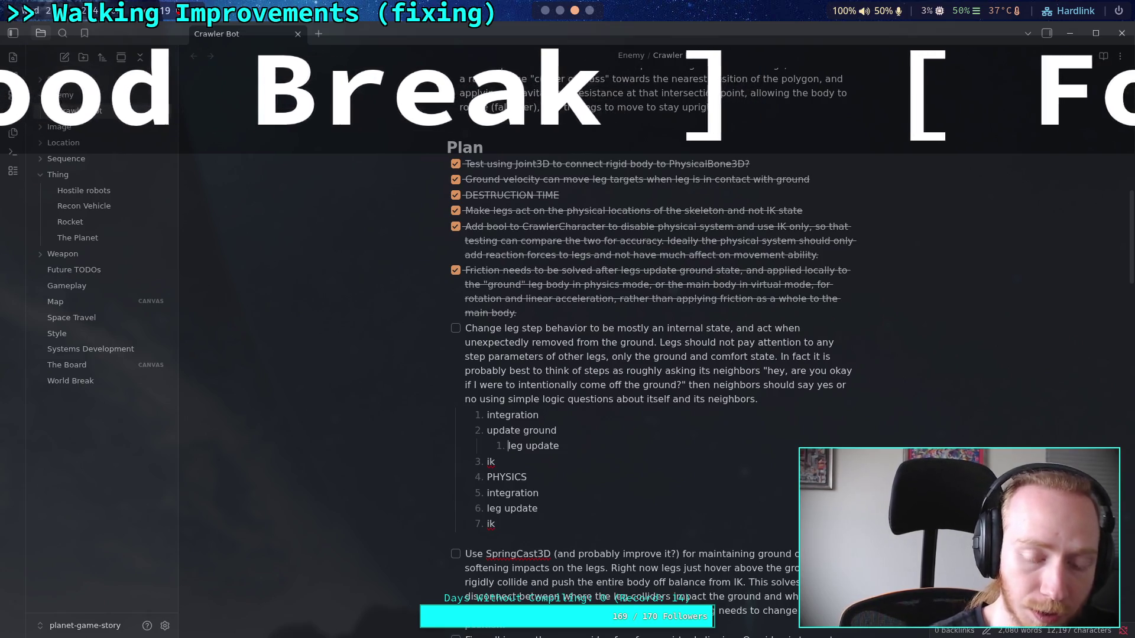
{"action": "left_click", "coordinate": [550, 446]}
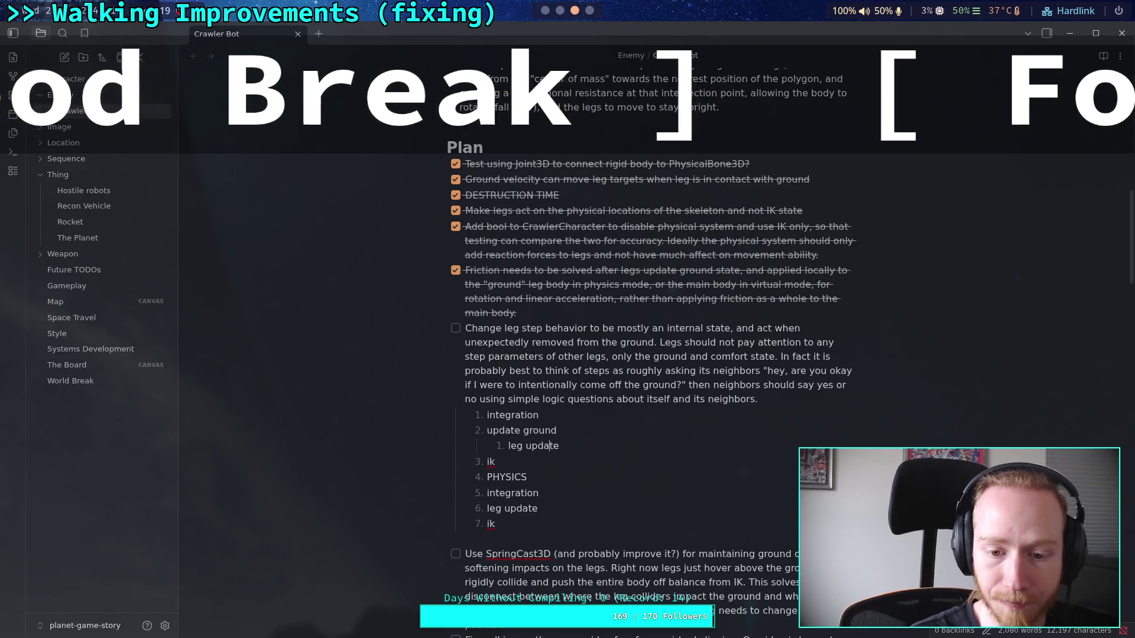
{"action": "key", "text": "Return"}
{"action": "type", "text": "\\"}
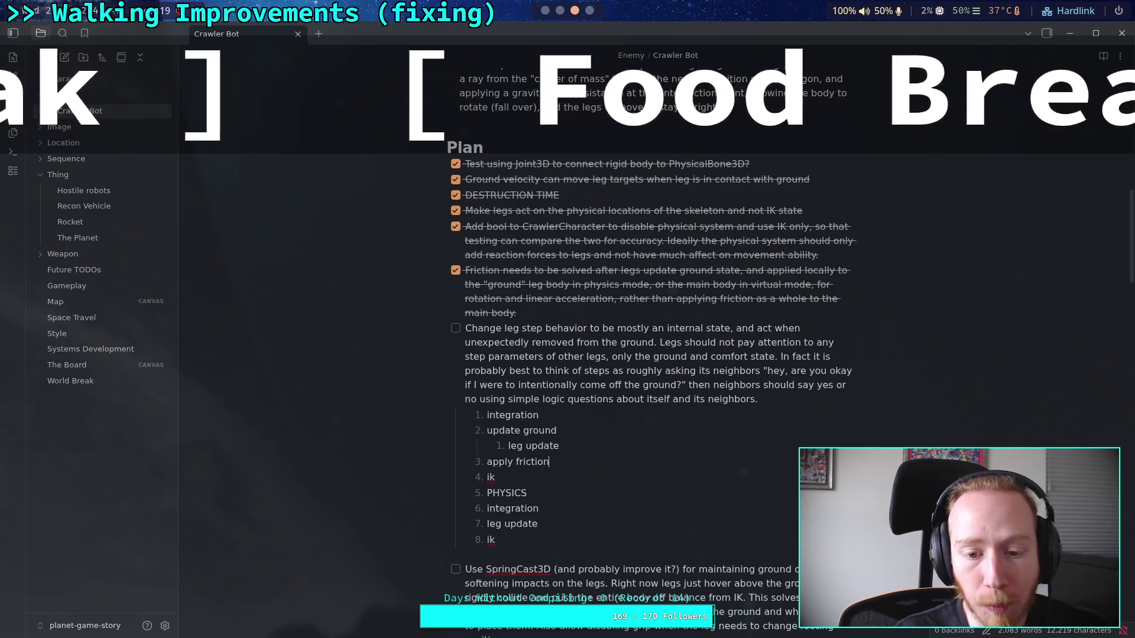
Glance back over CrawlerCharacter.gd in Godot, then return to the Obsidian notes
{"action": "left_click", "coordinate": [552, 13]}
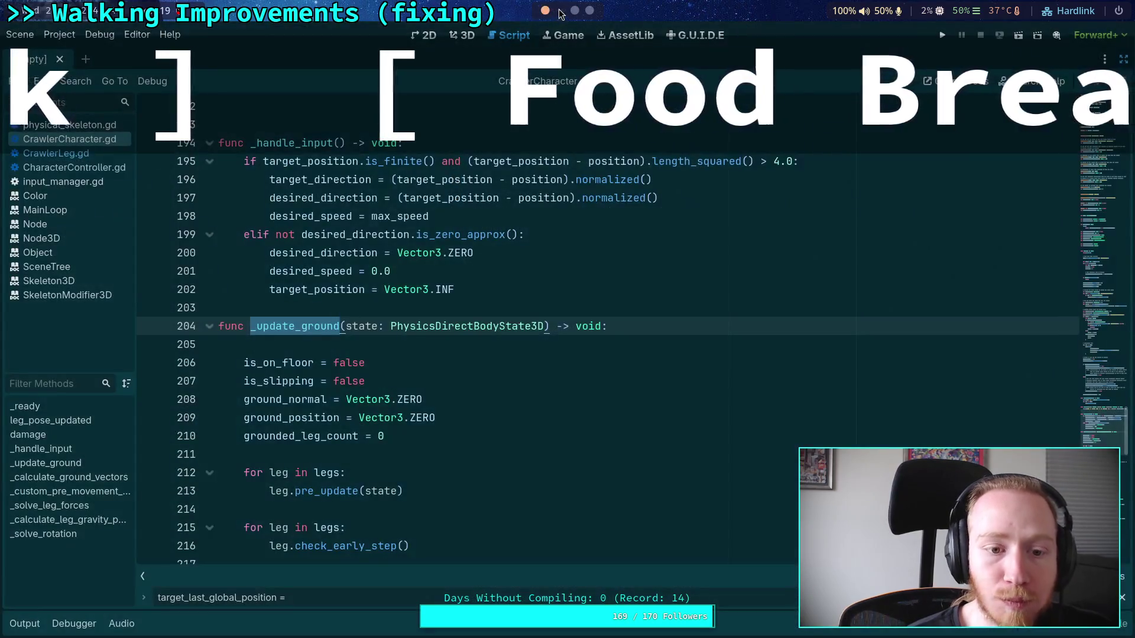
{"action": "scroll", "coordinate": [441, 302], "scroll_direction": "down", "scroll_amount": 2}
{"action": "scroll", "coordinate": [441, 302], "scroll_direction": "down", "scroll_amount": 1}
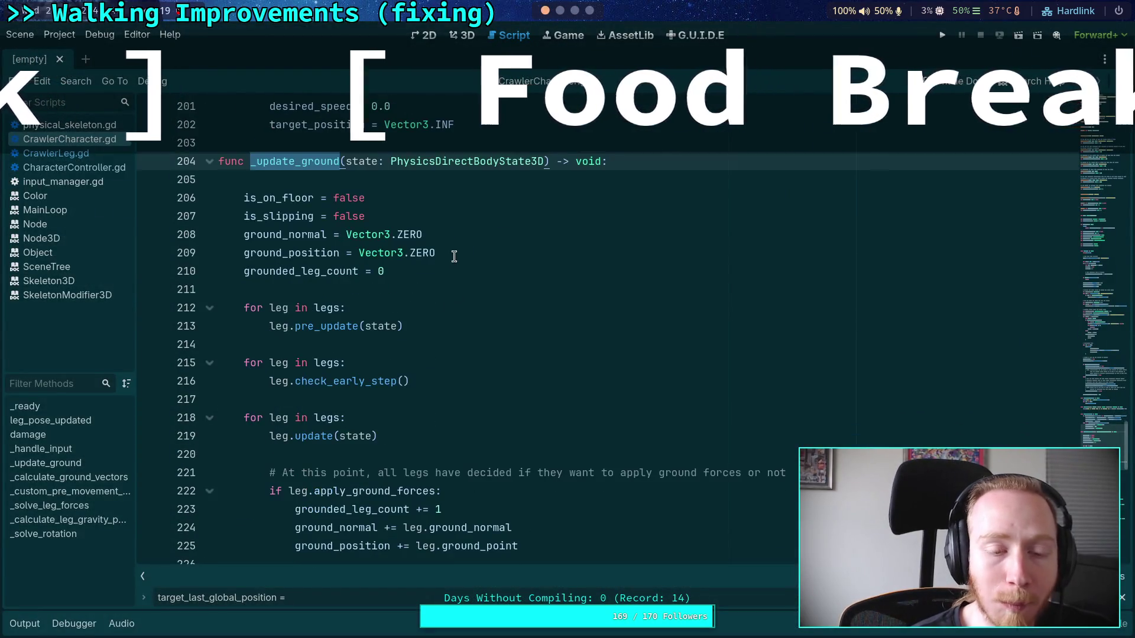
{"action": "scroll", "coordinate": [452, 254], "scroll_direction": "up", "scroll_amount": 1}
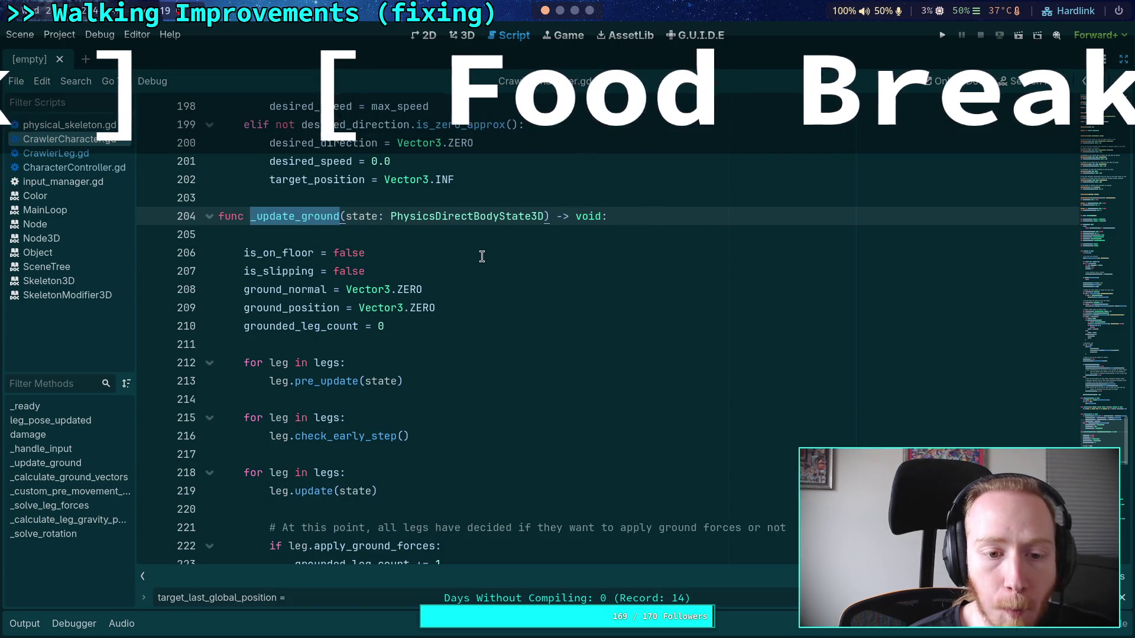
{"action": "key", "text": "super+2"}
{"action": "left_click", "coordinate": [577, 12]}
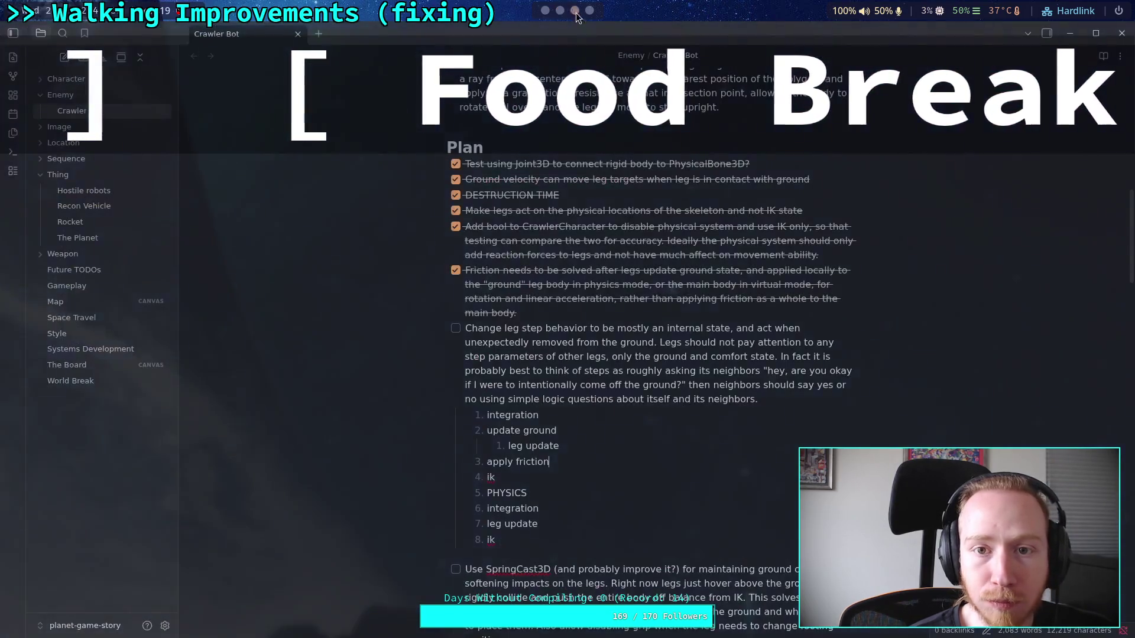
Nest update ground under integration and rewrite it as inline code _update_ground
{"action": "left_click", "coordinate": [488, 431]}
{"action": "key", "text": "Tab"}
{"action": "type", "text": "_"}
{"action": "key", "text": "ctrl+Right"}
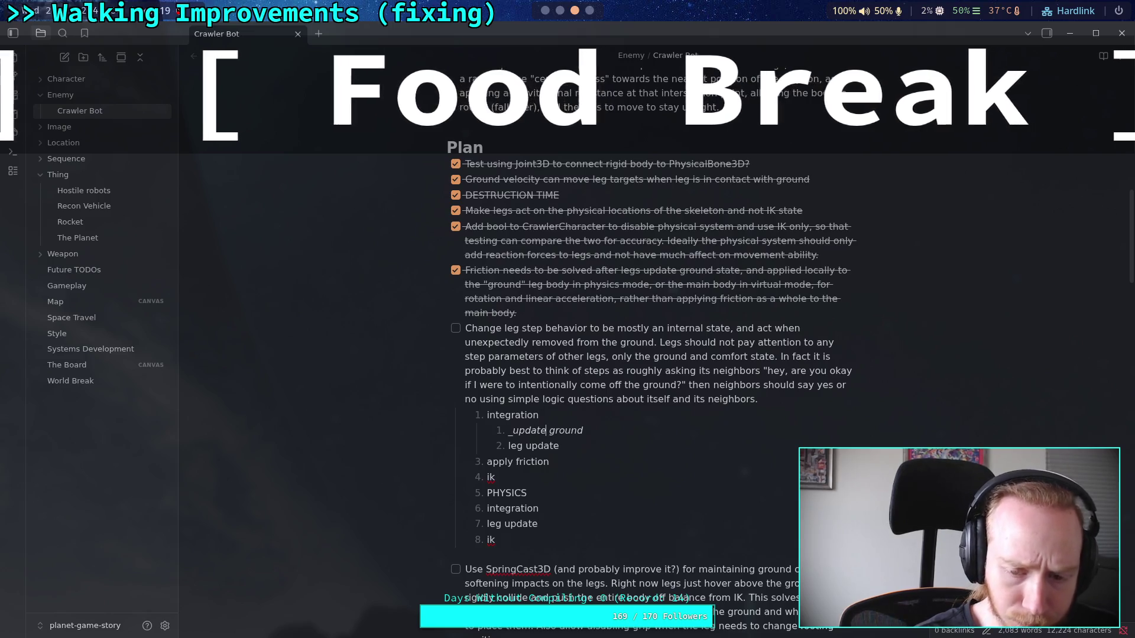
{"action": "key", "text": "ctrl+z"}
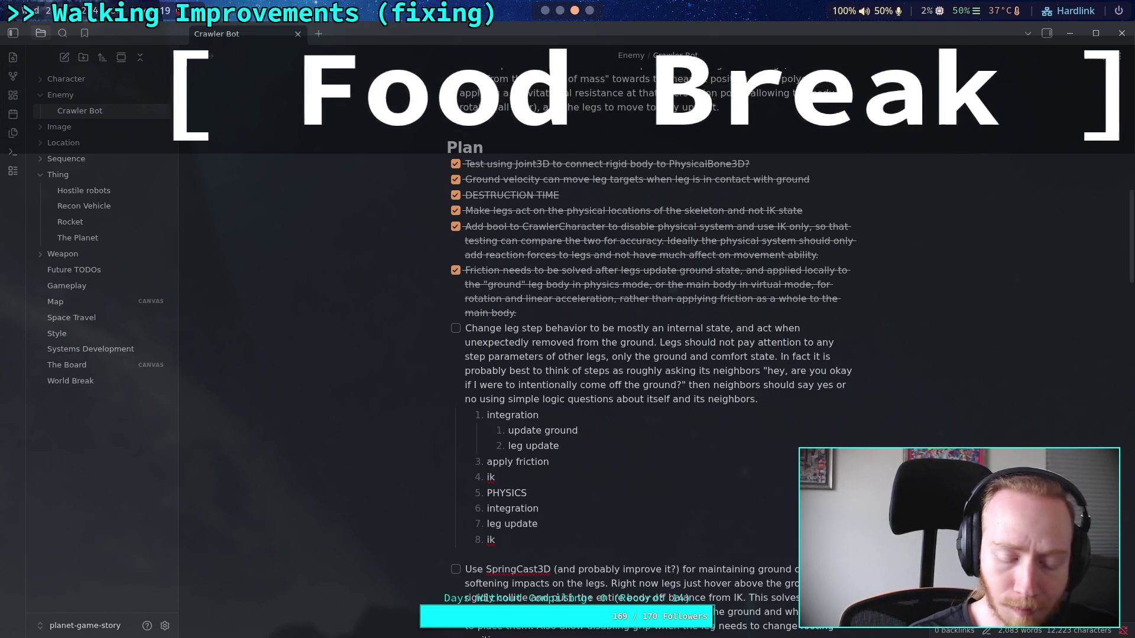
{"action": "type", "text": "1"}
{"action": "key", "text": "BackSpace"}
{"action": "type", "text": "`"}
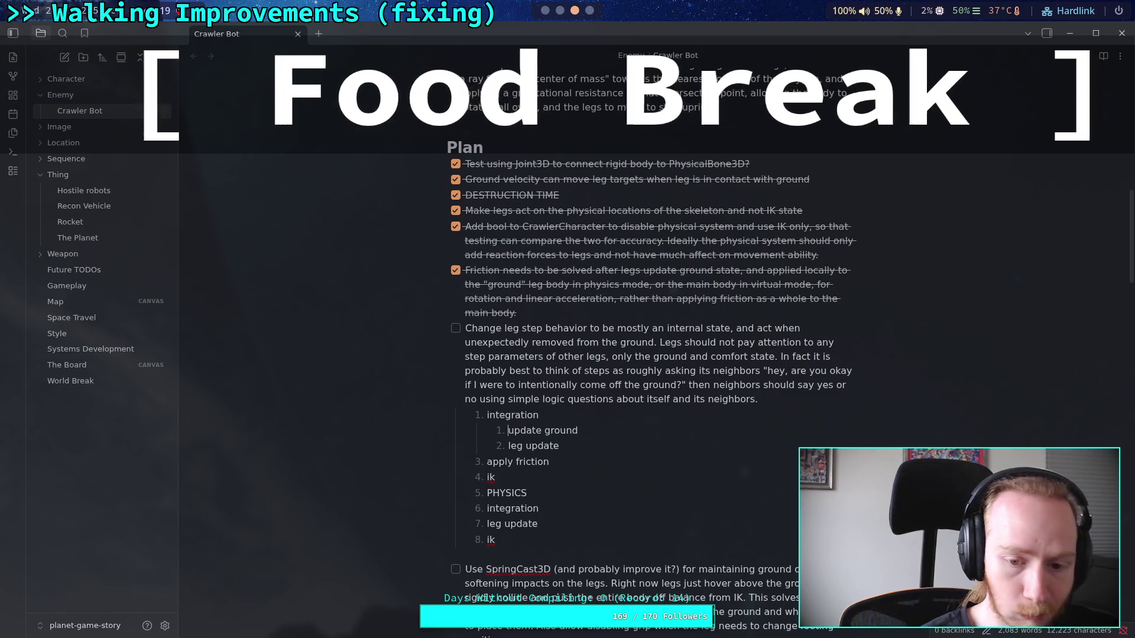
{"action": "left_click", "coordinate": [552, 431]}
{"action": "key", "text": "BackSpace"}
{"action": "type", "text": "_"}
{"action": "type", "text": "_"}
{"action": "key", "text": "End"}
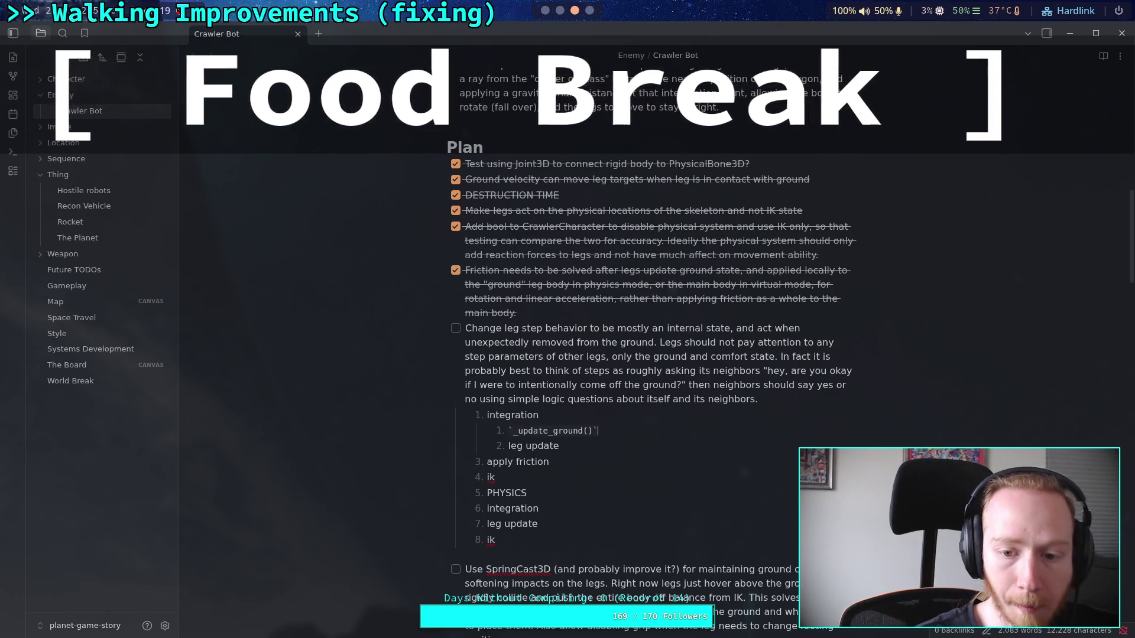
Change integration to inline code `_integrate_forces()`
{"action": "left_click", "coordinate": [535, 414]}
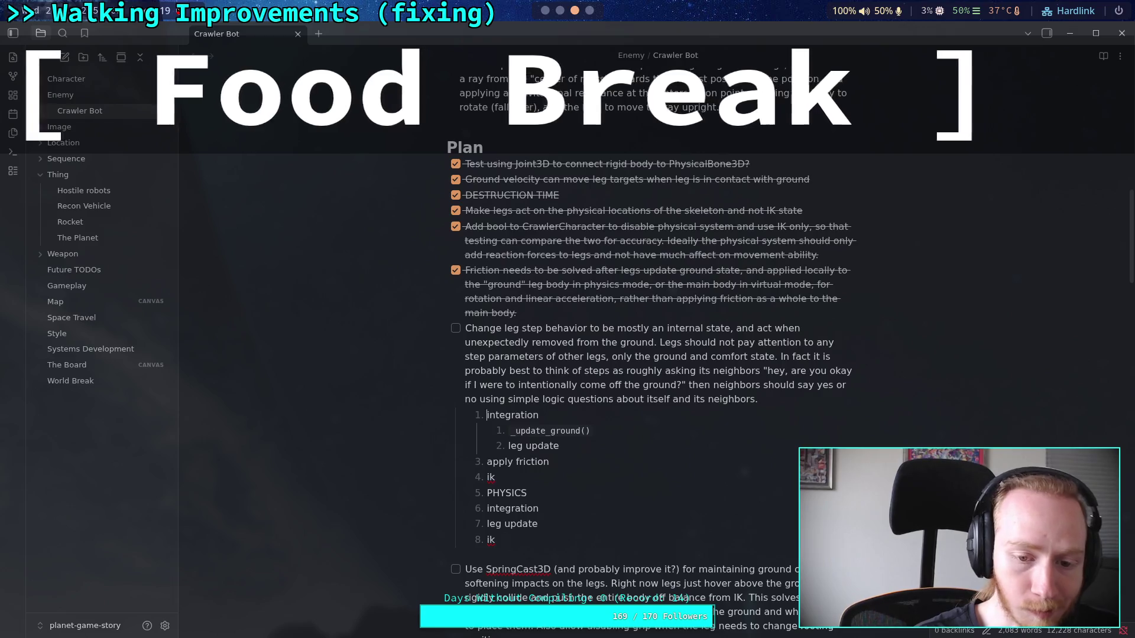
{"action": "type", "text": "`_"}
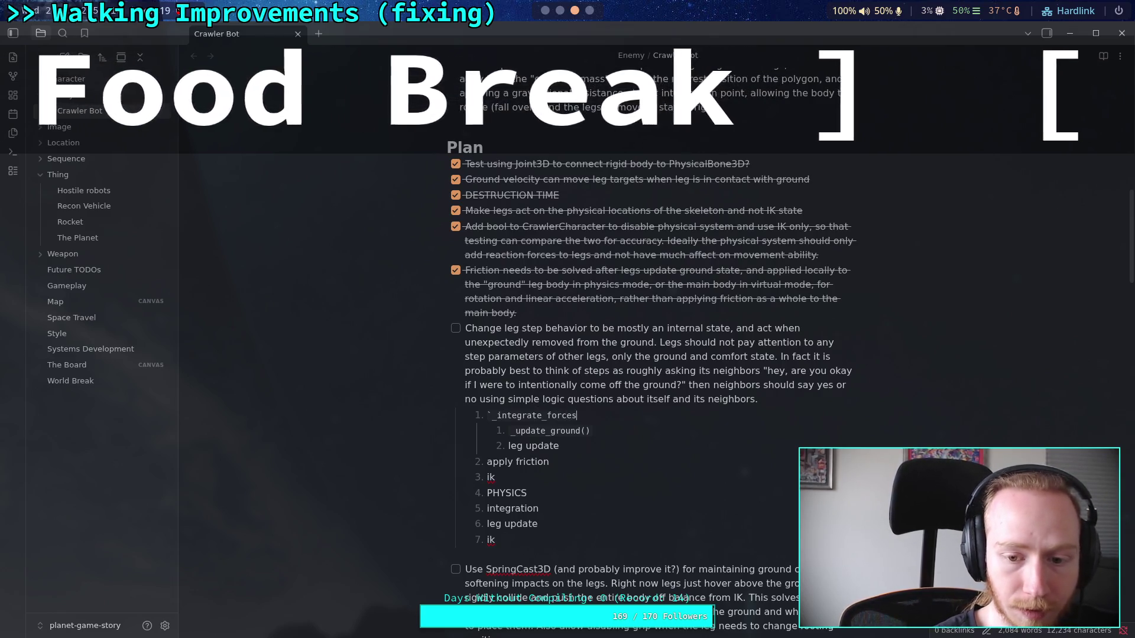
{"action": "type", "text": "()"}
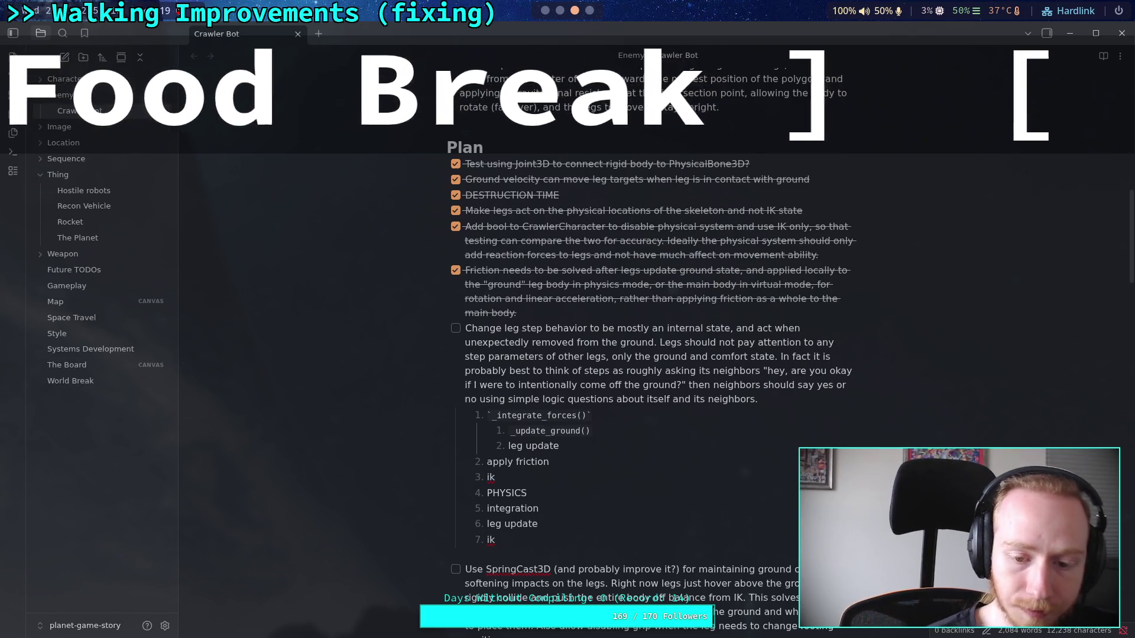
{"action": "left_click", "coordinate": [545, 10]}
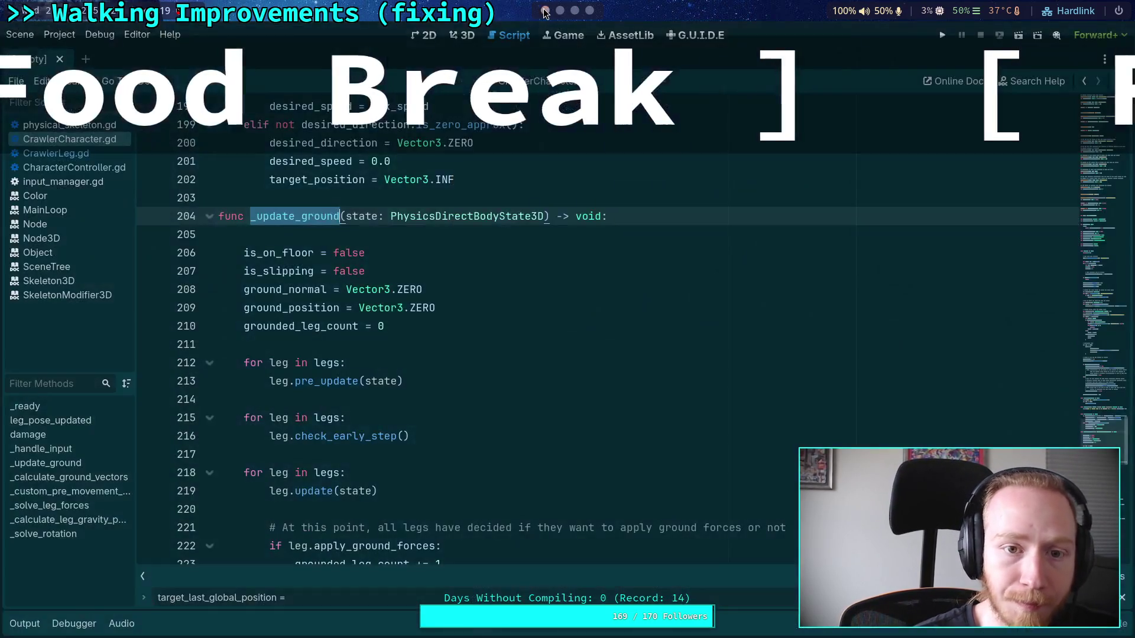
Read through CharacterController.gd's _integrate_forces call sequence, then reopen CrawlerCharacter.gd
{"action": "scroll", "coordinate": [354, 235], "scroll_direction": "down", "scroll_amount": 2}
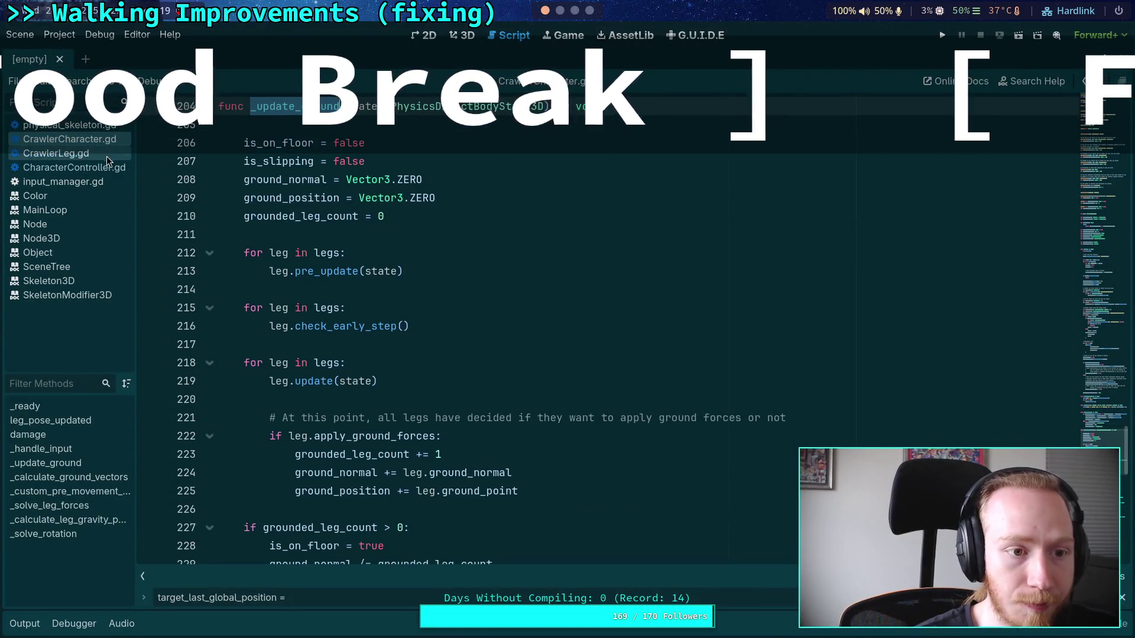
{"action": "key", "text": "alt+Left"}
{"action": "scroll", "coordinate": [406, 282], "scroll_direction": "down", "scroll_amount": 3}
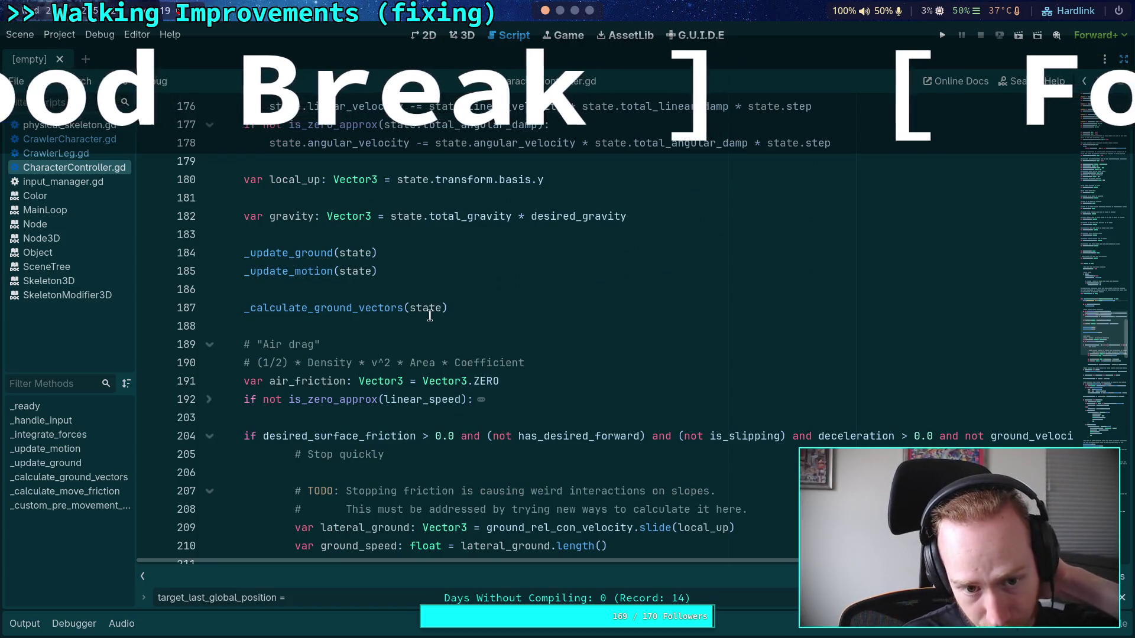
{"action": "scroll", "coordinate": [439, 296], "scroll_direction": "down", "scroll_amount": 8}
{"action": "scroll", "coordinate": [418, 343], "scroll_direction": "down", "scroll_amount": 16}
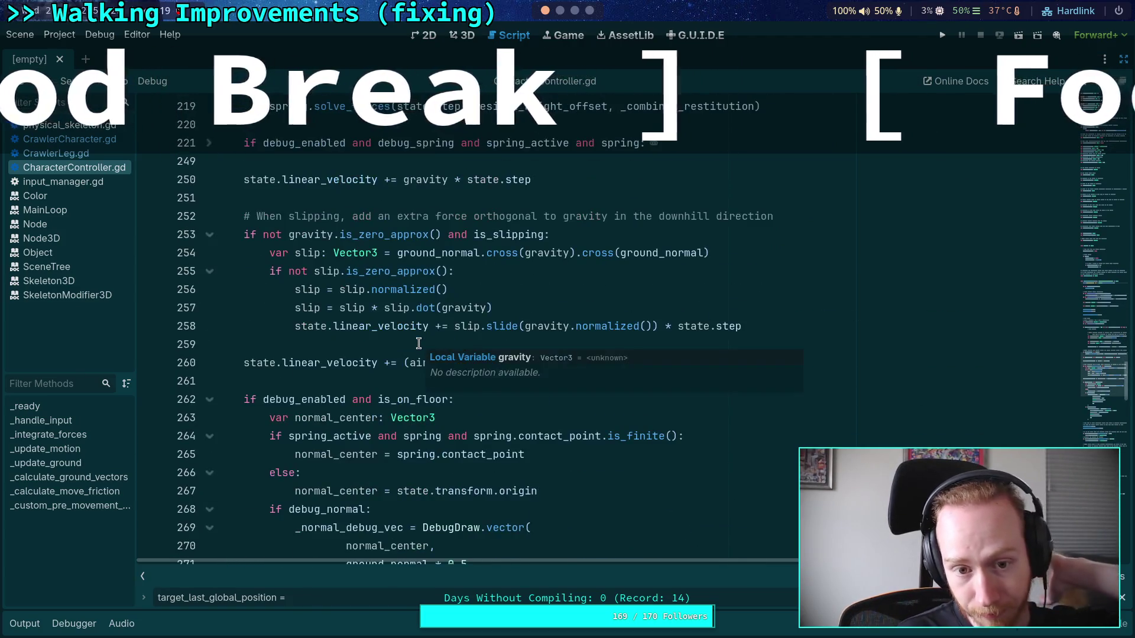
{"action": "scroll", "coordinate": [418, 342], "scroll_direction": "up", "scroll_amount": 2}
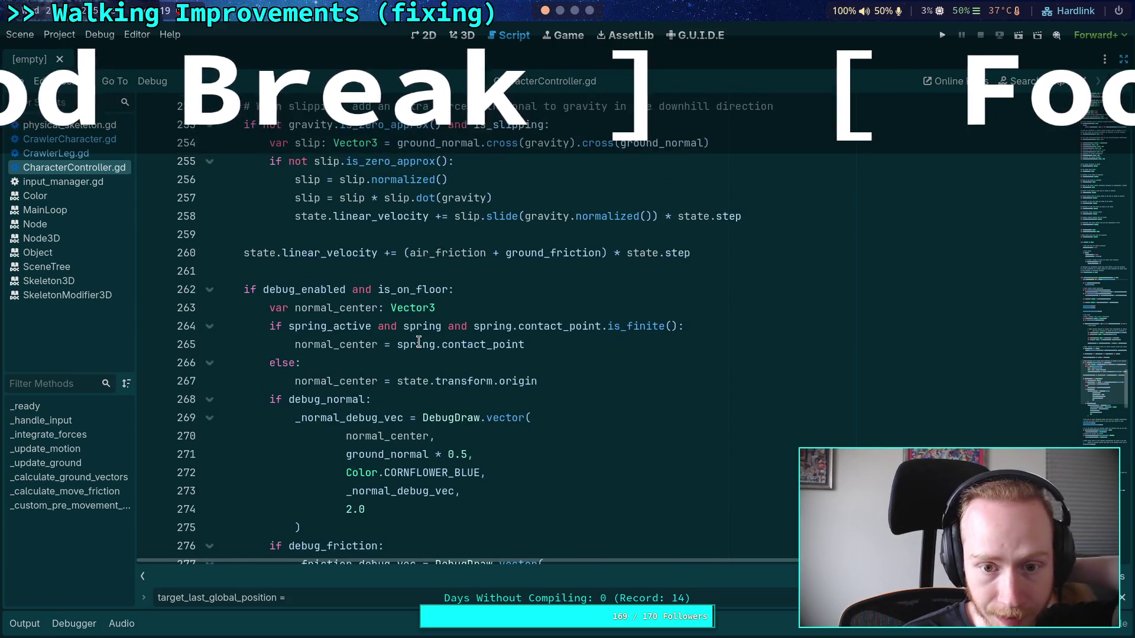
{"action": "scroll", "coordinate": [419, 341], "scroll_direction": "down", "scroll_amount": 8}
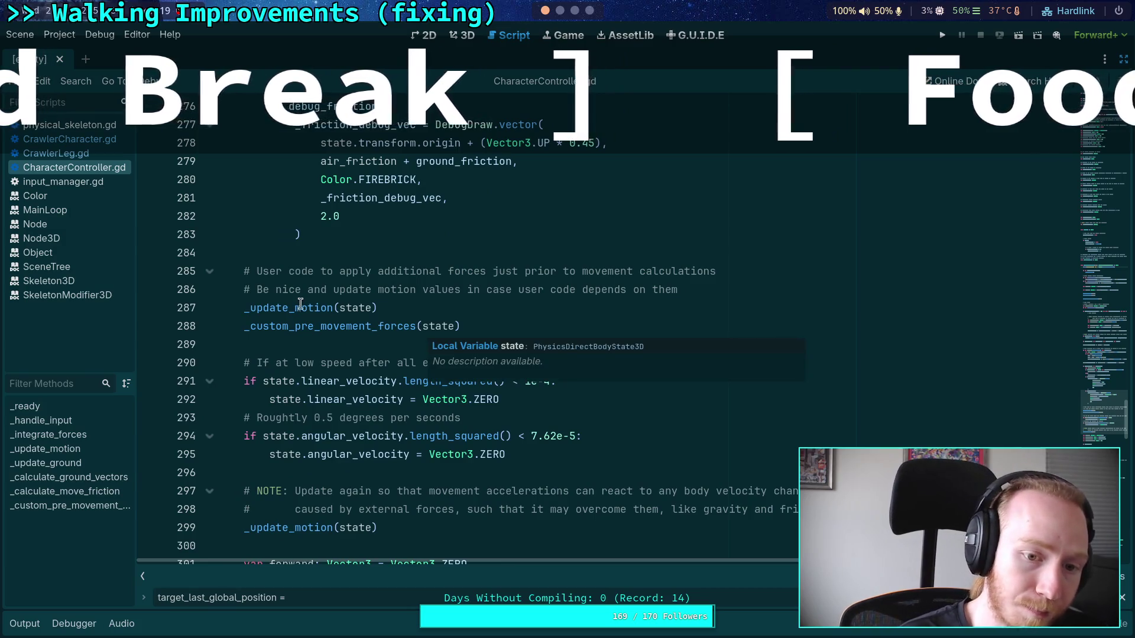
{"action": "left_click", "coordinate": [94, 142]}
Add 'Forces are applied to the body' under _integrate_forces, after leg update
{"action": "left_click", "coordinate": [562, 12]}
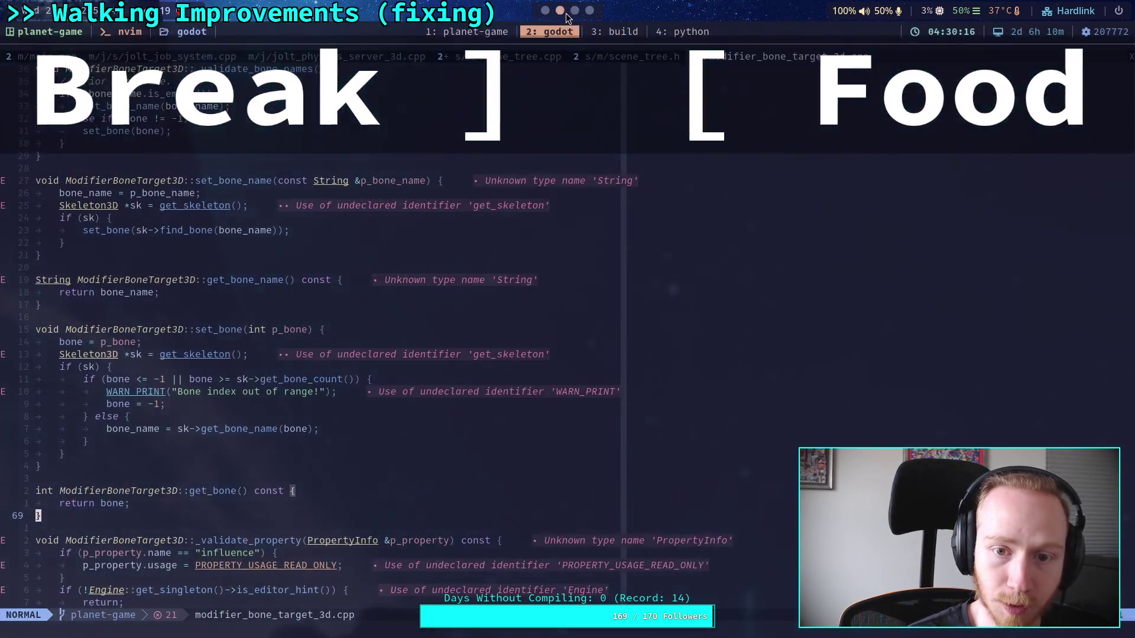
{"action": "left_click", "coordinate": [577, 11]}
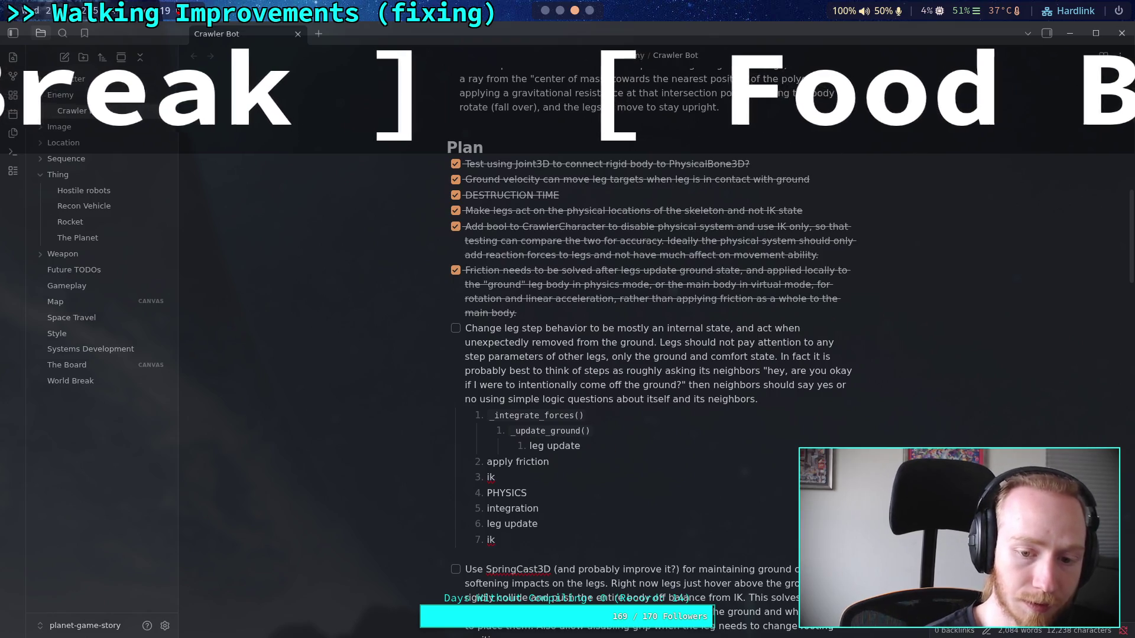
{"action": "key", "text": "Return"}
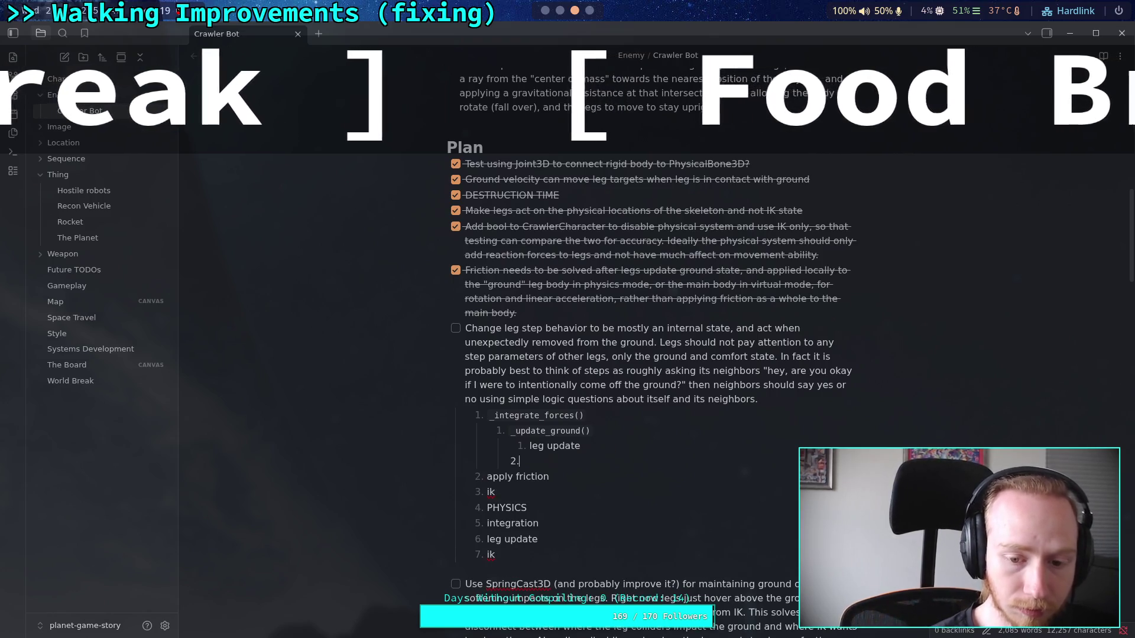
{"action": "key", "text": "BackSpace"}
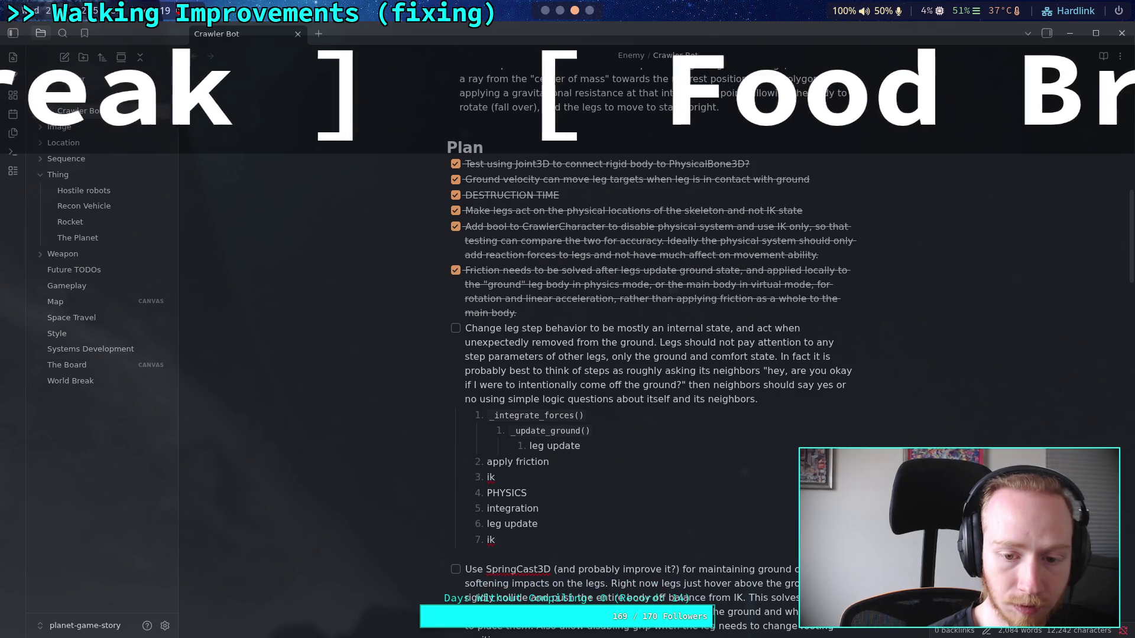
{"action": "key", "text": "Return"}
{"action": "key", "text": "shift+Tab"}
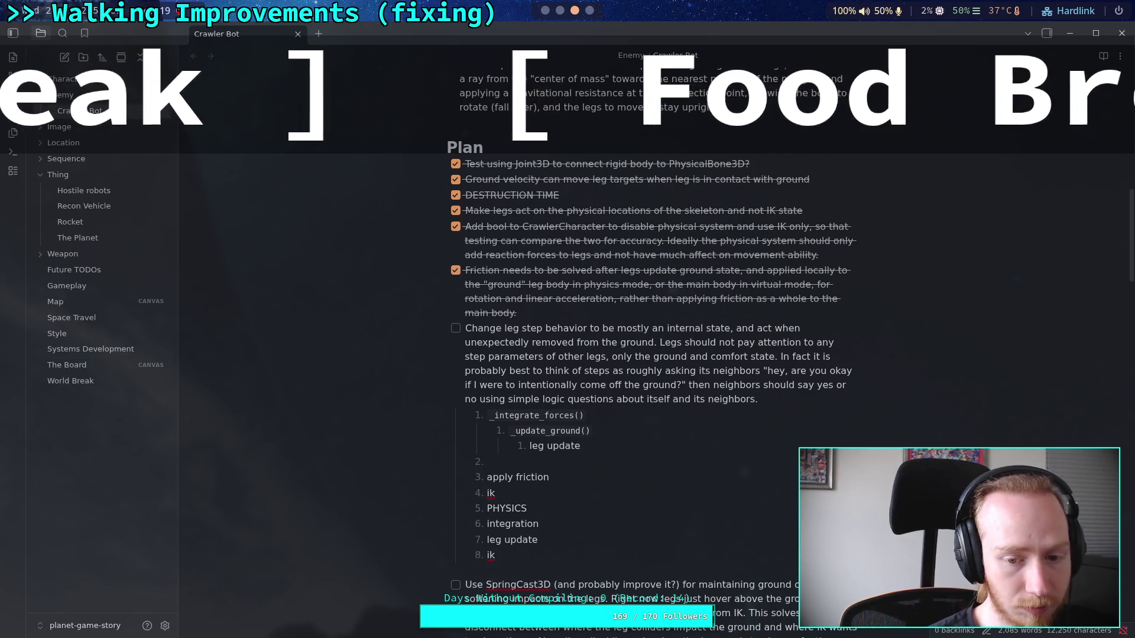
{"action": "key", "text": "BackSpace"}
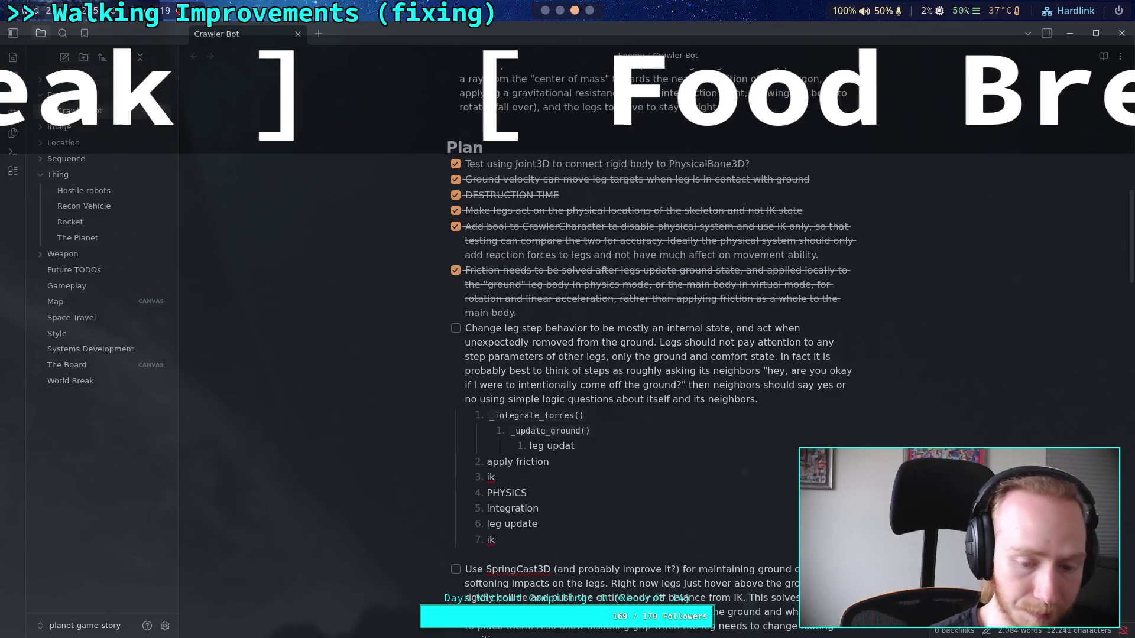
{"action": "type", "text": "e"}
{"action": "key", "text": "Return"}
{"action": "key", "text": "shift+Tab"}
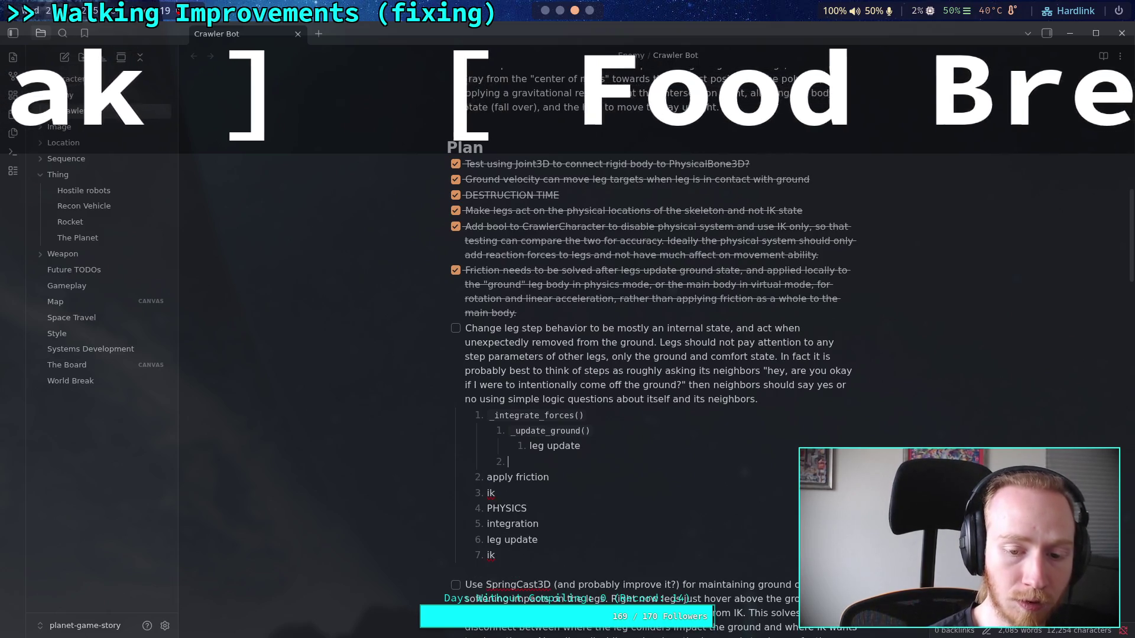
{"action": "key", "text": "BackSpace"}
{"action": "type", "text": "Forces a"}
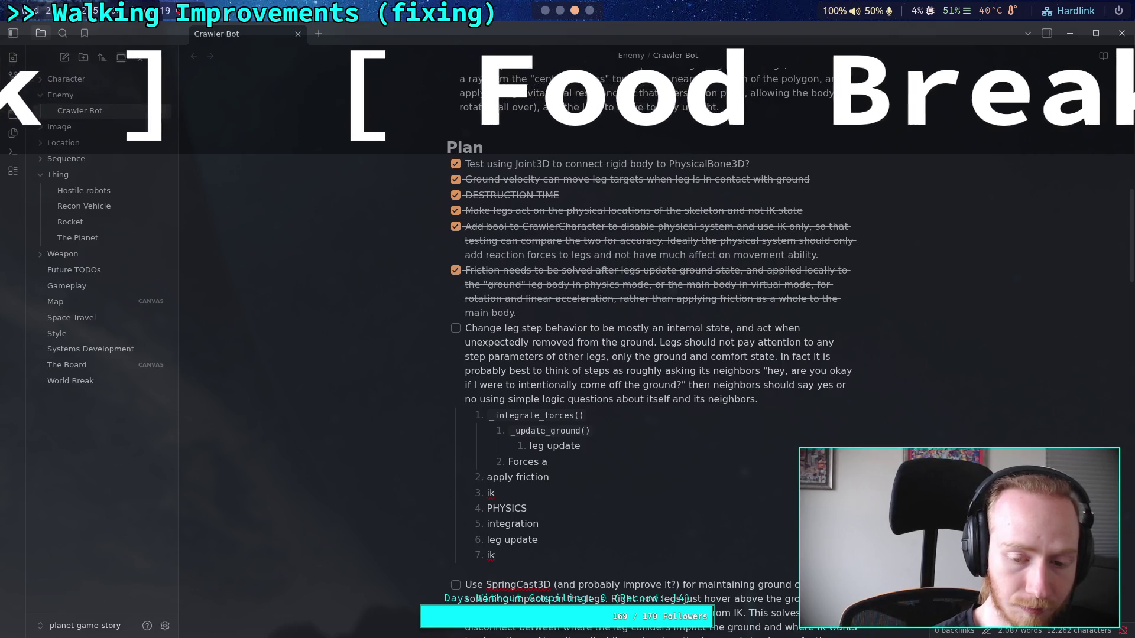
{"action": "type", "text": "re applied to the body"}
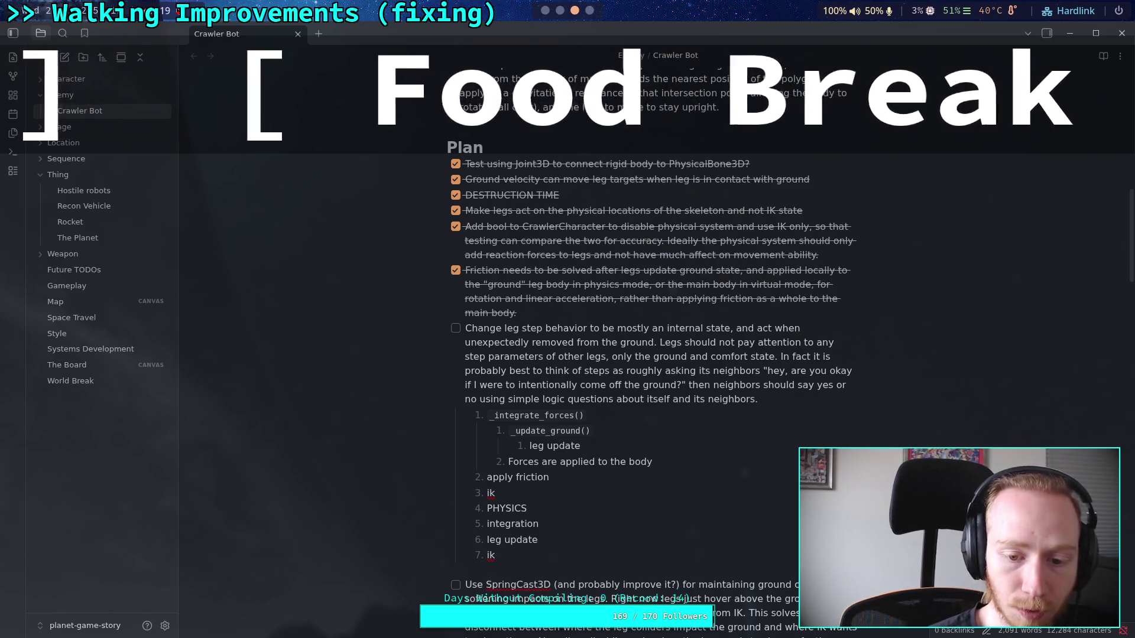
Add `update_pose()` as top-level step 2 of the call-order list
{"action": "key", "text": "Return"}
{"action": "key", "text": "shift+Tab"}
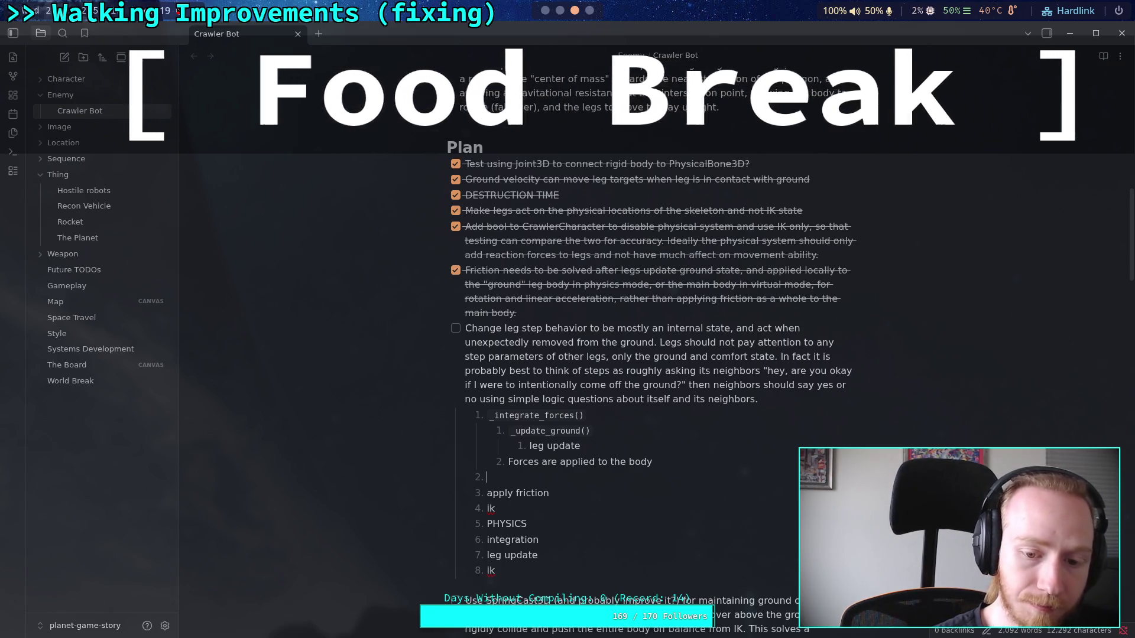
{"action": "type", "text": "`"}
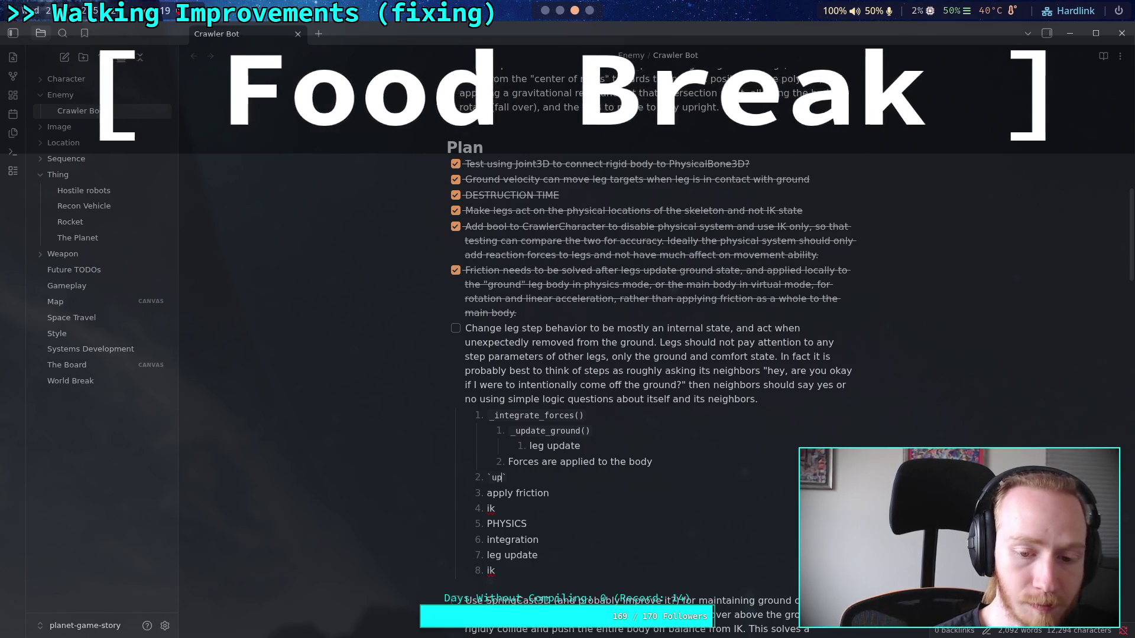
{"action": "type", "text": "_updatepose()"}
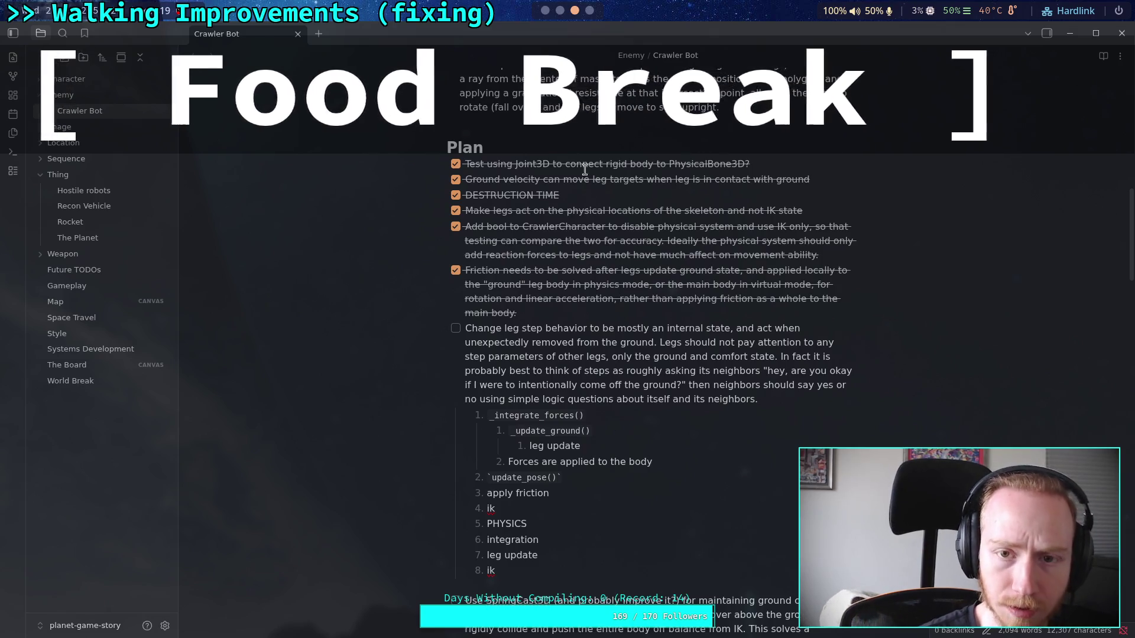
{"action": "left_click", "coordinate": [546, 11]}
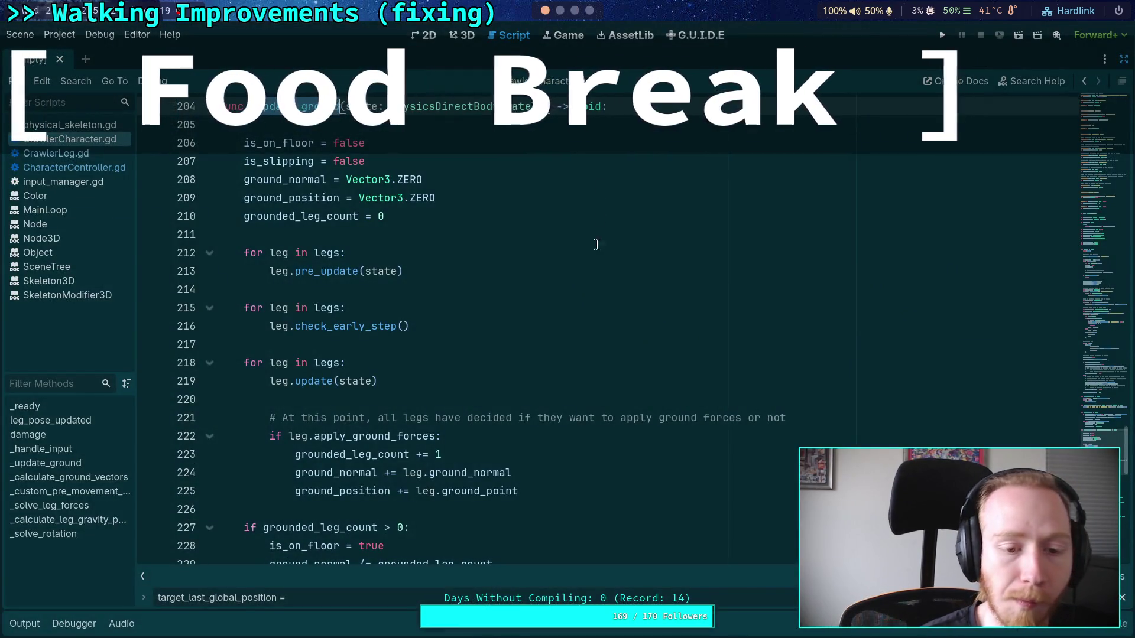
{"action": "scroll", "coordinate": [368, 296], "scroll_direction": "down", "scroll_amount": 10}
{"action": "scroll", "coordinate": [363, 290], "scroll_direction": "up", "scroll_amount": 15}
{"action": "scroll", "coordinate": [362, 288], "scroll_direction": "up", "scroll_amount": 2}
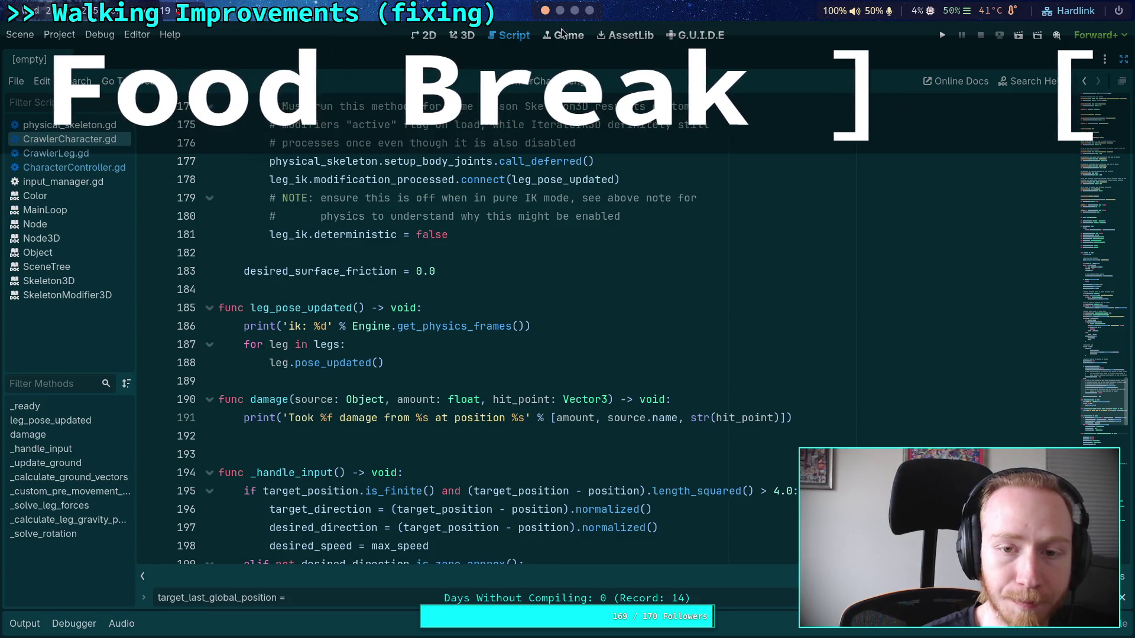
{"action": "left_click", "coordinate": [571, 13]}
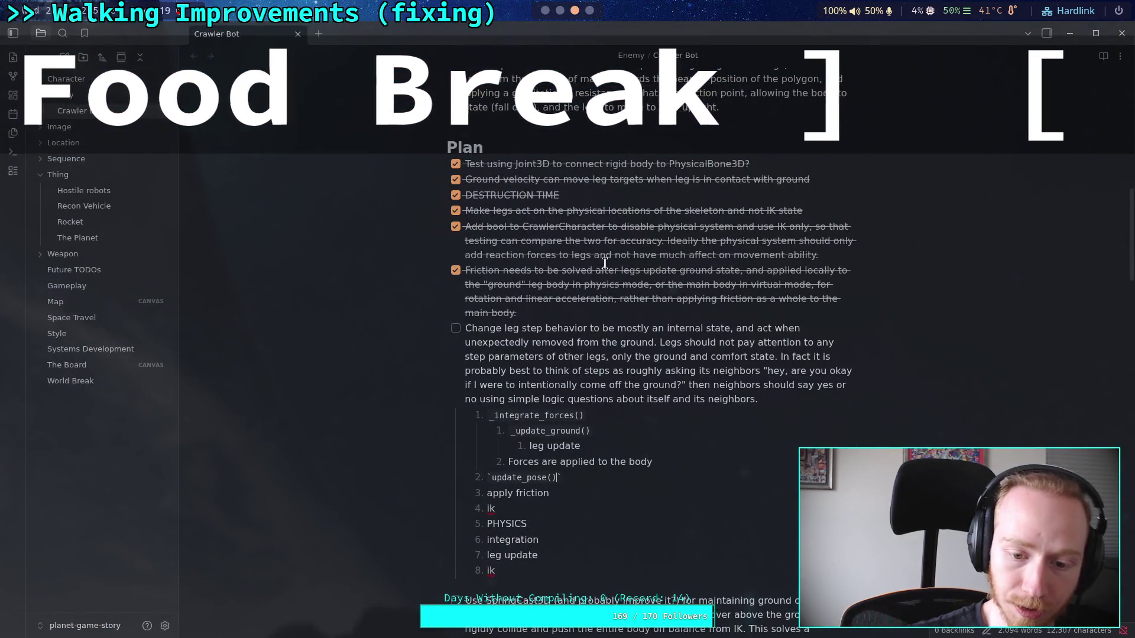
Rename step 2's inline code function to `pose_updated()`
{"action": "key", "text": "BackSpace"}
{"action": "key", "text": "BackSpace"}
{"action": "key", "text": "BackSpace"}
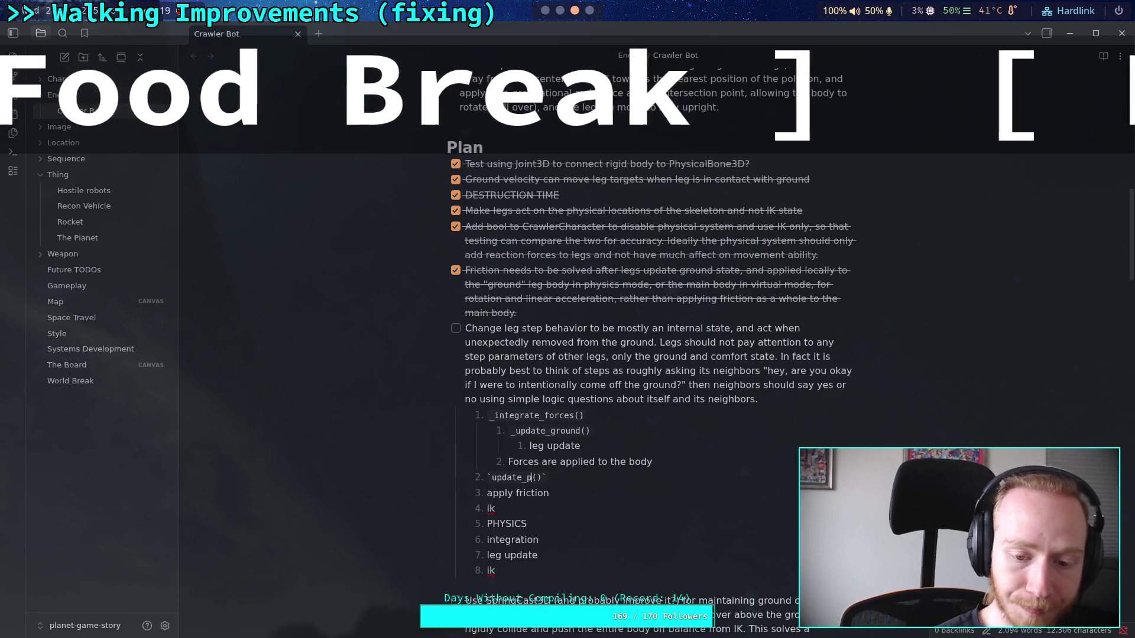
{"action": "type", "text": "psa"}
{"action": "key", "text": "BackSpace"}
{"action": "key", "text": "BackSpace"}
{"action": "type", "text": "olse"}
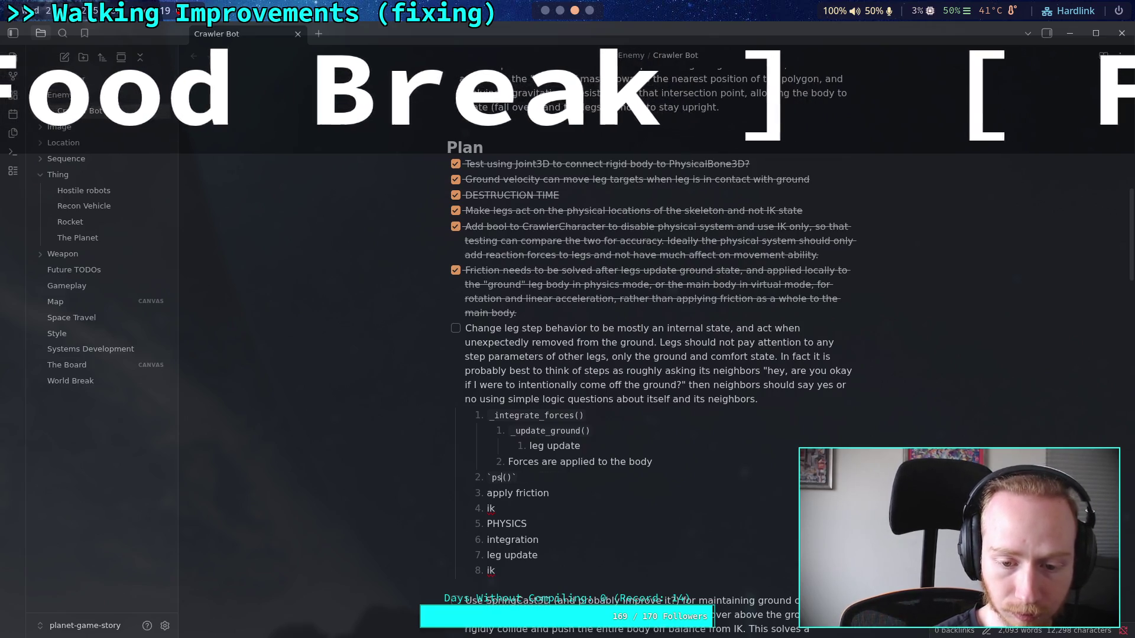
{"action": "key", "text": "BackSpace"}
{"action": "key", "text": "Right"}
{"action": "key", "text": "Right"}
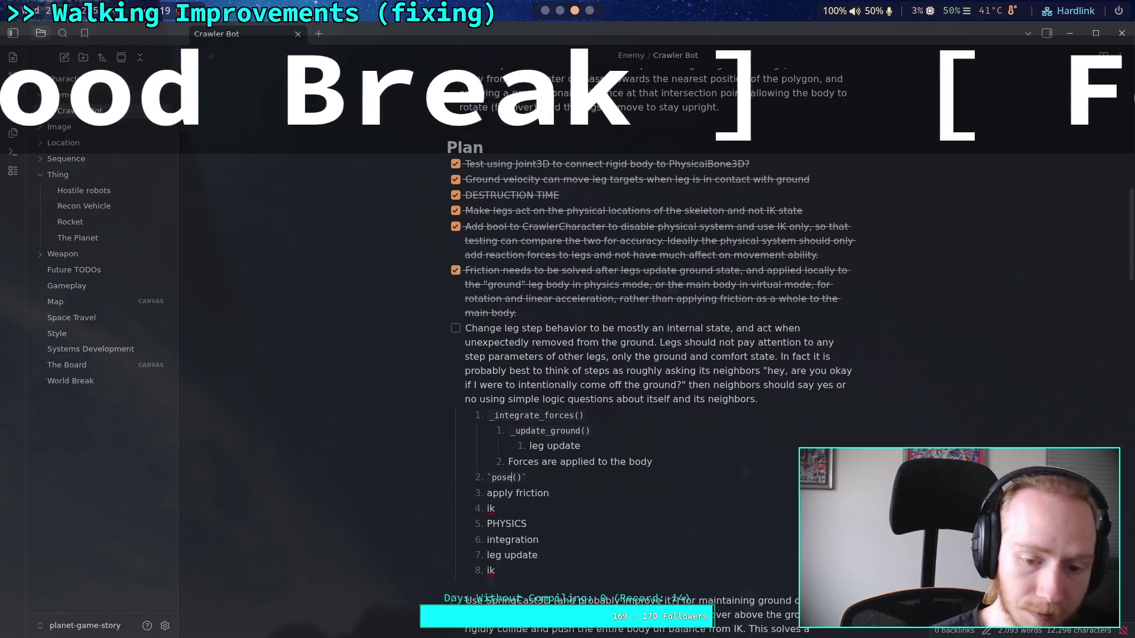
{"action": "key", "text": "shift+Return"}
{"action": "key", "text": "BackSpace"}
{"action": "key", "text": "BackSpace"}
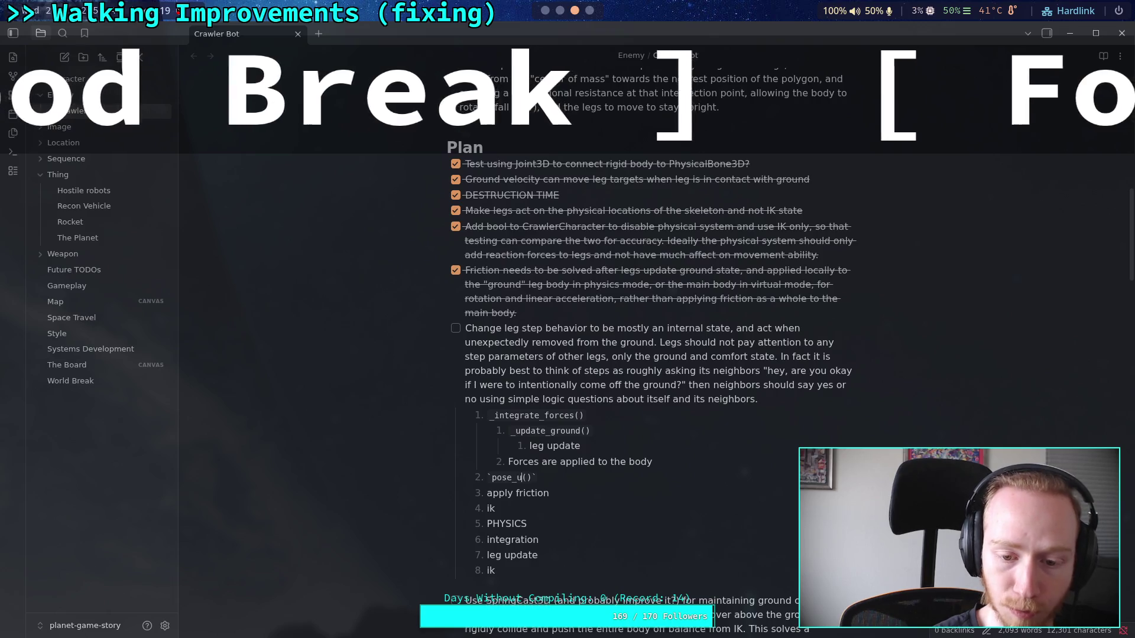
{"action": "type", "text": "dated"}
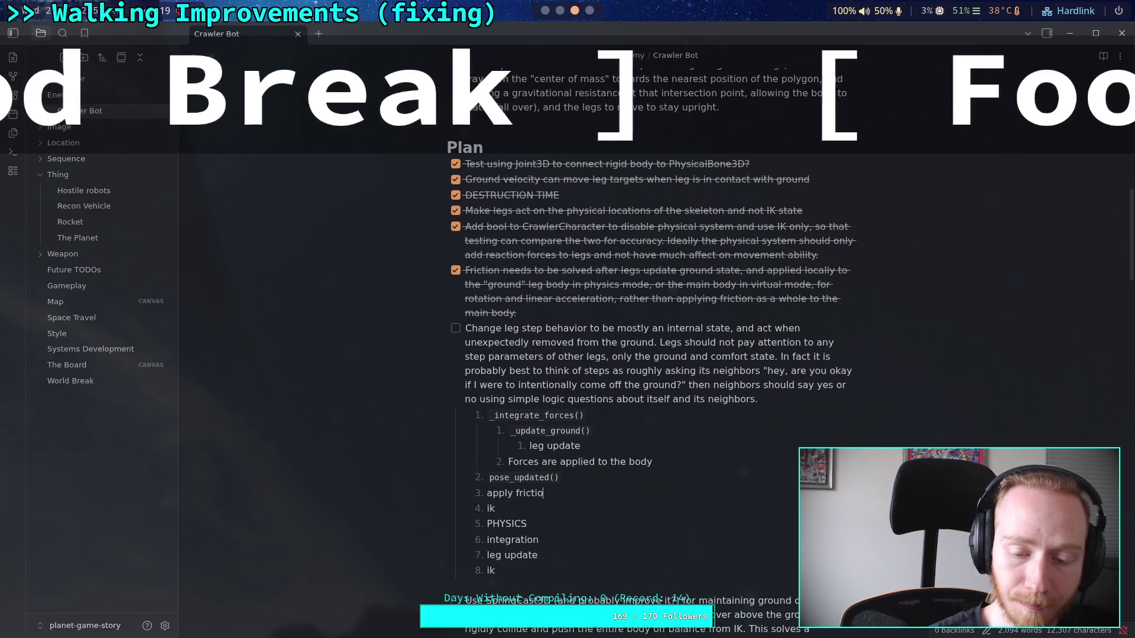
Retitle step 3 as PHYSICS TICK and delete the old ik, PHYSICS, integration, leg update and ik steps
{"action": "key", "text": "BackSpace"}
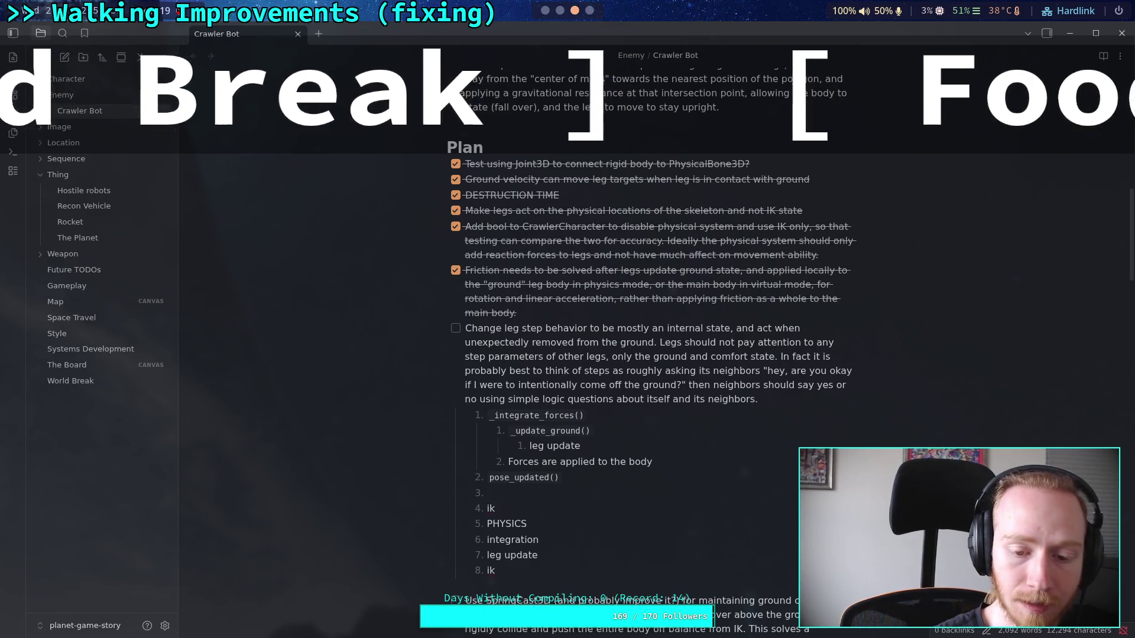
{"action": "type", "text": "PHYS"}
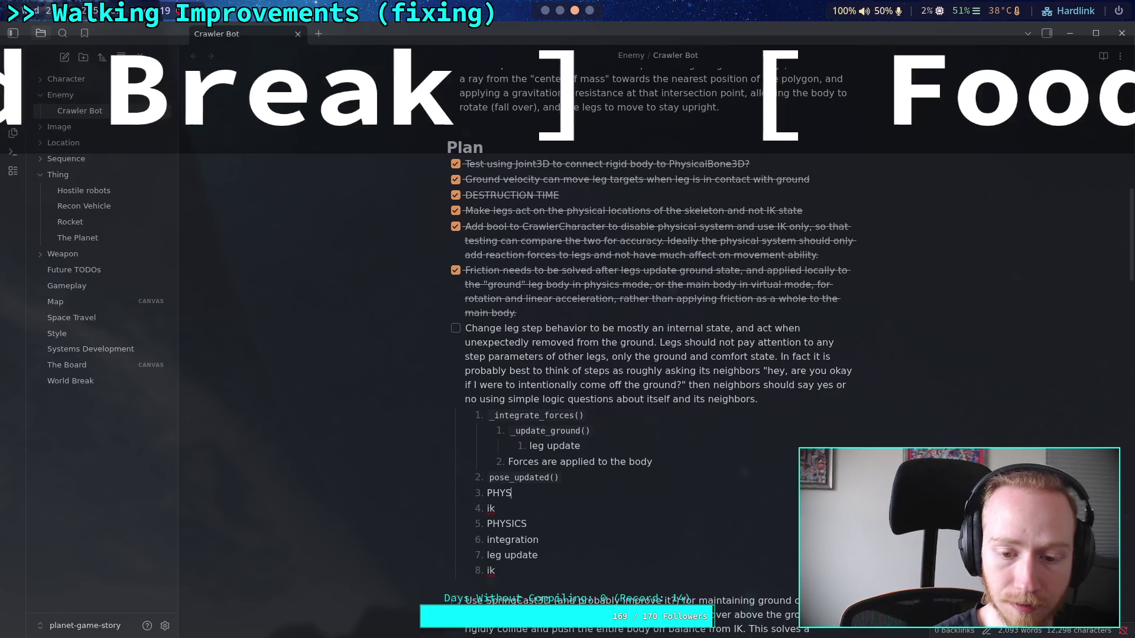
{"action": "type", "text": "ICS TICKS"}
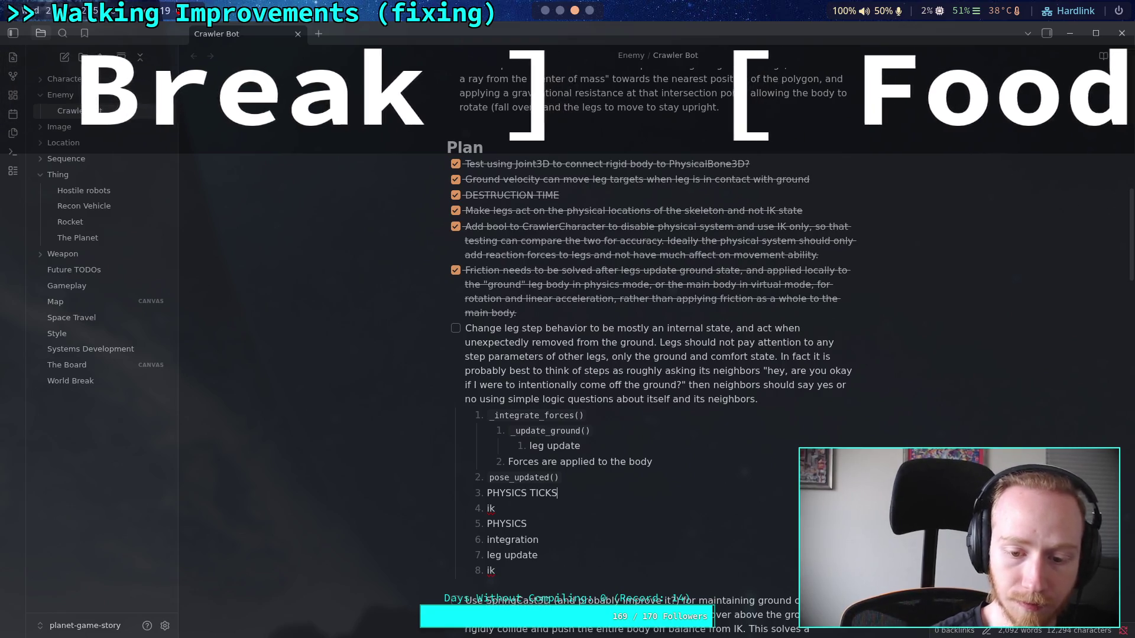
{"action": "key", "text": "Down"}
{"action": "key", "text": "shift+Up"}
{"action": "key", "text": "shift+Up"}
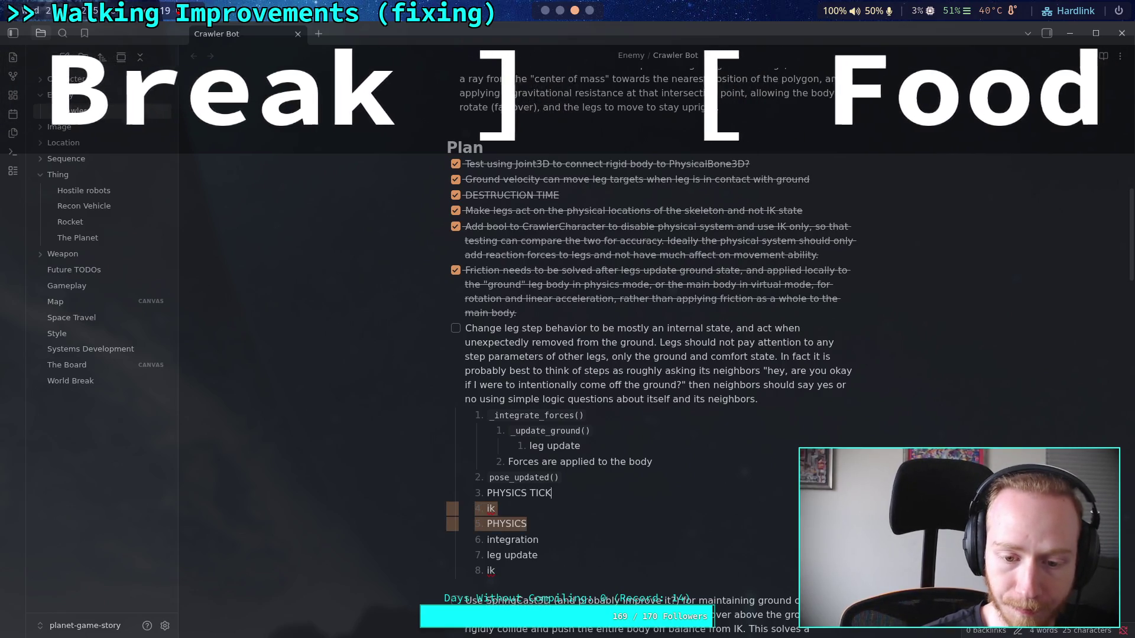
{"action": "key", "text": "BackSpace"}
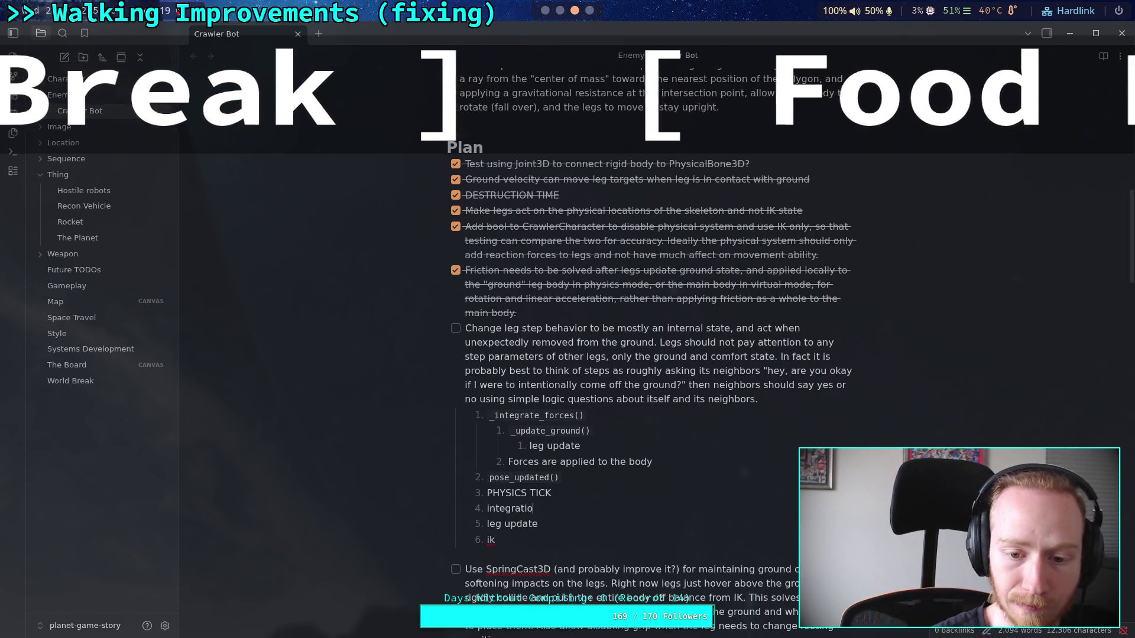
{"action": "key", "text": "BackSpace"}
{"action": "key", "text": "BackSpace"}
{"action": "key", "text": "BackSpace"}
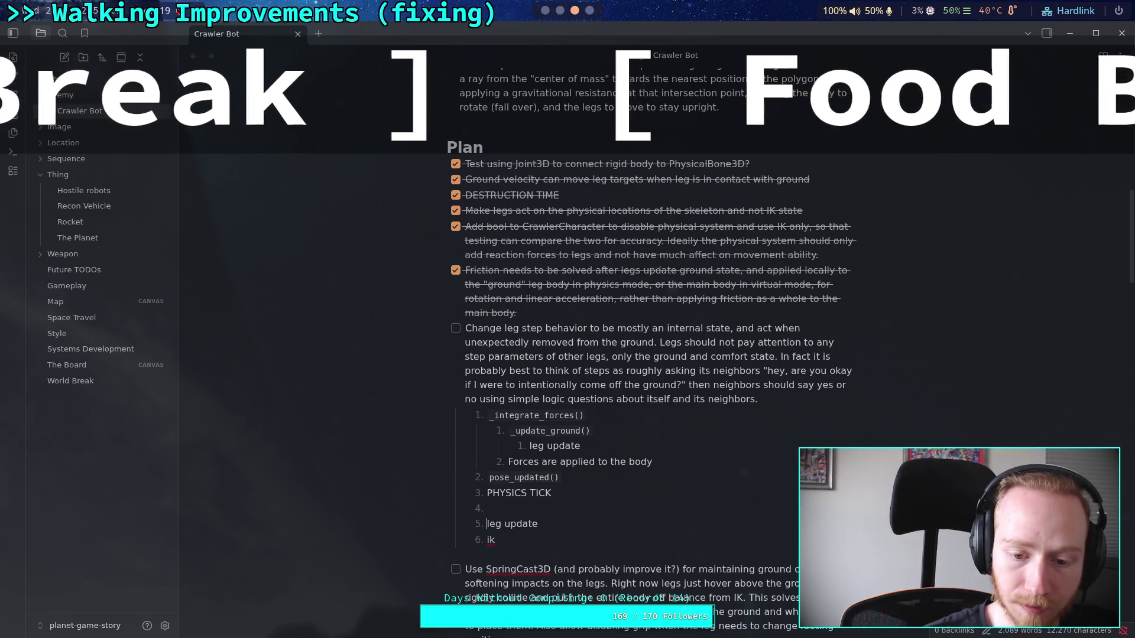
{"action": "key", "text": "shift+Up"}
{"action": "key", "text": "shift+Up"}
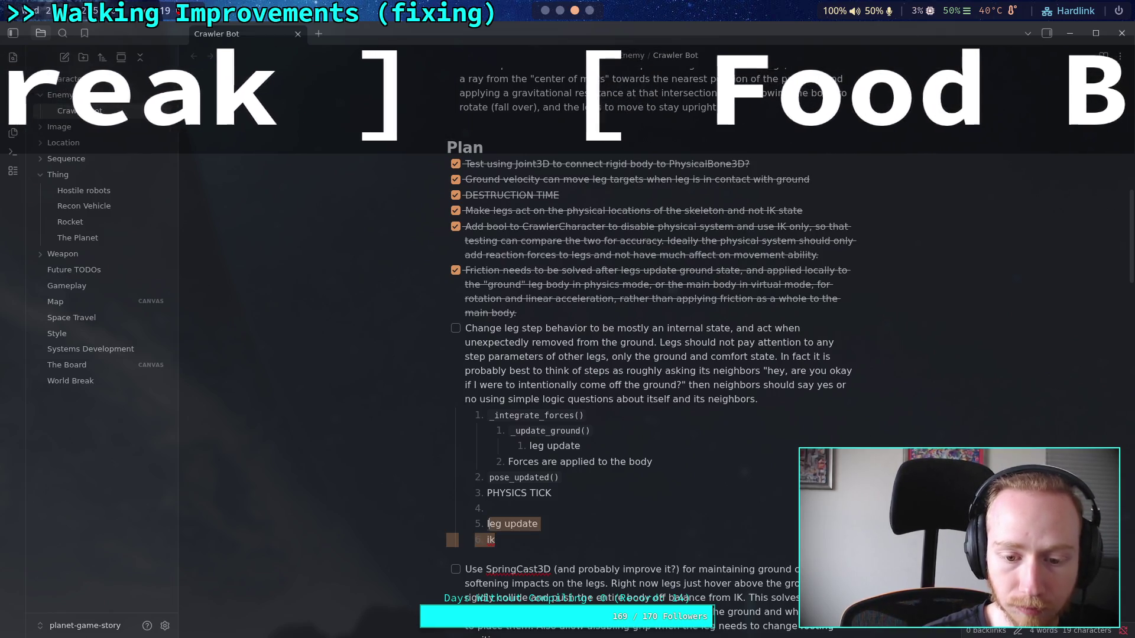
{"action": "key", "text": "BackSpace"}
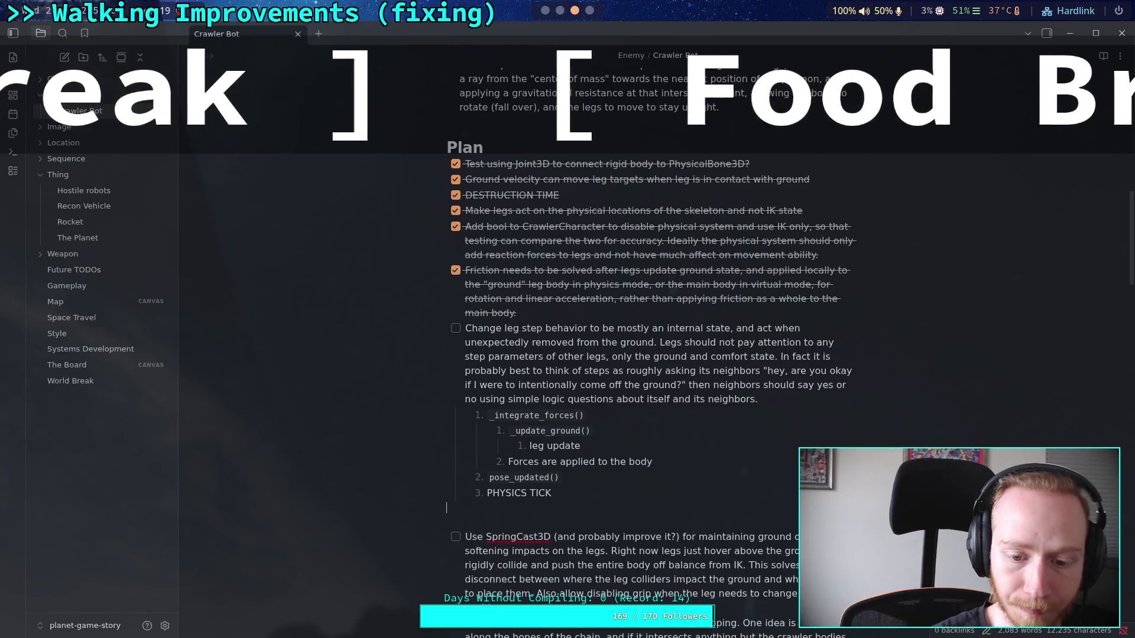
{"action": "key", "text": "BackSpace"}
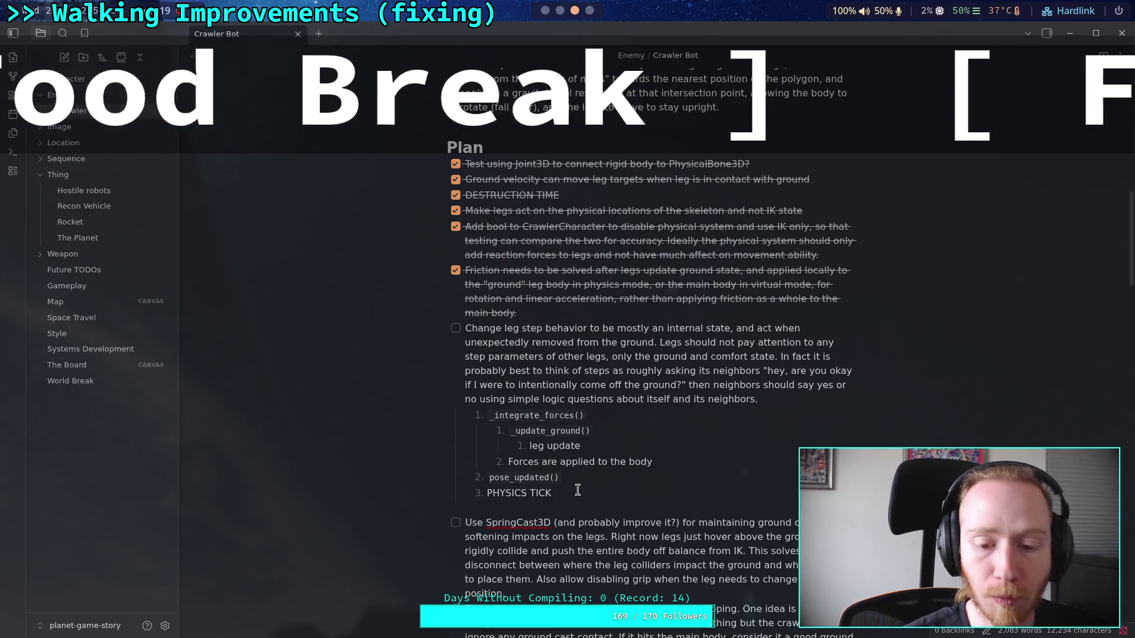
Try adding an empty list item 4 after PHYSICS TICK, then restore it
{"action": "key", "text": "Return"}
{"action": "key", "text": "BackSpace"}
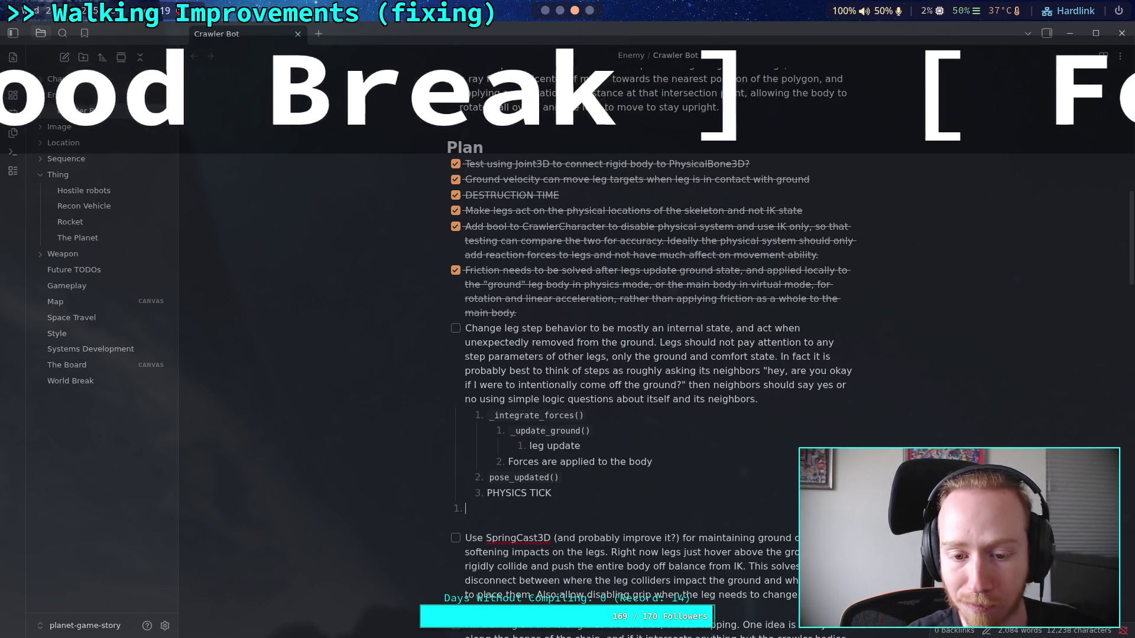
{"action": "type", "text": "1"}
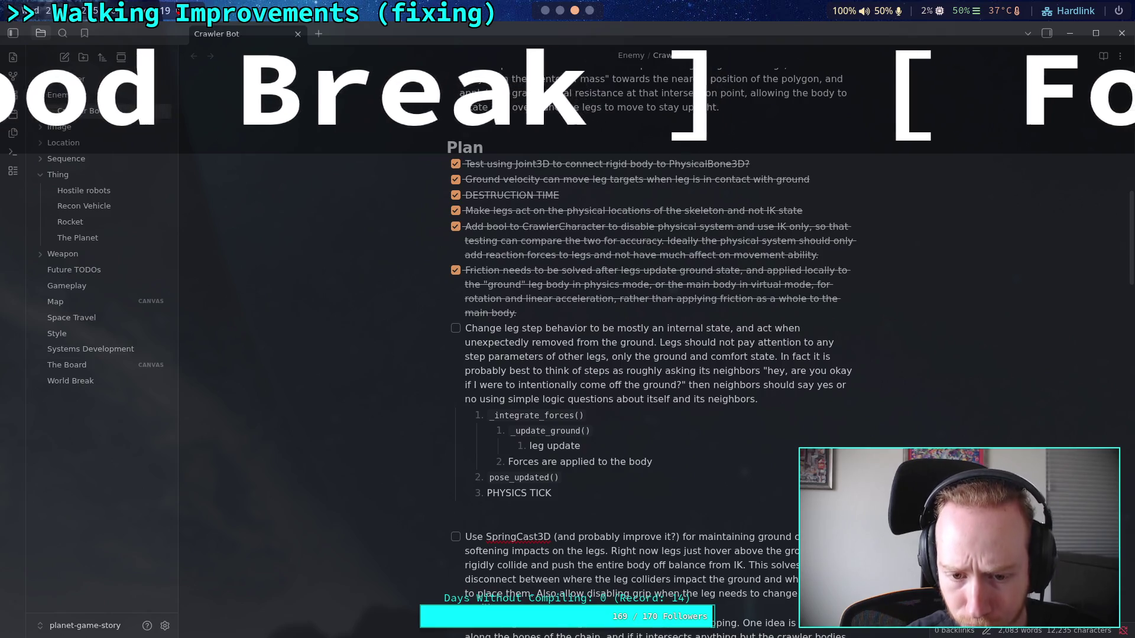
{"action": "key", "text": "BackSpace"}
{"action": "key", "text": "Return"}
{"action": "type", "text": "1"}
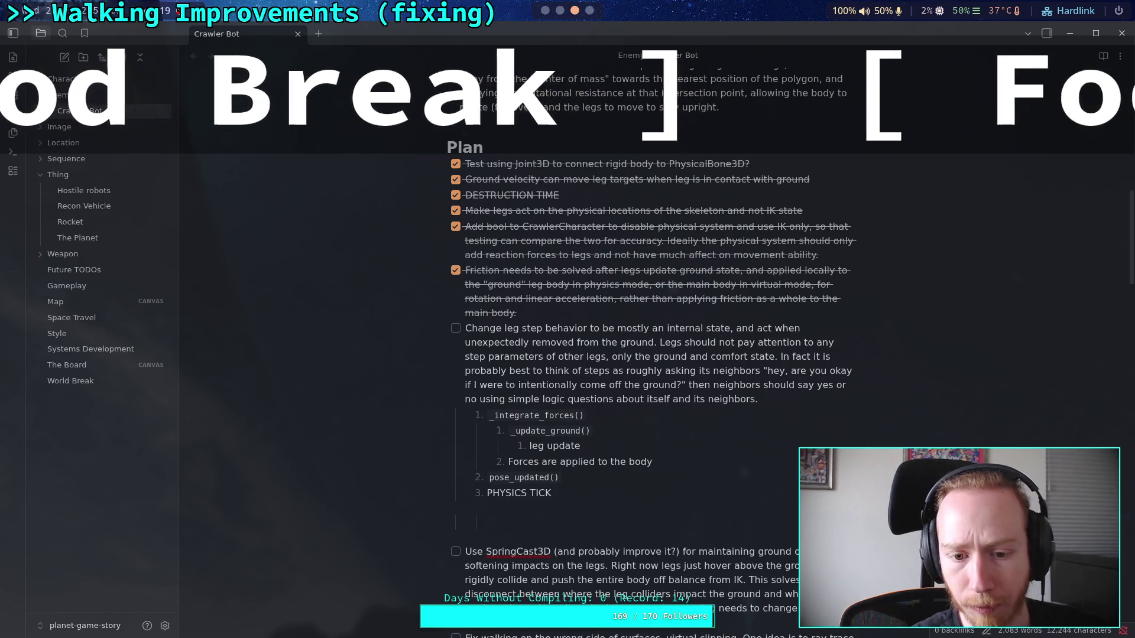
{"action": "type", "text": "."}
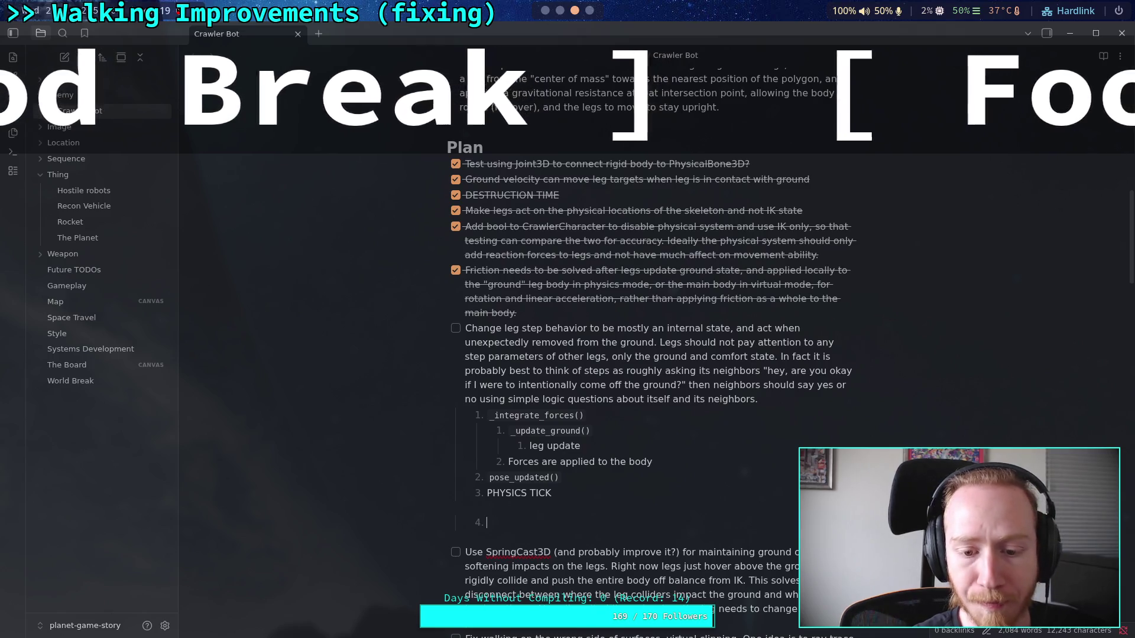
{"action": "key", "text": "BackSpace"}
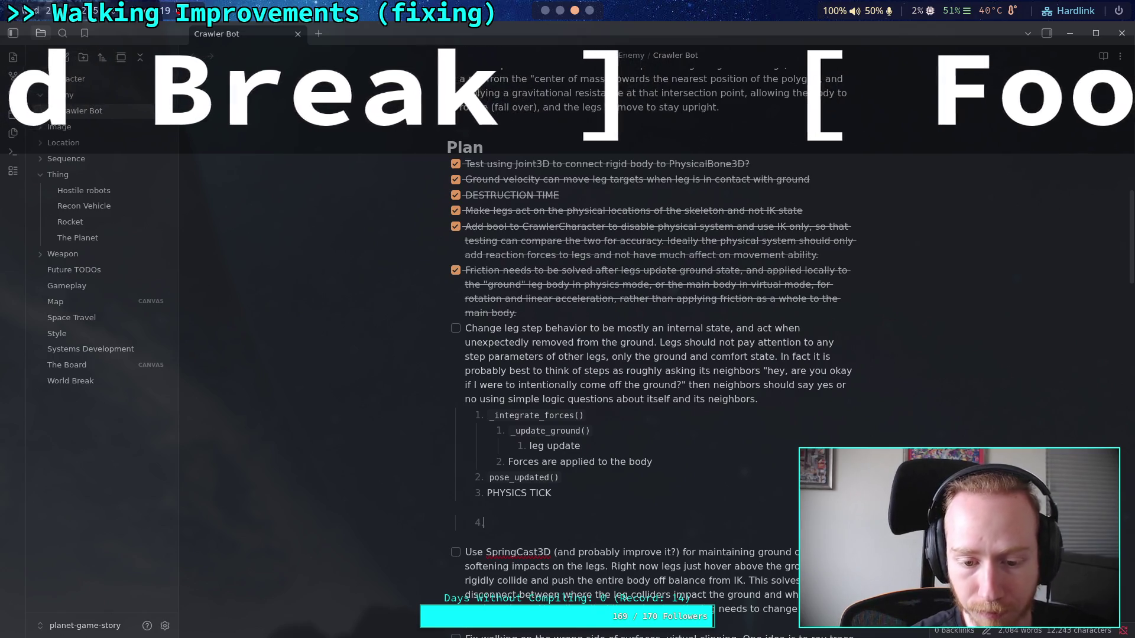
{"action": "key", "text": "ctrl+z"}
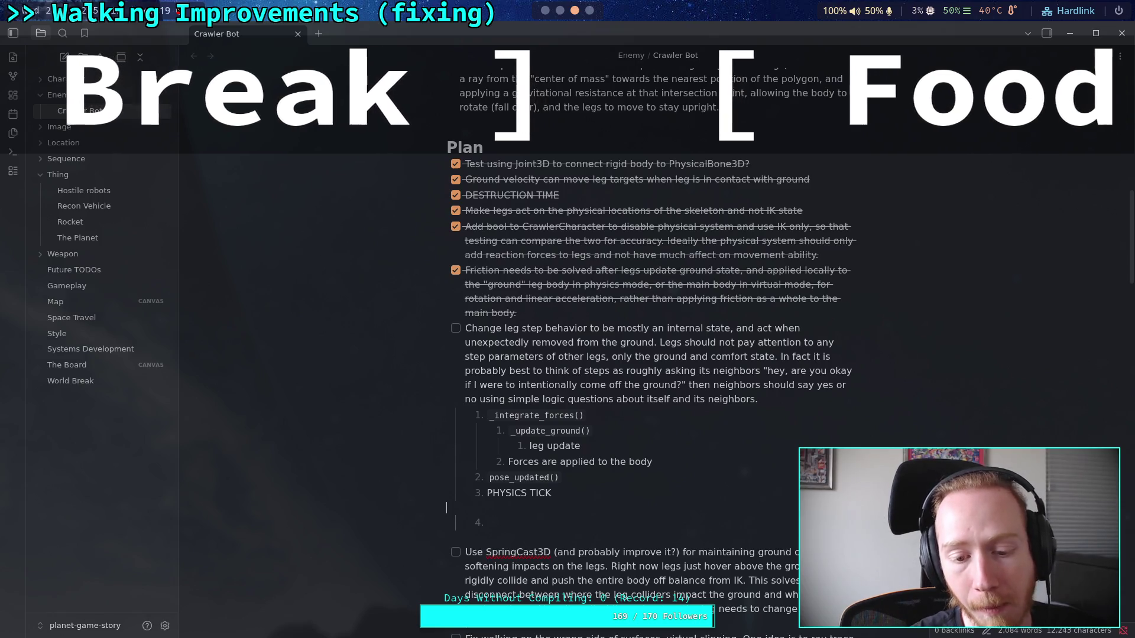
Type a scratch 'a' line above item 4 and remove the empty item 4
{"action": "left_click", "coordinate": [446, 507]}
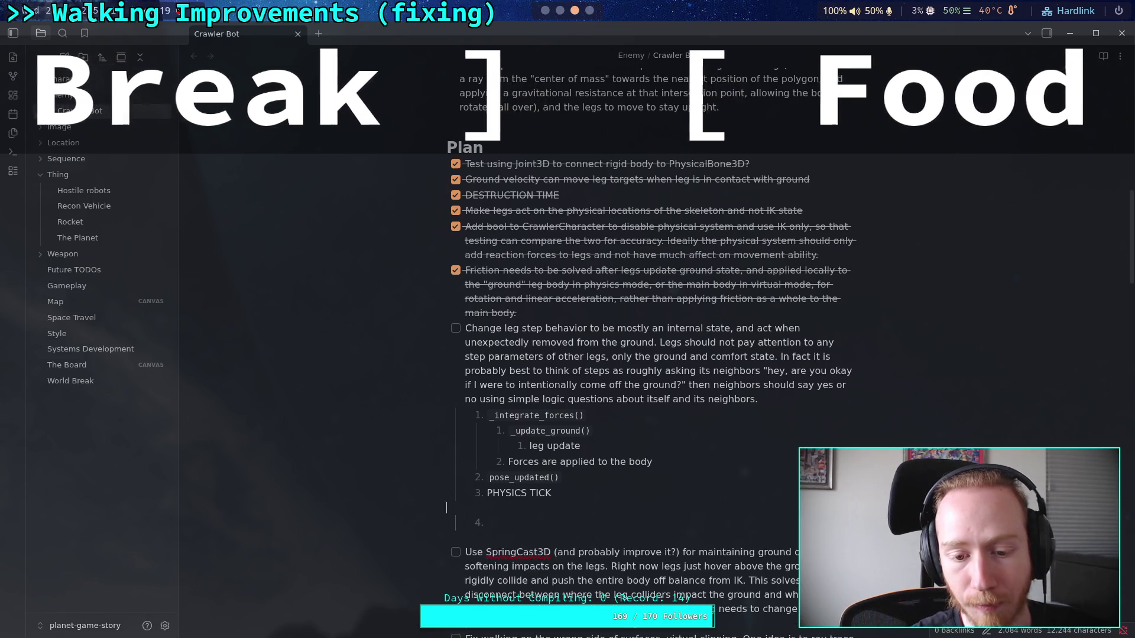
{"action": "type", "text": "a"}
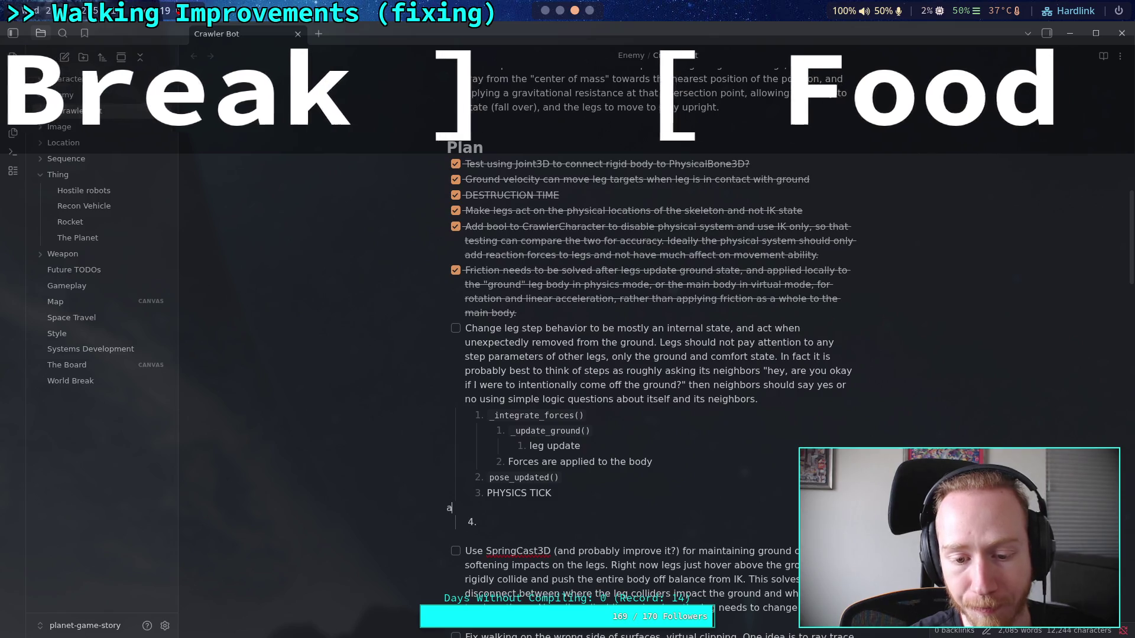
{"action": "key", "text": "Down"}
{"action": "key", "text": "BackSpace"}
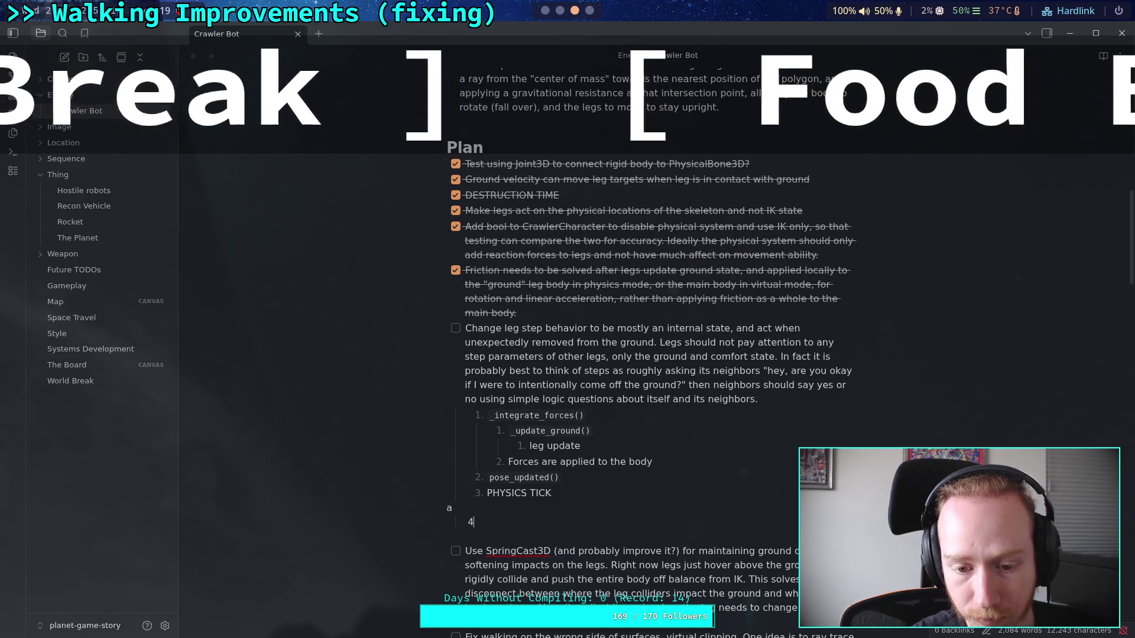
{"action": "key", "text": "ctrl+z"}
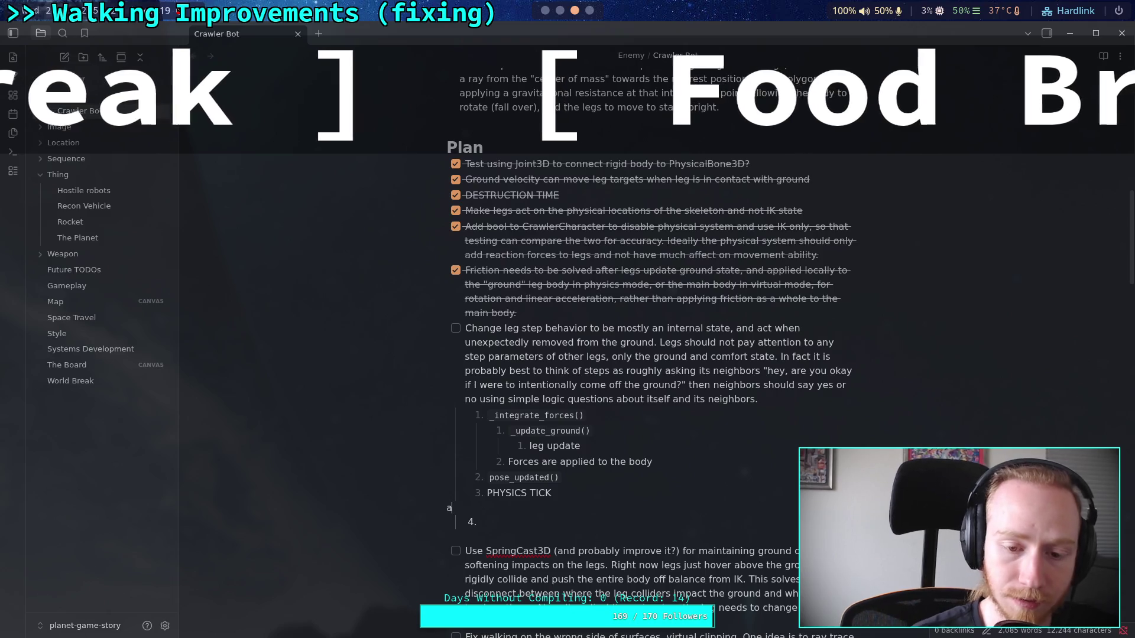
{"action": "key", "text": "BackSpace"}
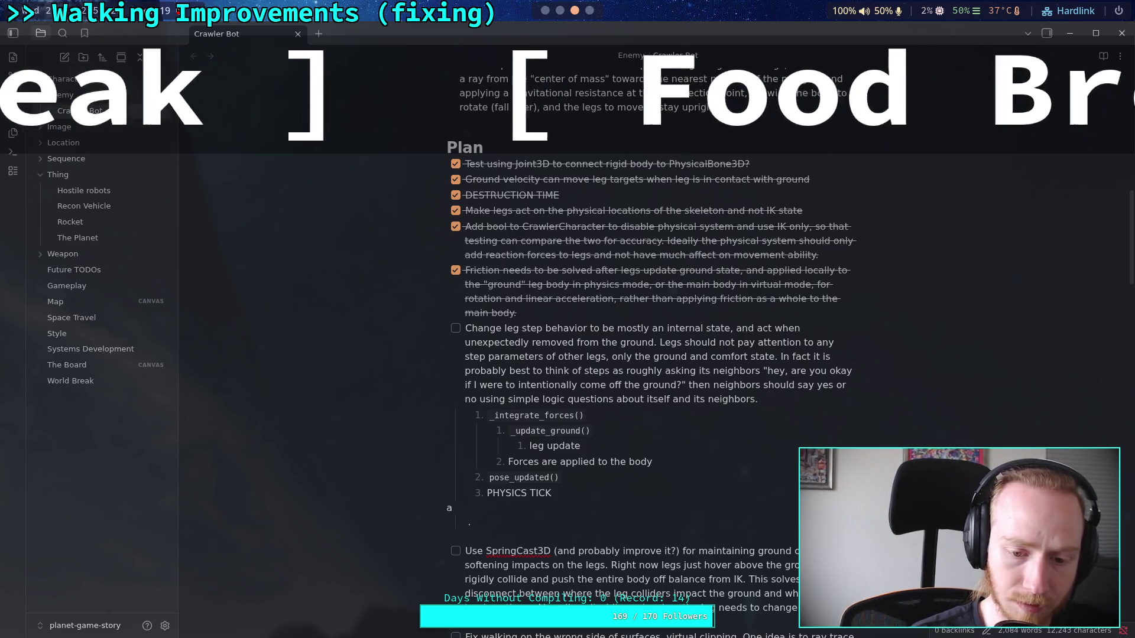
{"action": "key", "text": "BackSpace"}
{"action": "key", "text": "BackSpace"}
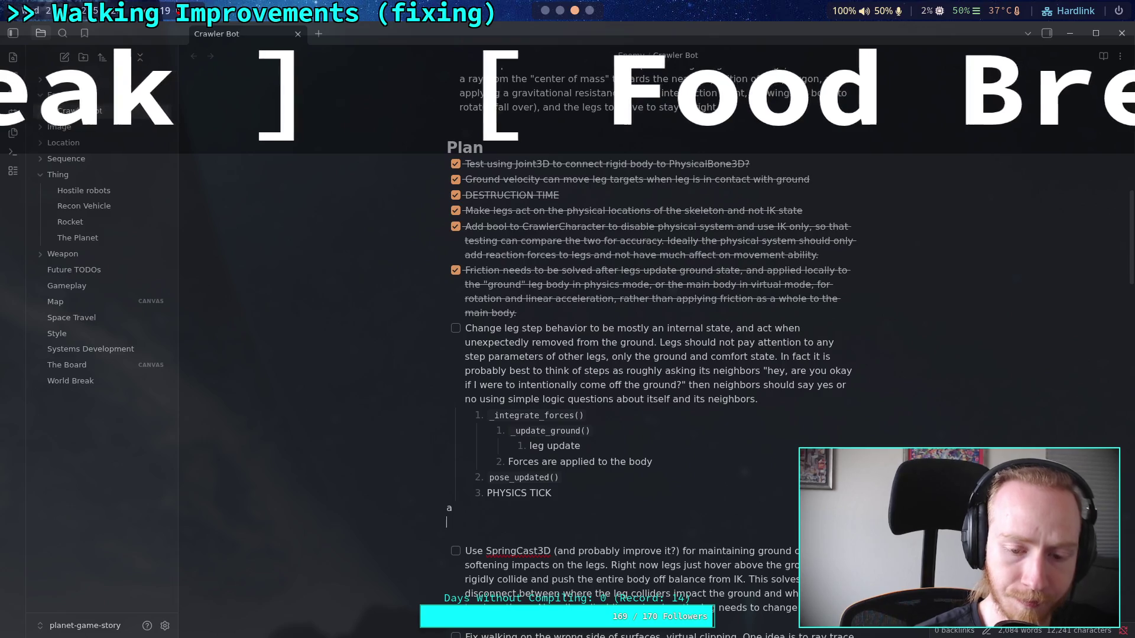
Start a nested '1.' list item under the 'a' line
{"action": "type", "text": "1."}
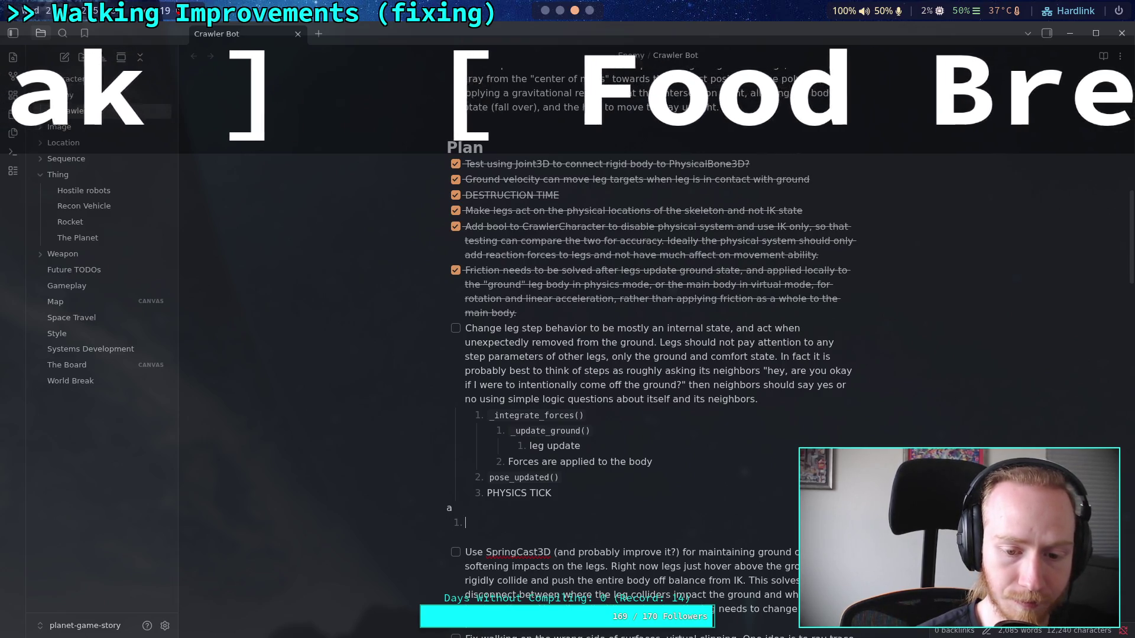
{"action": "key", "text": "Tab"}
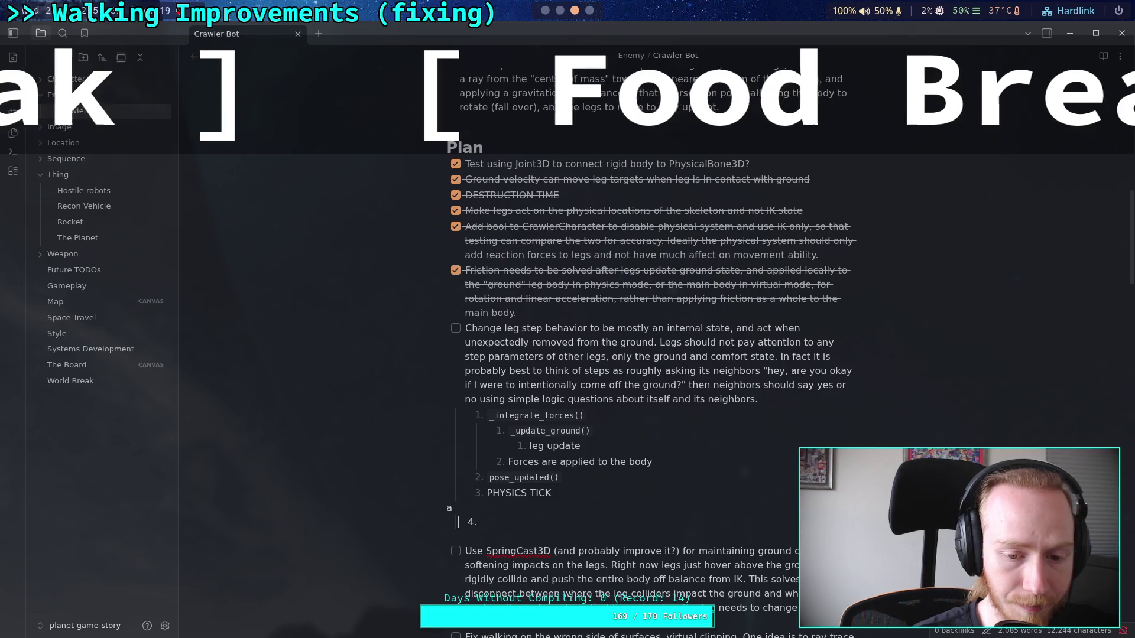
{"action": "key", "text": "Return"}
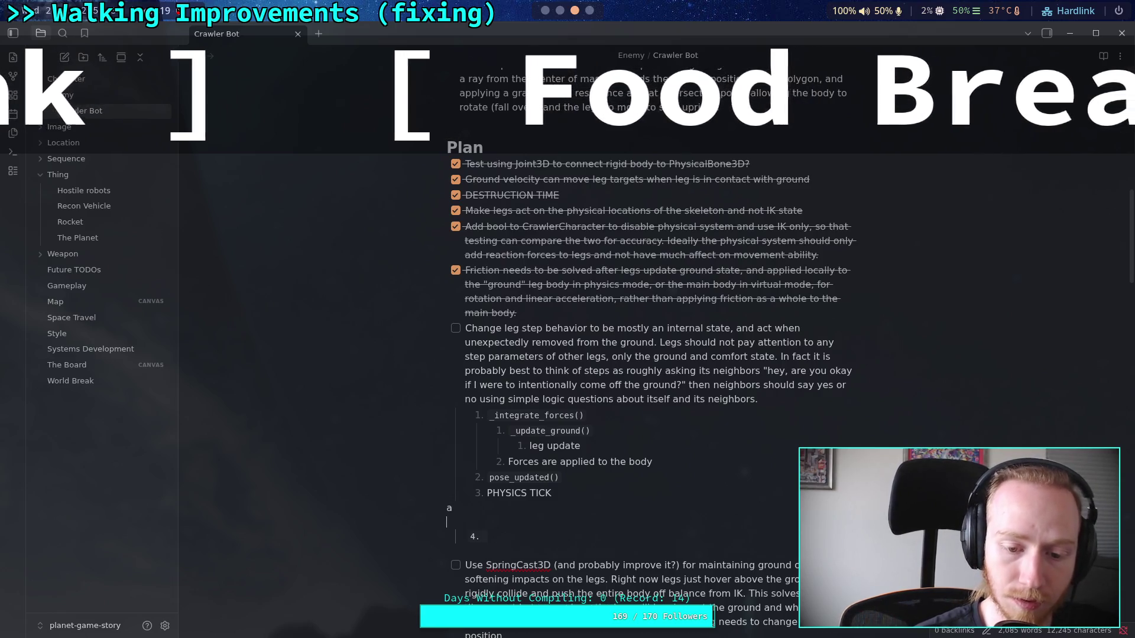
{"action": "left_click", "coordinate": [447, 551]}
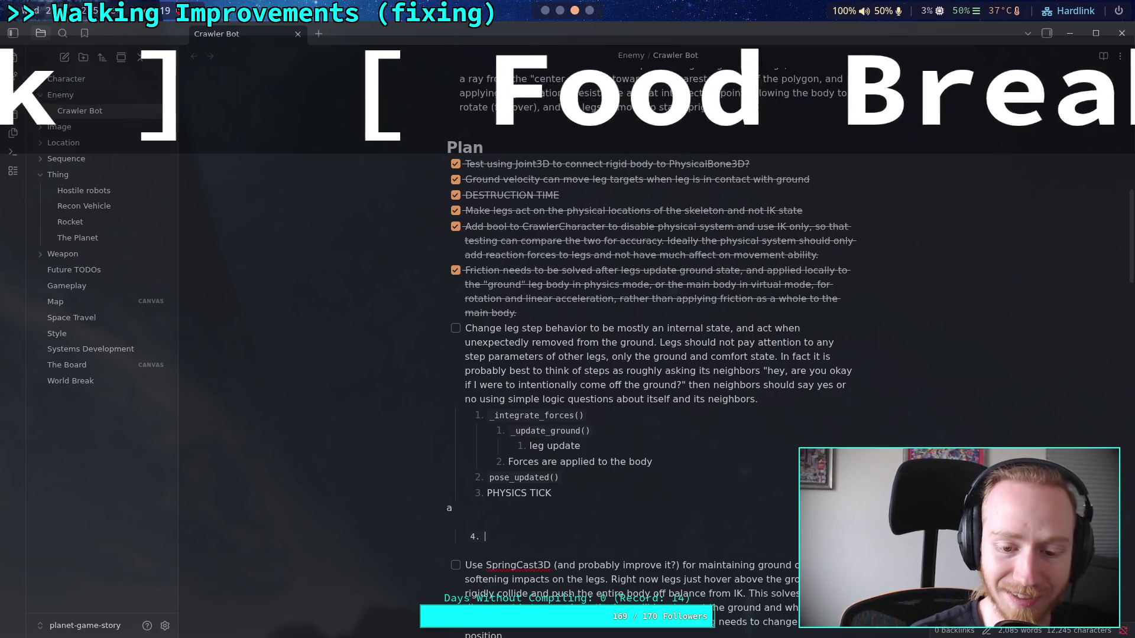
{"action": "key", "text": "BackSpace"}
{"action": "key", "text": "BackSpace"}
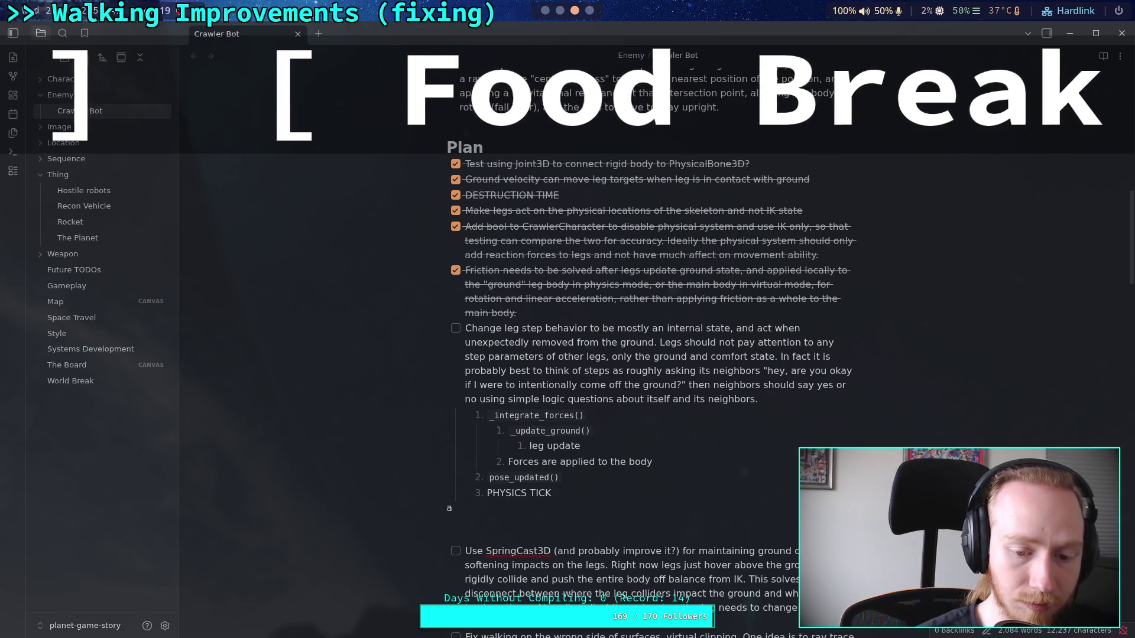
{"action": "type", "text": "1."}
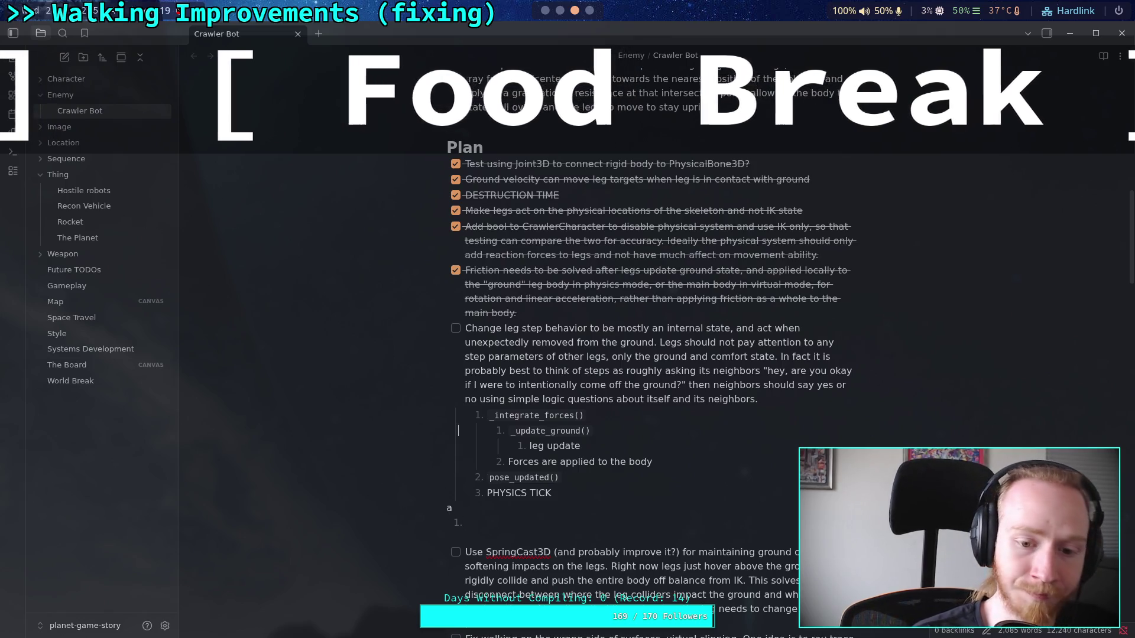
Outdent _integrate_forces() to the top level and renumber PHYSICS TICK as item 3
{"action": "left_click", "coordinate": [467, 416]}
{"action": "key", "text": "shift+Tab"}
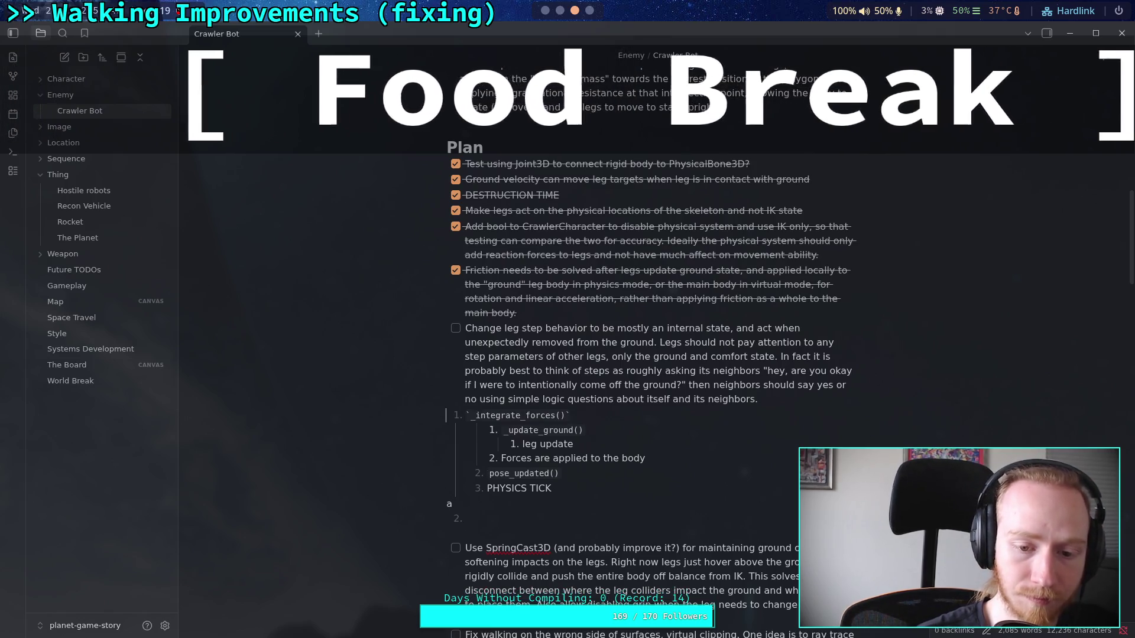
{"action": "key", "text": "shift+Tab"}
{"action": "key", "text": "shift+Tab"}
{"action": "key", "text": "shift+Tab"}
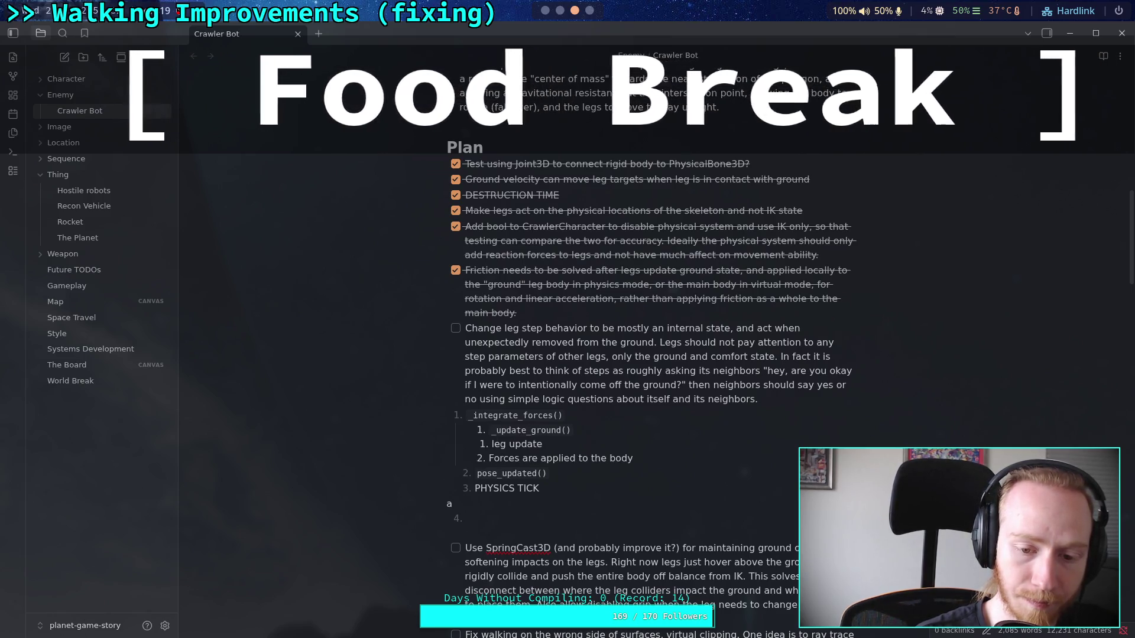
{"action": "key", "text": "BackSpace"}
{"action": "key", "text": "BackSpace"}
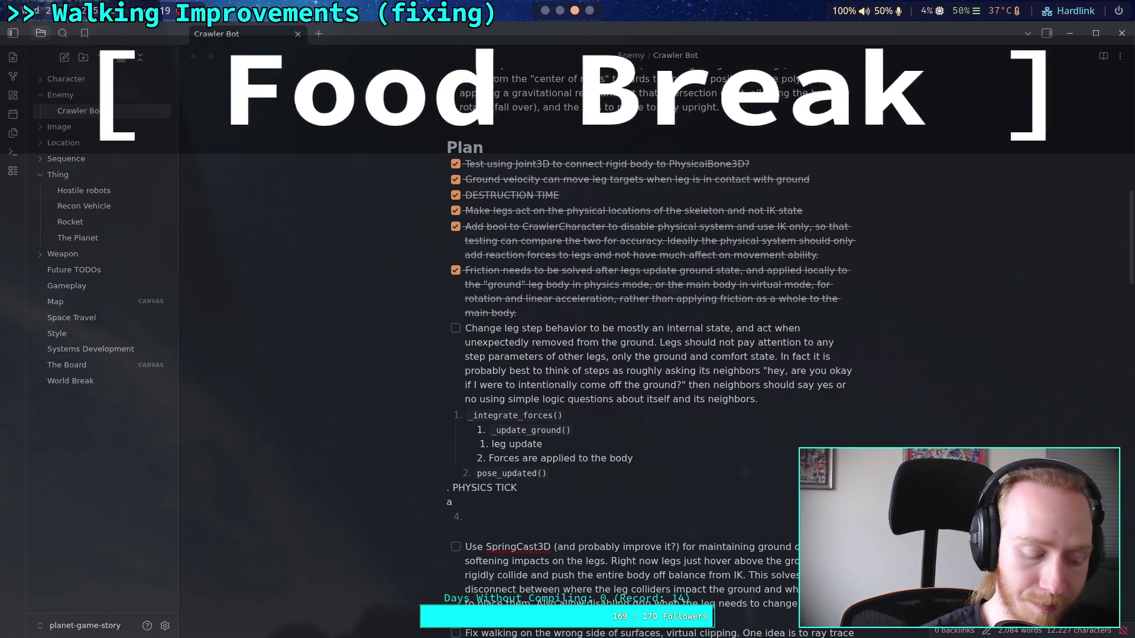
{"action": "type", "text": "3"}
{"action": "key", "text": "Up"}
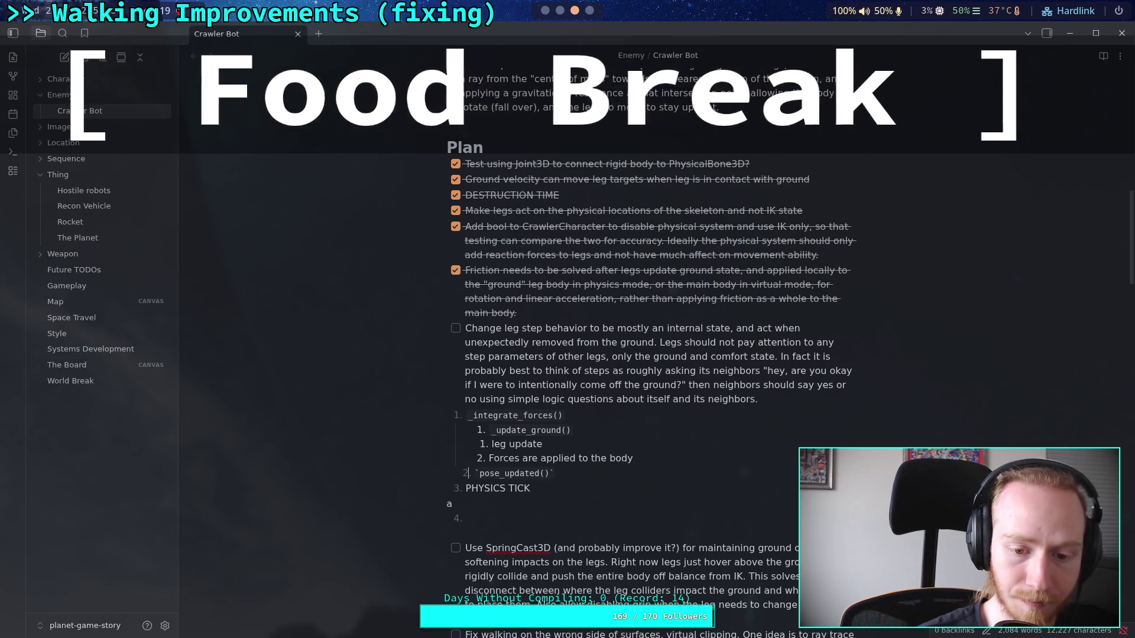
Nest leg update under _update_ground() and keep _update_ground() nested under _integrate_forces()
{"action": "key", "text": "Up"}
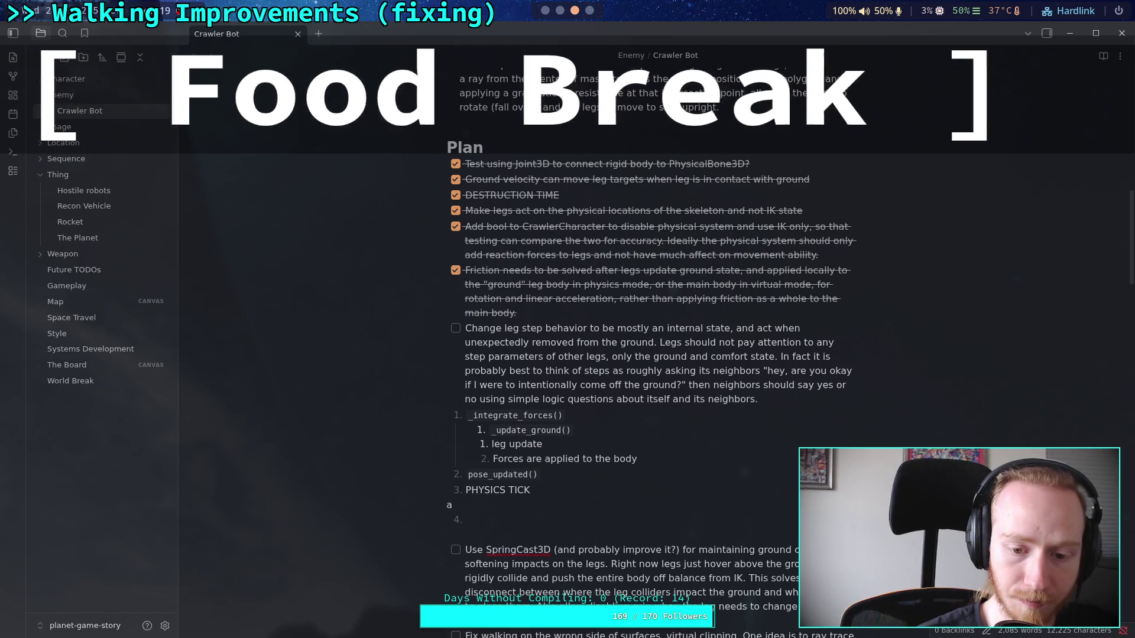
{"action": "key", "text": "Tab"}
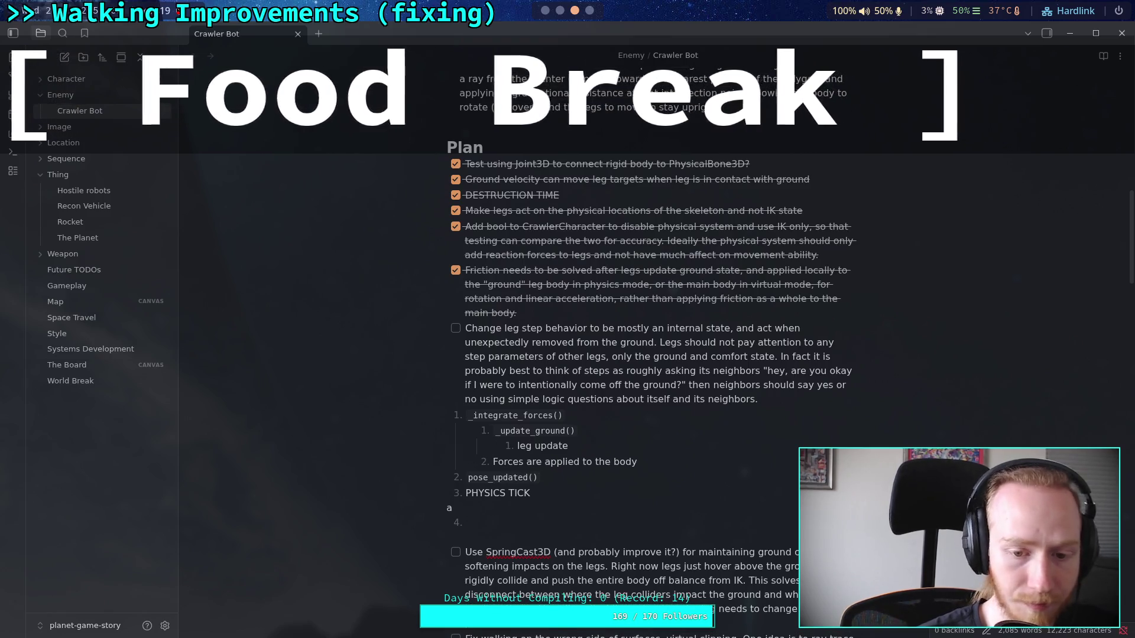
{"action": "key", "text": "Up"}
{"action": "key", "text": "shift+Tab"}
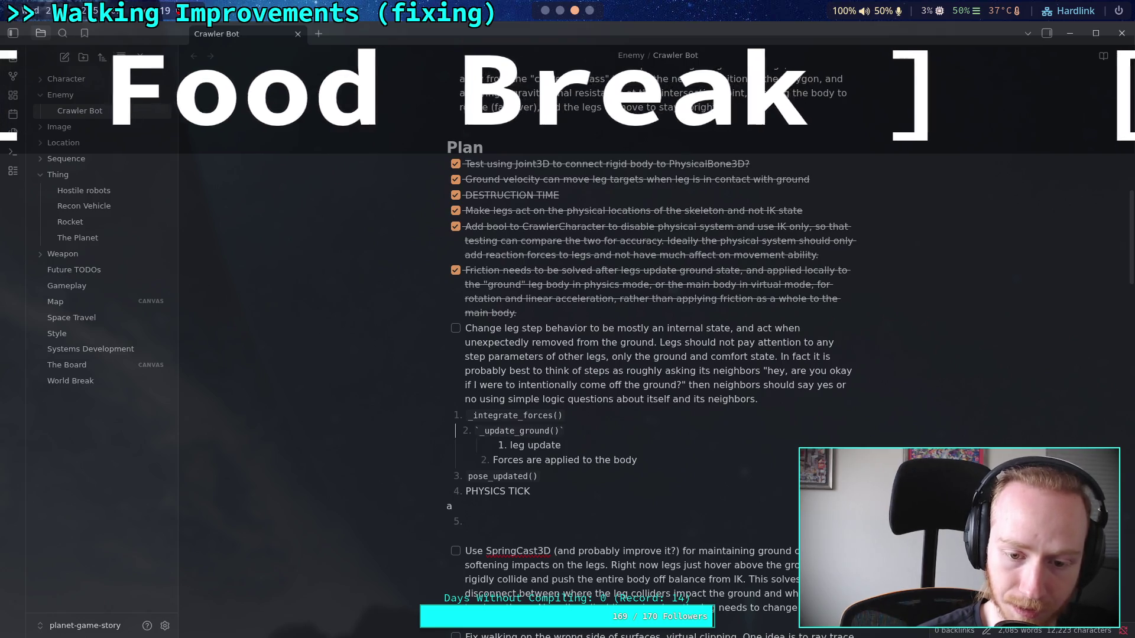
{"action": "key", "text": "shift+Tab"}
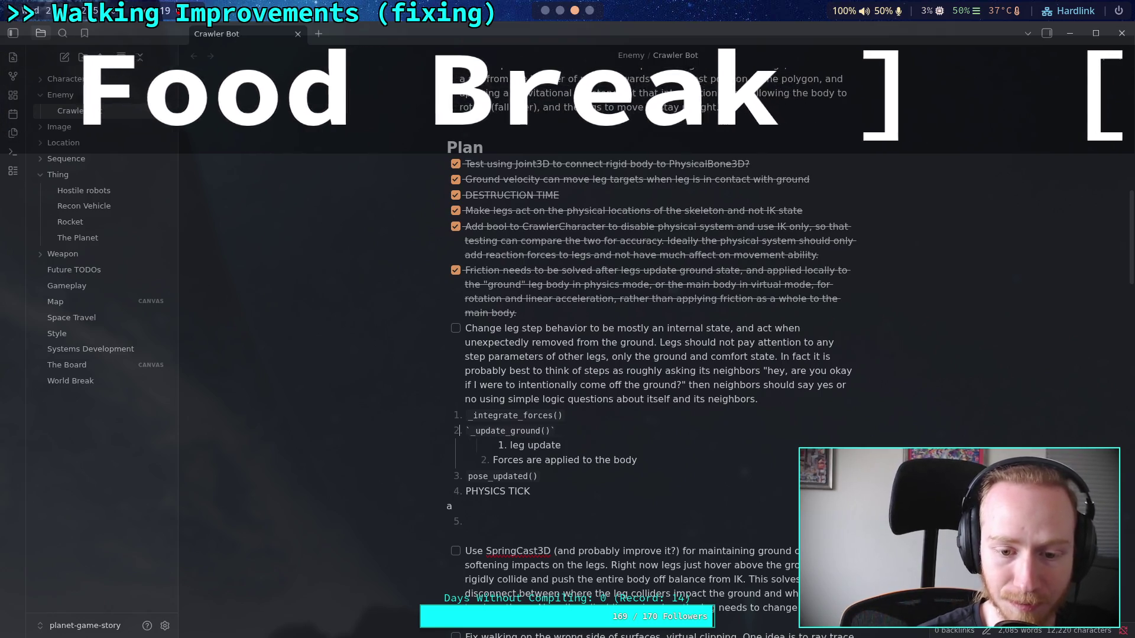
{"action": "key", "text": "shift+Tab"}
{"action": "key", "text": "Tab"}
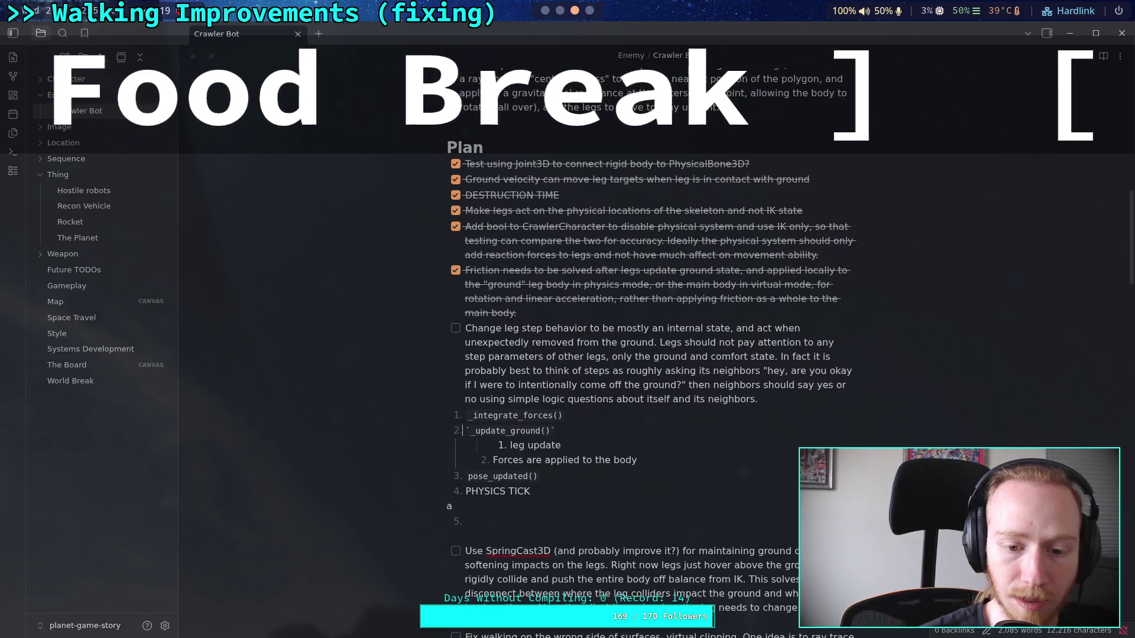
{"action": "key", "text": "Home"}
{"action": "key", "text": "Tab"}
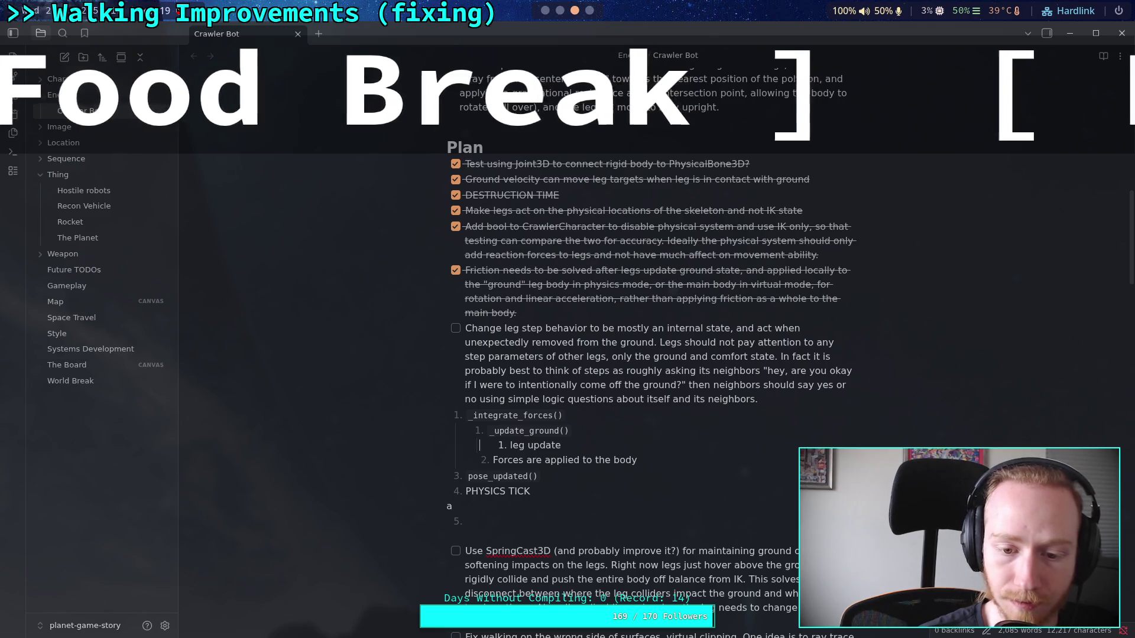
Place 'Forces are applied to the body' as the second item under _integrate_forces()
{"action": "key", "text": "Tab"}
{"action": "key", "text": "shift+Tab"}
{"action": "key", "text": "shift+Tab"}
{"action": "key", "text": "BackSpace"}
{"action": "key", "text": "Return"}
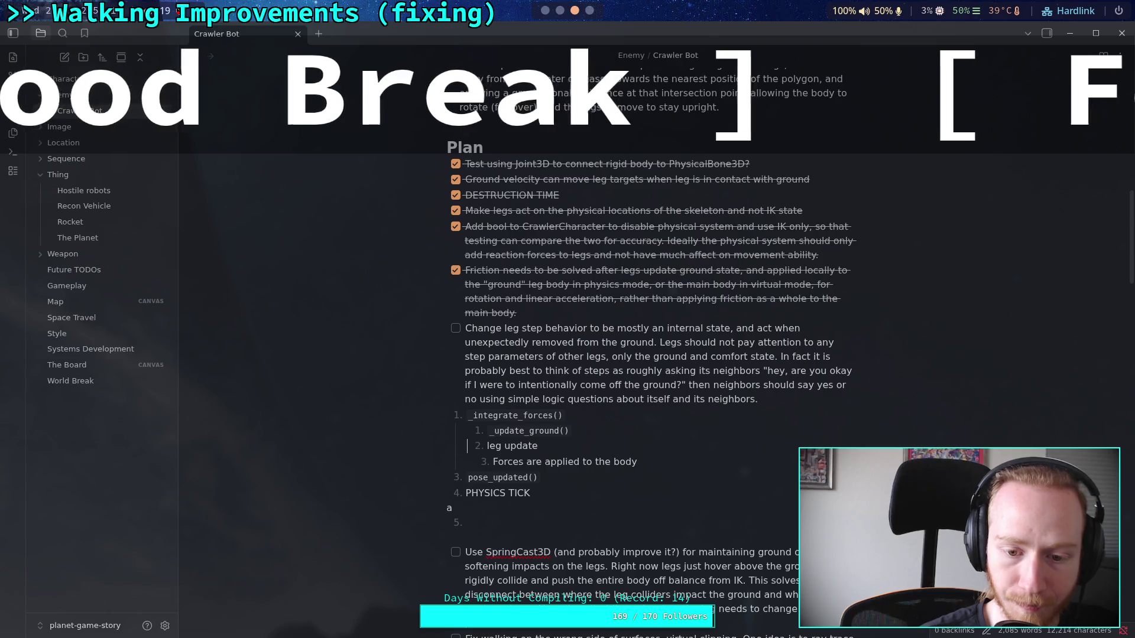
{"action": "key", "text": "ctrl+z"}
{"action": "key", "text": "Tab"}
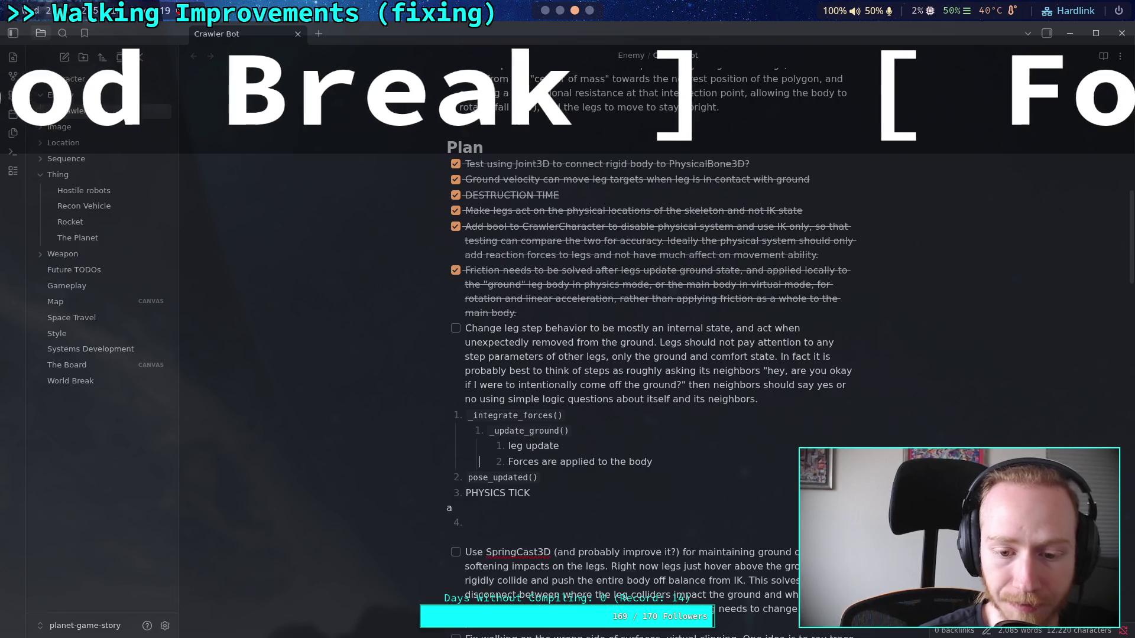
{"action": "key", "text": "shift+Tab"}
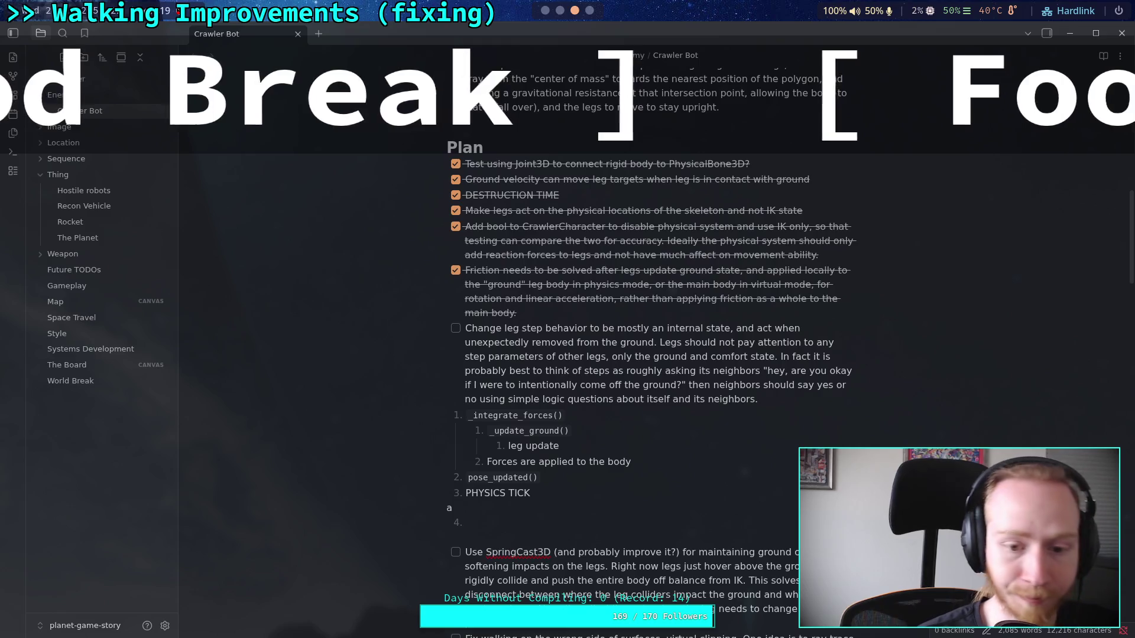
{"action": "key", "text": "Down"}
{"action": "key", "text": "Down"}
{"action": "key", "text": "Down"}
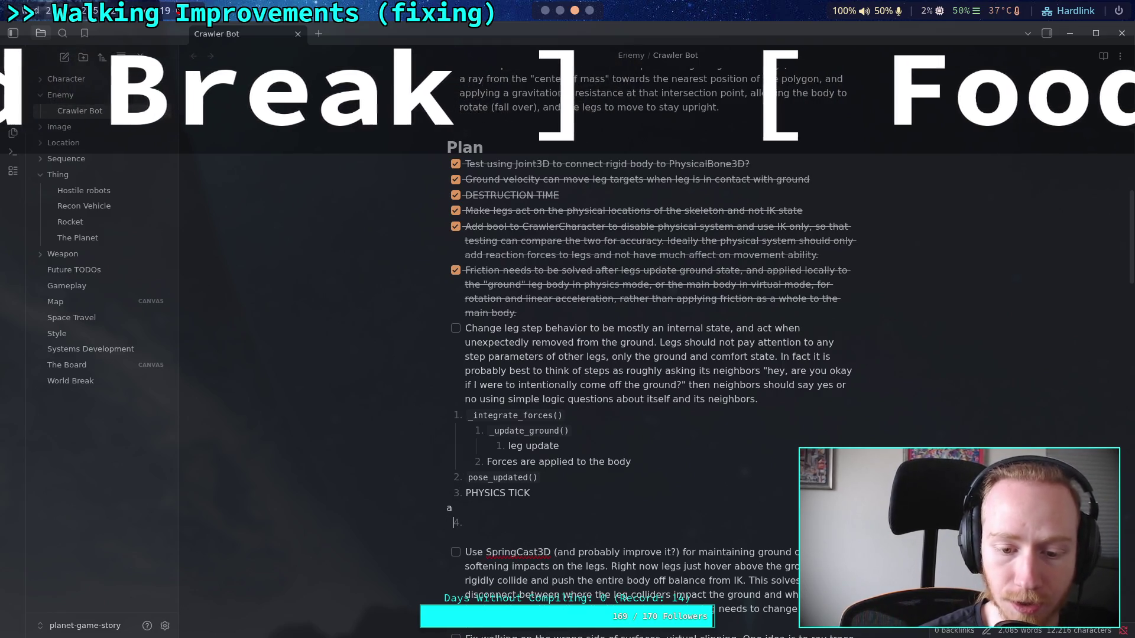
Break the empty item 4 off below the 'a' line and restart it as '1.'
{"action": "key", "text": "Return"}
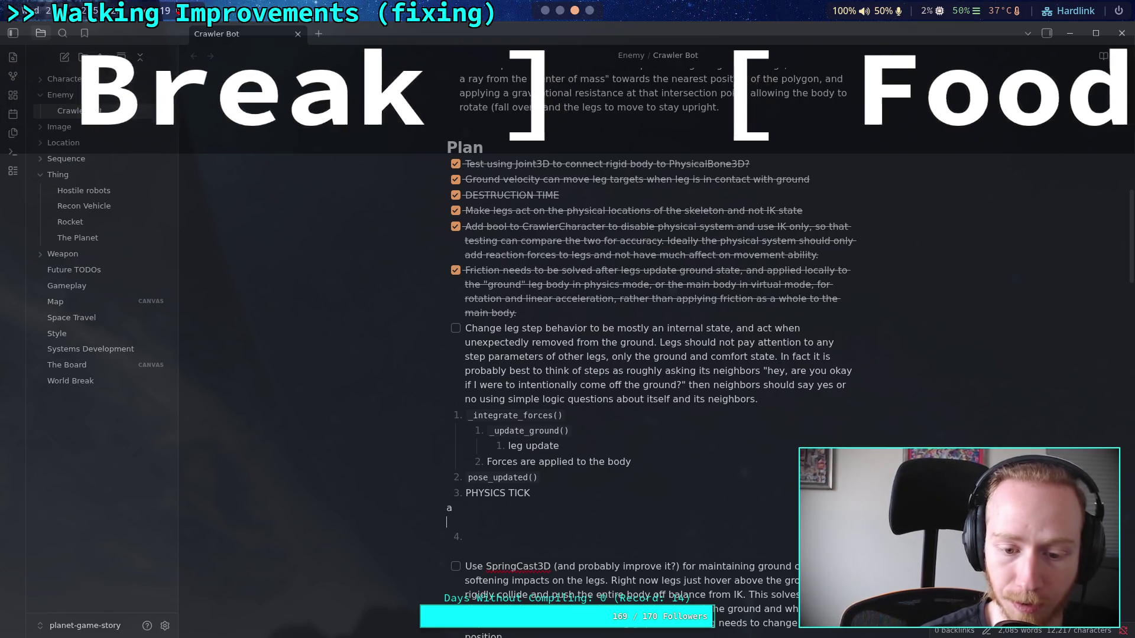
{"action": "key", "text": "BackSpace"}
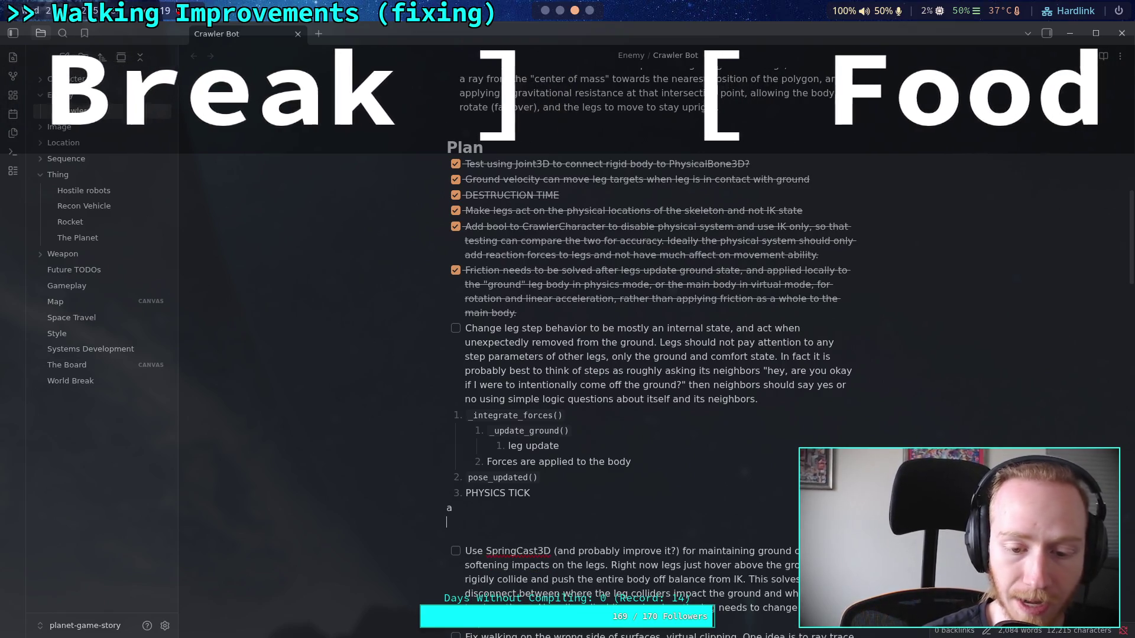
{"action": "type", "text": "-"}
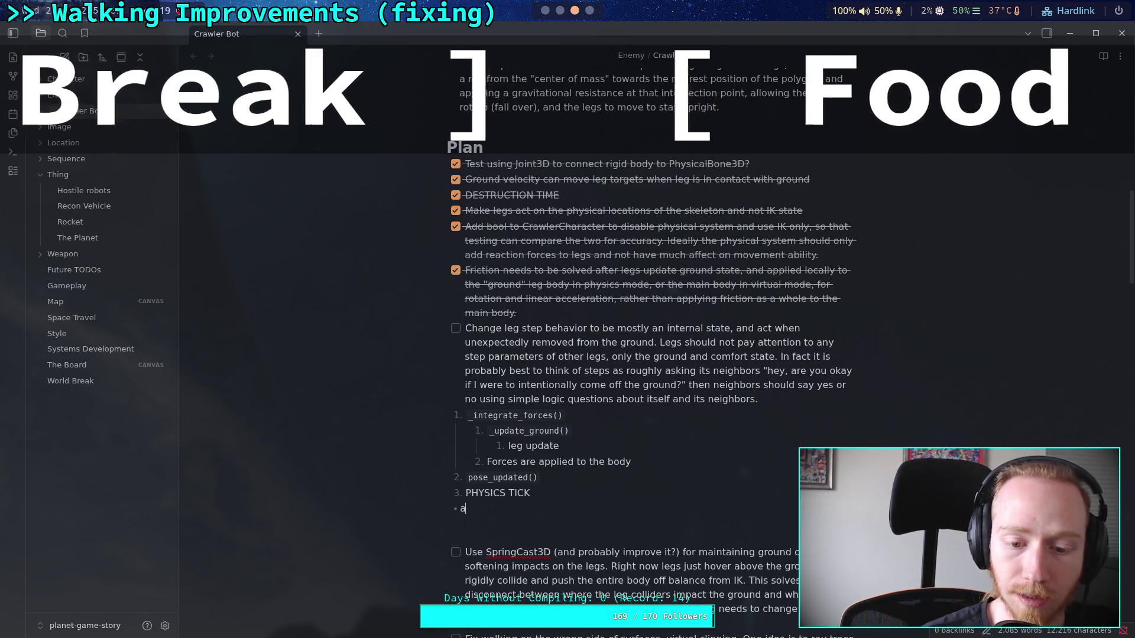
{"action": "key", "text": "Return"}
{"action": "key", "text": "BackSpace"}
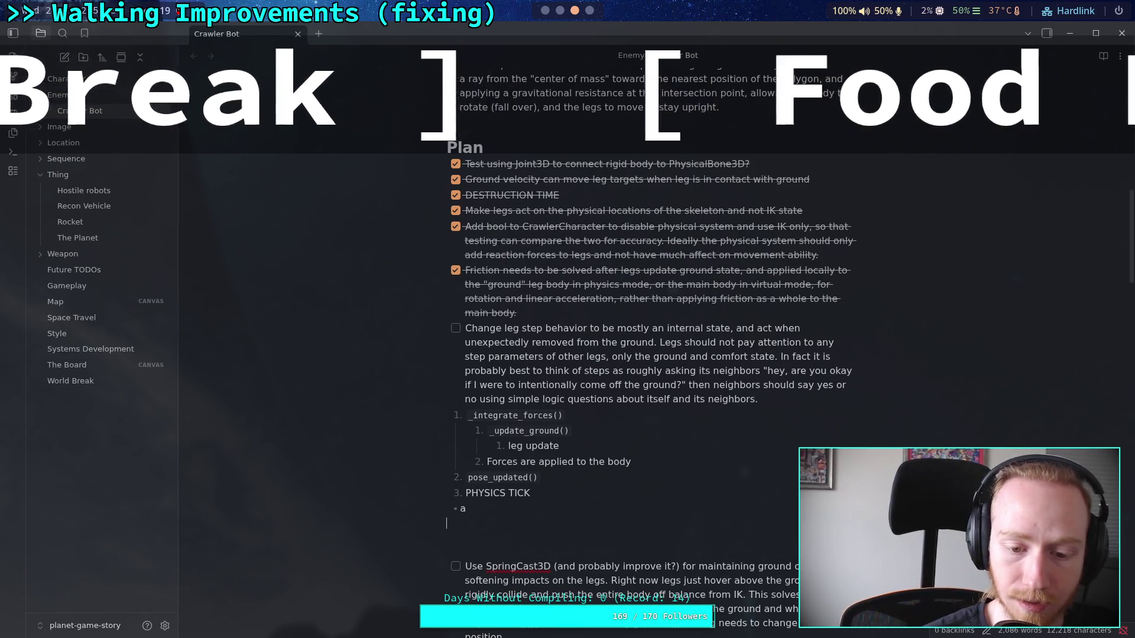
{"action": "type", "text": "1."}
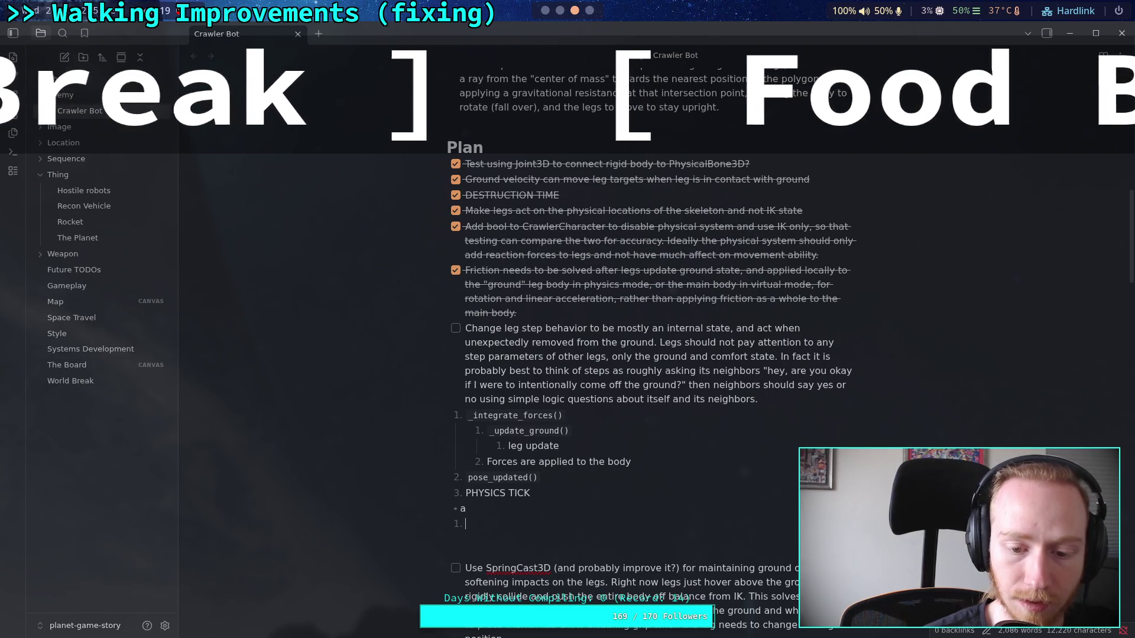
Remove the stray 'a' text, bullet marker and underscore lines around the new list
{"action": "key", "text": "Up"}
{"action": "key", "text": "BackSpace"}
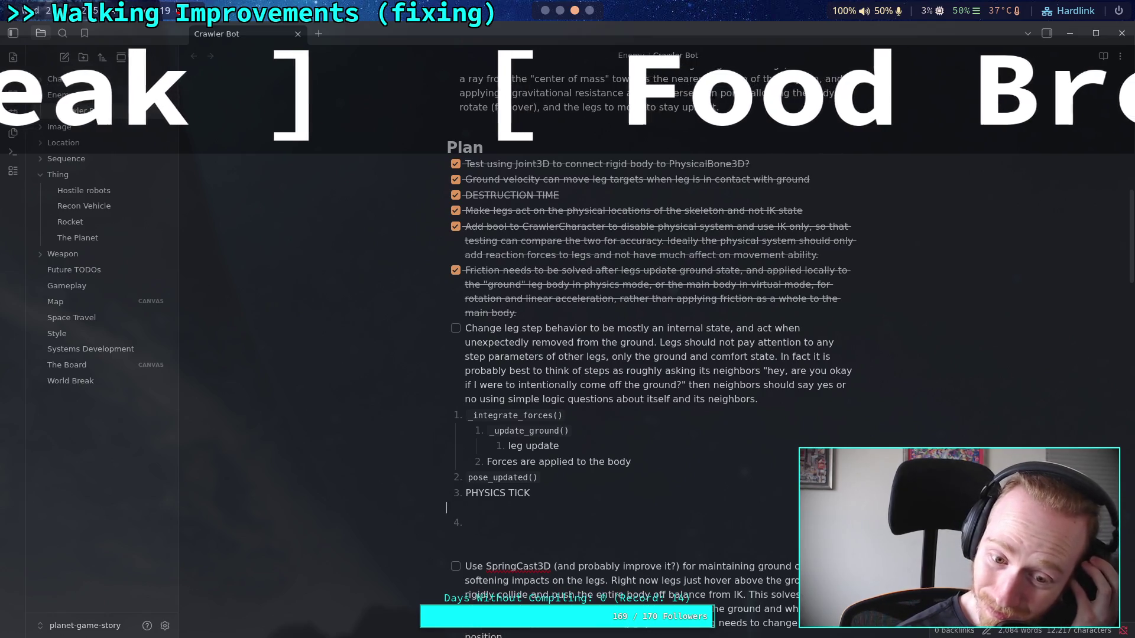
{"action": "key", "text": "BackSpace"}
{"action": "left_click", "coordinate": [446, 521]}
{"action": "type", "text": "AB"}
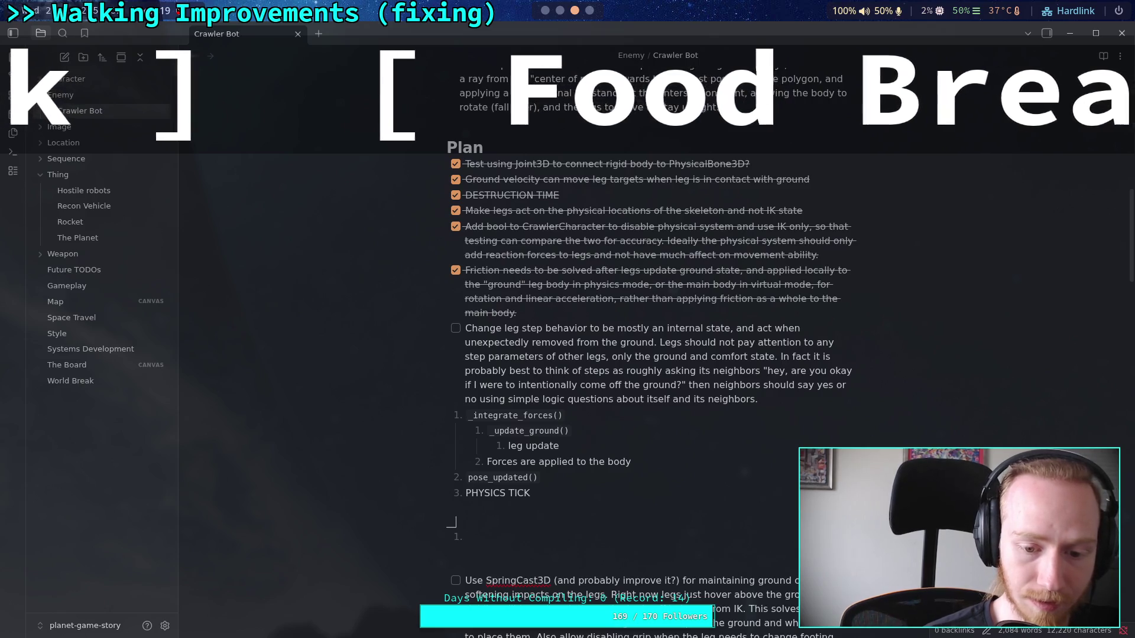
{"action": "key", "text": "Delete"}
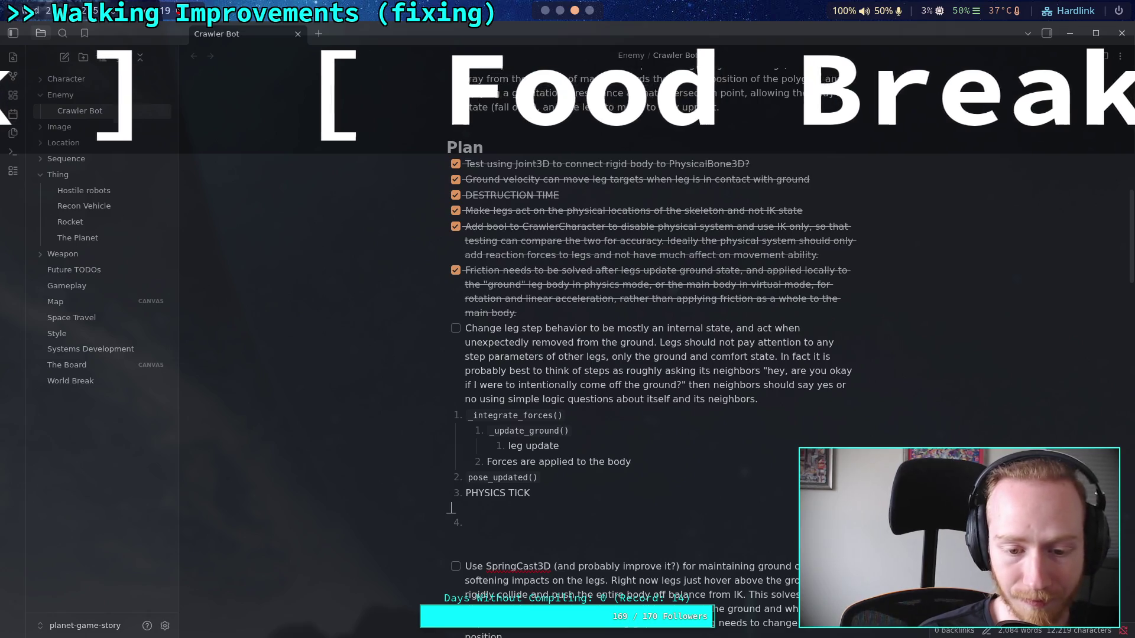
{"action": "type", "text": "_"}
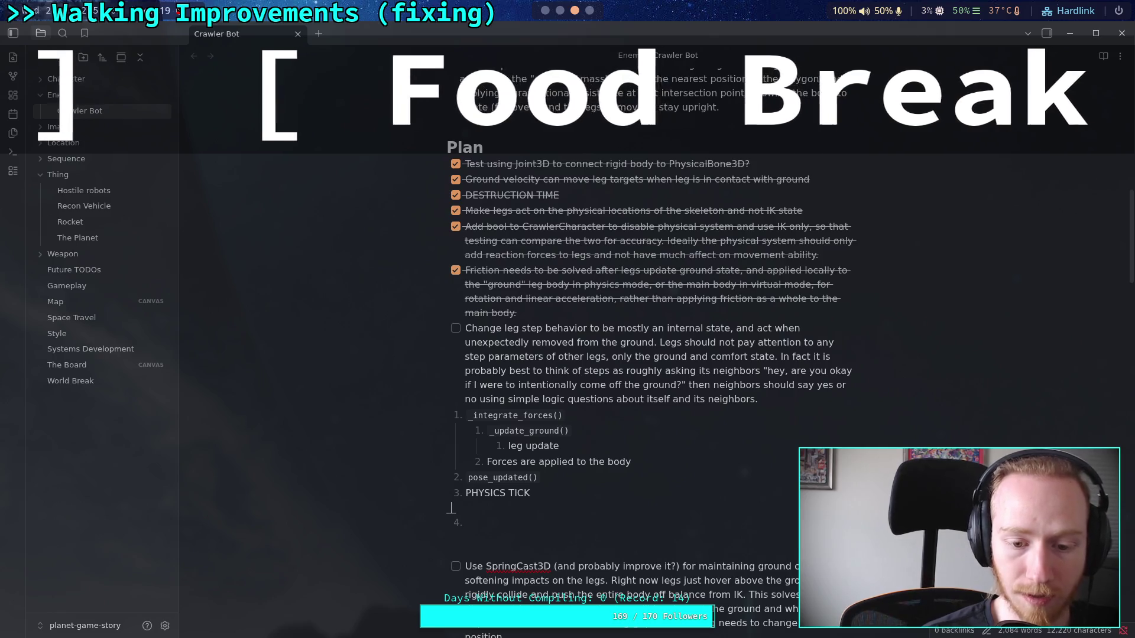
{"action": "key", "text": "BackSpace"}
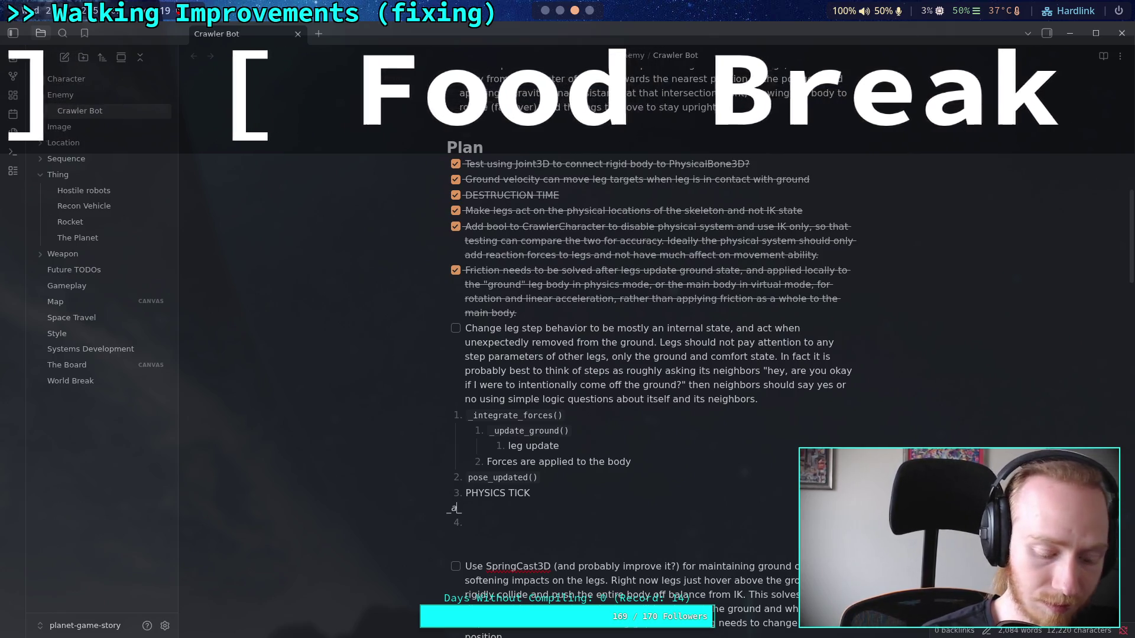
{"action": "type", "text": "_"}
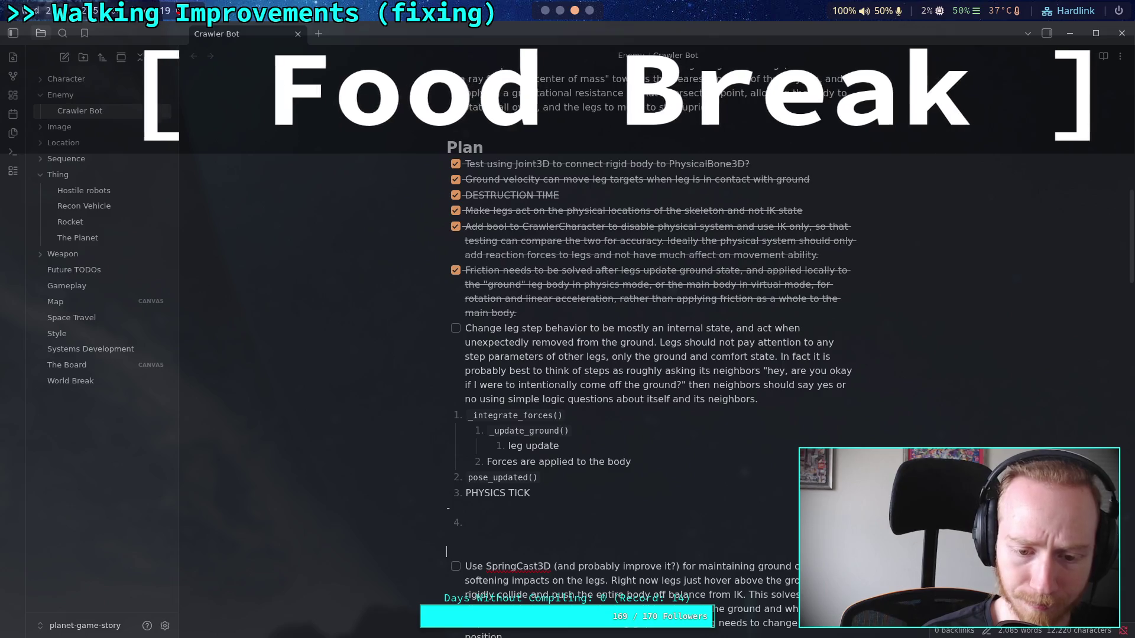
{"action": "key", "text": "Delete"}
{"action": "key", "text": "Delete"}
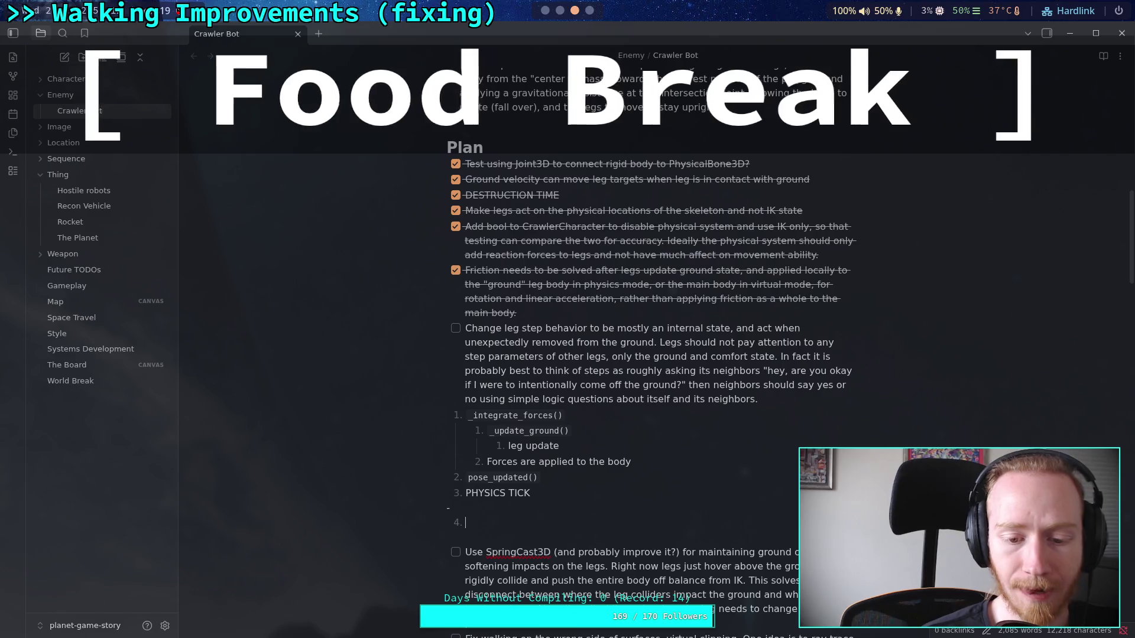
Clear the '_a' text, add a blank line, and begin the 'W' paragraph above the new list
{"action": "type", "text": "a"}
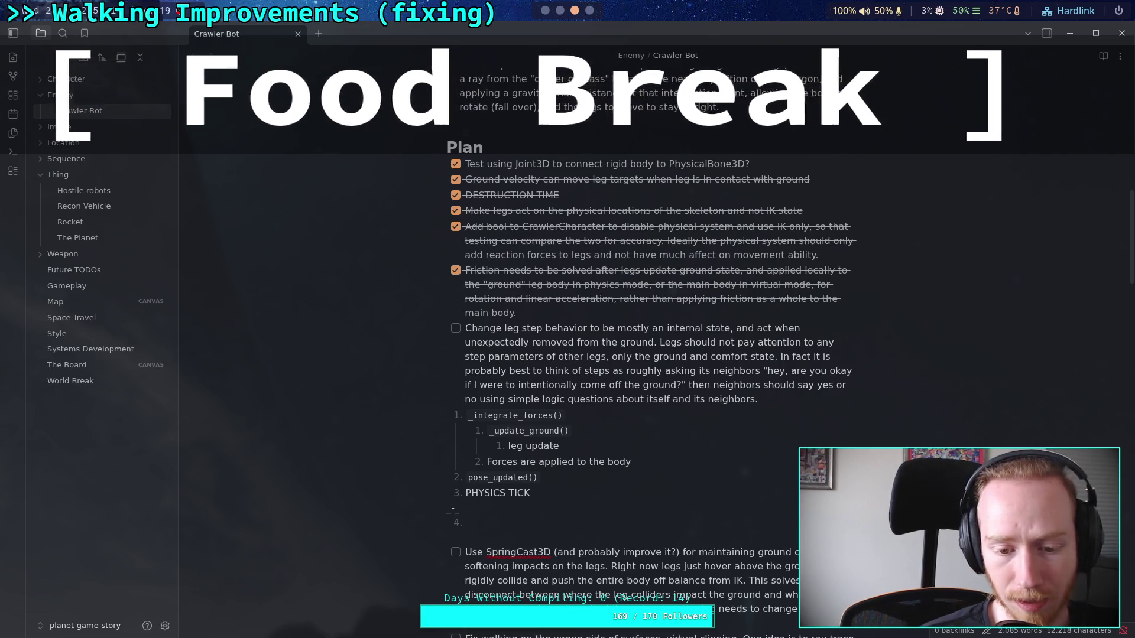
{"action": "key", "text": "BackSpace"}
{"action": "key", "text": "BackSpace"}
{"action": "key", "text": "BackSpace"}
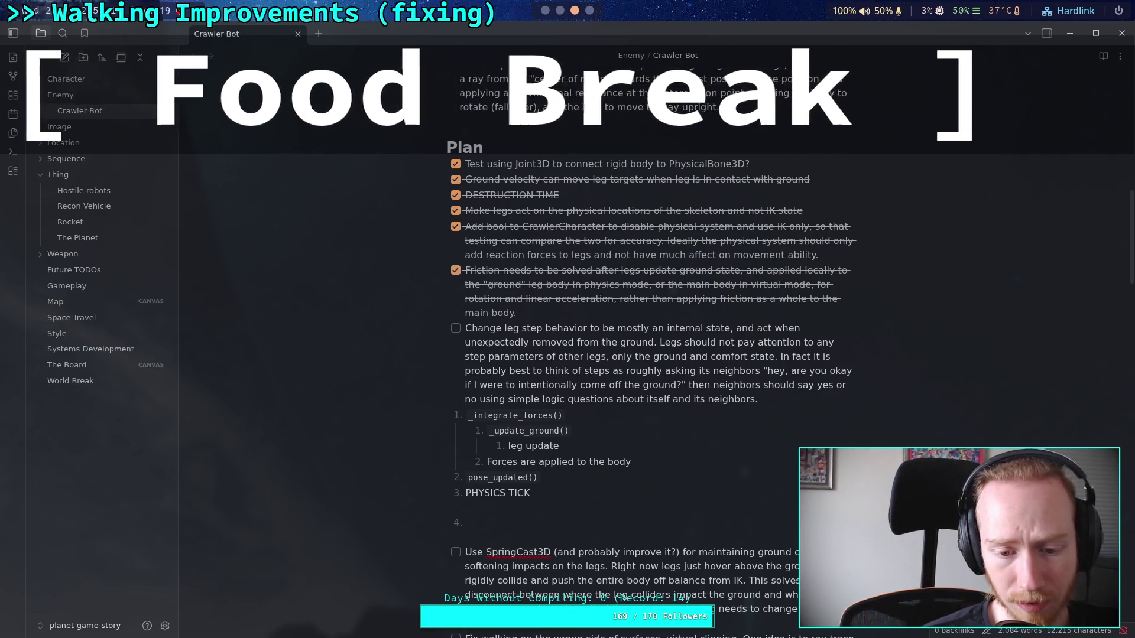
{"action": "type", "text": "a"}
{"action": "key", "text": "Return"}
{"action": "key", "text": "Return"}
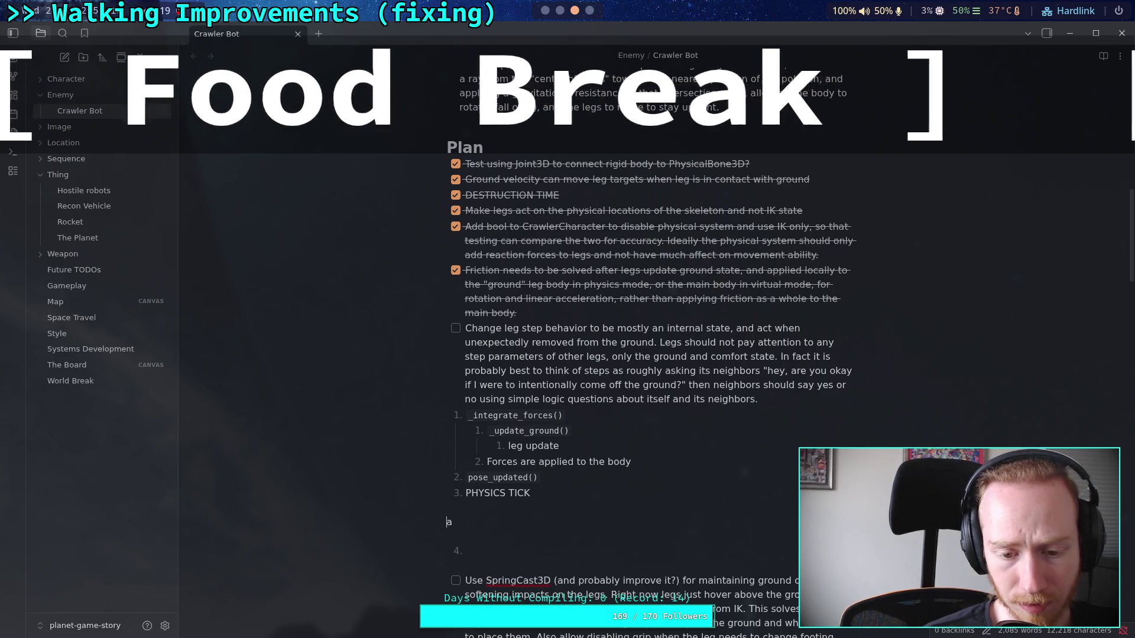
{"action": "left_click", "coordinate": [446, 565]}
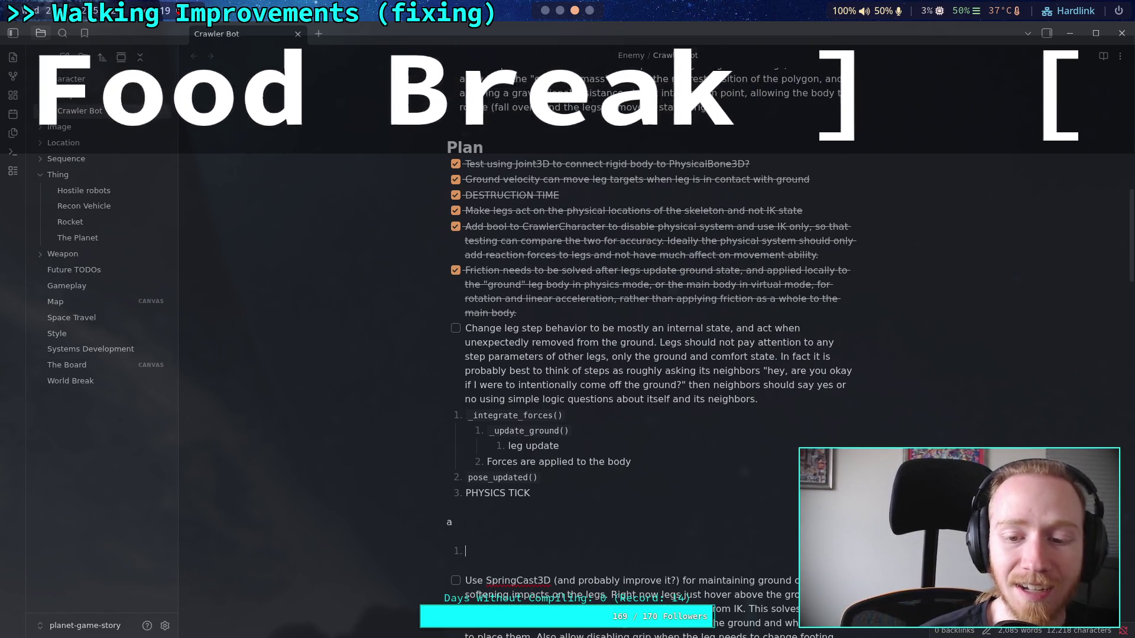
{"action": "key", "text": "Up"}
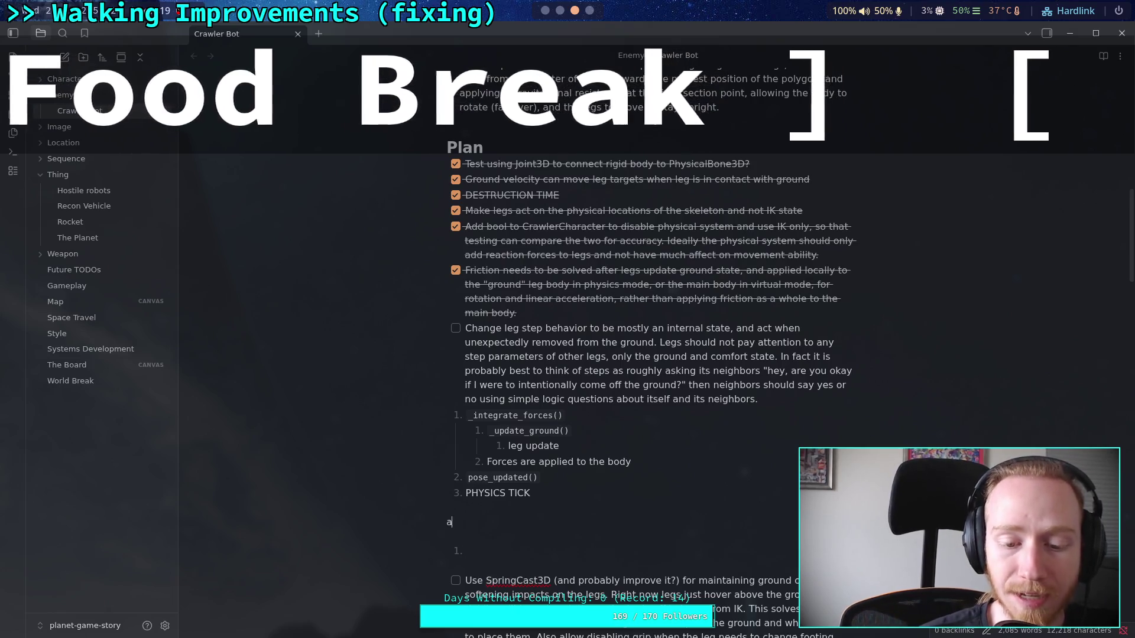
{"action": "type", "text": "What I want to happen"}
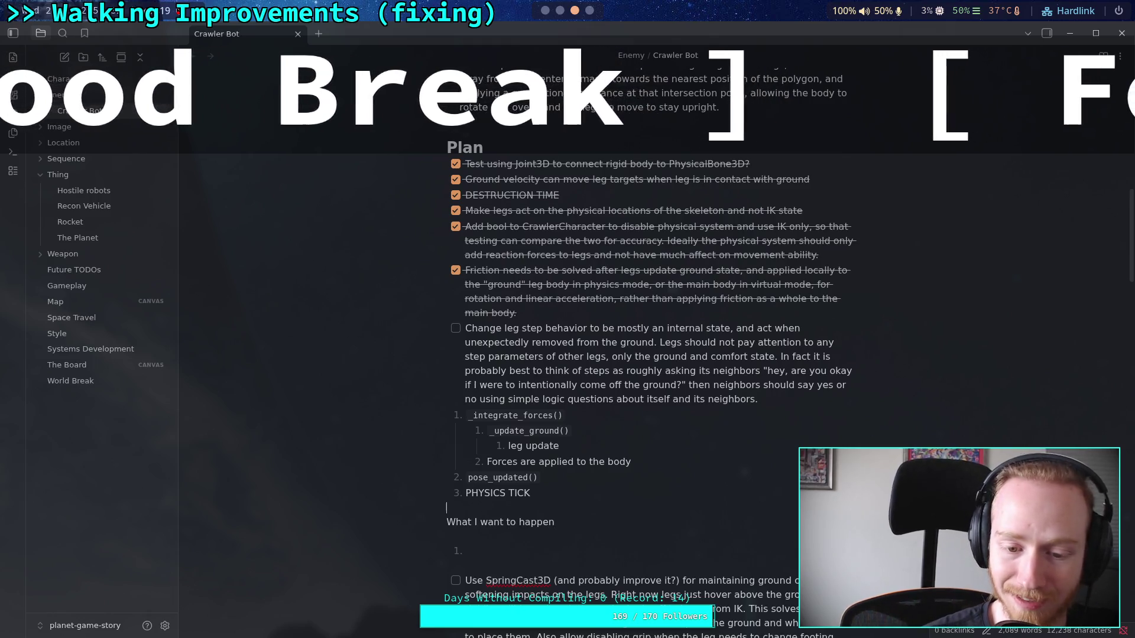
Add a 'What happens now' line after the leg-step paragraph, then remove the empty line under 'What I want to happen'
{"action": "left_click", "coordinate": [544, 399]}
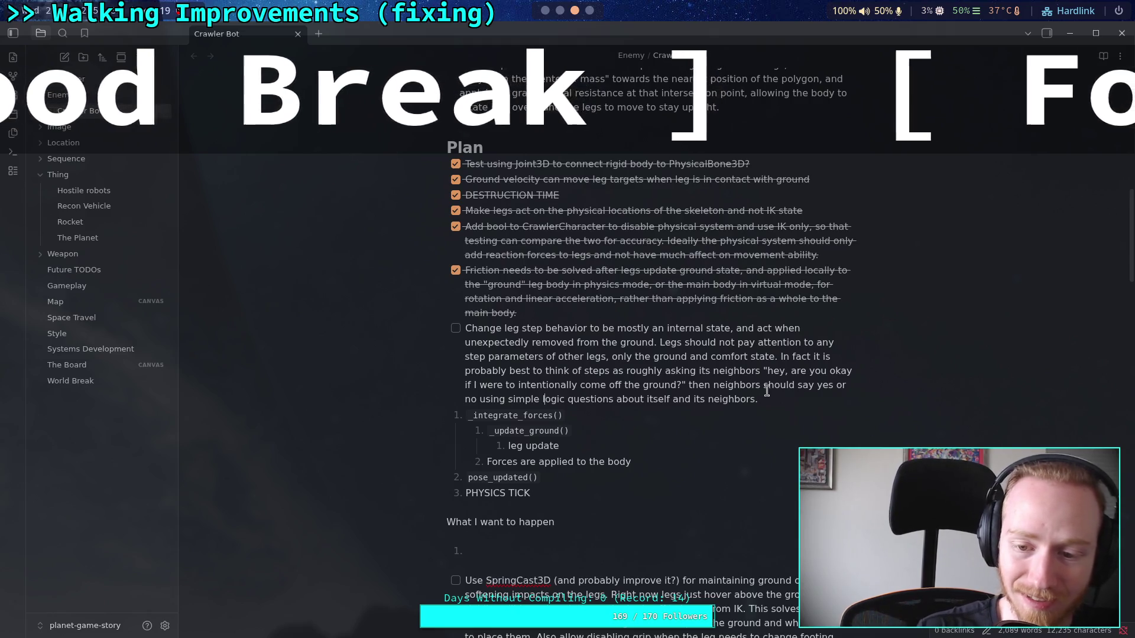
{"action": "key", "text": "End"}
{"action": "key", "text": "Return"}
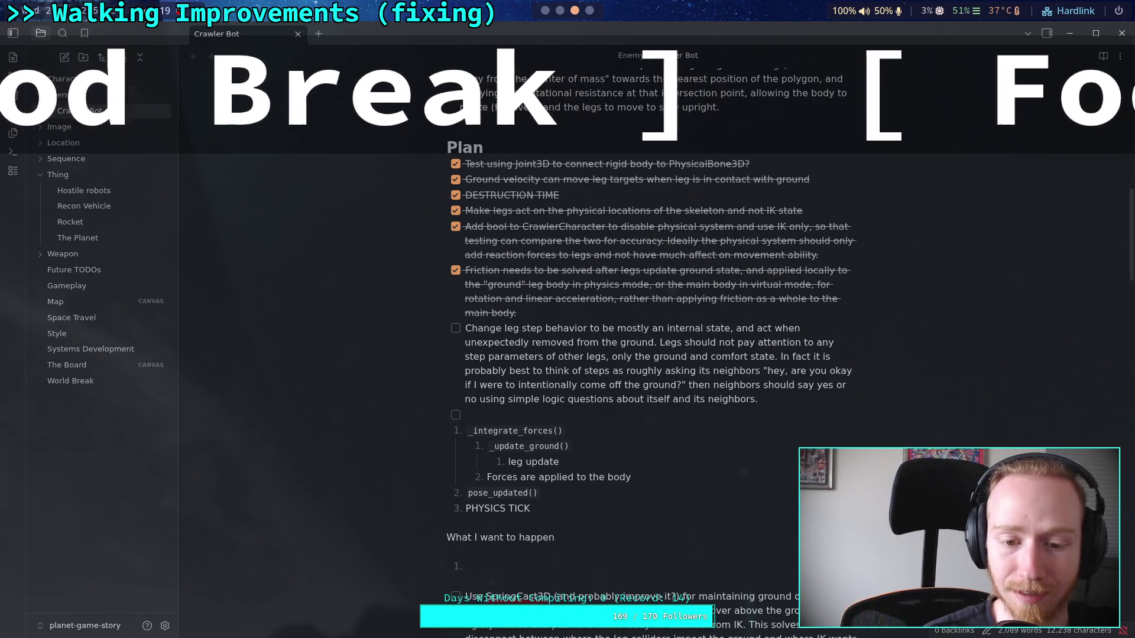
{"action": "key", "text": "BackSpace"}
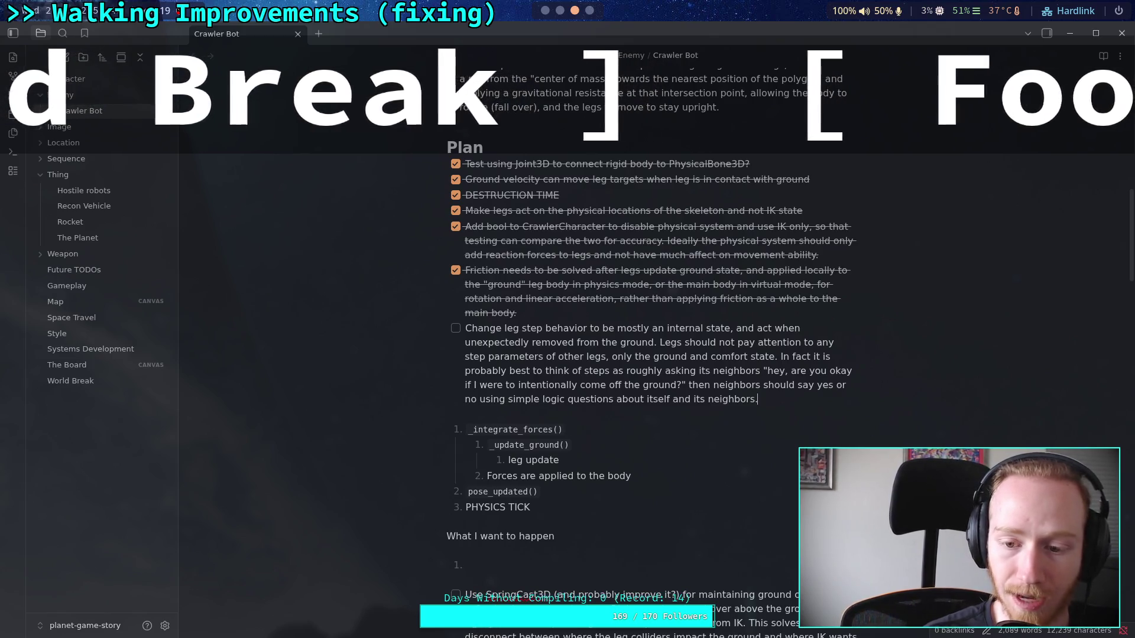
{"action": "key", "text": "Return"}
{"action": "type", "text": "What happens now"}
{"action": "key", "text": "Down"}
{"action": "left_click", "coordinate": [447, 536]}
{"action": "key", "text": "BackSpace"}
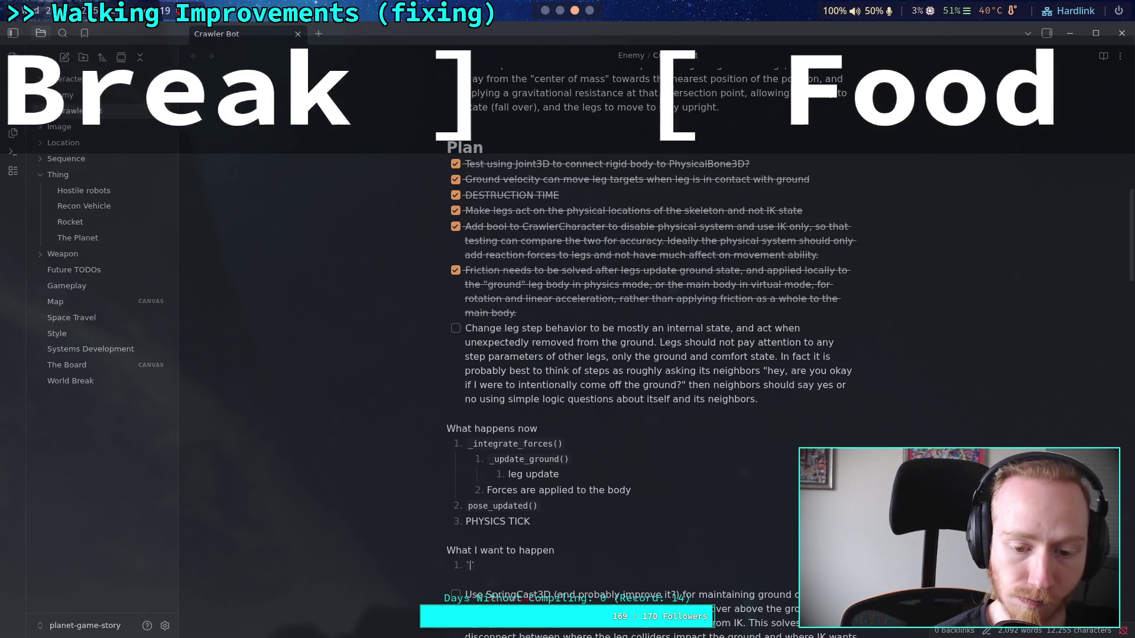
Enter `_integrate_forces()` as inline code in item 1 under 'What I want to happen'
{"action": "type", "text": "_integrate_f"}
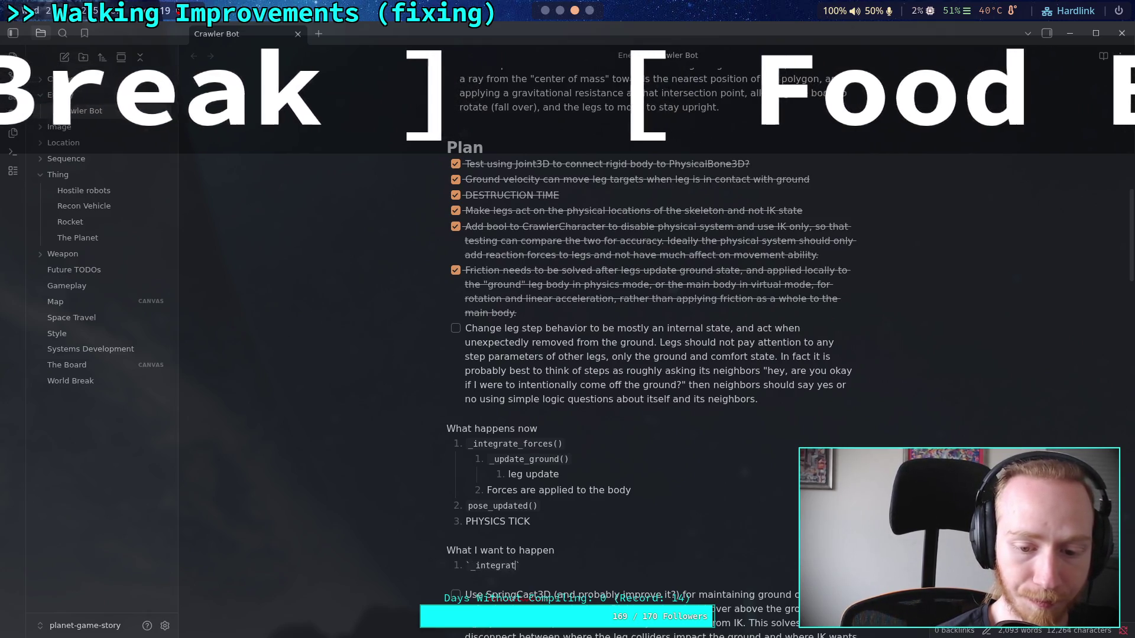
{"action": "type", "text": "orces("}
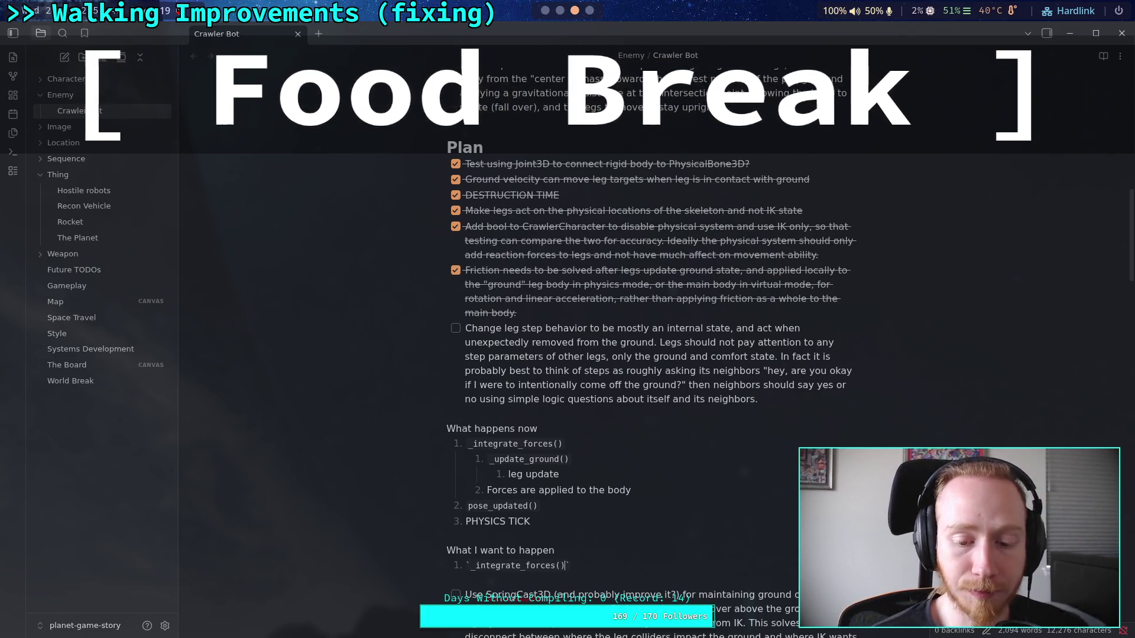
{"action": "scroll", "coordinate": [570, 451], "scroll_direction": "down", "scroll_amount": 3}
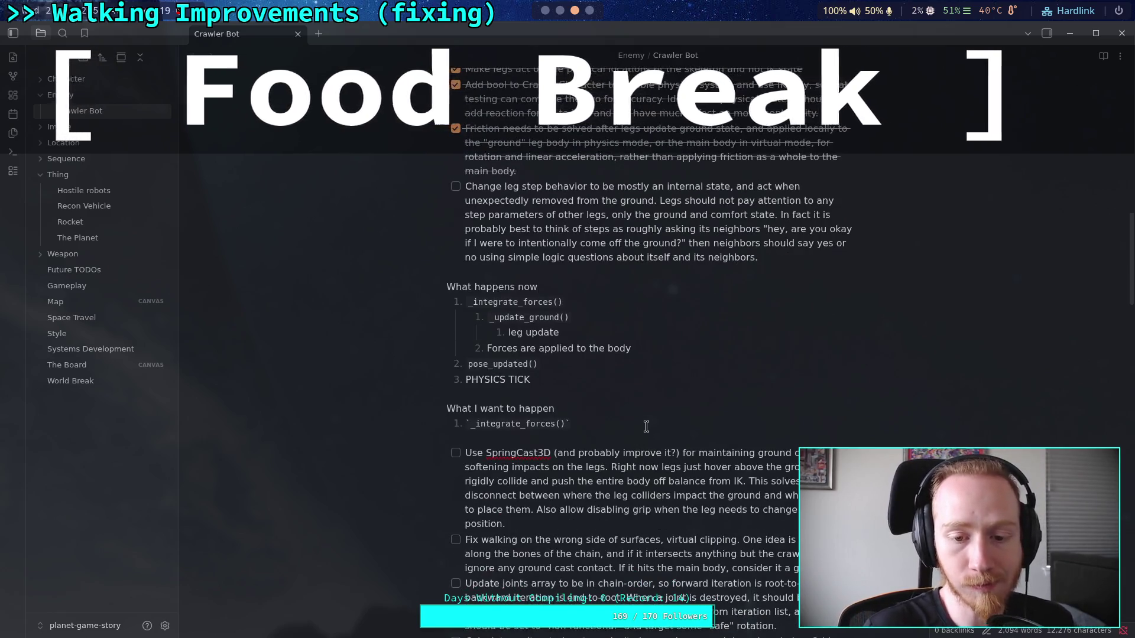
Start item 2, then select and delete the `_integrate_forces()` entry, leaving item 1 empty
{"action": "key", "text": "Return"}
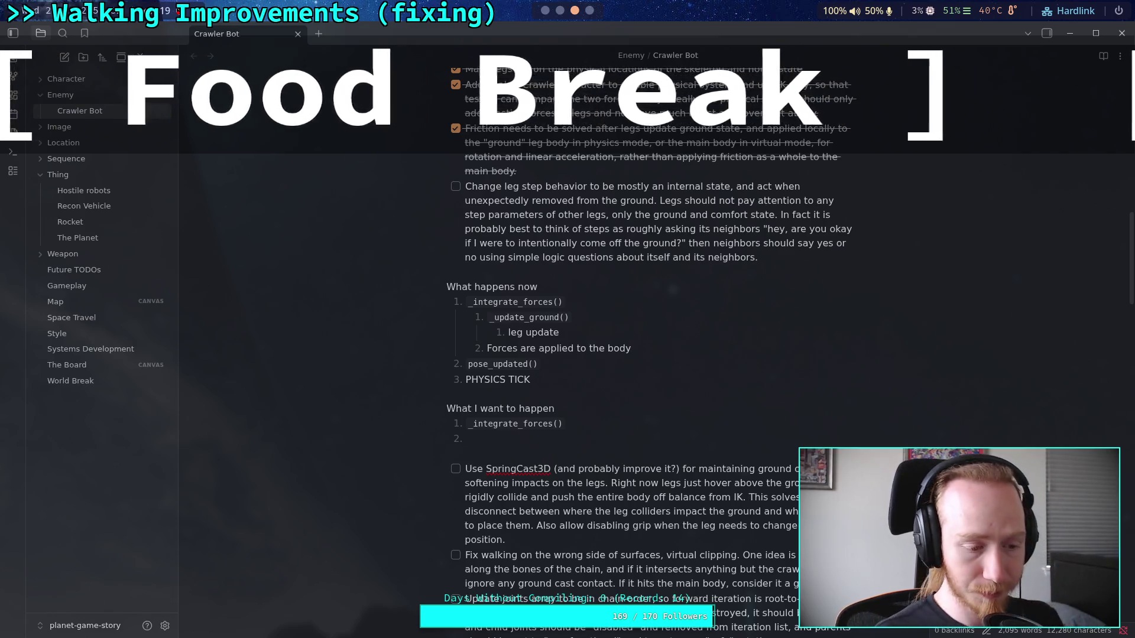
{"action": "key", "text": "shift+Up"}
{"action": "key", "text": "BackSpace"}
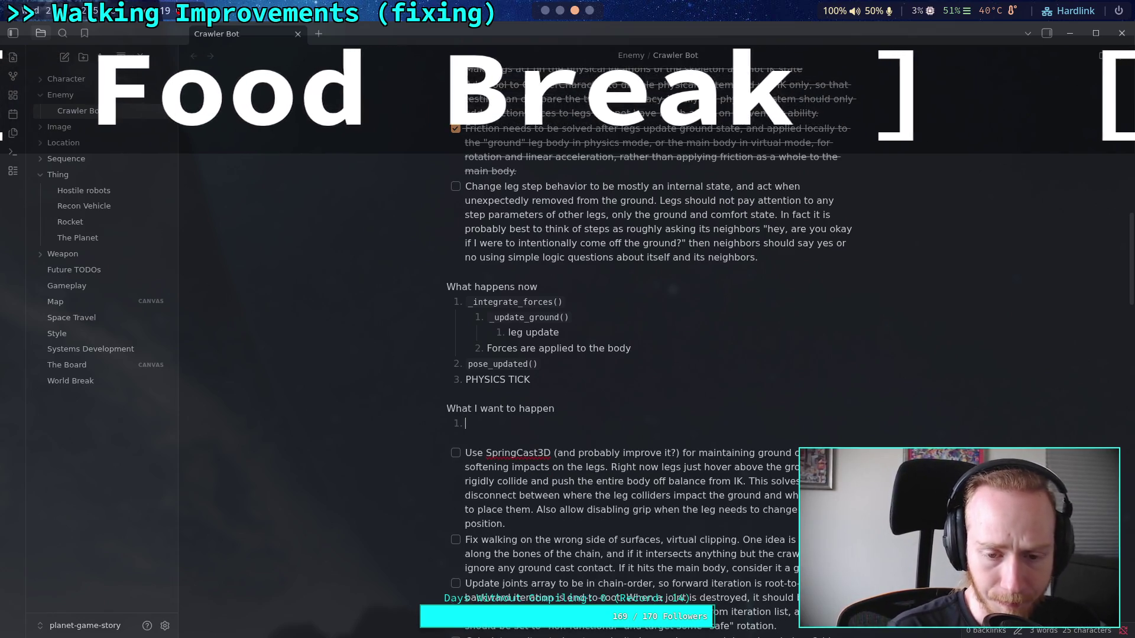